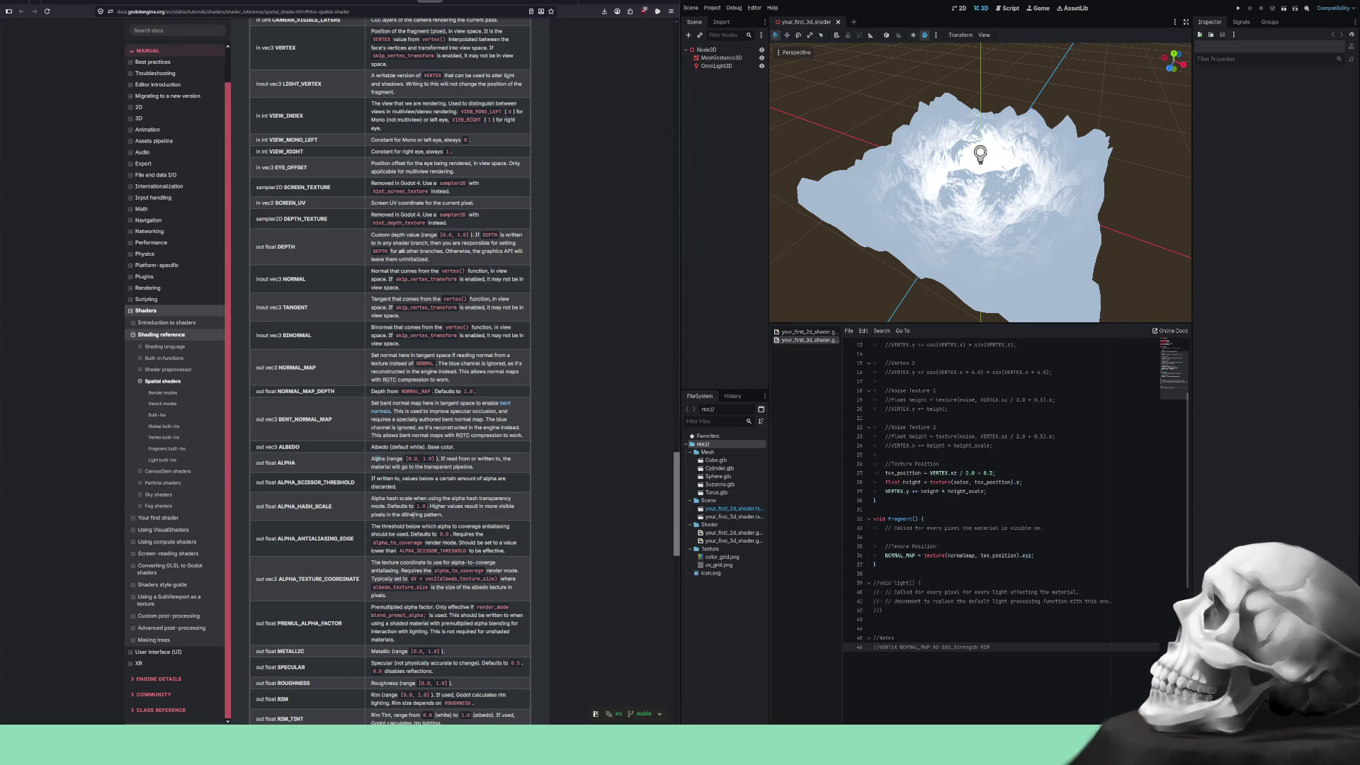
Read the spatial built-ins reference, highlighting the SSS, BACKLIGHT, AO and AO_LIGHT_AFFECT descriptions.
{"action": "scroll", "coordinate": [374, 476], "scroll_direction": "down", "scroll_amount": 4}
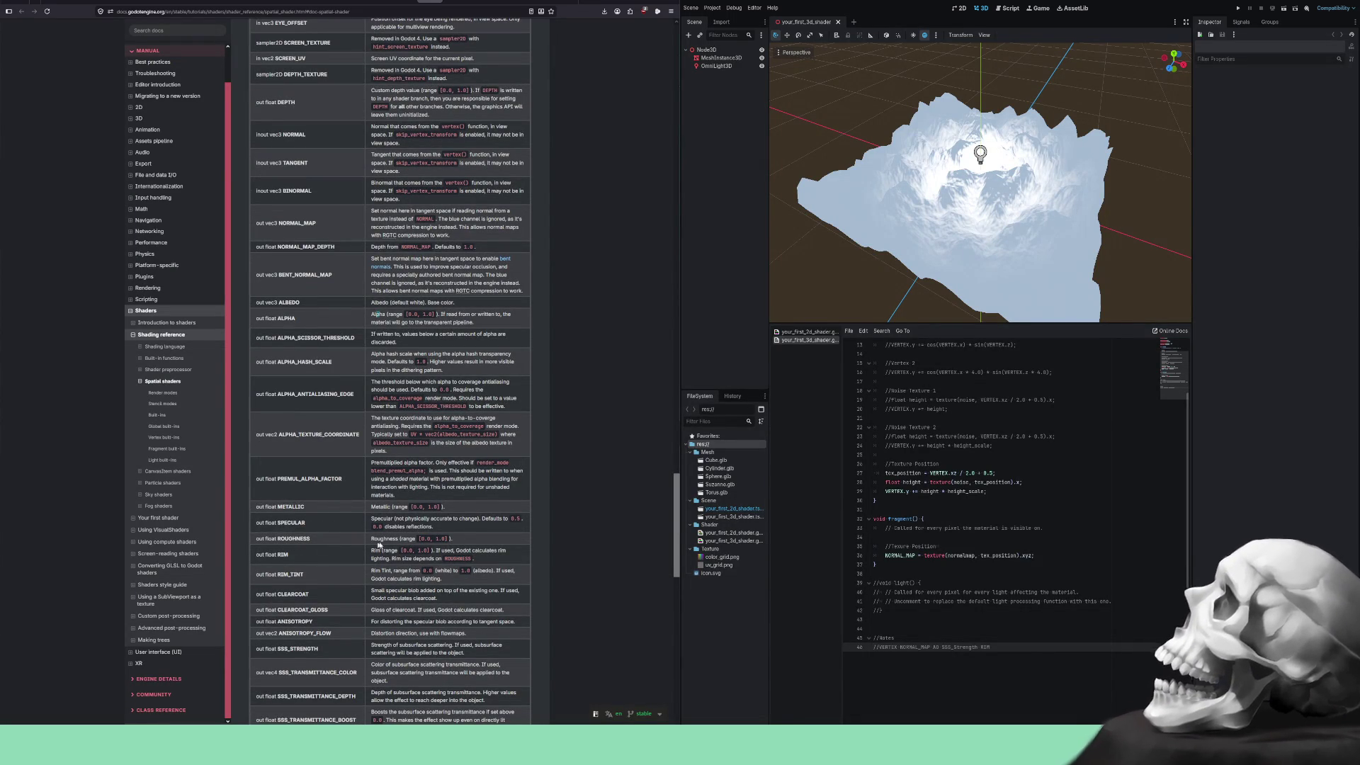
{"action": "scroll", "coordinate": [323, 553], "scroll_direction": "down", "scroll_amount": 2}
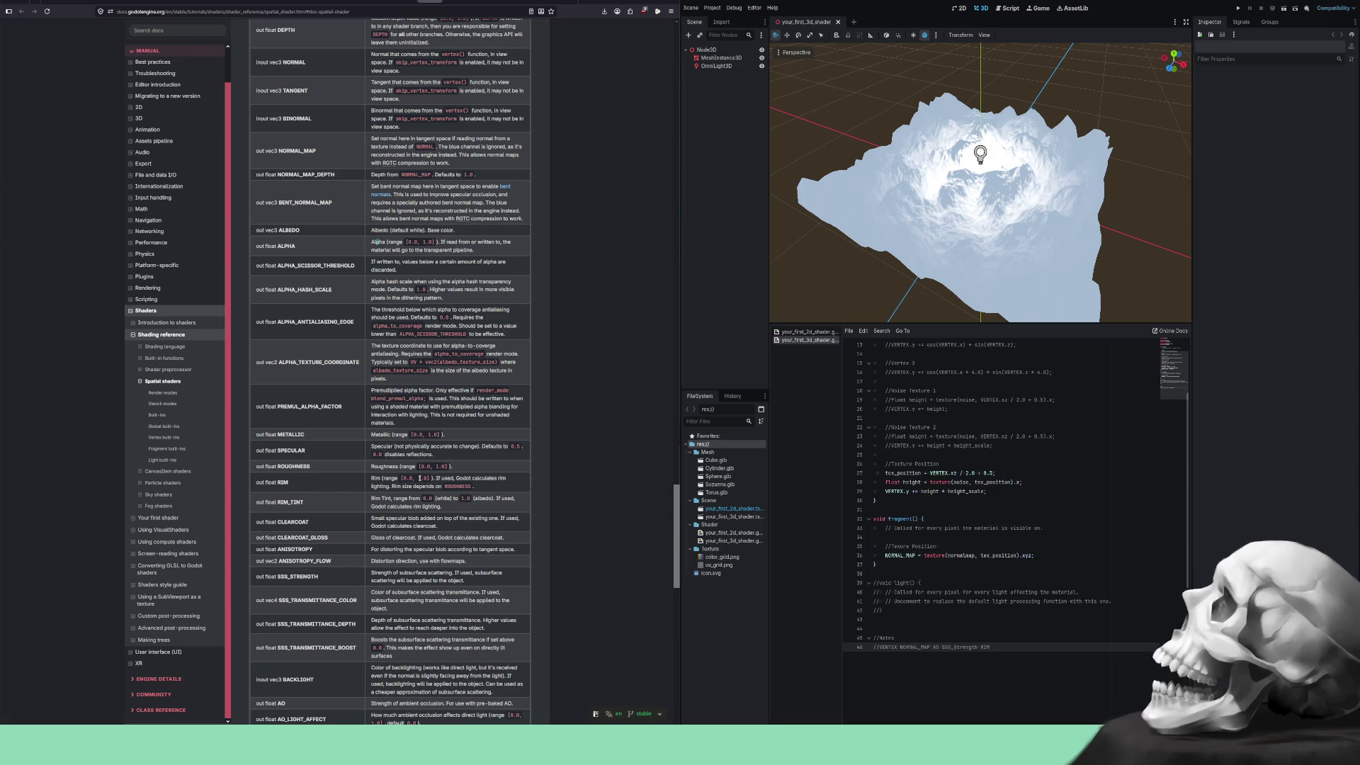
{"action": "scroll", "coordinate": [361, 499], "scroll_direction": "down", "scroll_amount": 2}
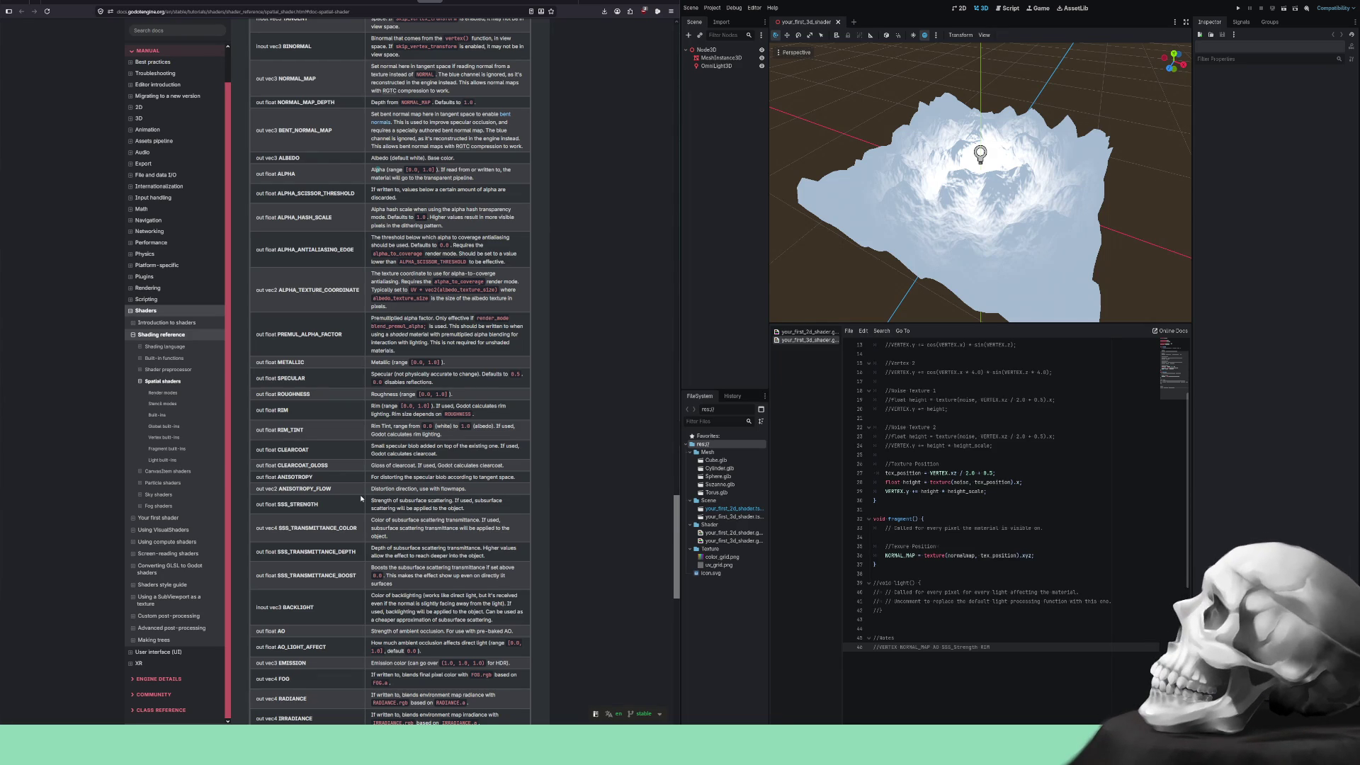
{"action": "scroll", "coordinate": [358, 489], "scroll_direction": "down", "scroll_amount": 1}
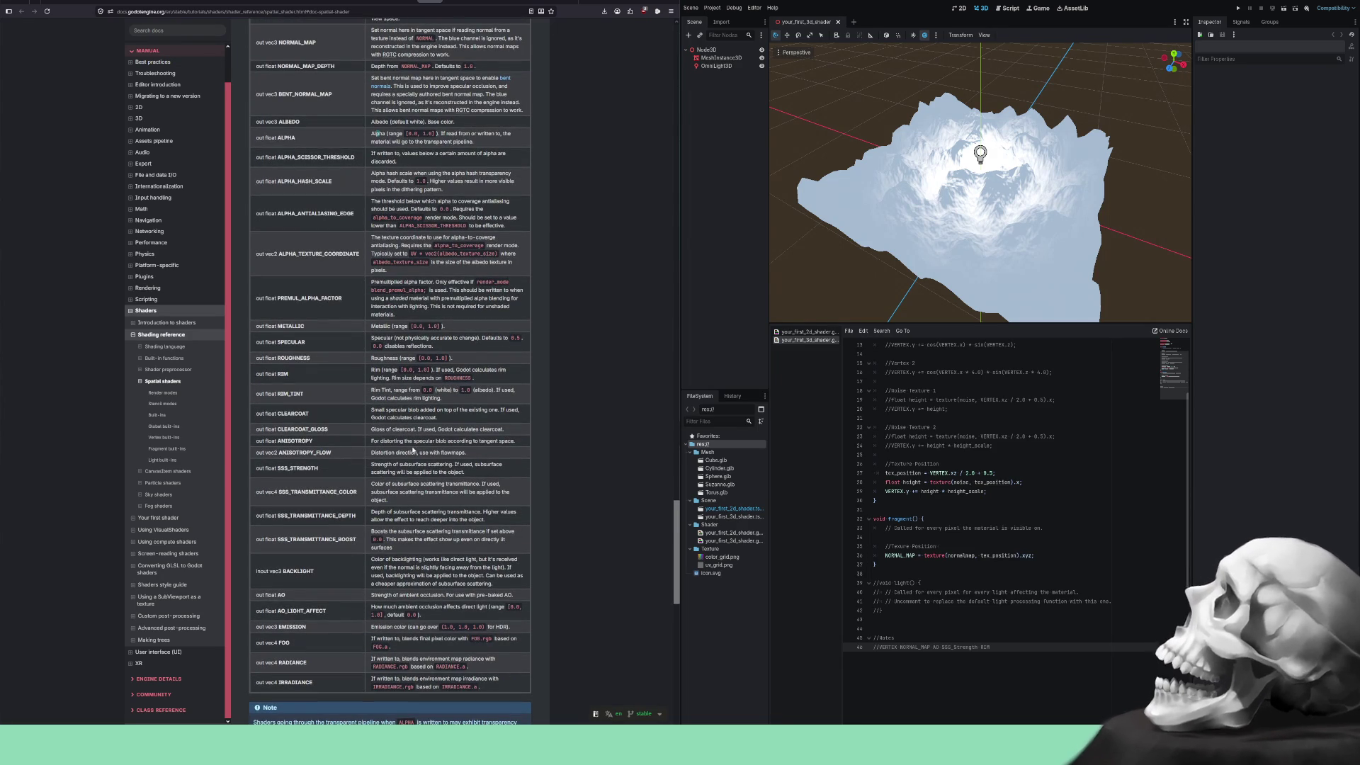
{"action": "mouse_move", "coordinate": [374, 464]}
{"action": "left_mouse_down"}
{"action": "mouse_move", "coordinate": [501, 465]}
{"action": "mouse_move", "coordinate": [414, 465]}
{"action": "mouse_move", "coordinate": [389, 472]}
{"action": "mouse_move", "coordinate": [468, 475]}
{"action": "mouse_move", "coordinate": [306, 493]}
{"action": "mouse_move", "coordinate": [361, 495]}
{"action": "mouse_move", "coordinate": [341, 492]}
{"action": "left_mouse_up"}
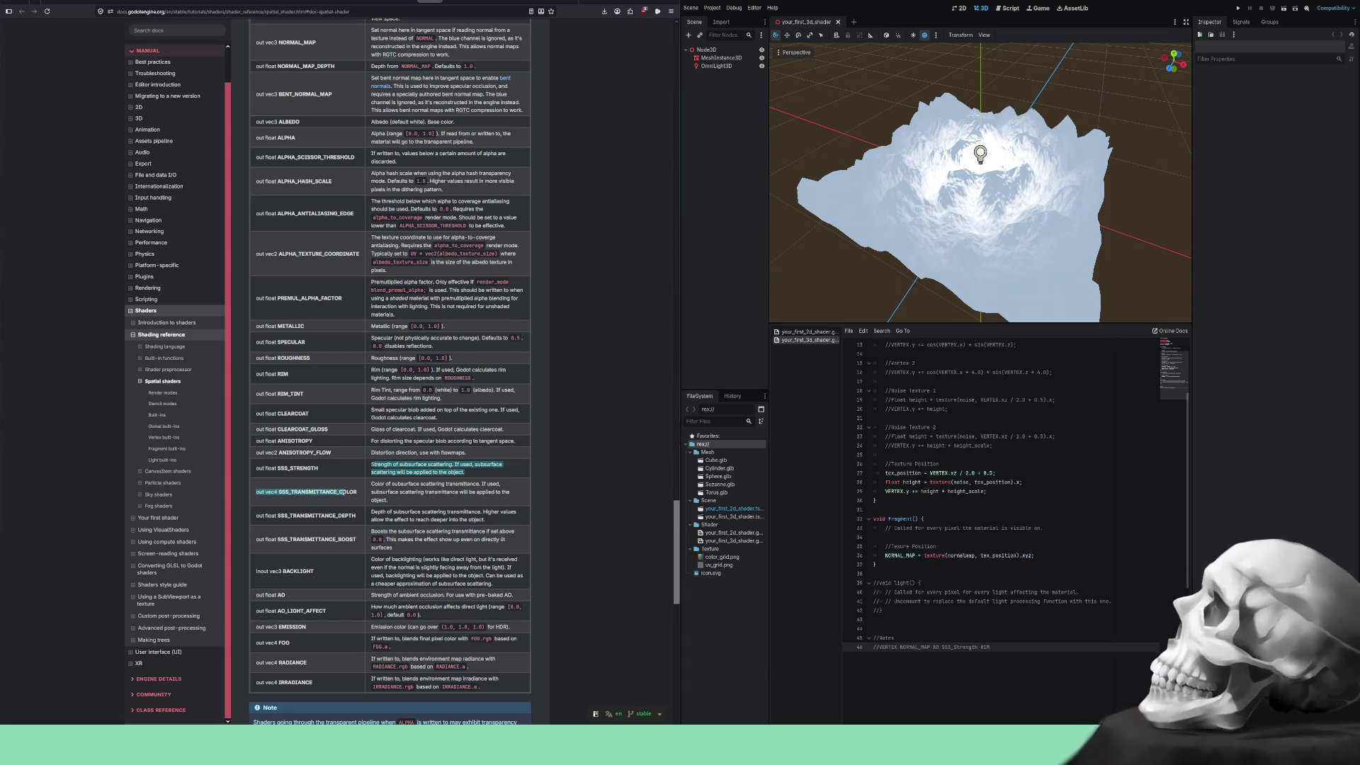
{"action": "left_click", "coordinate": [374, 483]}
{"action": "mouse_move", "coordinate": [374, 484]}
{"action": "left_mouse_down"}
{"action": "mouse_move", "coordinate": [480, 494]}
{"action": "mouse_move", "coordinate": [430, 489]}
{"action": "left_mouse_up"}
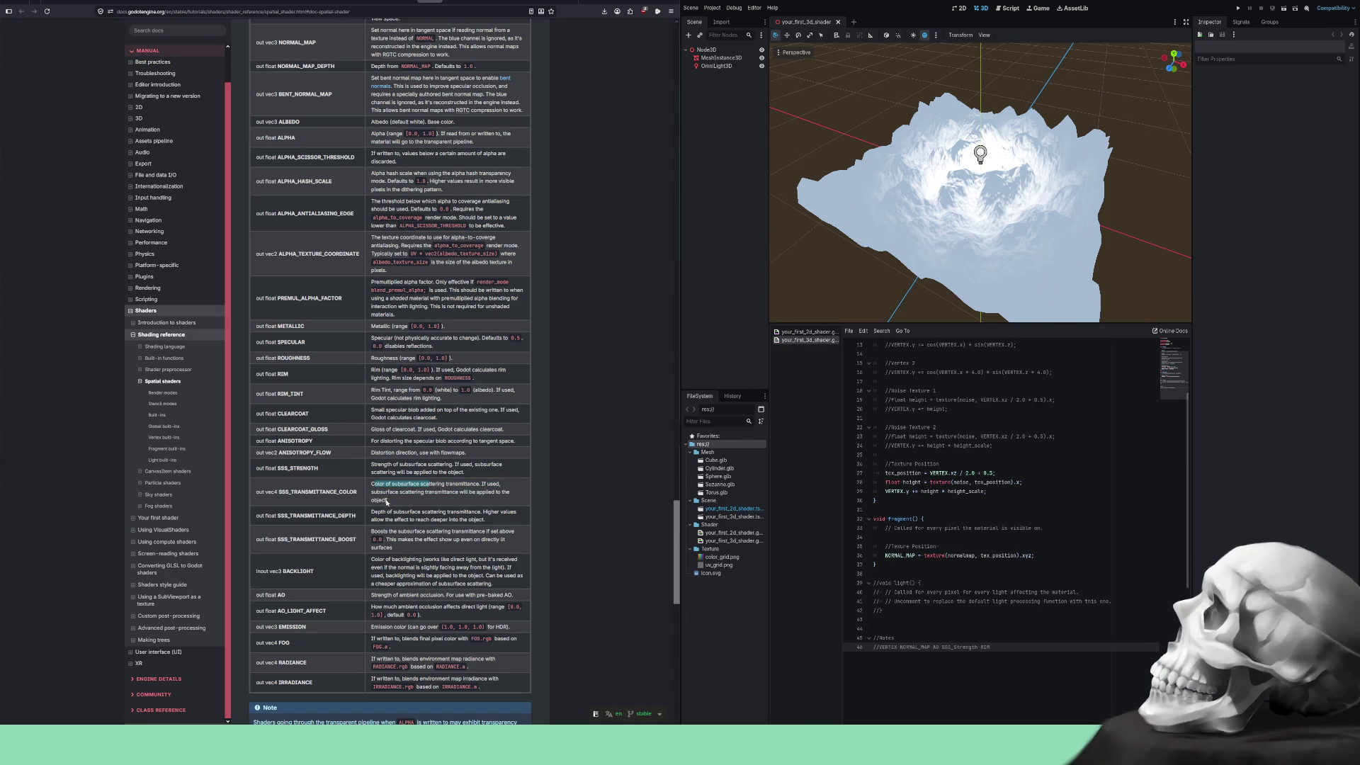
{"action": "scroll", "coordinate": [341, 516], "scroll_direction": "down", "scroll_amount": 2}
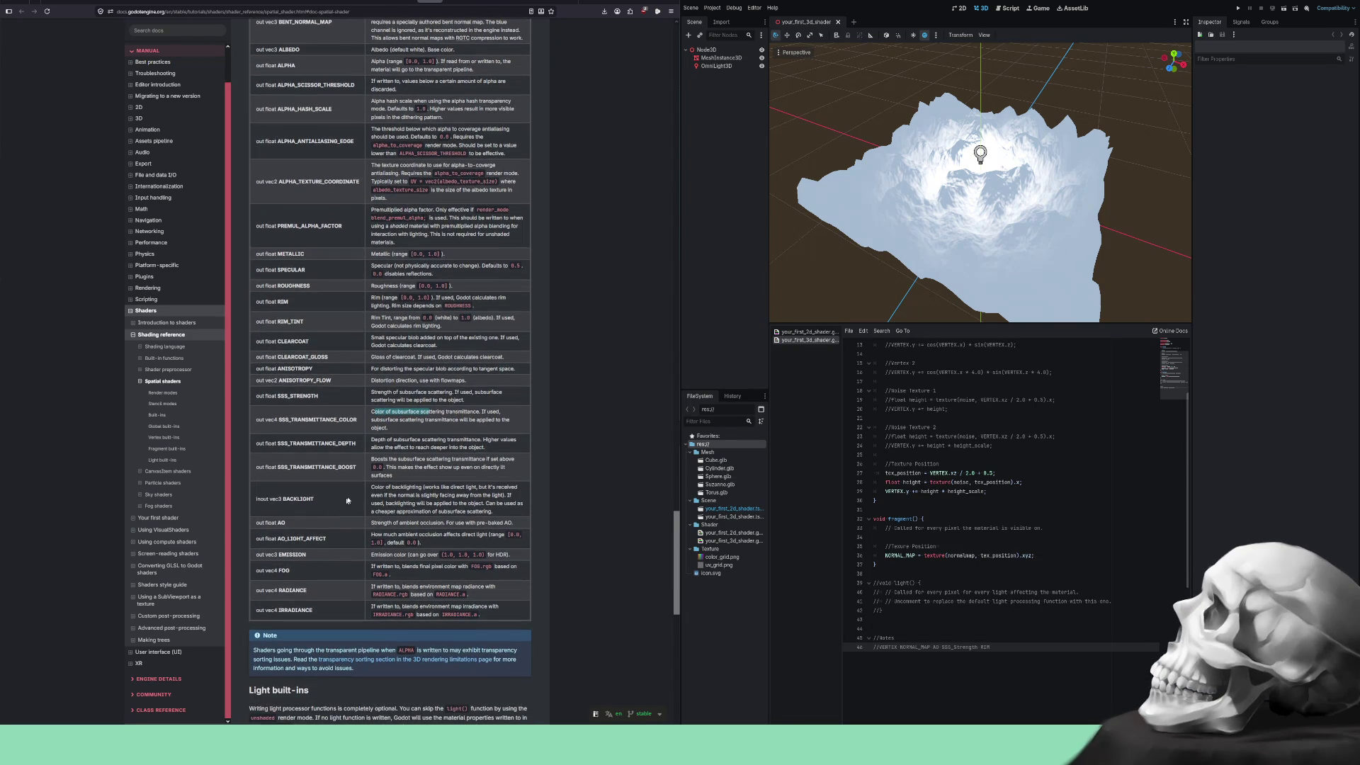
{"action": "left_click_drag", "start_coordinate": [372, 487], "coordinate": [415, 487]}
{"action": "left_click_drag", "start_coordinate": [294, 499], "coordinate": [315, 500]}
{"action": "left_click", "coordinate": [275, 523]}
{"action": "left_click_drag", "start_coordinate": [389, 522], "coordinate": [511, 522]}
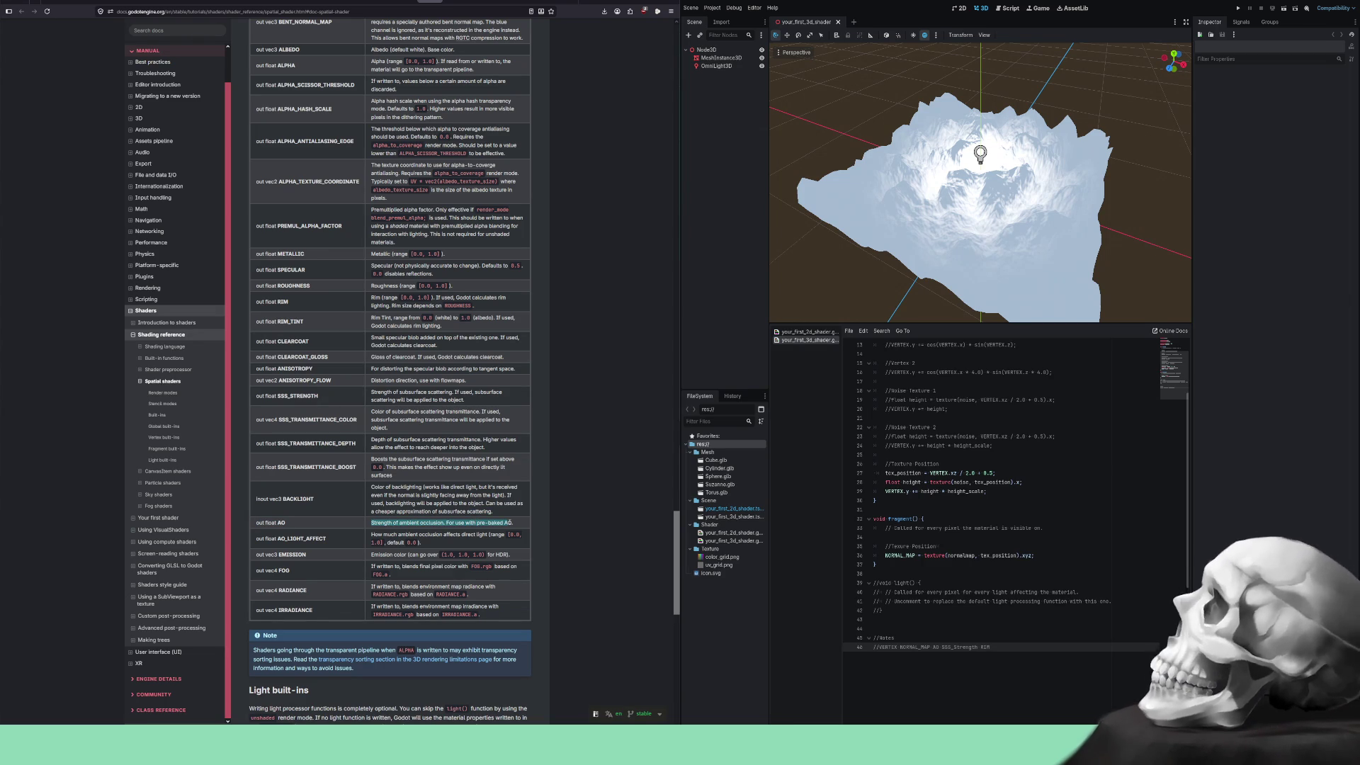
{"action": "left_click", "coordinate": [515, 525]}
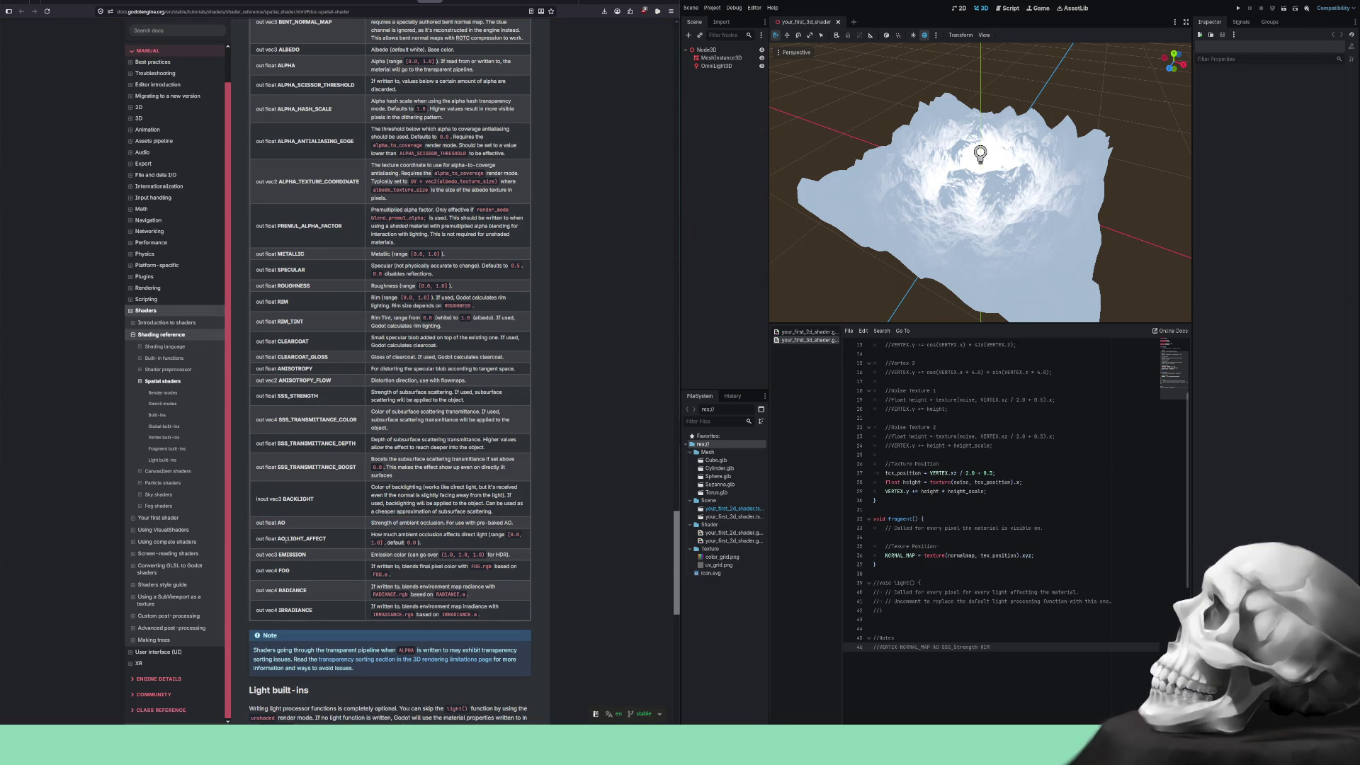
{"action": "mouse_move", "coordinate": [372, 535]}
{"action": "left_mouse_down"}
{"action": "mouse_move", "coordinate": [506, 535]}
{"action": "mouse_move", "coordinate": [383, 543]}
{"action": "mouse_move", "coordinate": [497, 554]}
{"action": "mouse_move", "coordinate": [369, 566]}
{"action": "mouse_move", "coordinate": [455, 574]}
{"action": "left_mouse_up"}
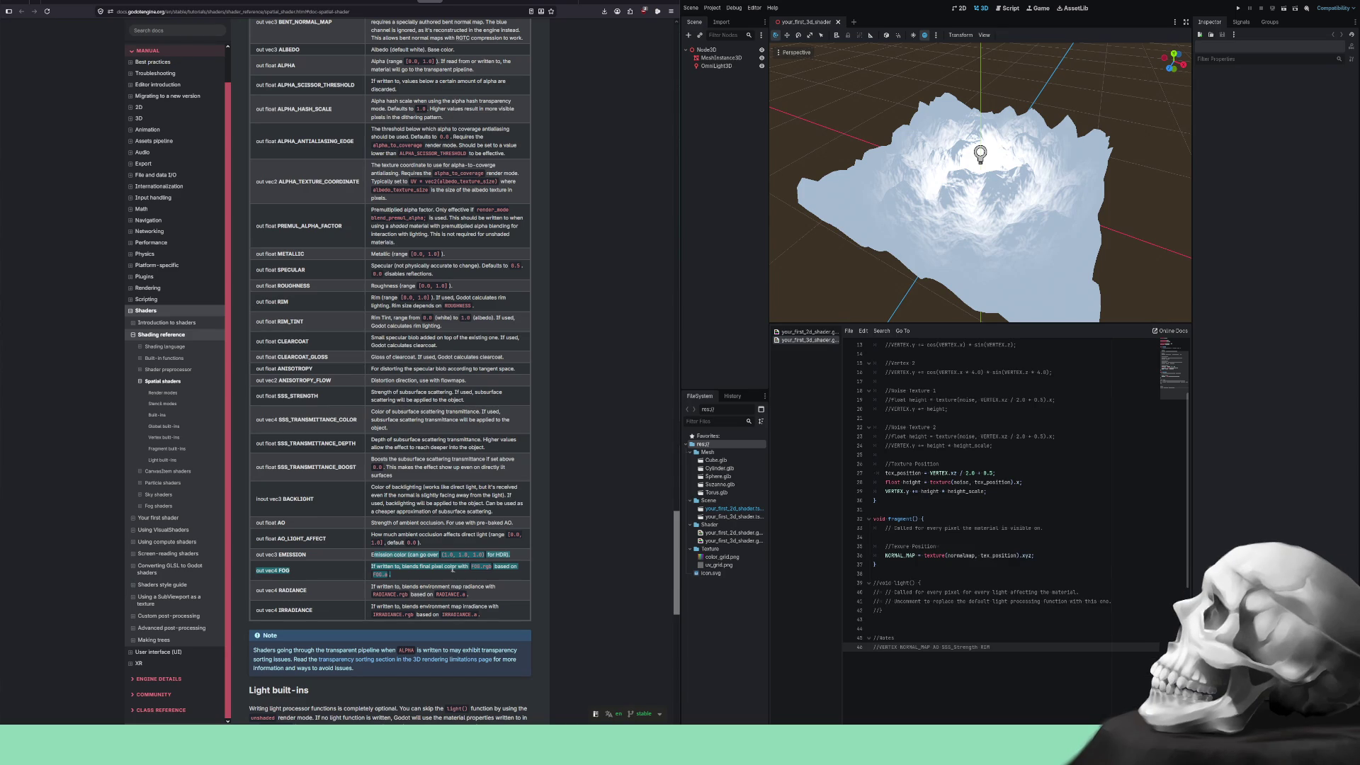
{"action": "key", "text": "ctrl+c"}
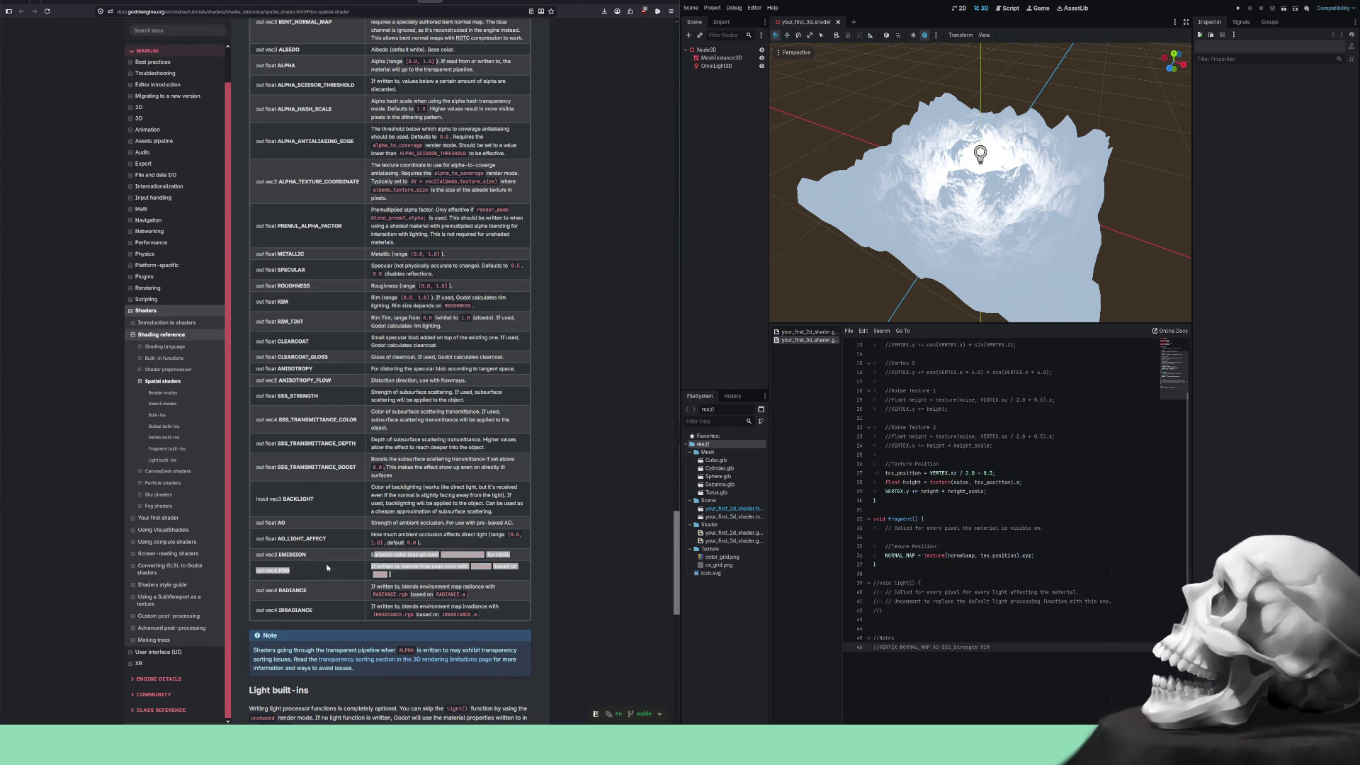
{"action": "left_click", "coordinate": [326, 581]}
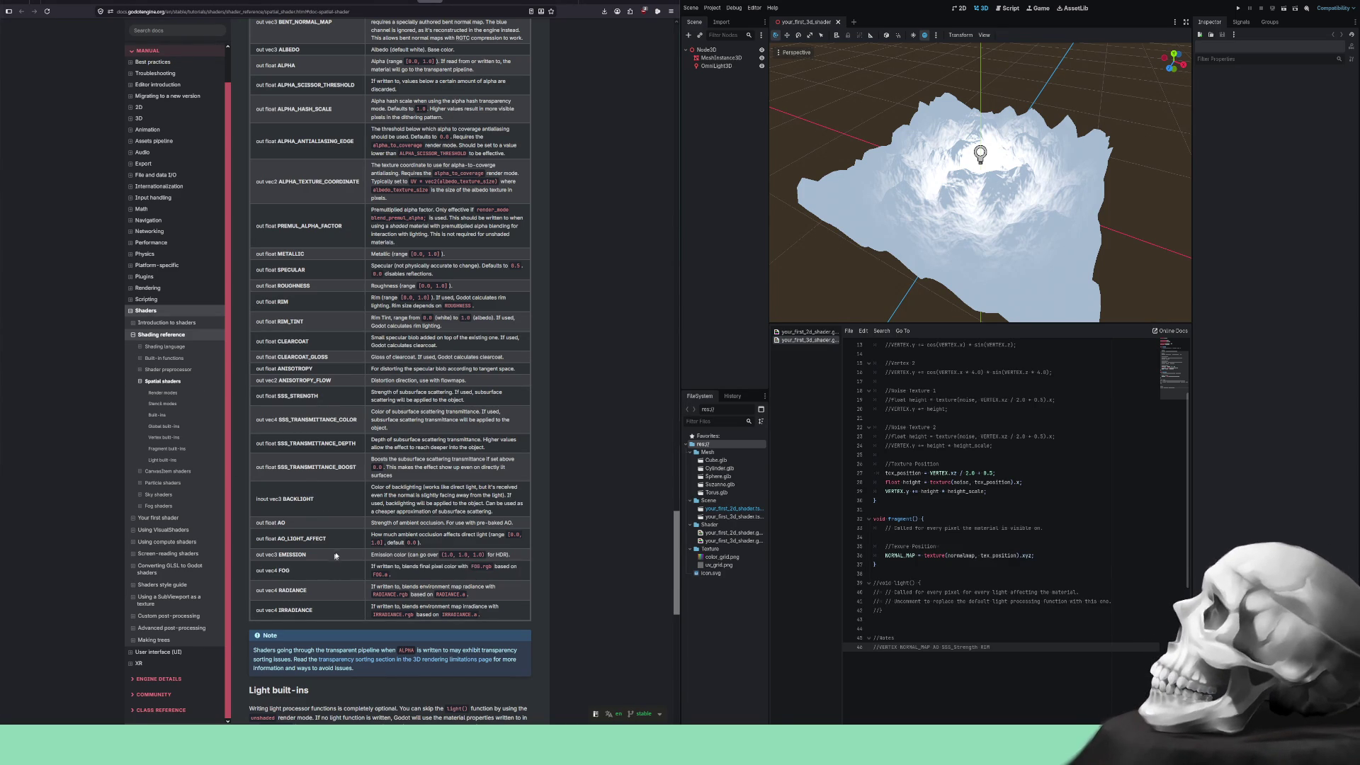
Read further down the reference, highlighting the paragraph about writing light functions.
{"action": "scroll", "coordinate": [328, 564], "scroll_direction": "down", "scroll_amount": 5}
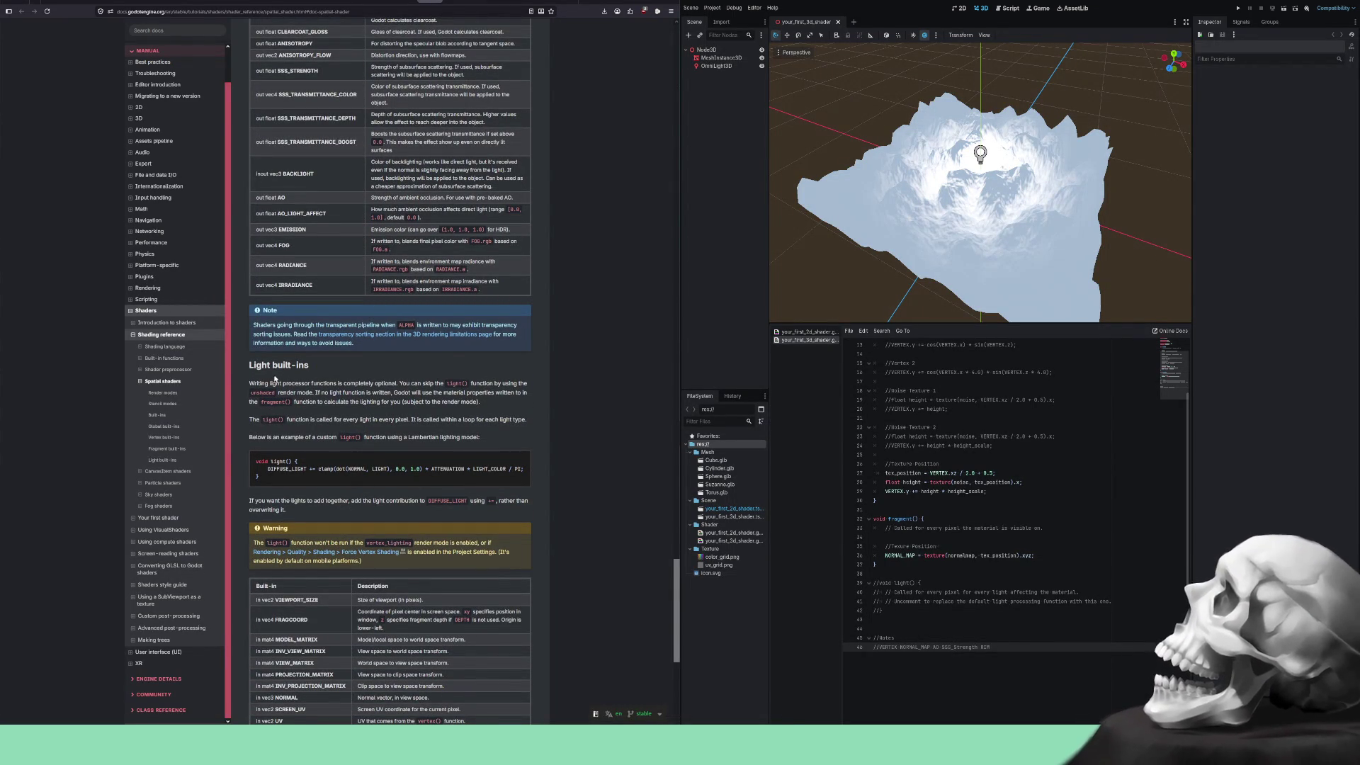
{"action": "mouse_move", "coordinate": [259, 384]}
{"action": "left_mouse_down"}
{"action": "mouse_move", "coordinate": [524, 388]}
{"action": "mouse_move", "coordinate": [278, 394]}
{"action": "mouse_move", "coordinate": [489, 395]}
{"action": "left_mouse_up"}
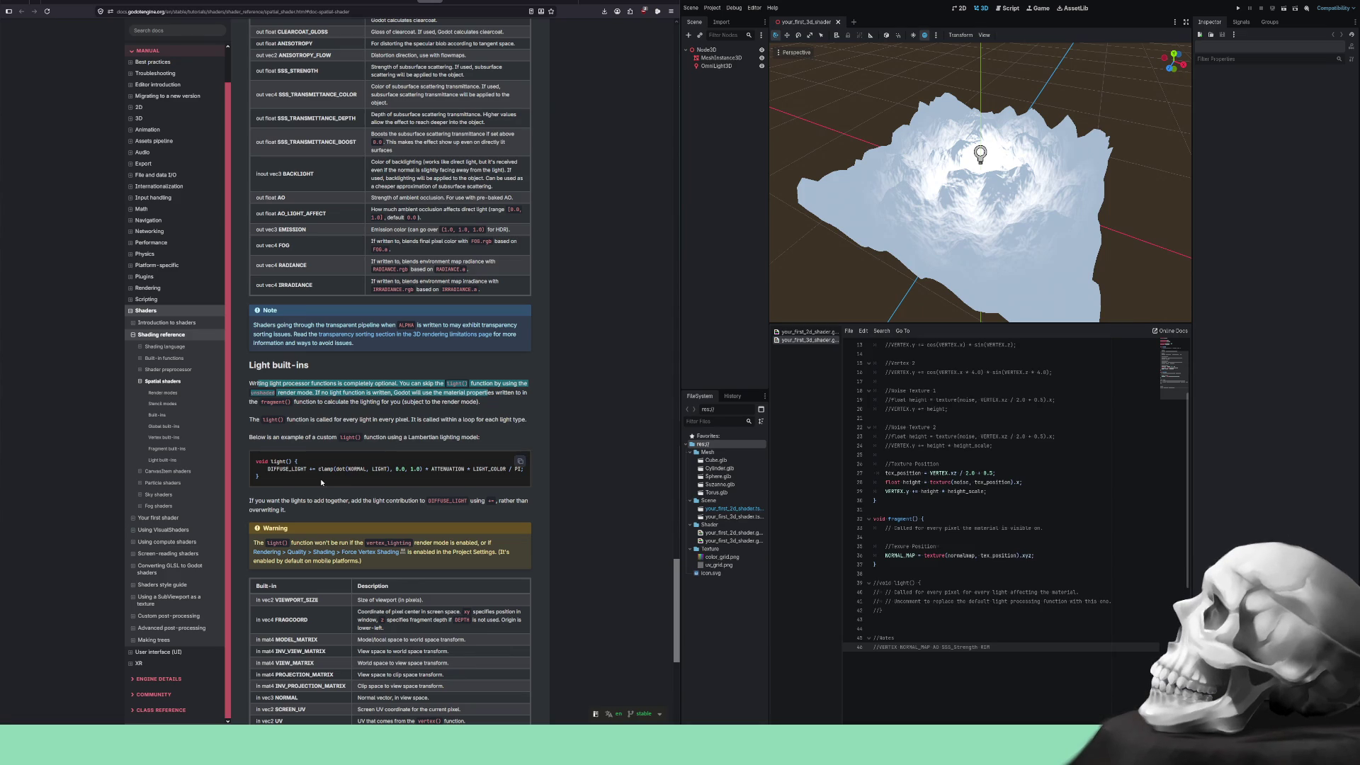
{"action": "scroll", "coordinate": [321, 478], "scroll_direction": "down", "scroll_amount": 1}
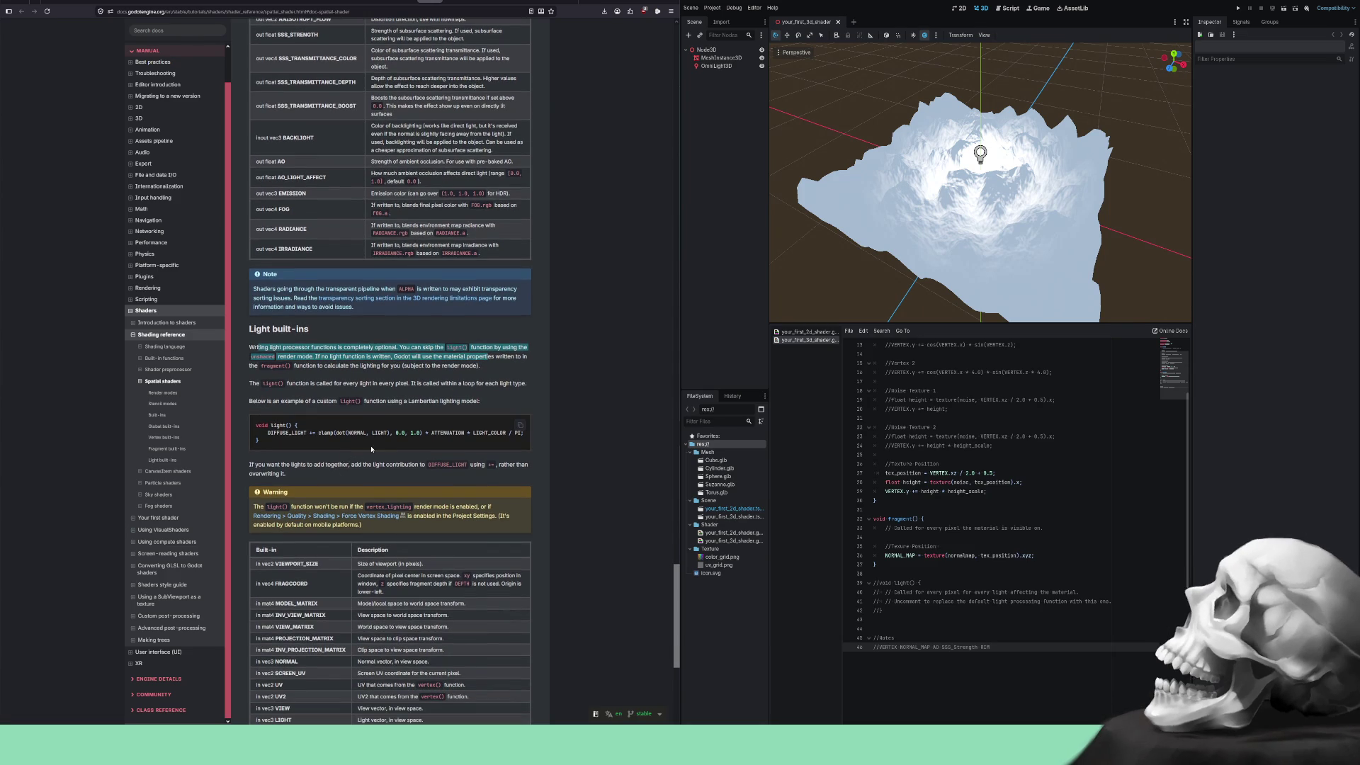
{"action": "left_click", "coordinate": [401, 432]}
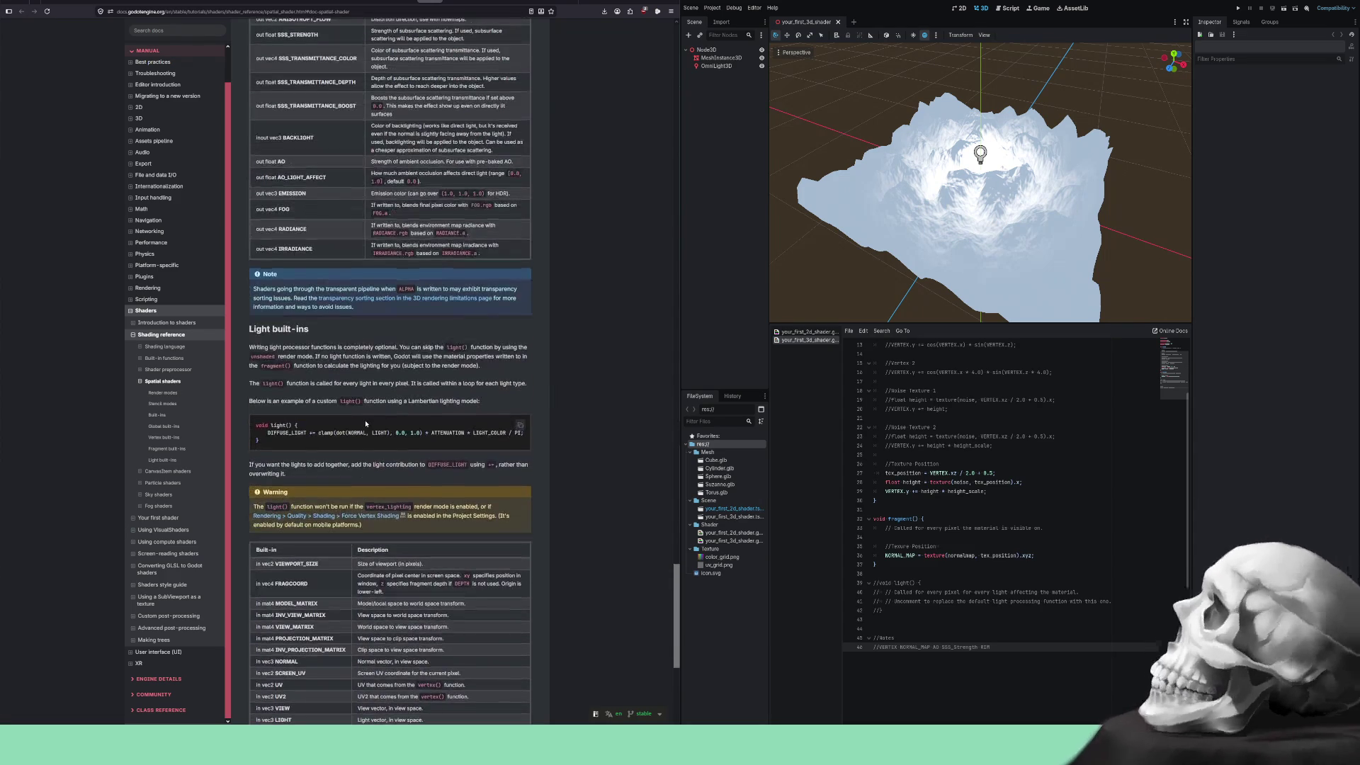
{"action": "scroll", "coordinate": [365, 424], "scroll_direction": "down", "scroll_amount": 1}
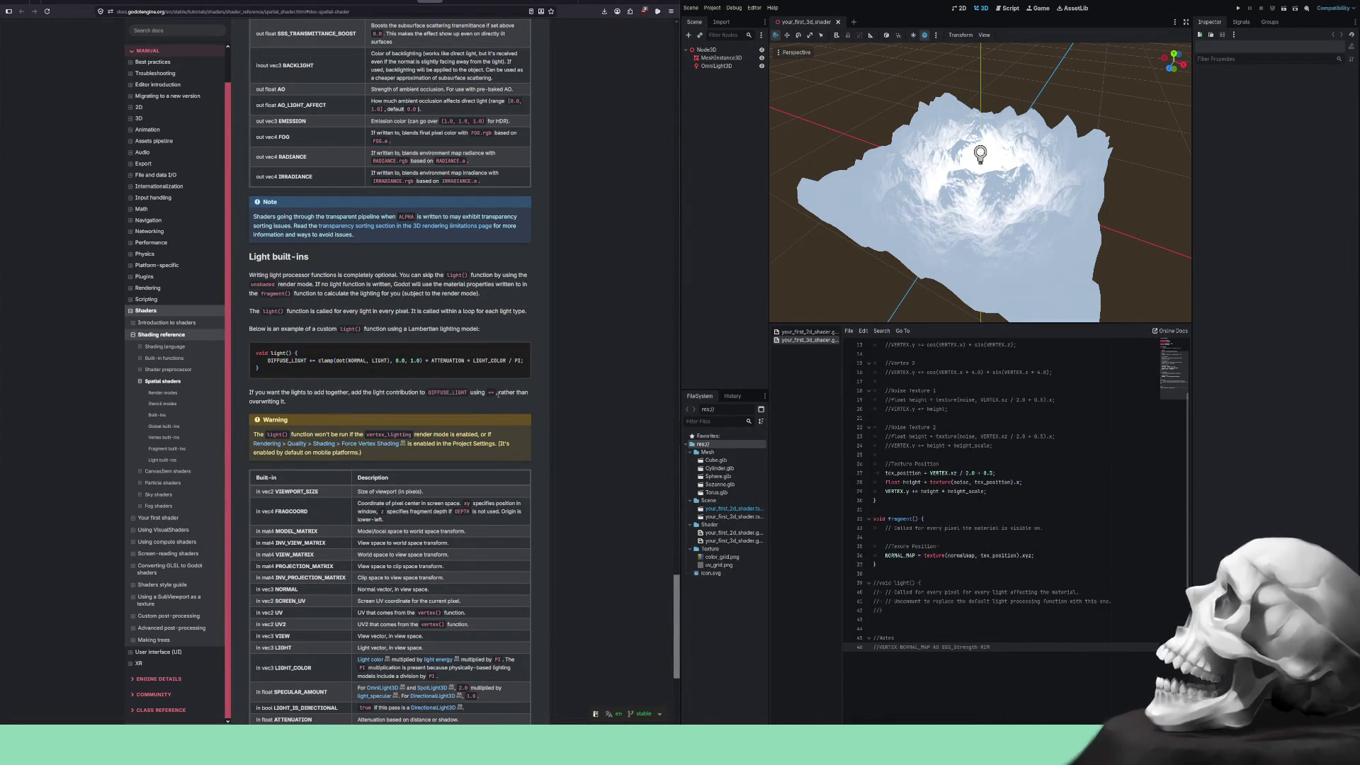
{"action": "scroll", "coordinate": [274, 411], "scroll_direction": "down", "scroll_amount": 3}
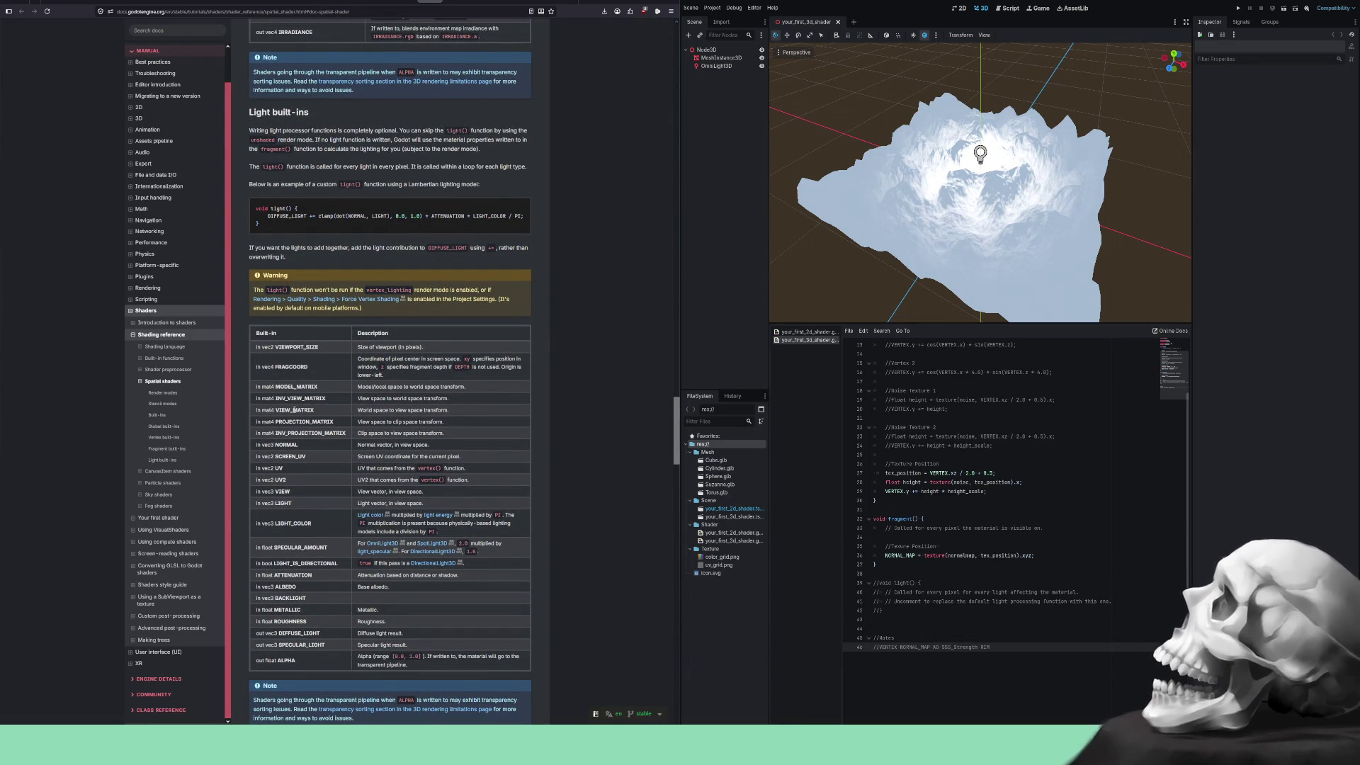
{"action": "scroll", "coordinate": [297, 408], "scroll_direction": "down", "scroll_amount": 1}
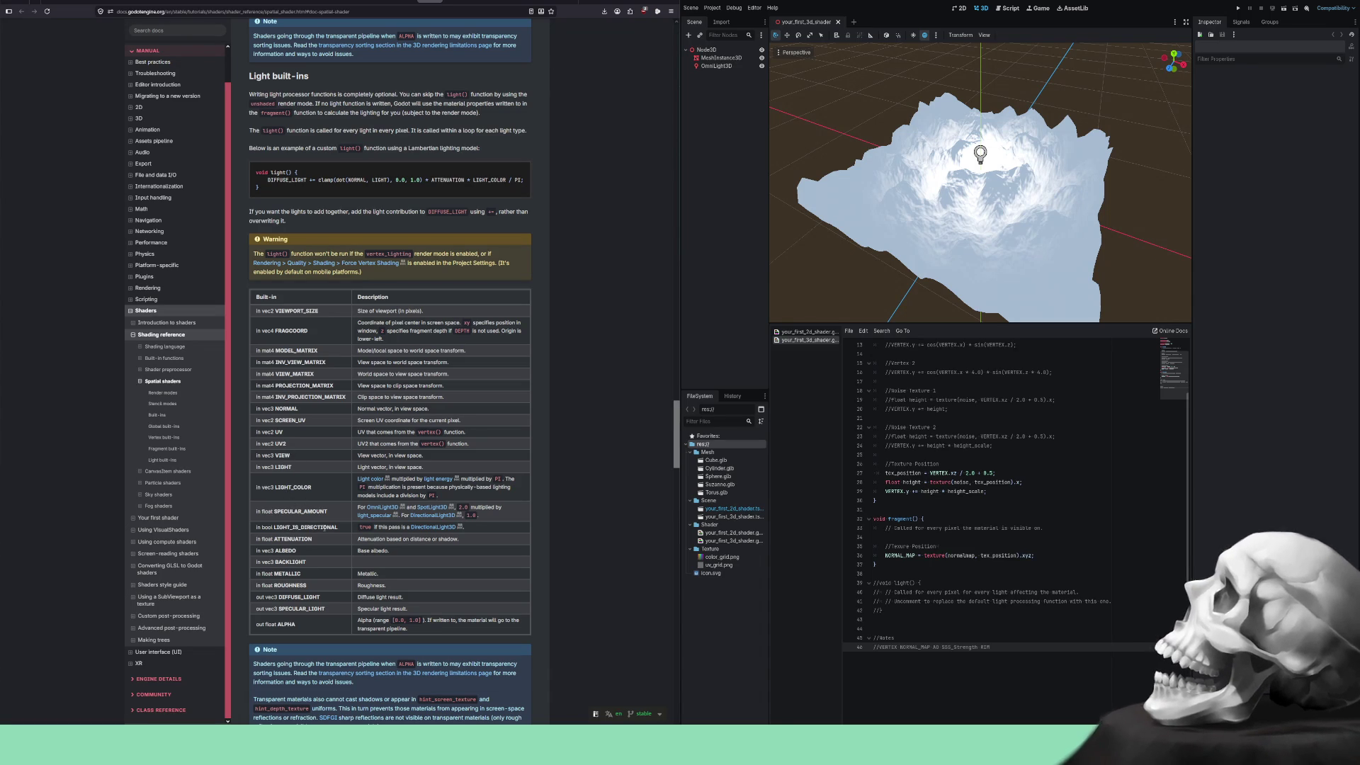
{"action": "scroll", "coordinate": [304, 544], "scroll_direction": "down", "scroll_amount": 2}
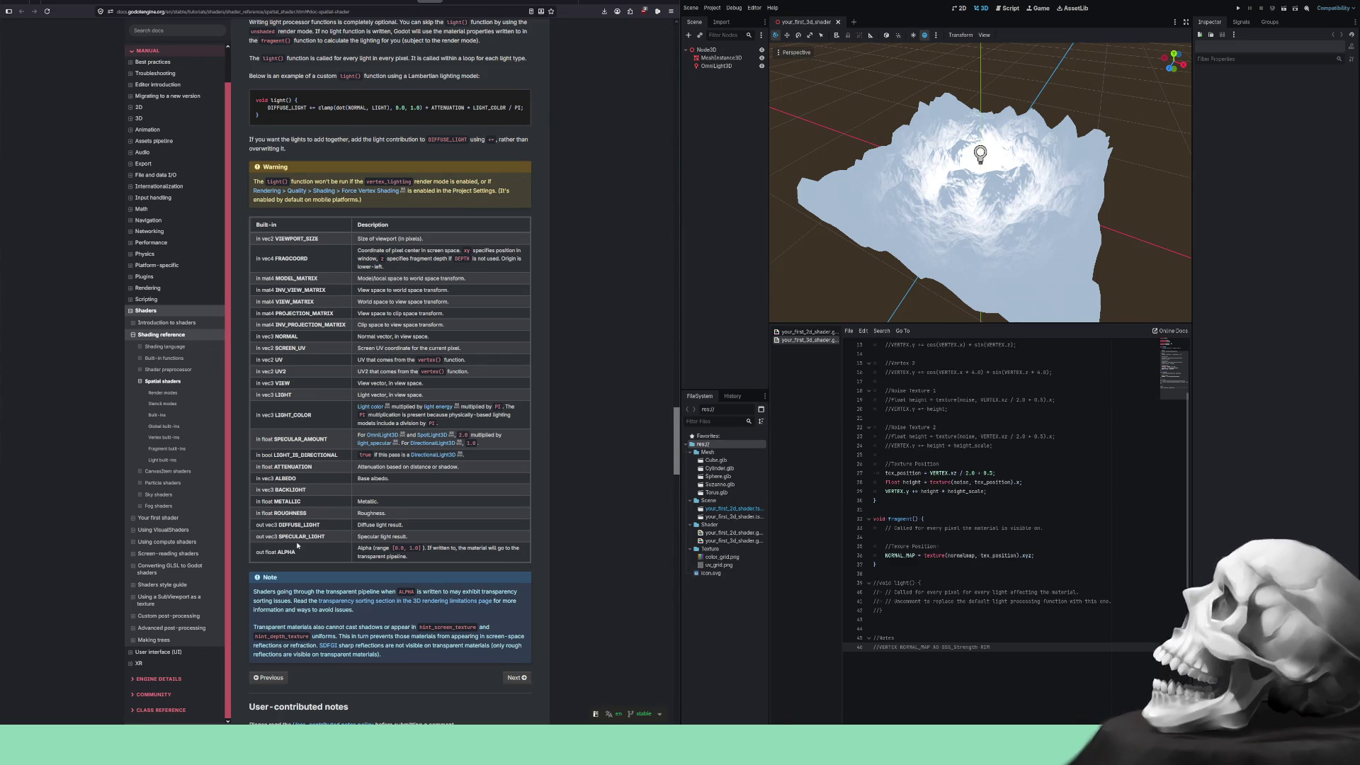
{"action": "scroll", "coordinate": [290, 559], "scroll_direction": "down", "scroll_amount": 5}
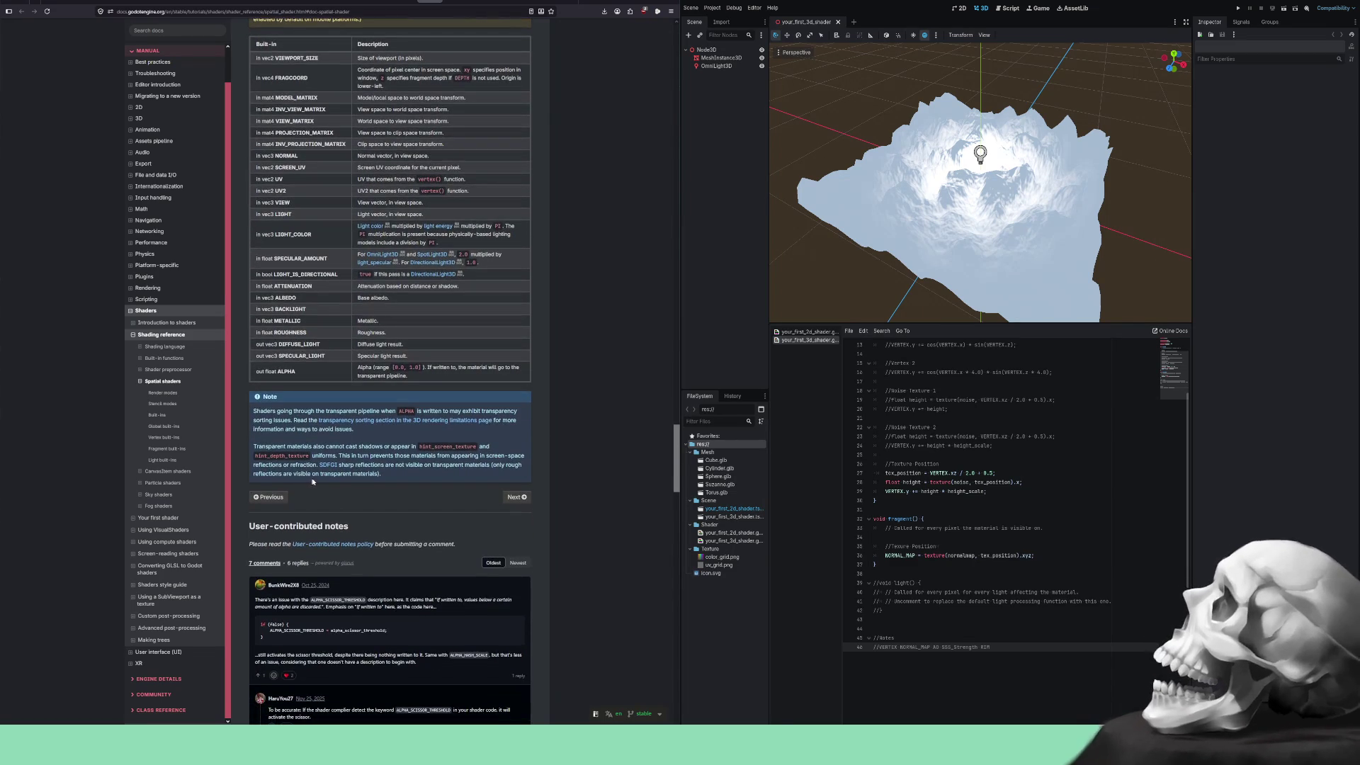
{"action": "scroll", "coordinate": [395, 435], "scroll_direction": "down", "scroll_amount": 5}
{"action": "scroll", "coordinate": [617, 474], "scroll_direction": "up", "scroll_amount": 20}
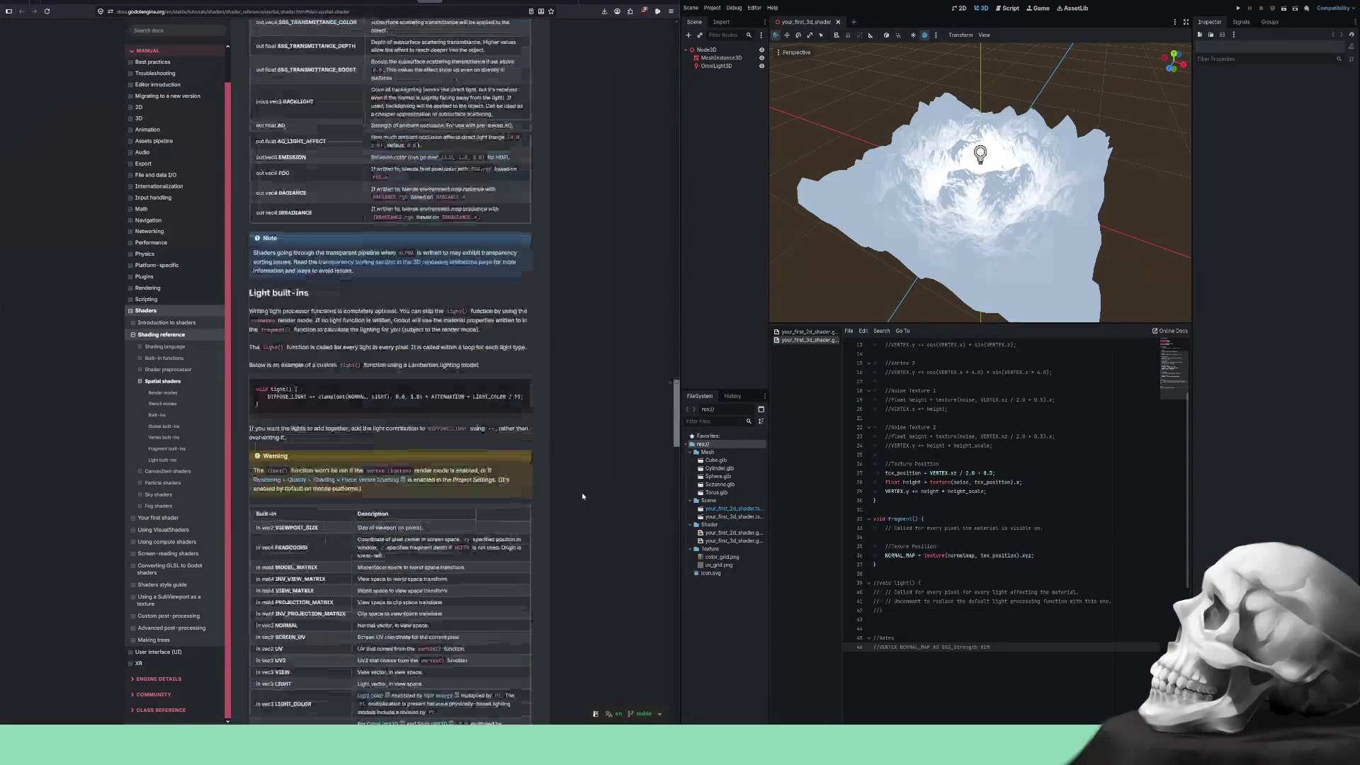
{"action": "scroll", "coordinate": [581, 492], "scroll_direction": "up", "scroll_amount": 20}
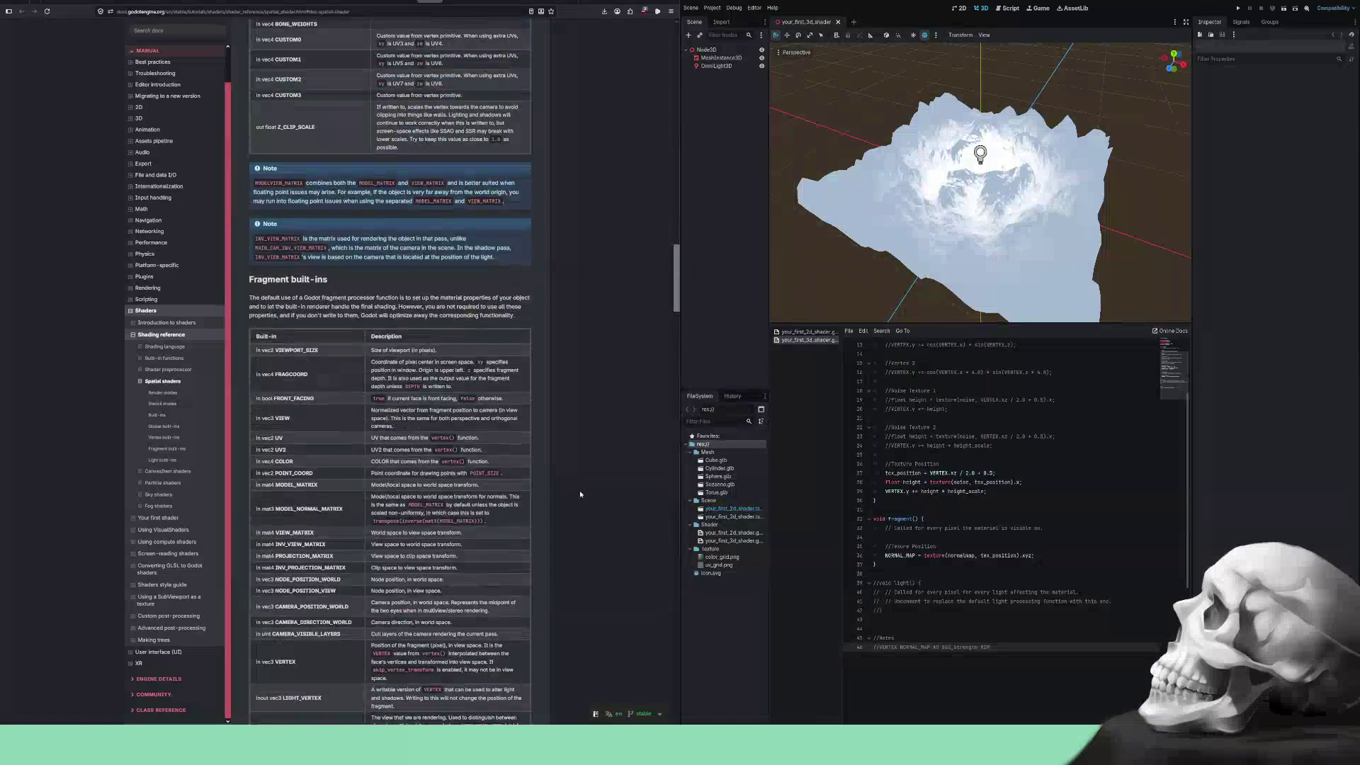
{"action": "scroll", "coordinate": [580, 489], "scroll_direction": "up", "scroll_amount": 20}
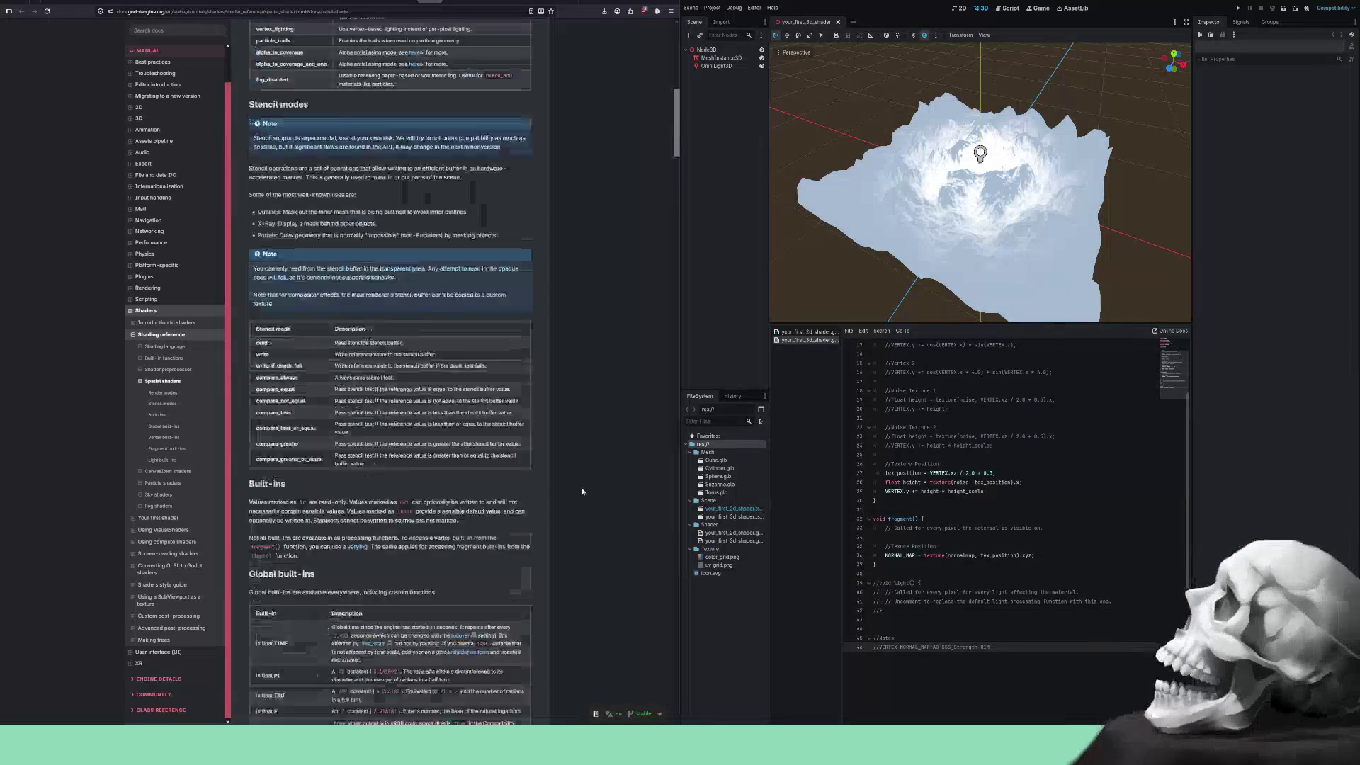
{"action": "scroll", "coordinate": [585, 488], "scroll_direction": "up", "scroll_amount": 5}
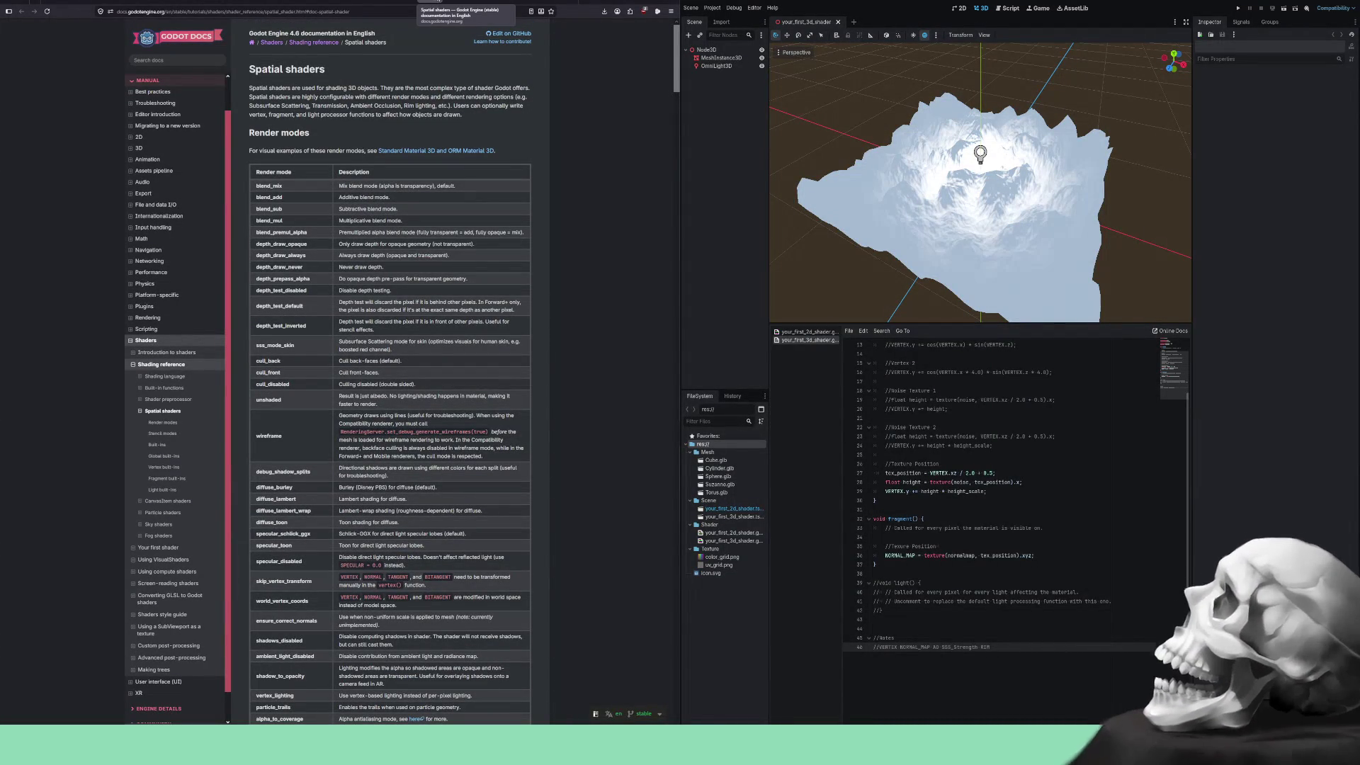
Return to the Your second 3D shader page and copy the render_mode unshaded; line.
{"action": "key", "text": "alt+Left"}
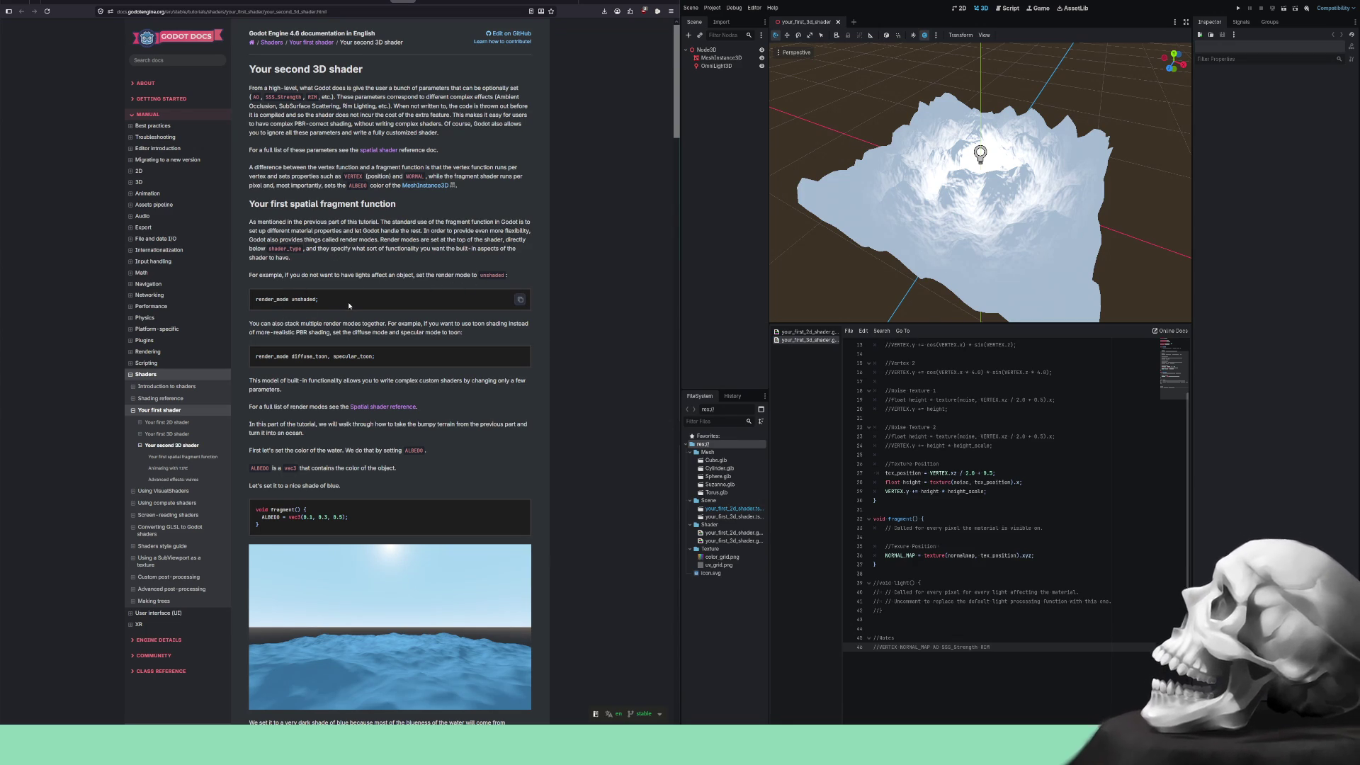
{"action": "left_click_drag", "start_coordinate": [336, 299], "coordinate": [257, 299]}
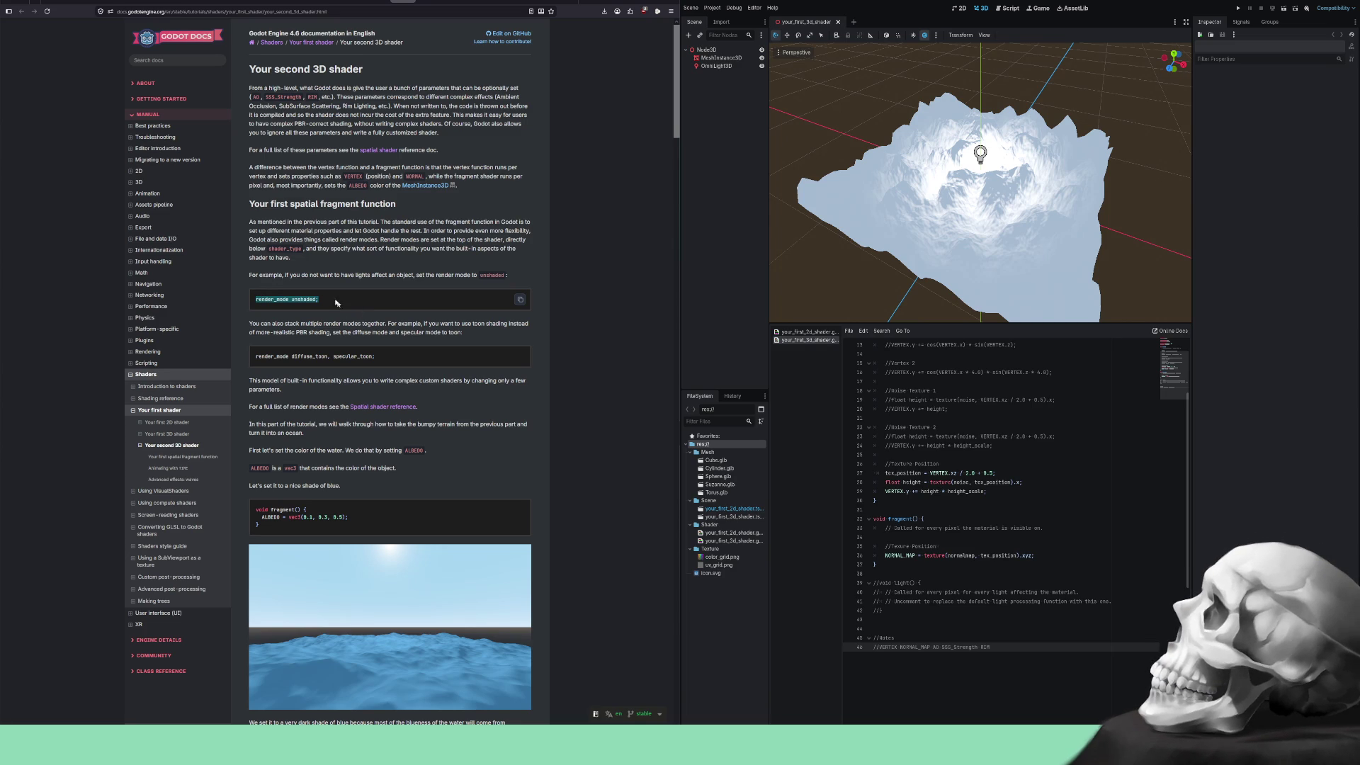
{"action": "right_click", "coordinate": [302, 301]}
{"action": "left_click", "coordinate": [310, 310]}
Highlight the sentence about stacking render modes and the //Notes comment lines.
{"action": "mouse_move", "coordinate": [256, 324]}
{"action": "left_mouse_down"}
{"action": "mouse_move", "coordinate": [527, 324]}
{"action": "mouse_move", "coordinate": [257, 335]}
{"action": "mouse_move", "coordinate": [308, 335]}
{"action": "left_mouse_up"}
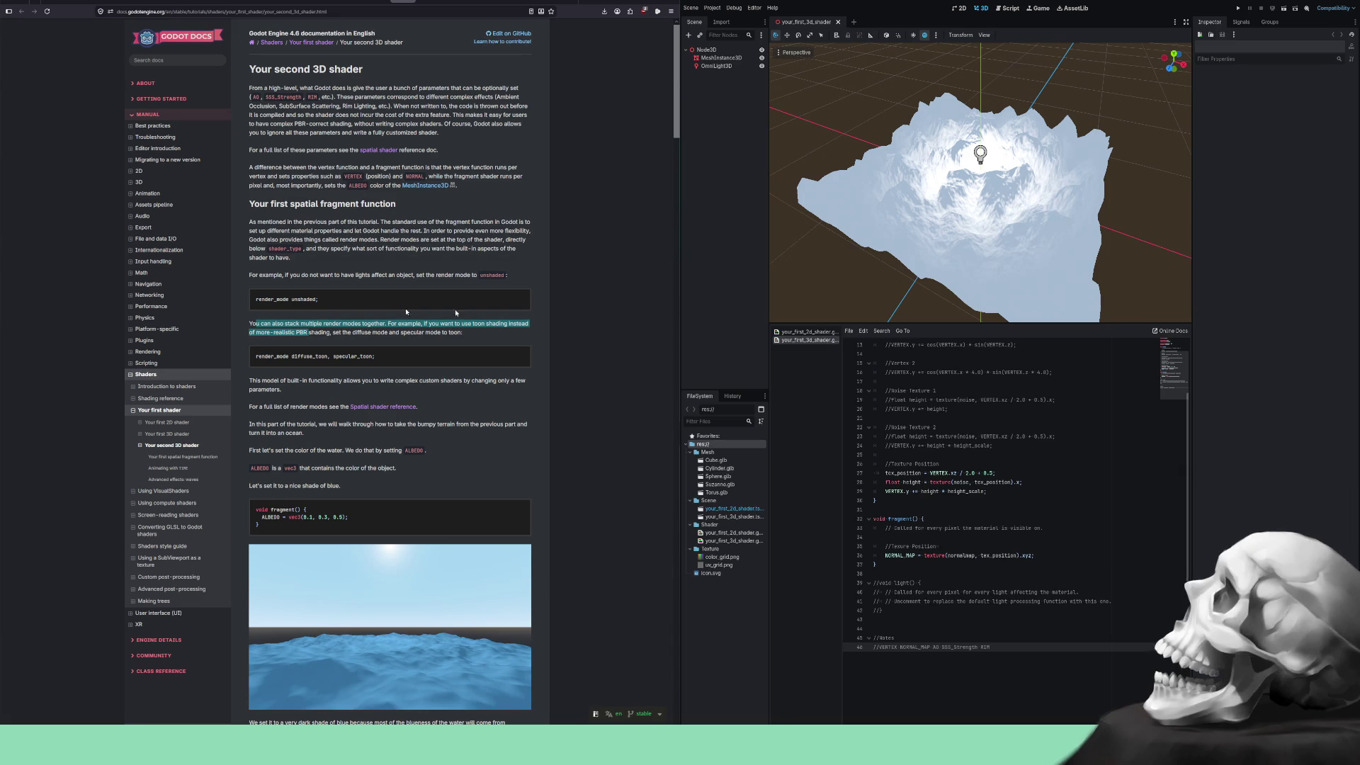
{"action": "scroll", "coordinate": [992, 496], "scroll_direction": "up", "scroll_amount": 4}
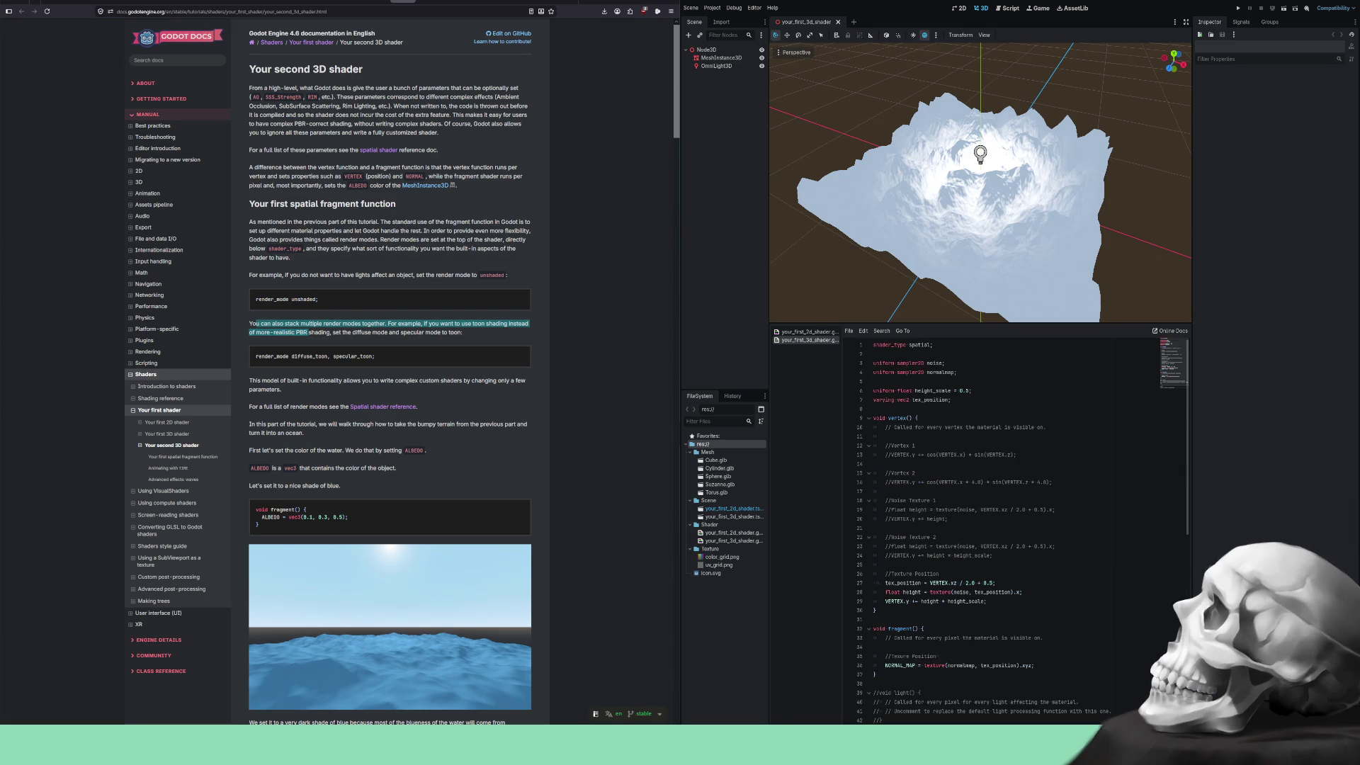
{"action": "scroll", "coordinate": [992, 496], "scroll_direction": "down", "scroll_amount": 6}
{"action": "left_click_drag", "start_coordinate": [990, 593], "coordinate": [844, 583]}
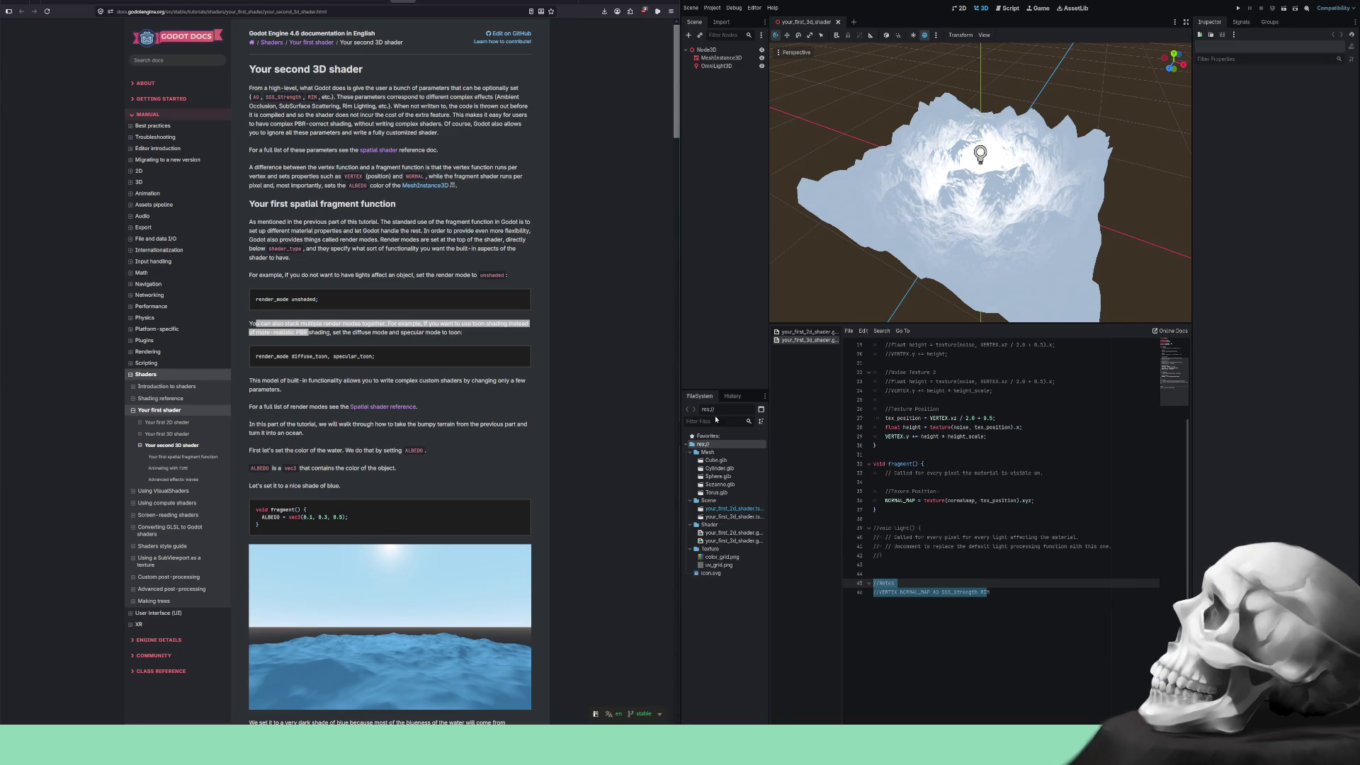
Scroll through the Your second 3D shader tutorial.
{"action": "scroll", "coordinate": [523, 319], "scroll_direction": "down", "scroll_amount": 3}
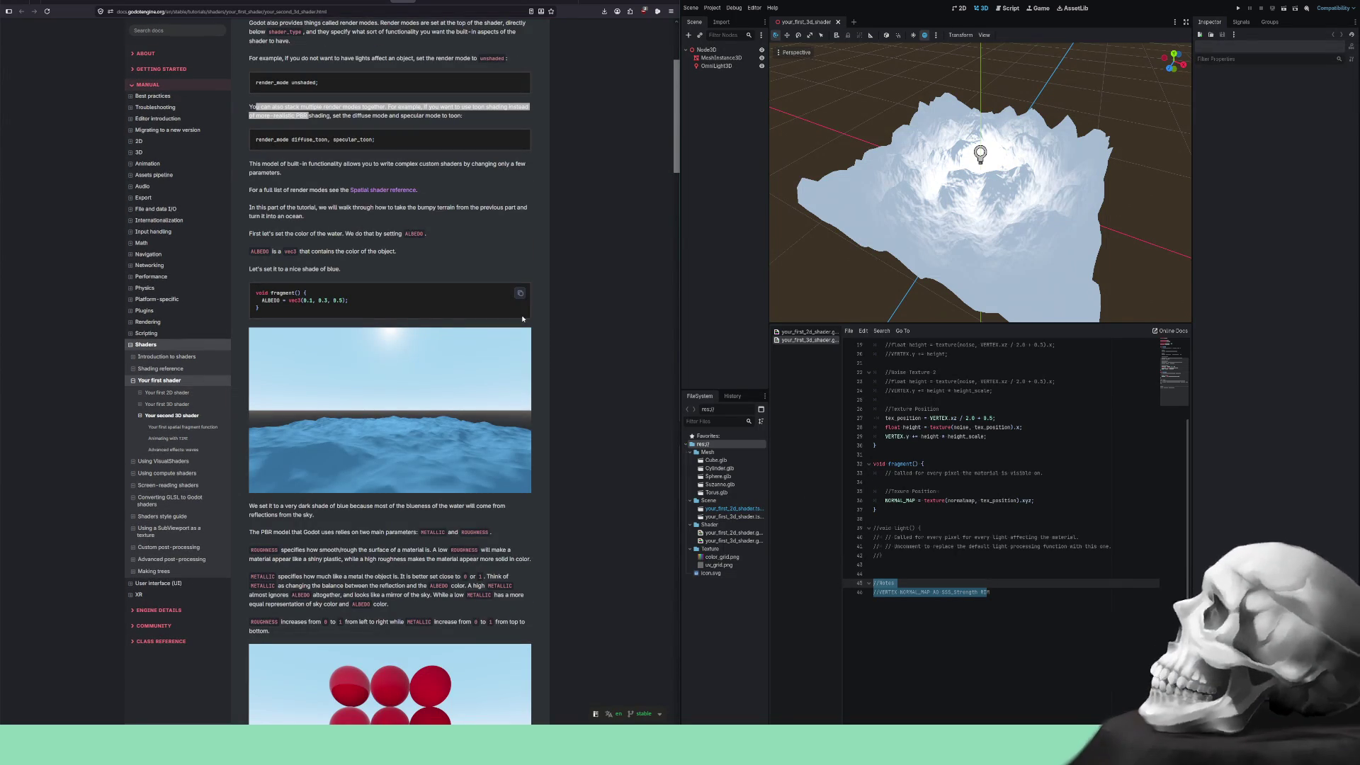
{"action": "scroll", "coordinate": [522, 319], "scroll_direction": "up", "scroll_amount": 2}
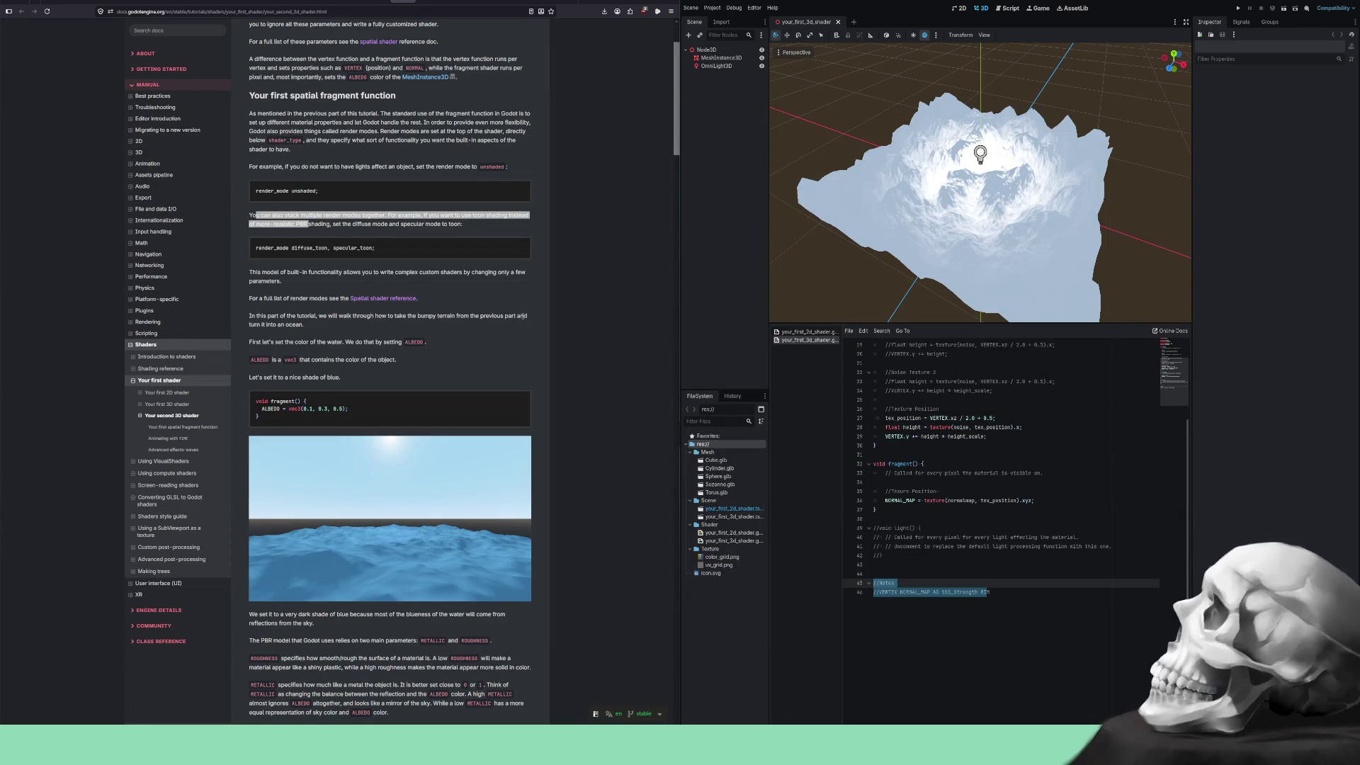
{"action": "scroll", "coordinate": [523, 317], "scroll_direction": "down", "scroll_amount": 6}
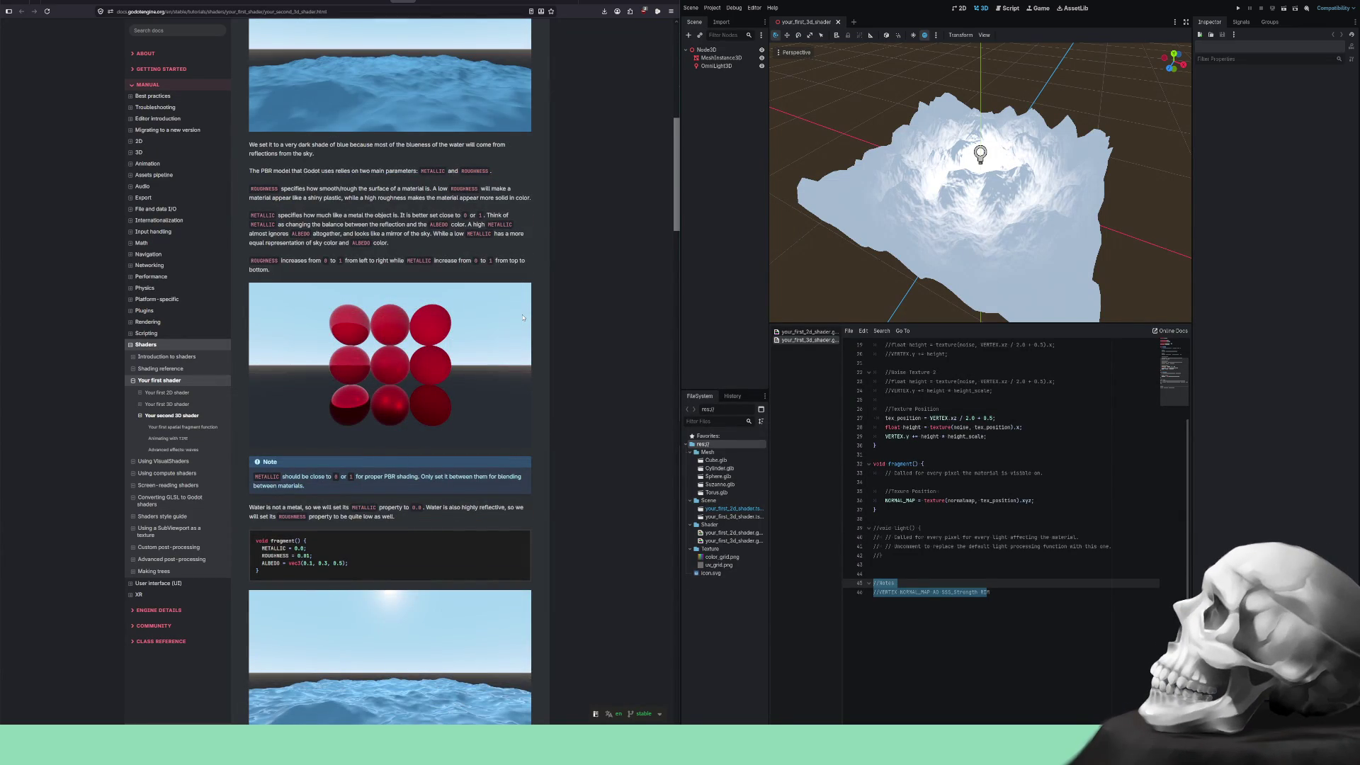
{"action": "scroll", "coordinate": [523, 317], "scroll_direction": "up", "scroll_amount": 4}
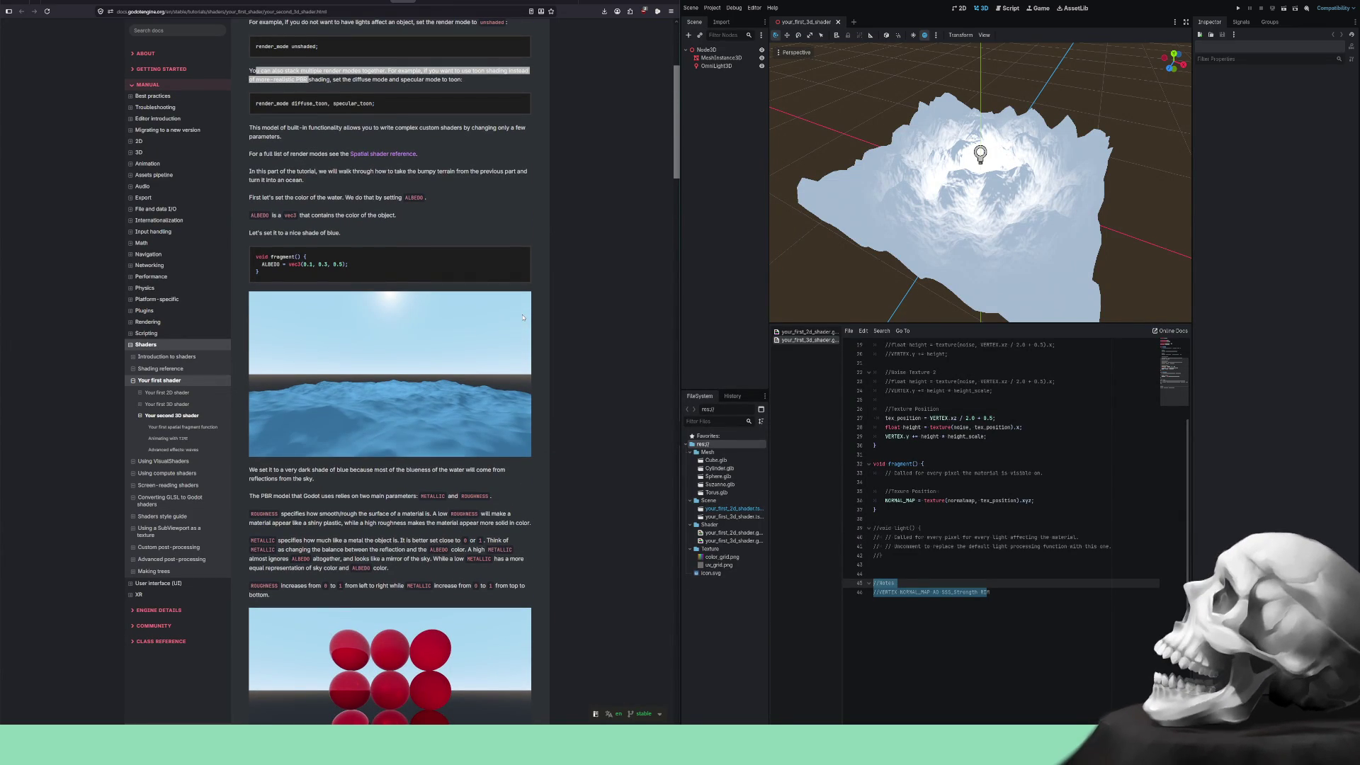
{"action": "scroll", "coordinate": [388, 297], "scroll_direction": "up", "scroll_amount": 2}
{"action": "scroll", "coordinate": [388, 298], "scroll_direction": "down", "scroll_amount": 12}
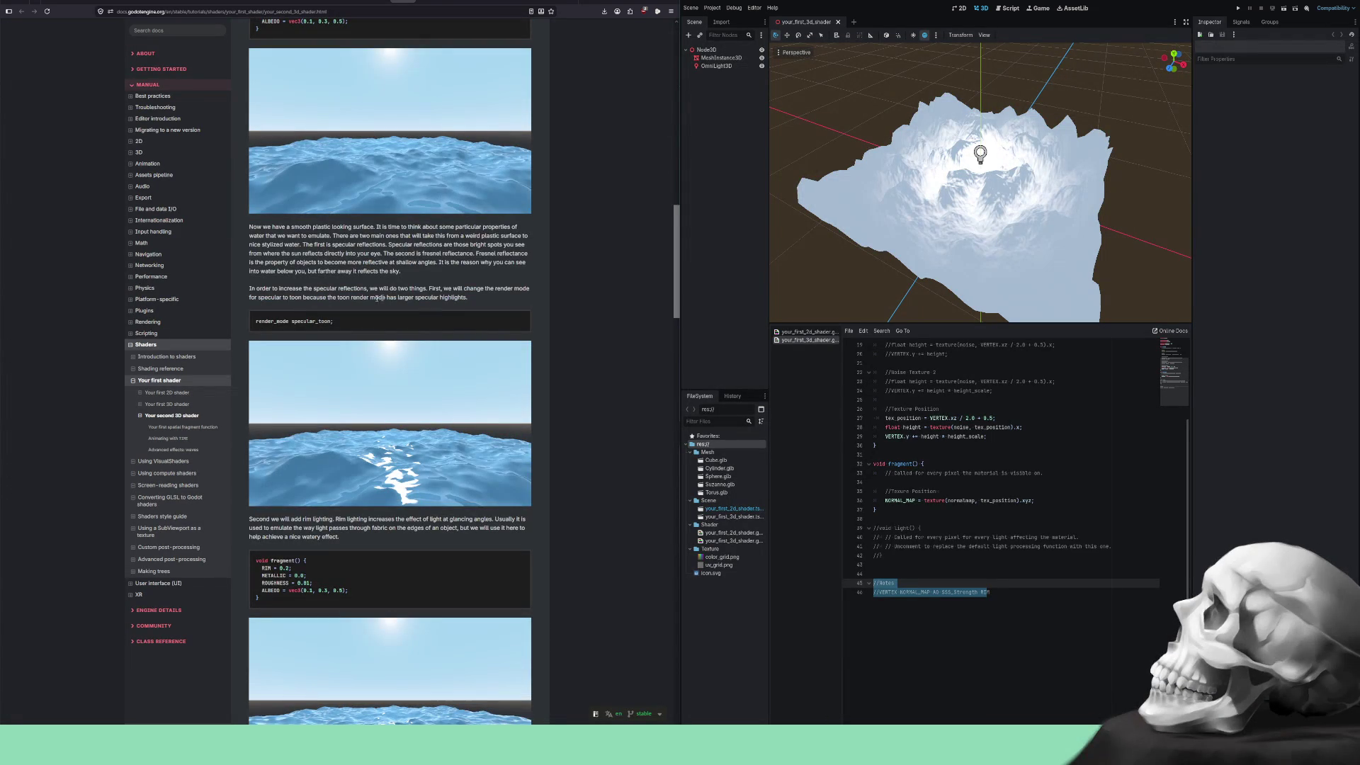
{"action": "scroll", "coordinate": [294, 314], "scroll_direction": "down", "scroll_amount": 2}
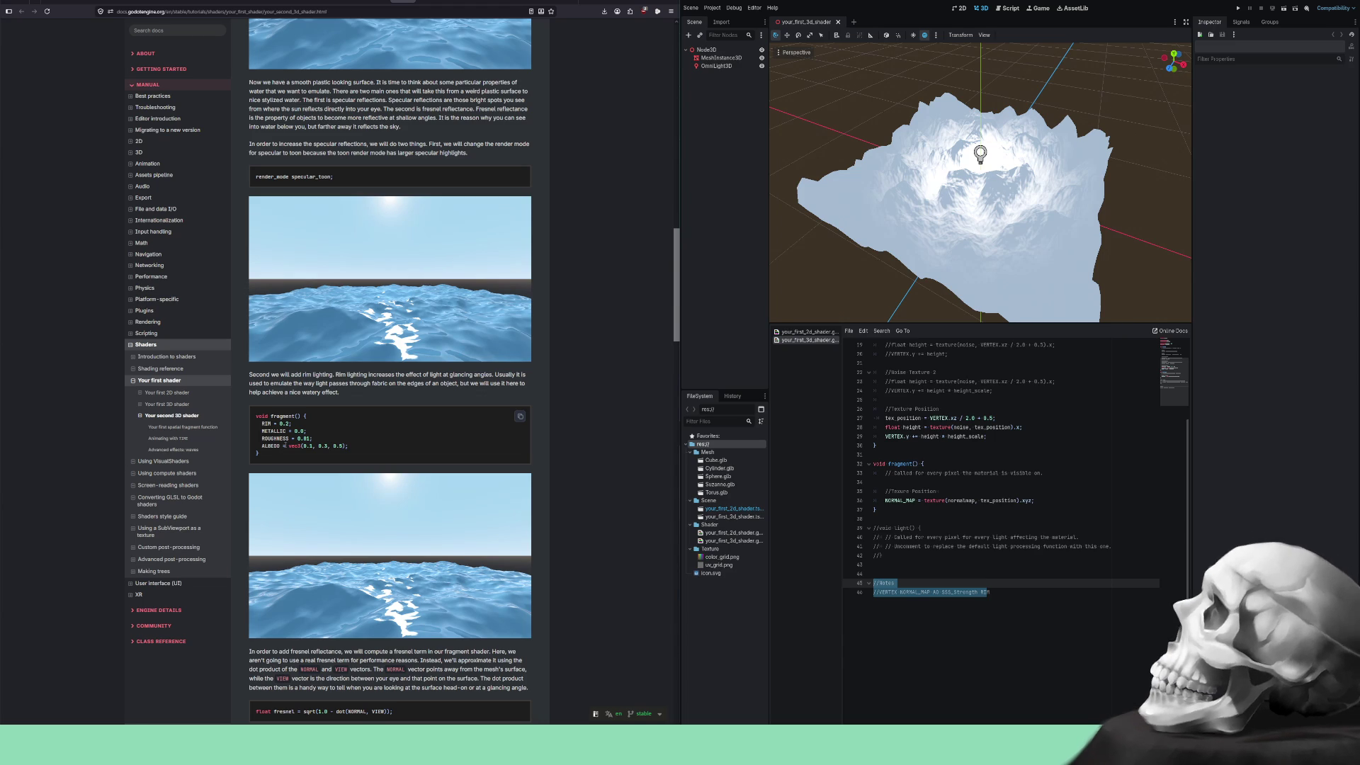
{"action": "scroll", "coordinate": [284, 447], "scroll_direction": "down", "scroll_amount": 1}
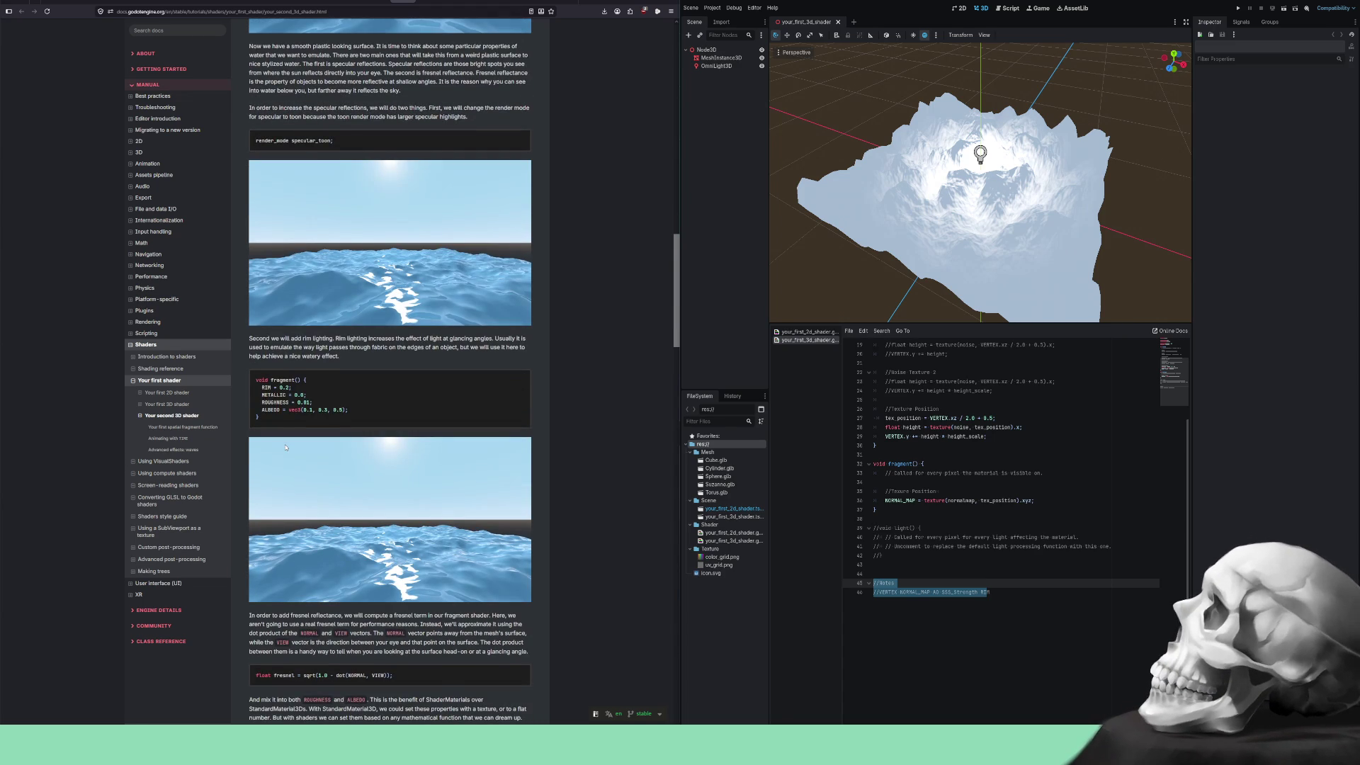
{"action": "scroll", "coordinate": [286, 447], "scroll_direction": "down", "scroll_amount": 2}
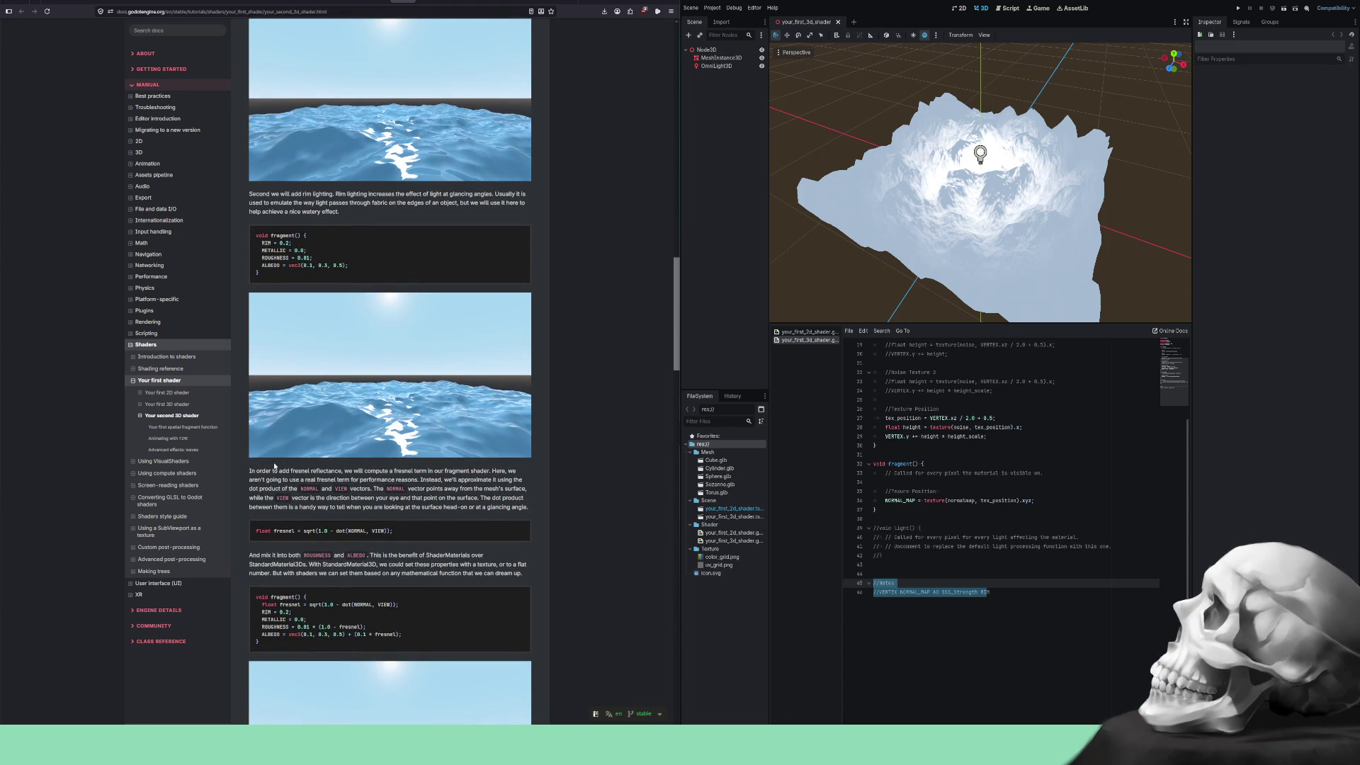
{"action": "scroll", "coordinate": [276, 465], "scroll_direction": "down", "scroll_amount": 3}
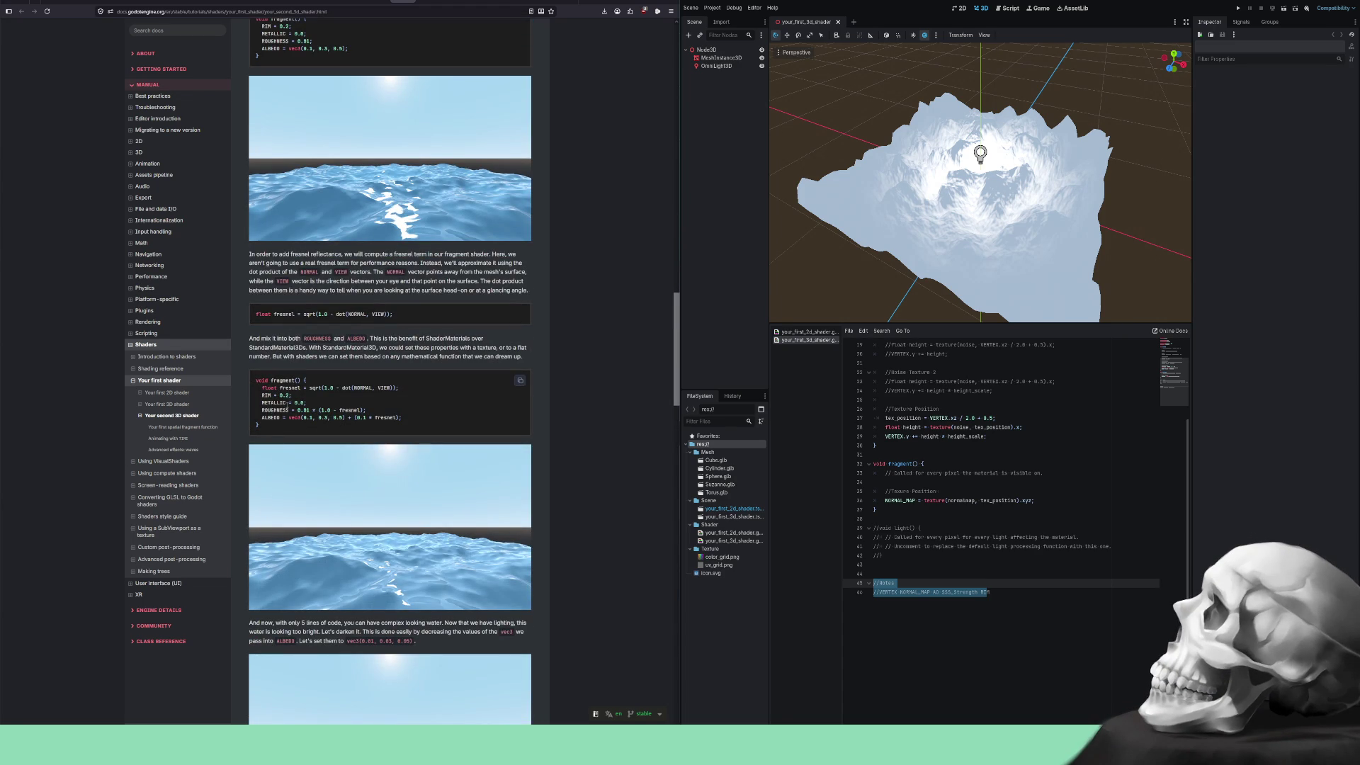
{"action": "scroll", "coordinate": [298, 413], "scroll_direction": "down", "scroll_amount": 5}
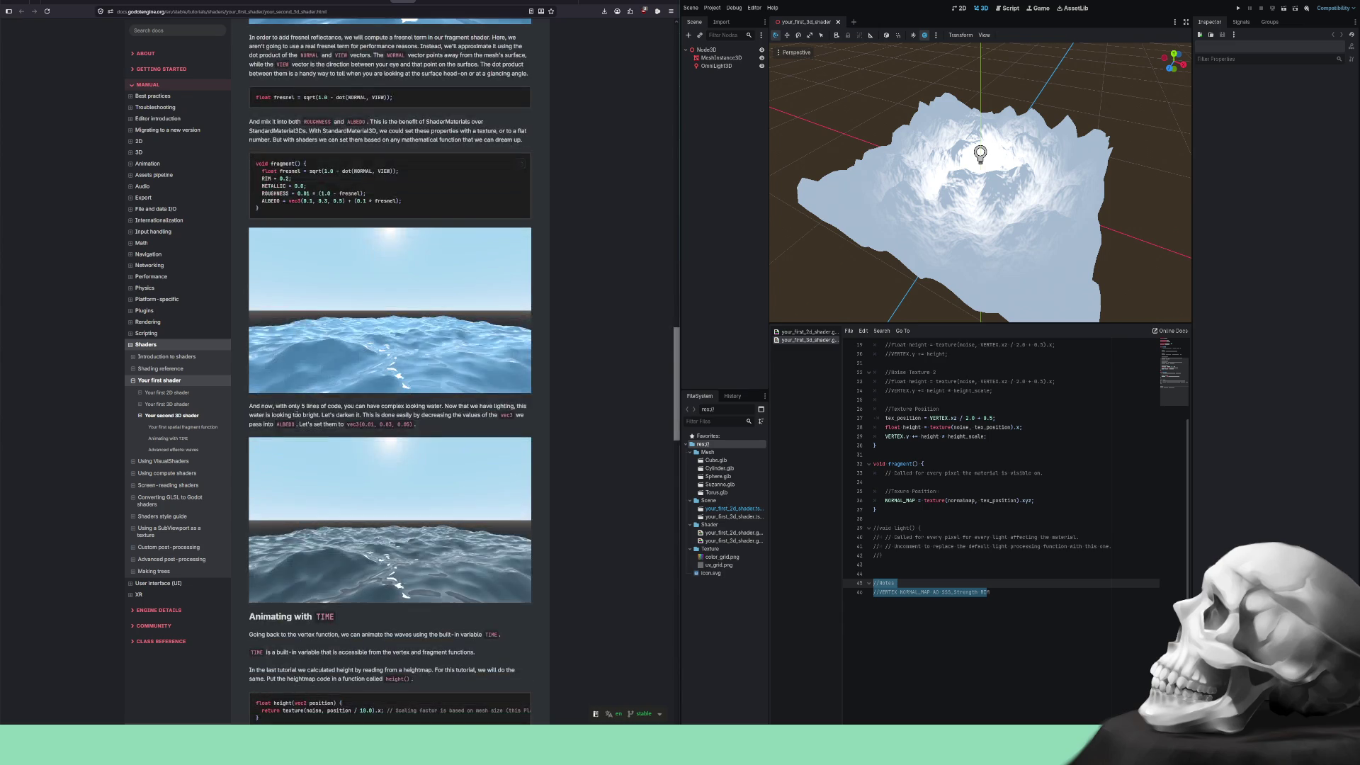
{"action": "scroll", "coordinate": [297, 416], "scroll_direction": "down", "scroll_amount": 1}
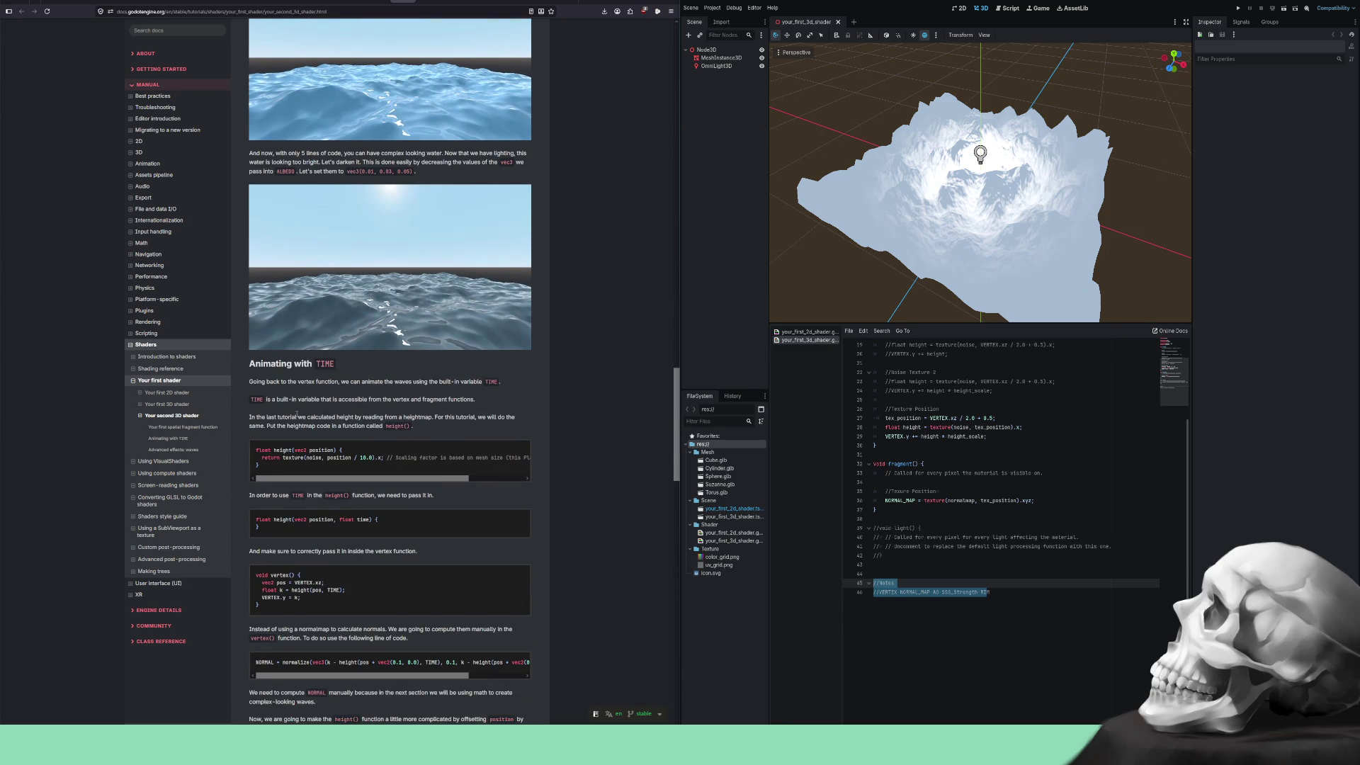
{"action": "scroll", "coordinate": [275, 464], "scroll_direction": "down", "scroll_amount": 2}
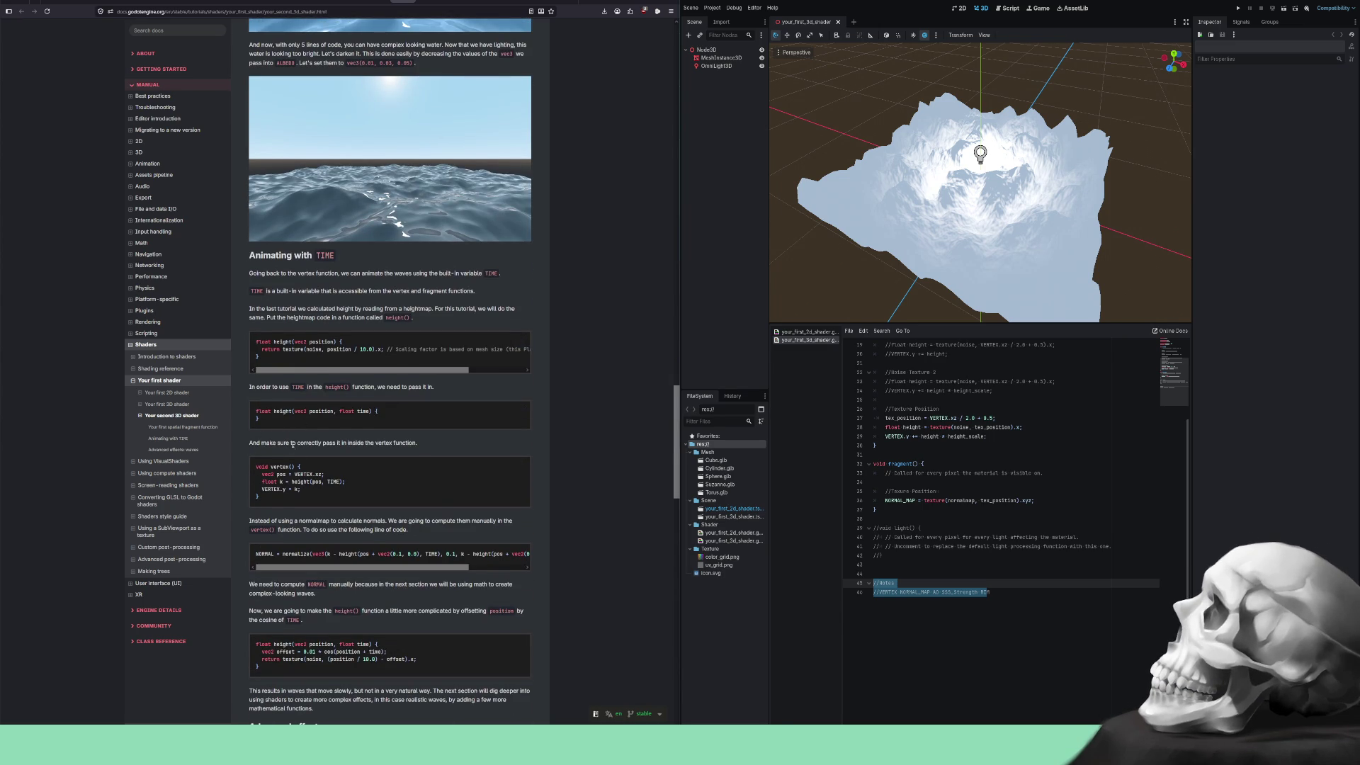
{"action": "scroll", "coordinate": [278, 475], "scroll_direction": "down", "scroll_amount": 5}
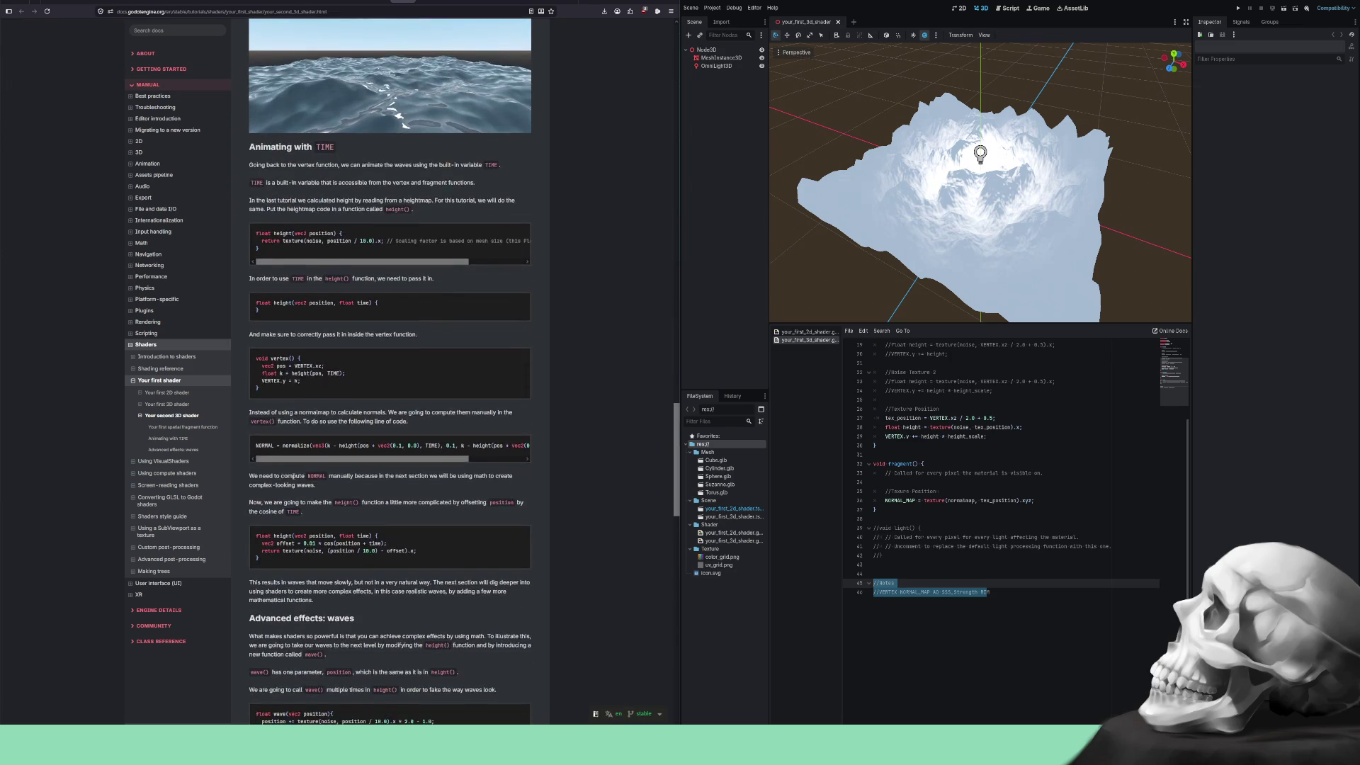
{"action": "scroll", "coordinate": [299, 472], "scroll_direction": "down", "scroll_amount": 4}
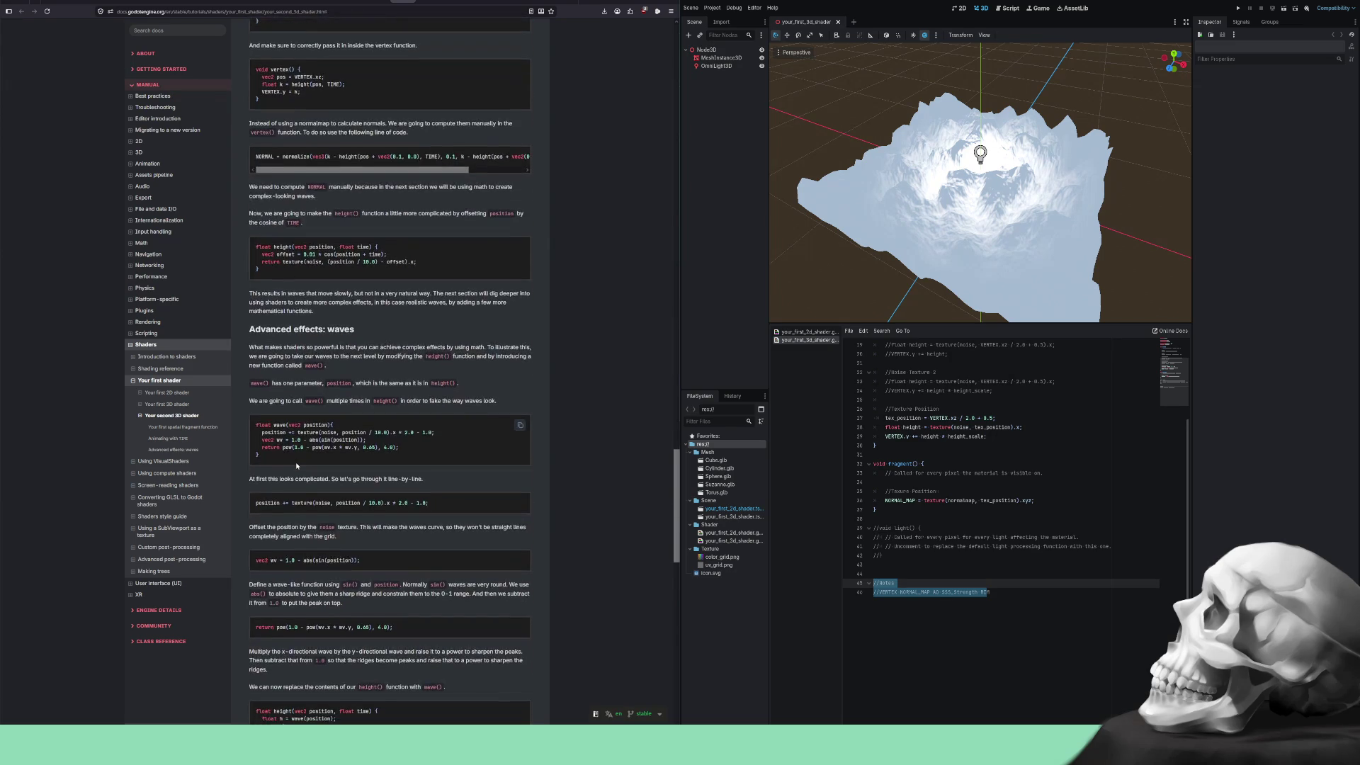
{"action": "scroll", "coordinate": [285, 454], "scroll_direction": "down", "scroll_amount": 5}
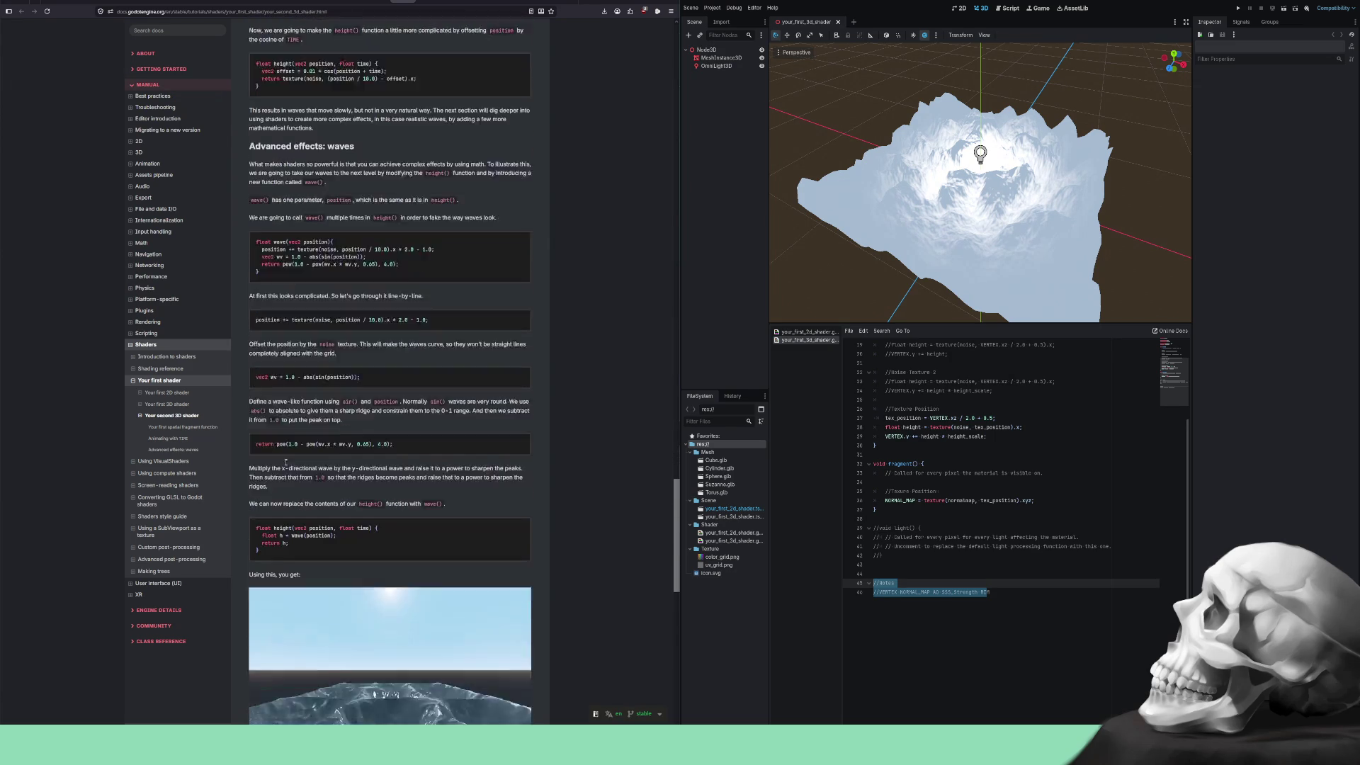
{"action": "scroll", "coordinate": [291, 459], "scroll_direction": "down", "scroll_amount": 6}
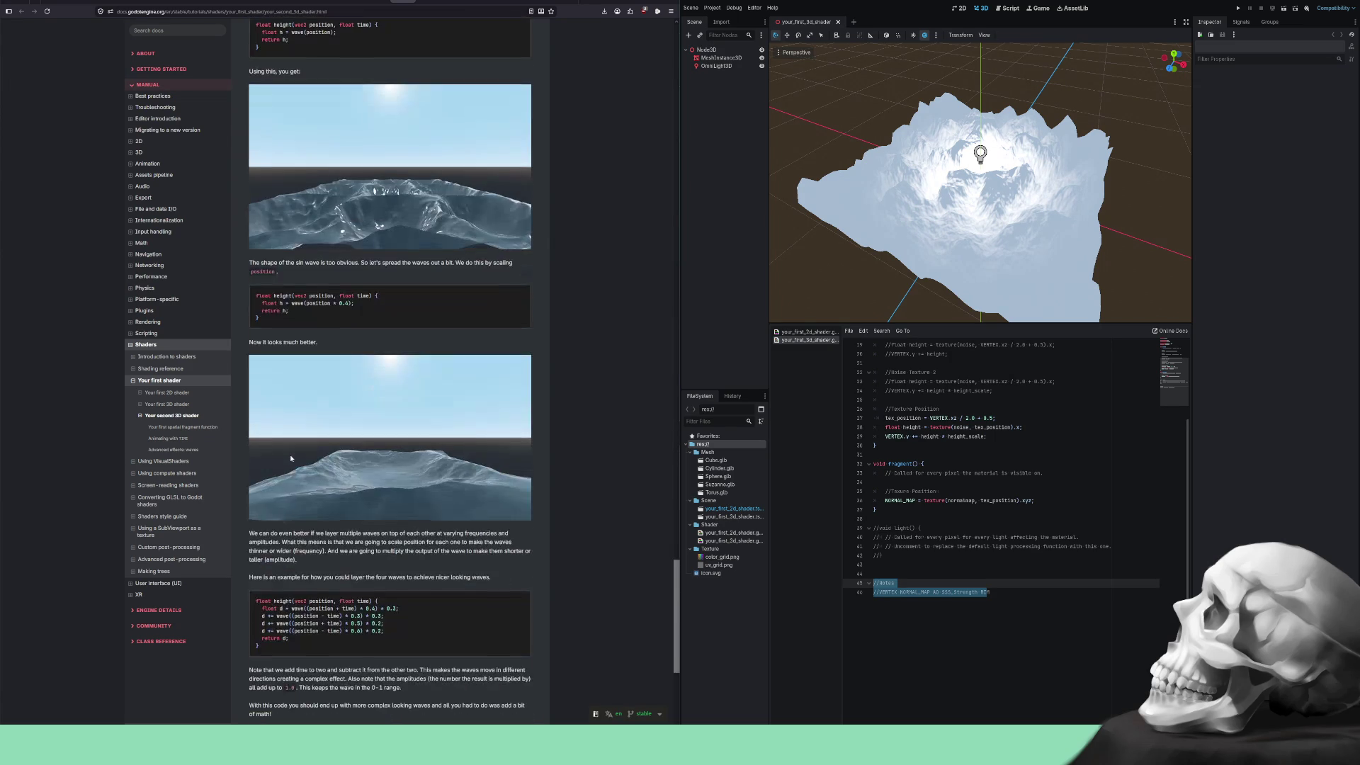
{"action": "scroll", "coordinate": [292, 457], "scroll_direction": "down", "scroll_amount": 5}
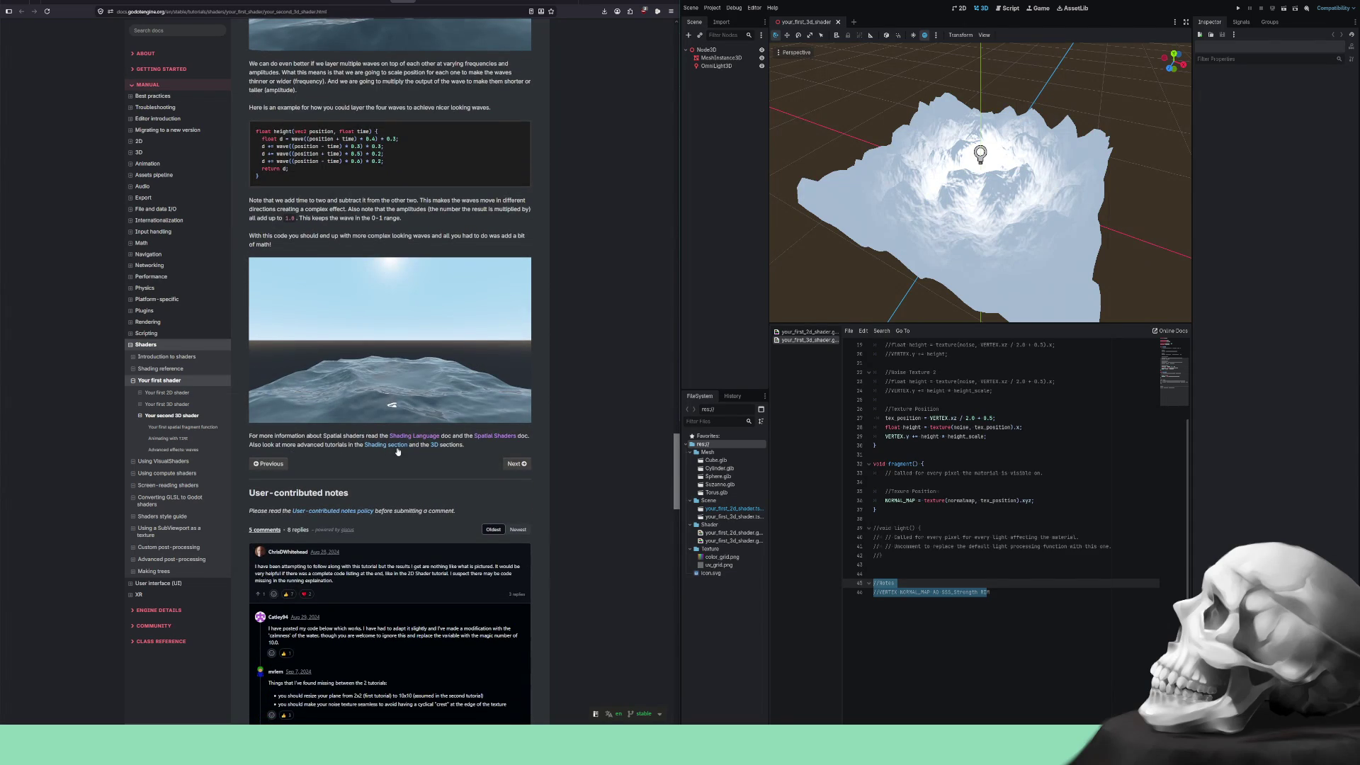
{"action": "scroll", "coordinate": [331, 449], "scroll_direction": "up", "scroll_amount": 1}
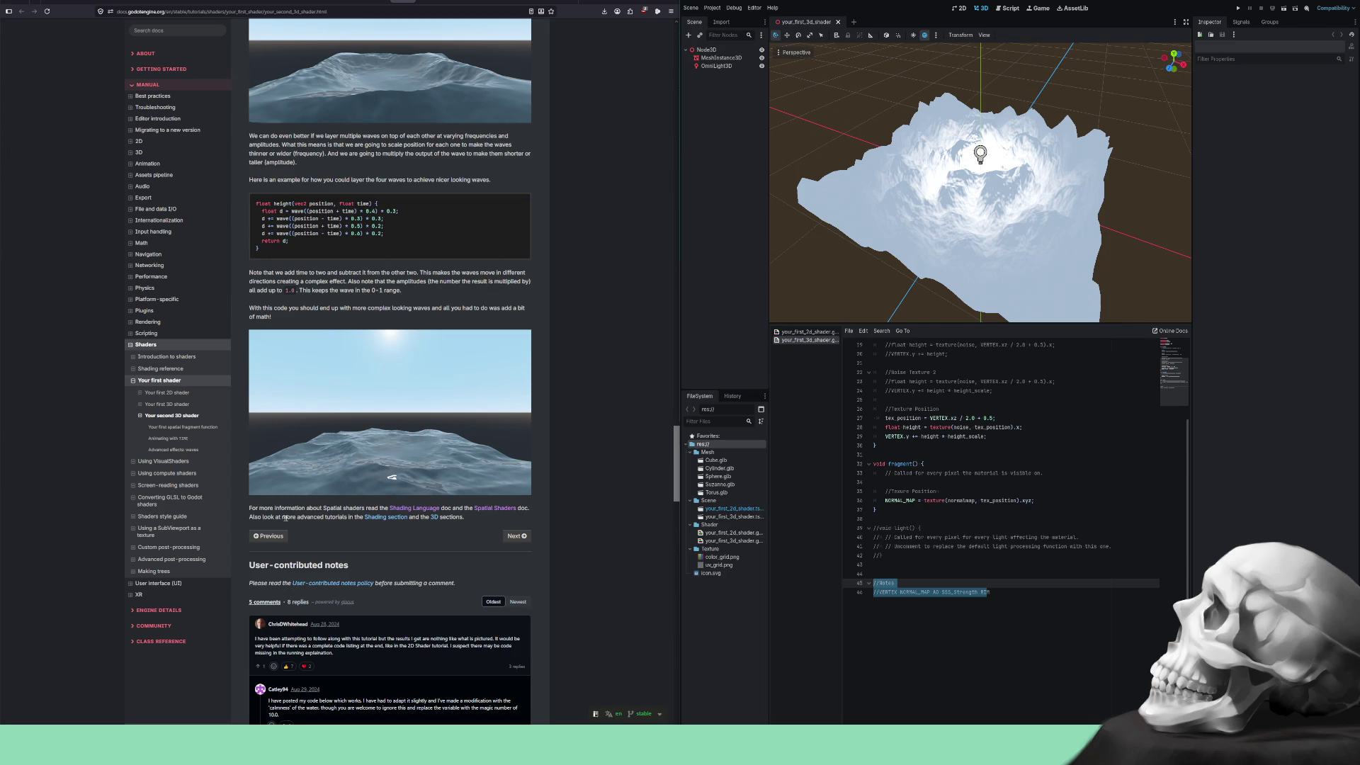
Open the Shading section link in a new tab, view it, then return to the tutorial's top.
{"action": "right_click", "coordinate": [377, 521]}
{"action": "left_click", "coordinate": [411, 526]}
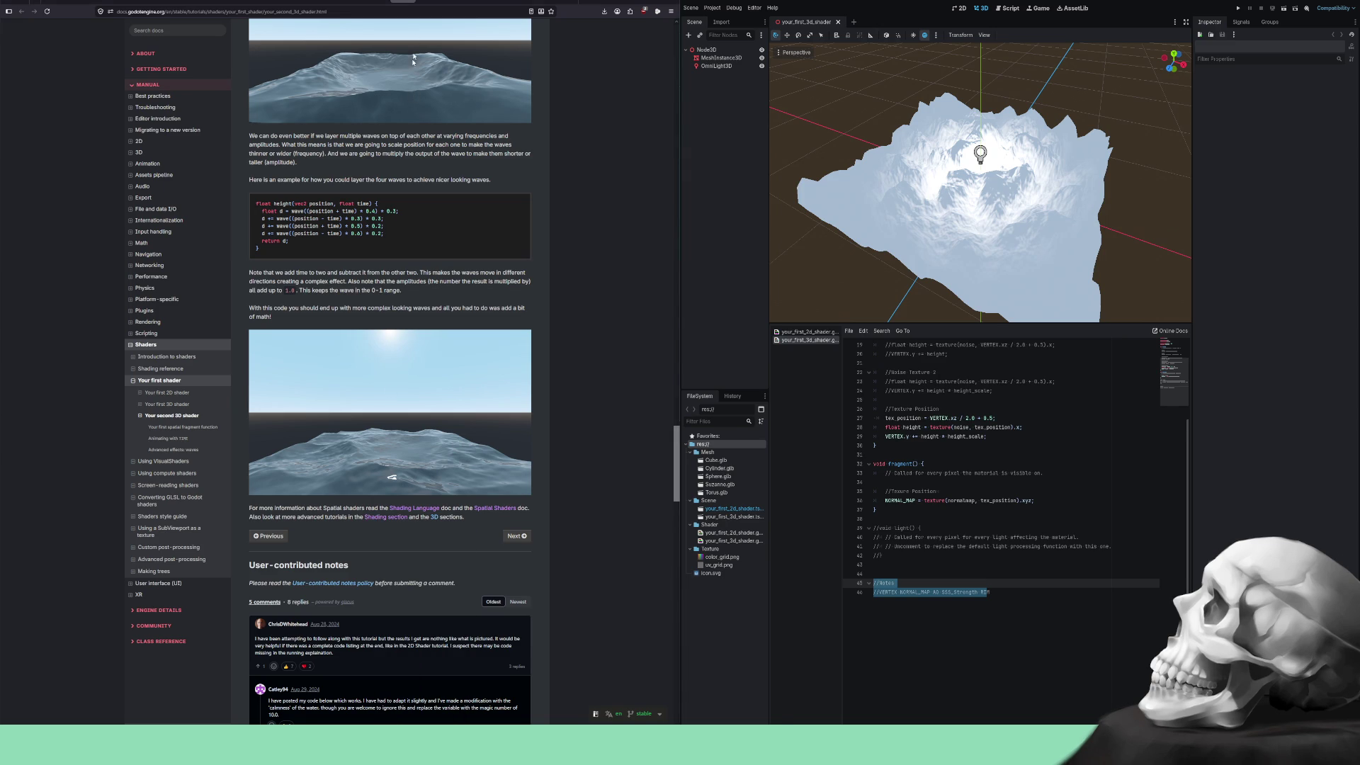
{"action": "left_click", "coordinate": [429, 2]}
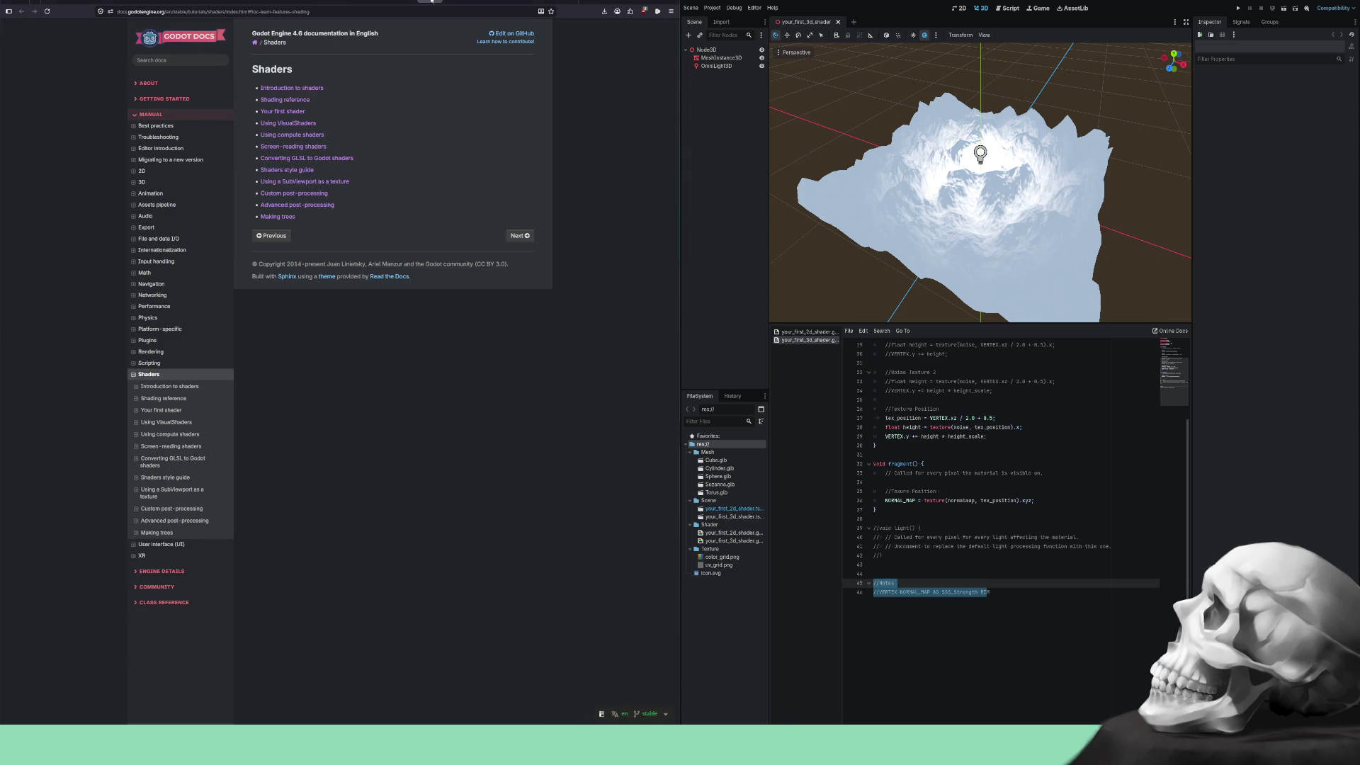
{"action": "left_click", "coordinate": [403, 2]}
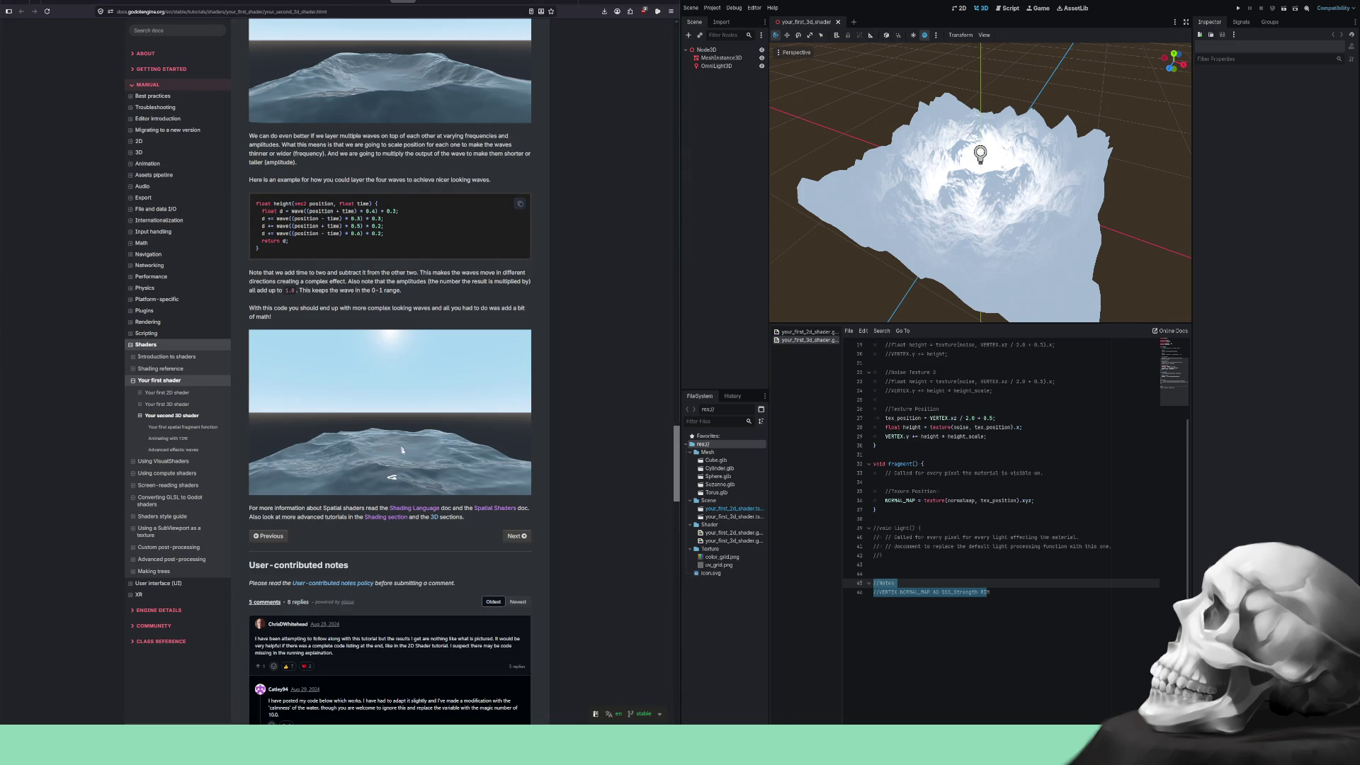
{"action": "scroll", "coordinate": [394, 440], "scroll_direction": "up", "scroll_amount": 15}
{"action": "scroll", "coordinate": [395, 428], "scroll_direction": "up", "scroll_amount": 15}
{"action": "scroll", "coordinate": [392, 411], "scroll_direction": "up", "scroll_amount": 15}
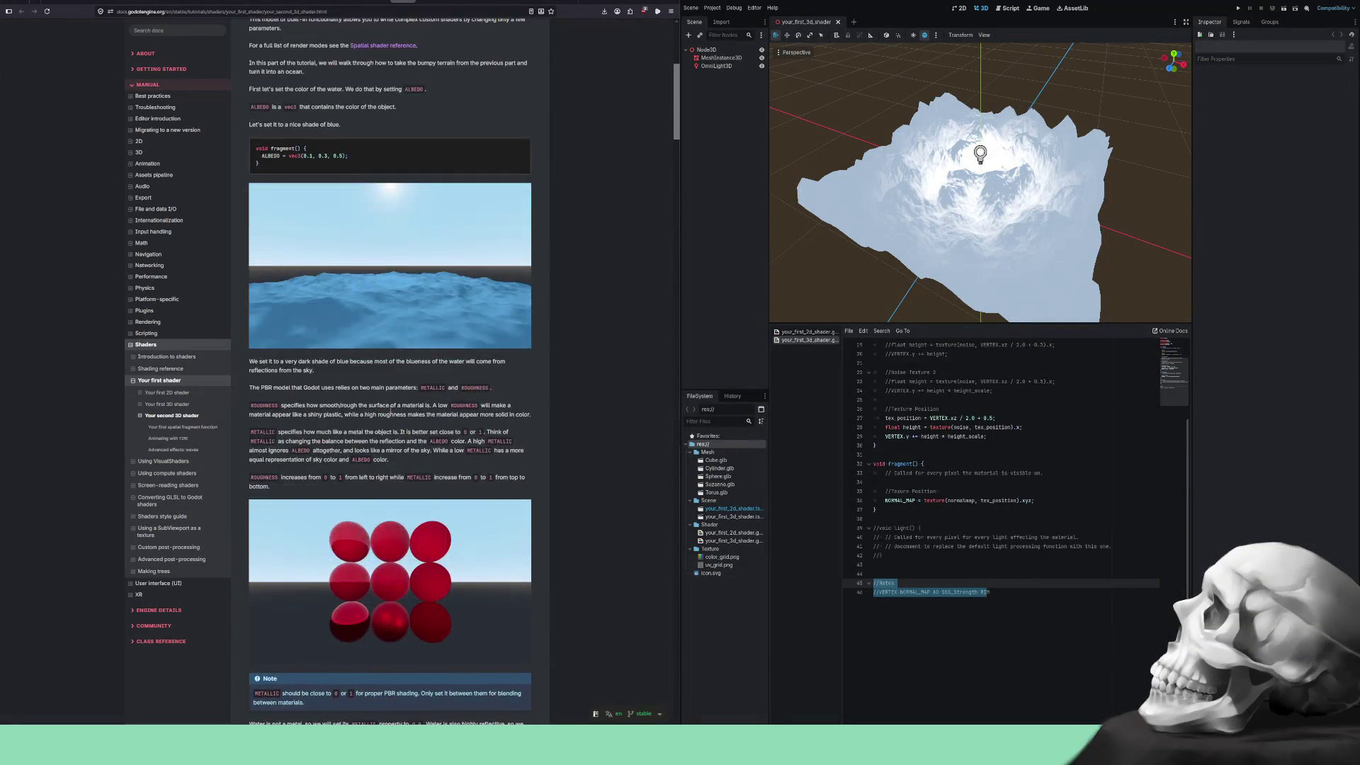
{"action": "scroll", "coordinate": [392, 411], "scroll_direction": "up", "scroll_amount": 5}
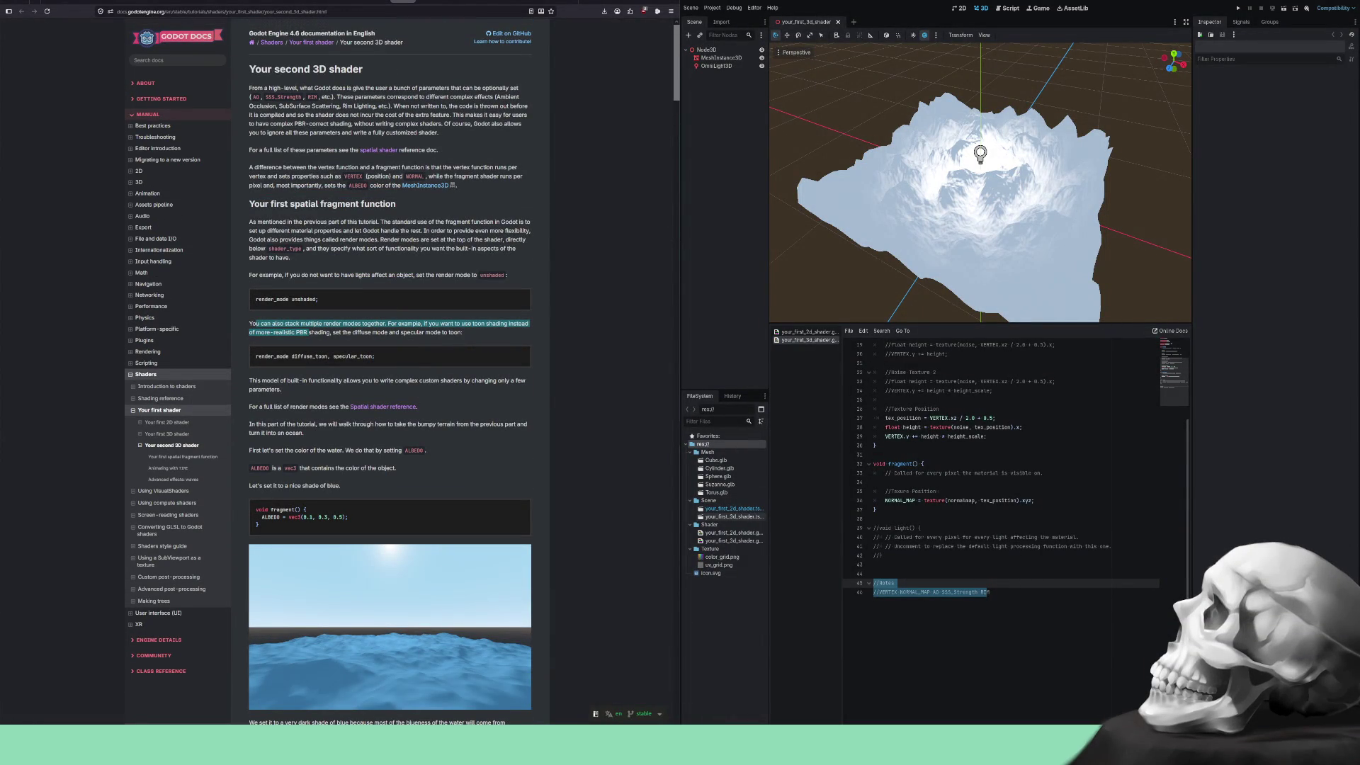
Select the your_first_3d_shader scene, bring its shader code back into view, and save it.
{"action": "left_click", "coordinate": [739, 516]}
{"action": "left_click", "coordinate": [808, 331]}
{"action": "left_click", "coordinate": [808, 341]}
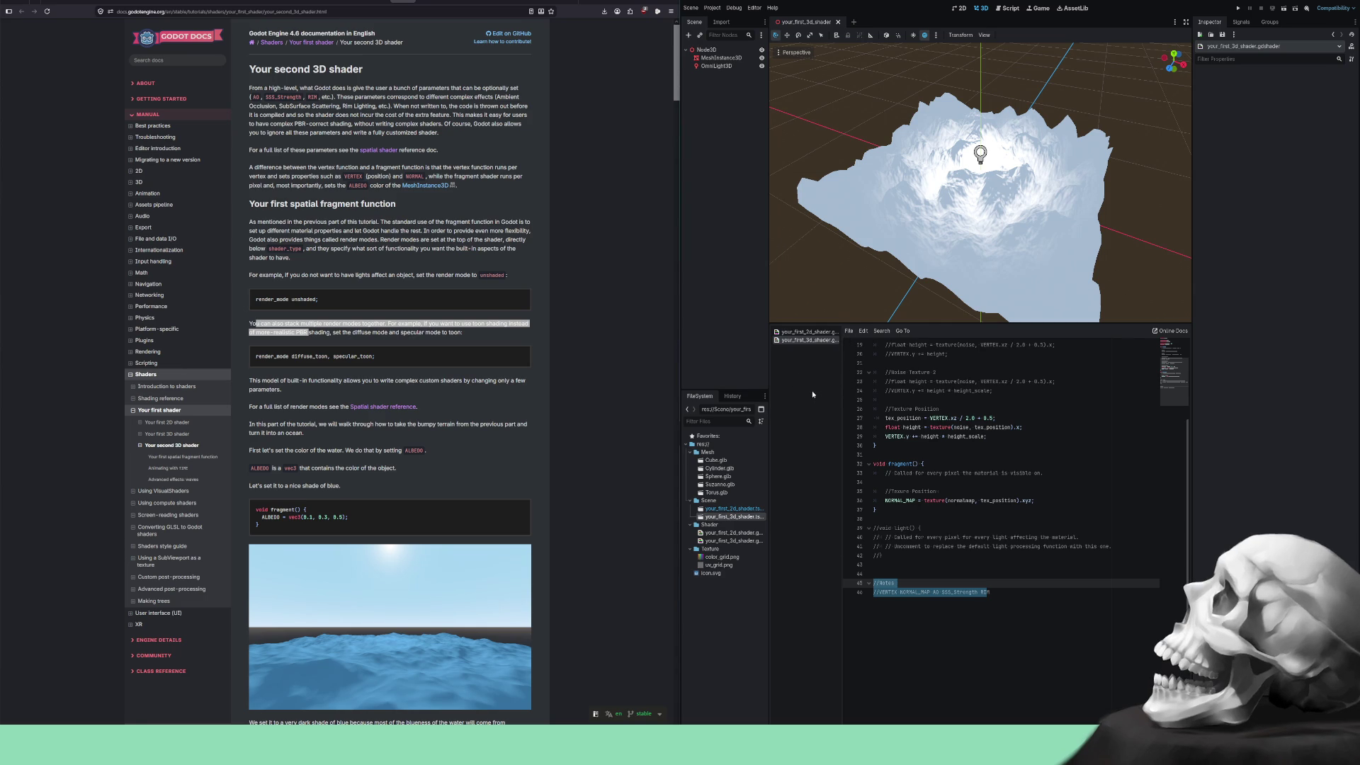
{"action": "left_click", "coordinate": [969, 629]}
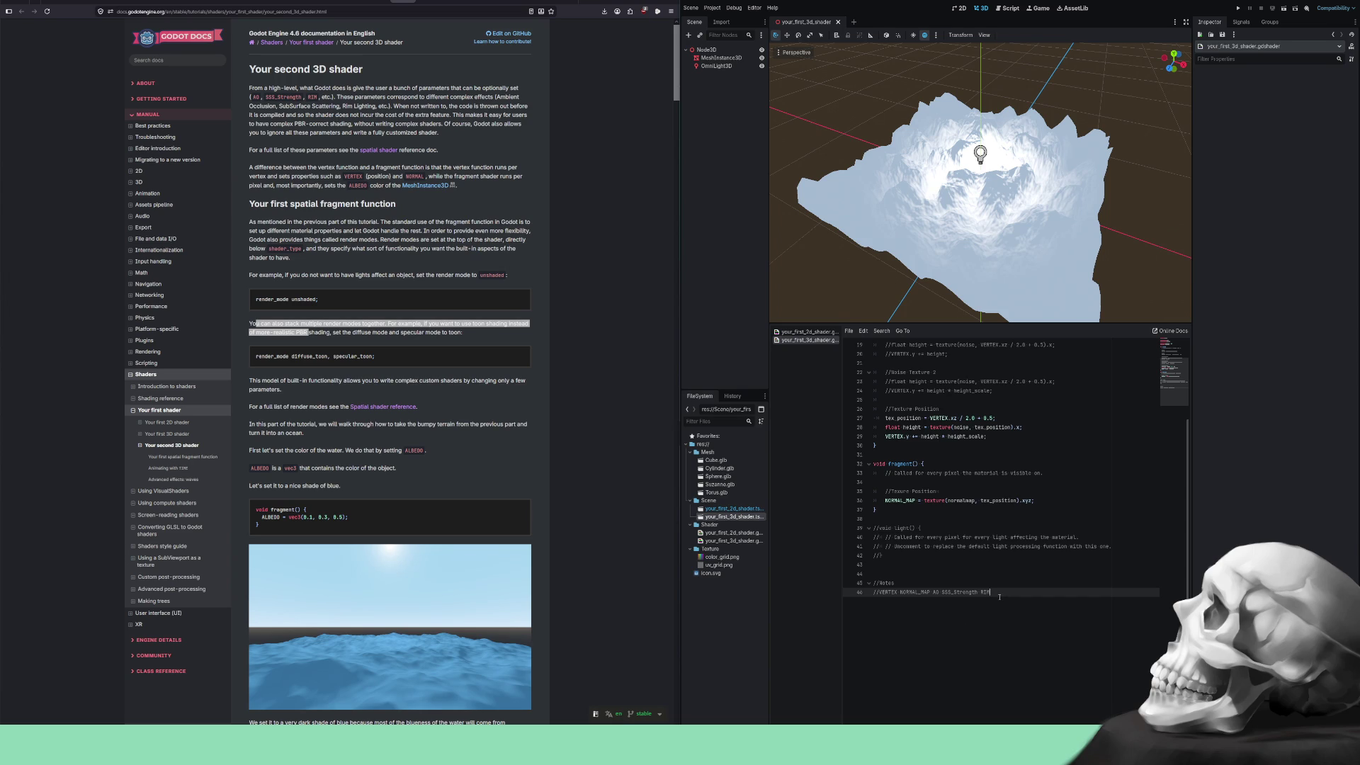
{"action": "left_click", "coordinate": [876, 583], "text": "shift"}
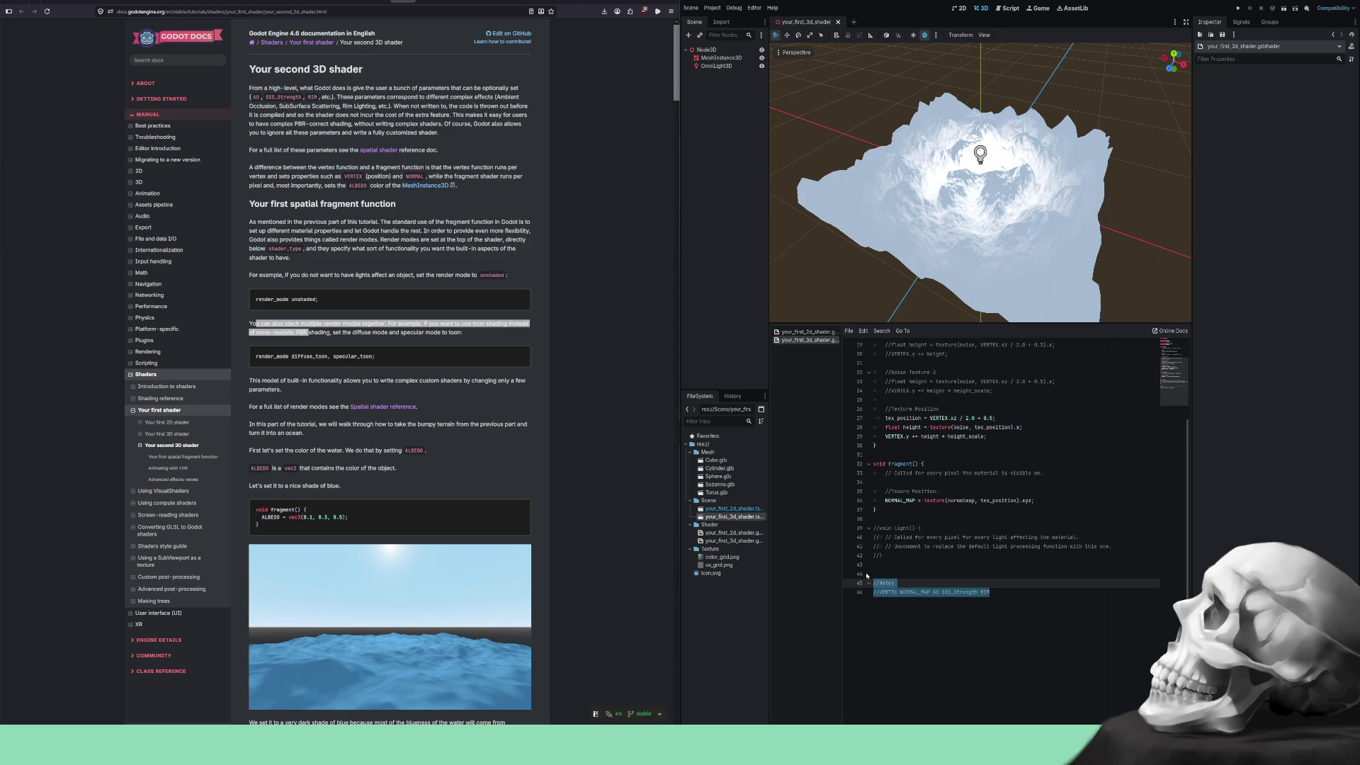
{"action": "key", "text": "ctrl+s"}
Close the first shader scene and create a new scene with a 3D Scene root.
{"action": "left_click", "coordinate": [838, 23]}
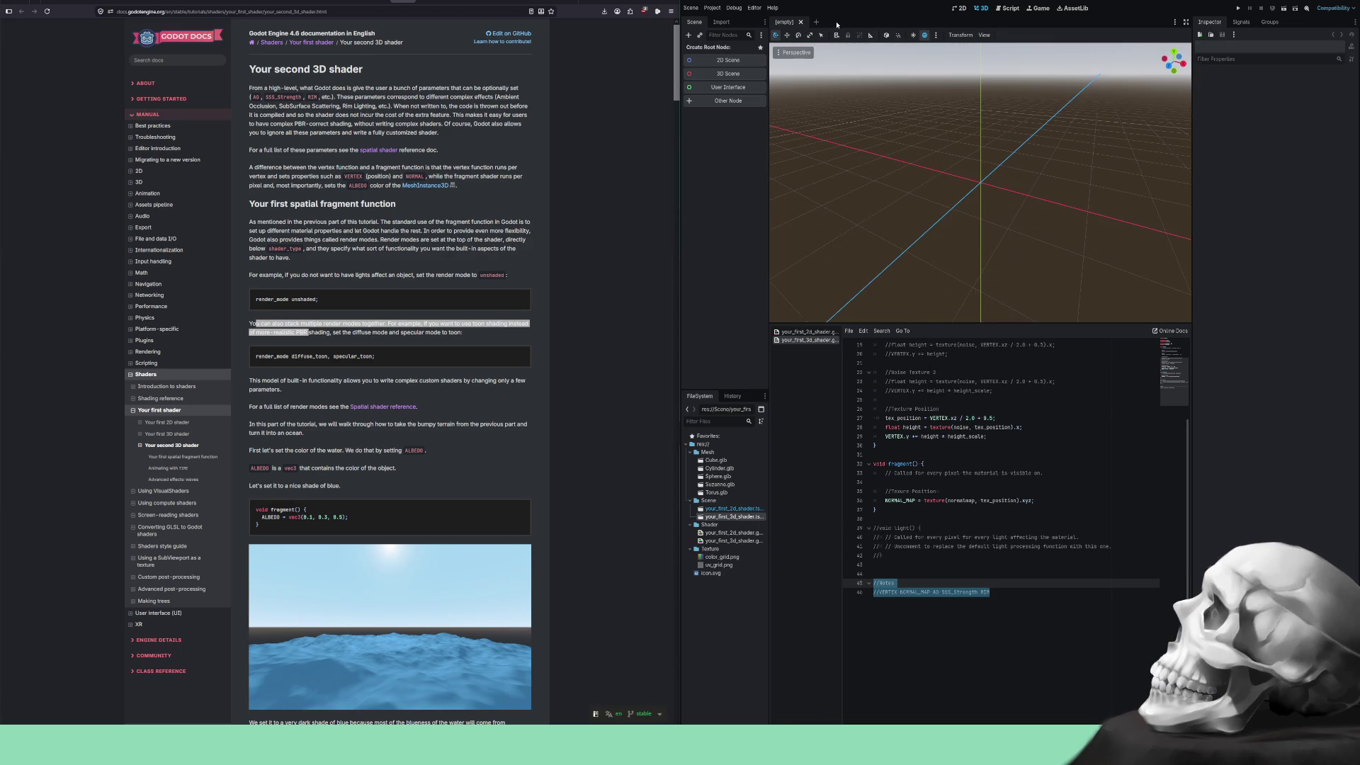
{"action": "left_click", "coordinate": [722, 77]}
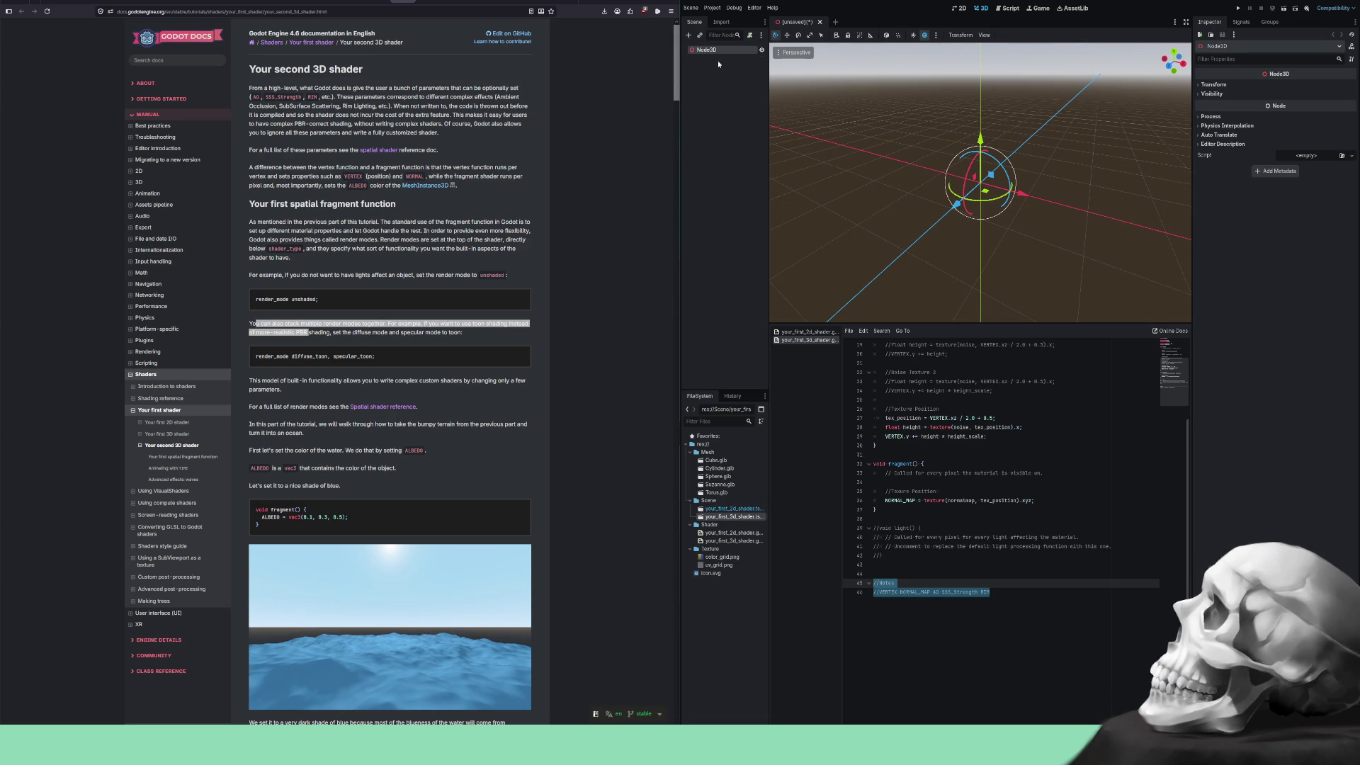
{"action": "left_click_drag", "start_coordinate": [769, 457], "coordinate": [798, 459]}
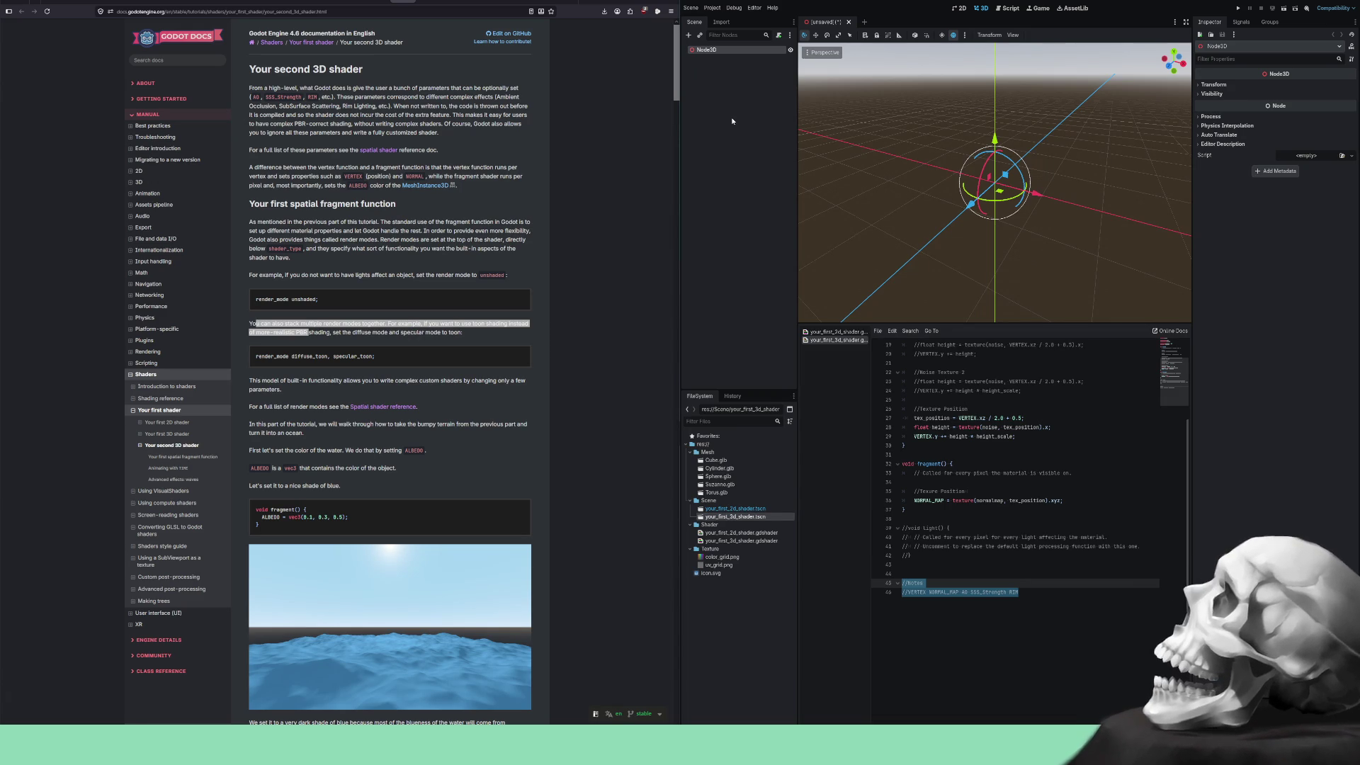
Rename the root Node3D to your_second_3d_shader.
{"action": "key", "text": "F2"}
{"action": "type", "text": "your_second_3d_shader"}
{"action": "key", "text": "Return"}
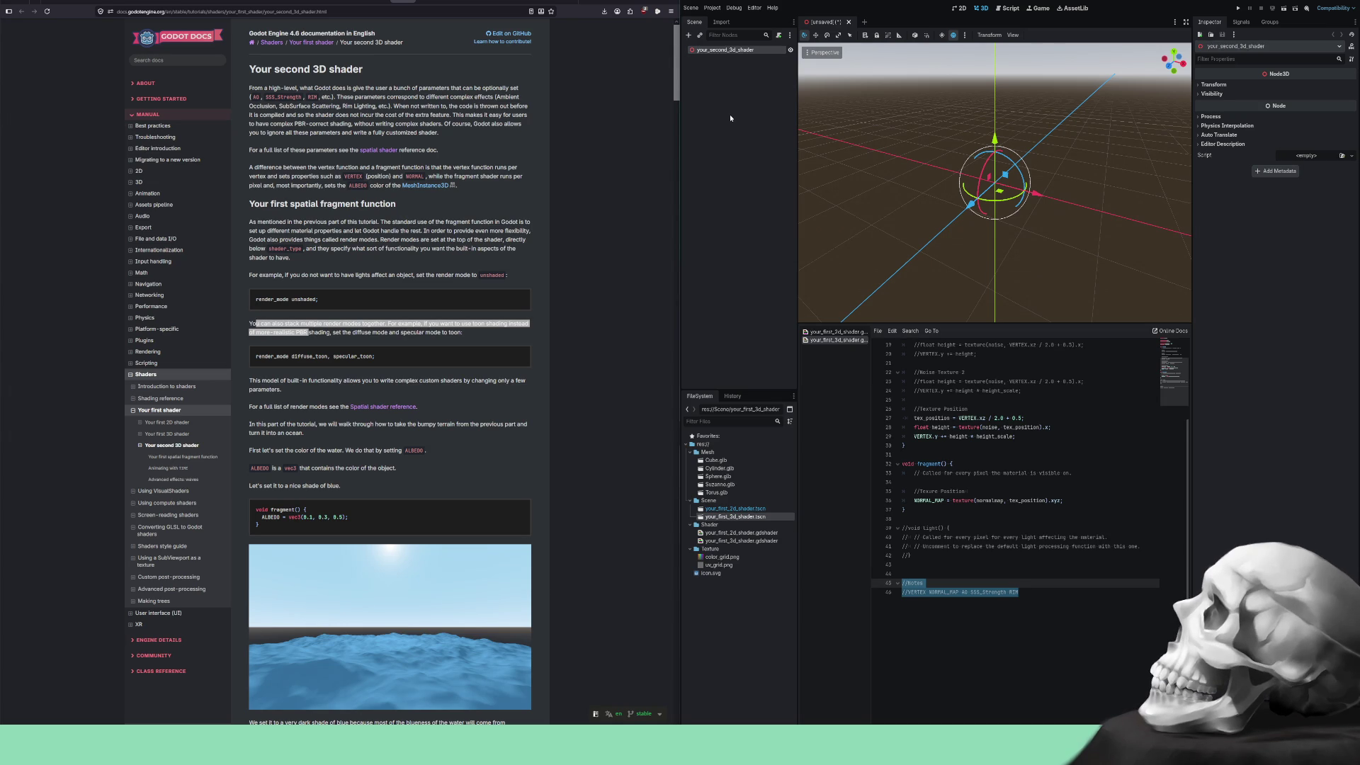
{"action": "left_click", "coordinate": [571, 331]}
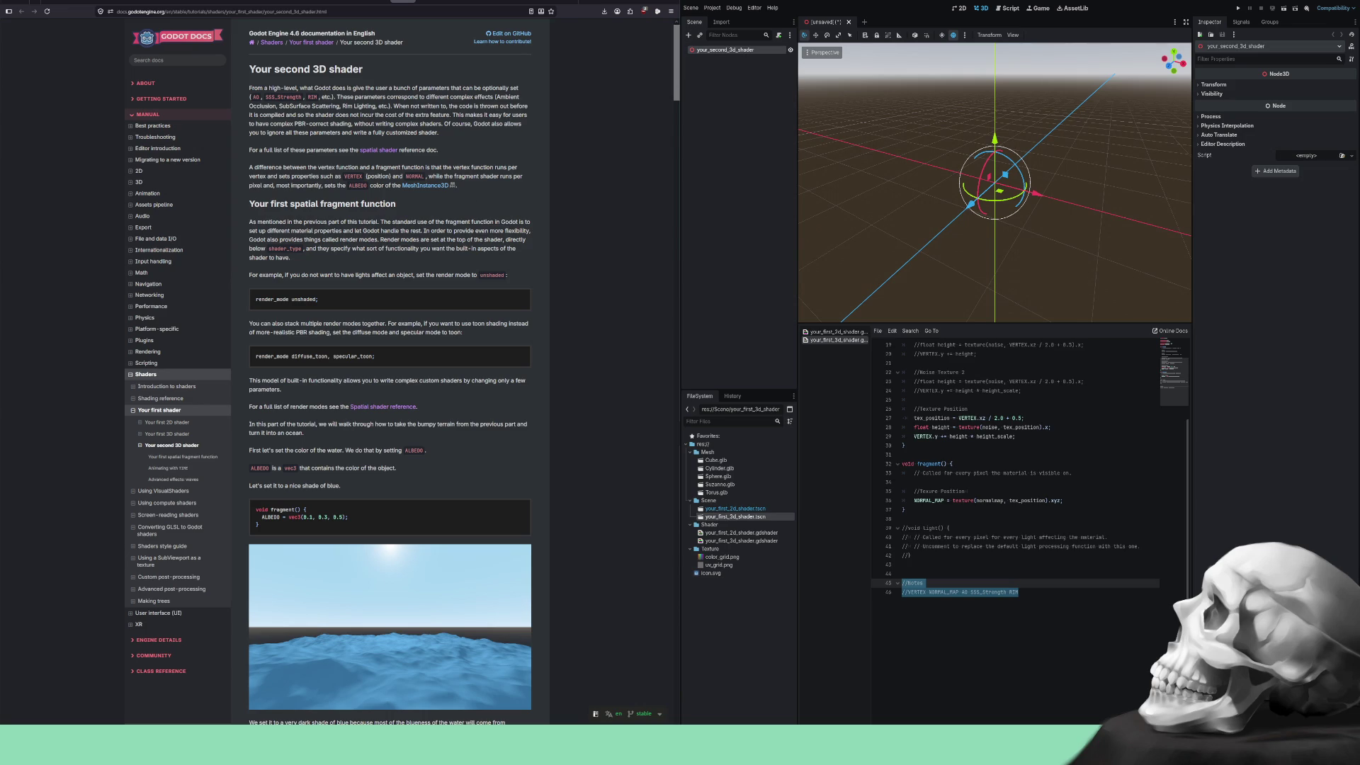
Add a MeshInstance3D child node, found by searching 'mesh', under the root.
{"action": "left_click", "coordinate": [689, 35]}
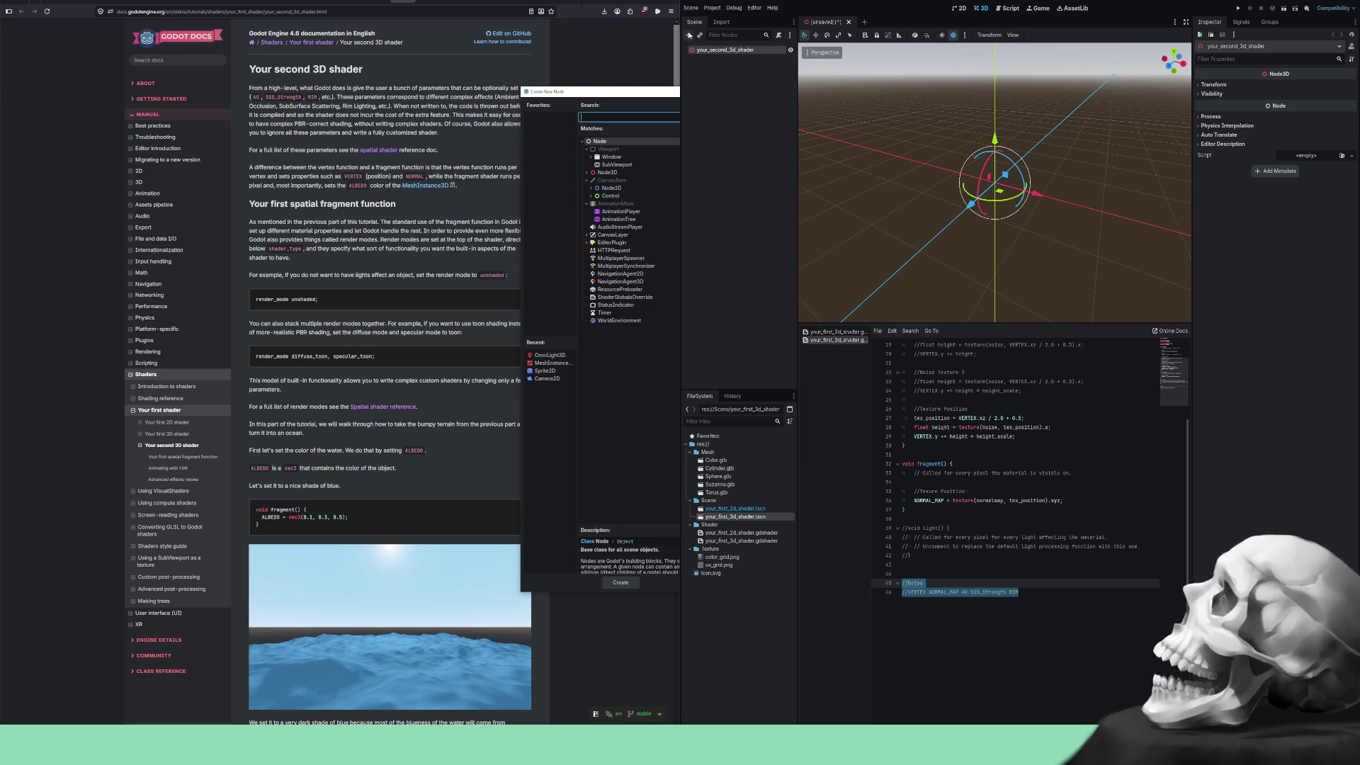
{"action": "type", "text": "me"}
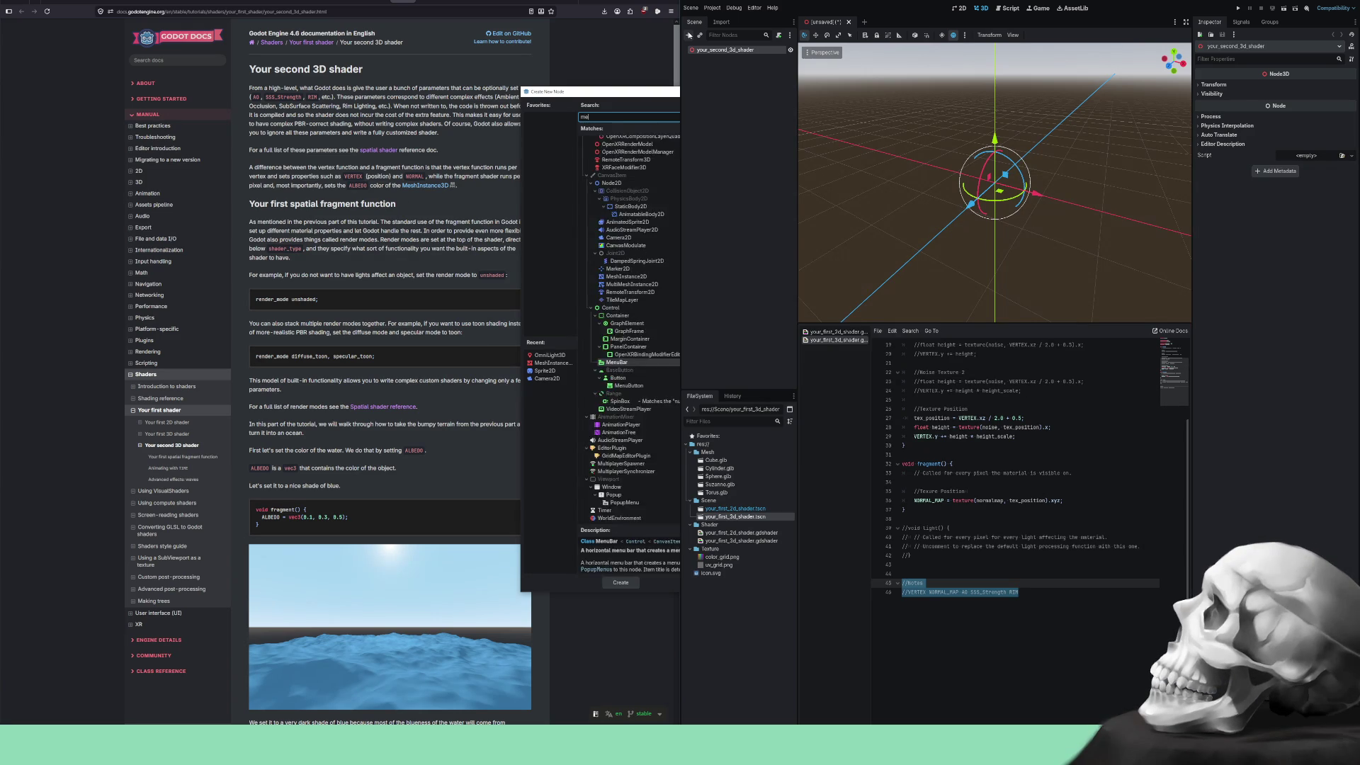
{"action": "type", "text": "sh"}
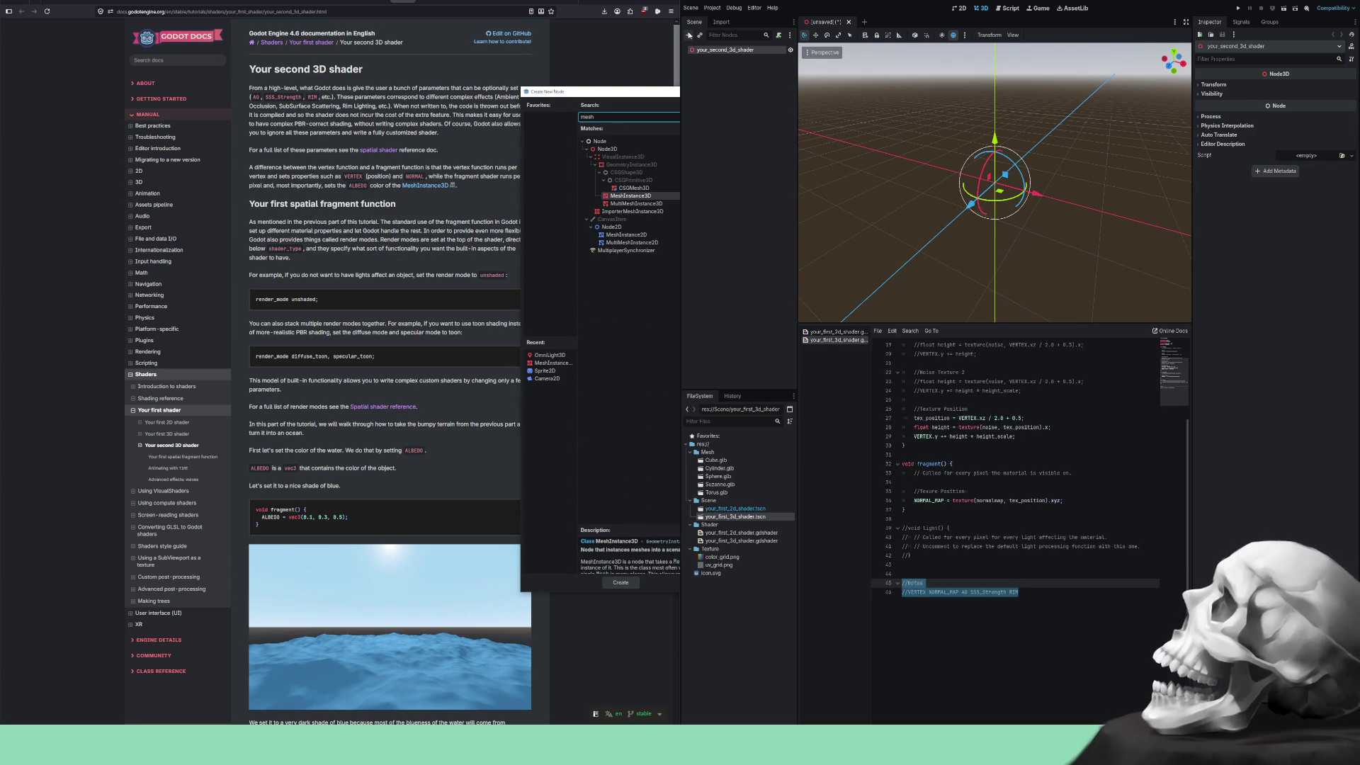
{"action": "left_click", "coordinate": [622, 581]}
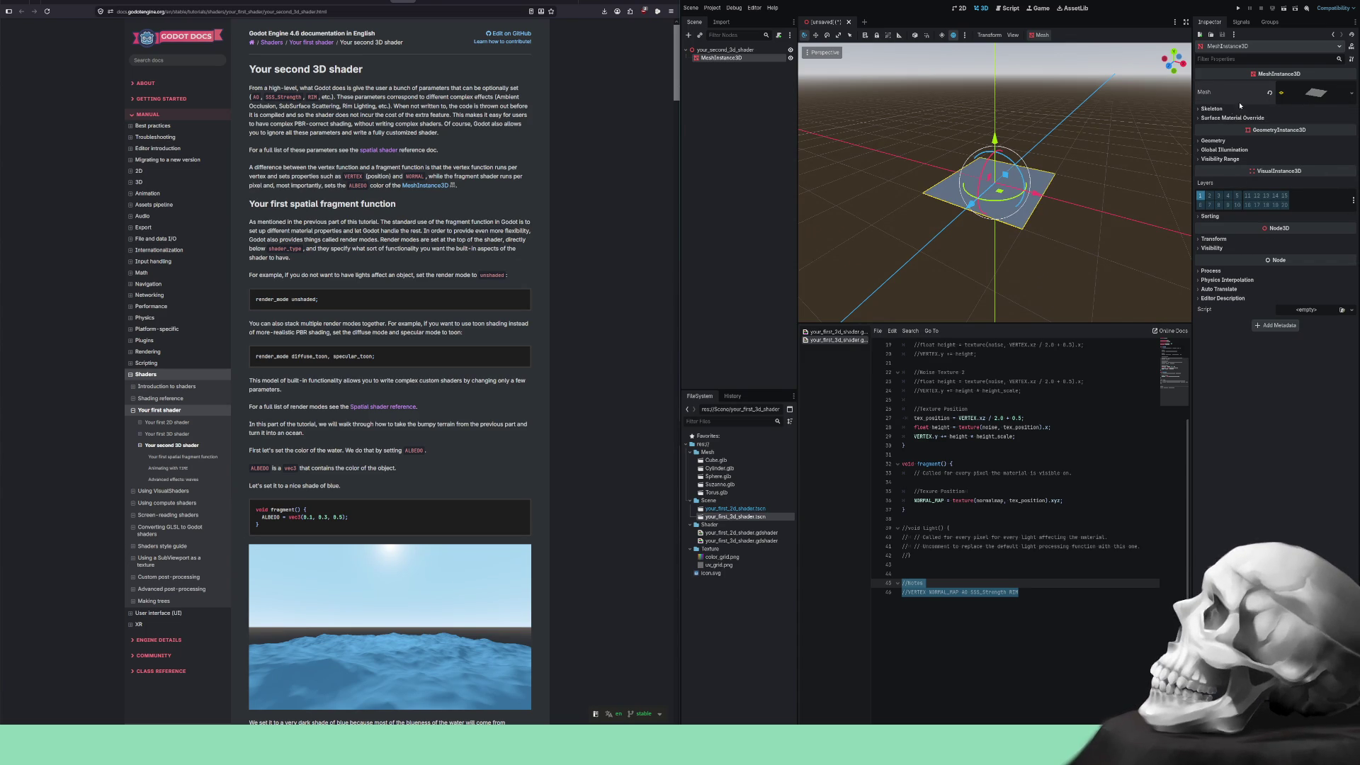
Set the PlaneMesh's Subdivide Width and Subdivide Depth both to 32.
{"action": "left_click", "coordinate": [1308, 95]}
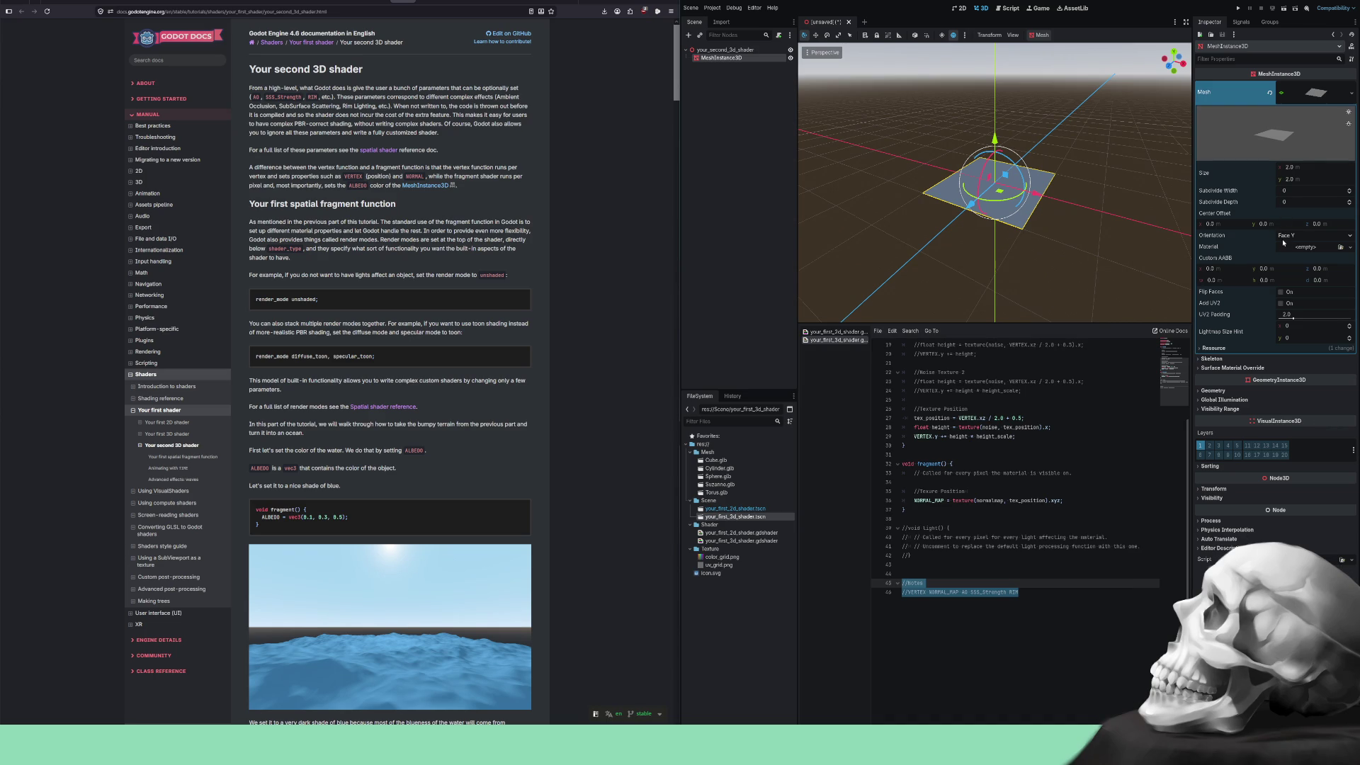
{"action": "left_click", "coordinate": [1300, 202]}
{"action": "type", "text": "32"}
{"action": "key", "text": "Return"}
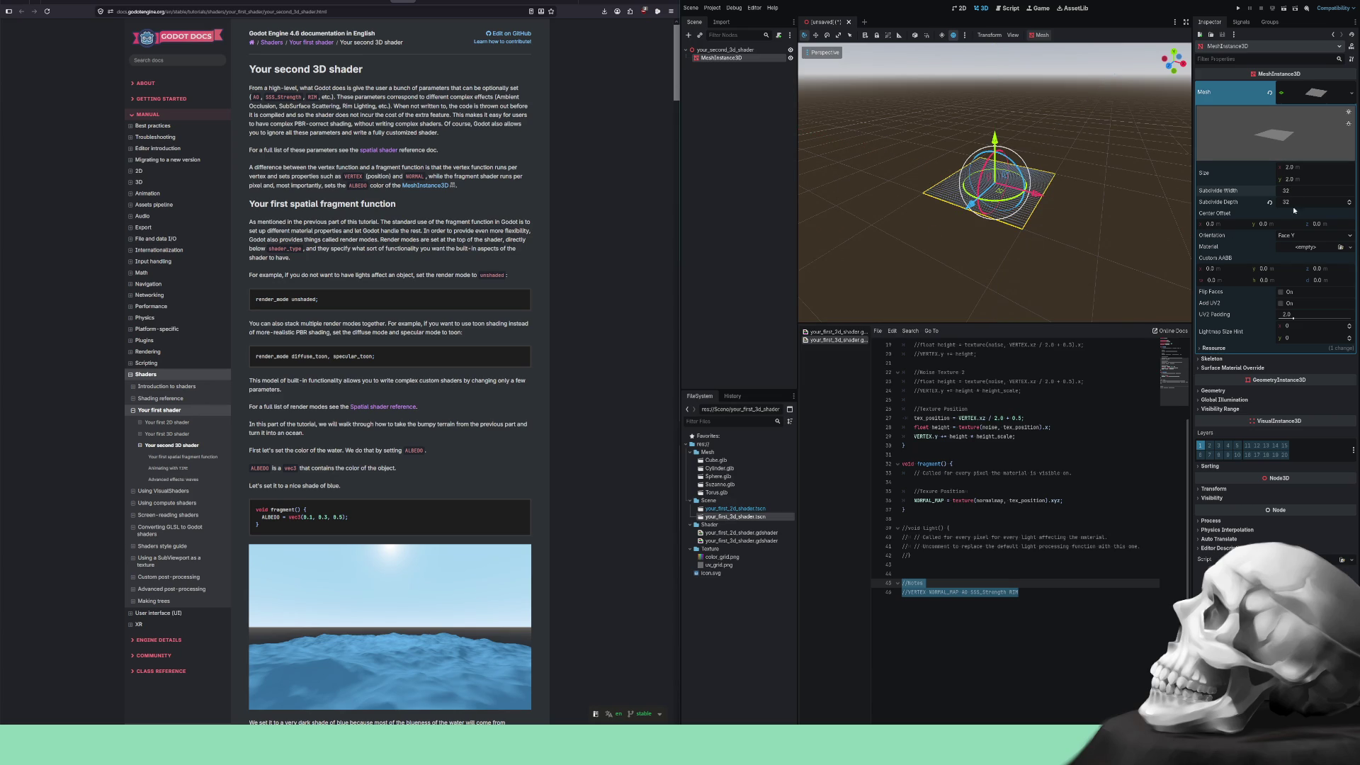
{"action": "key", "text": "Return"}
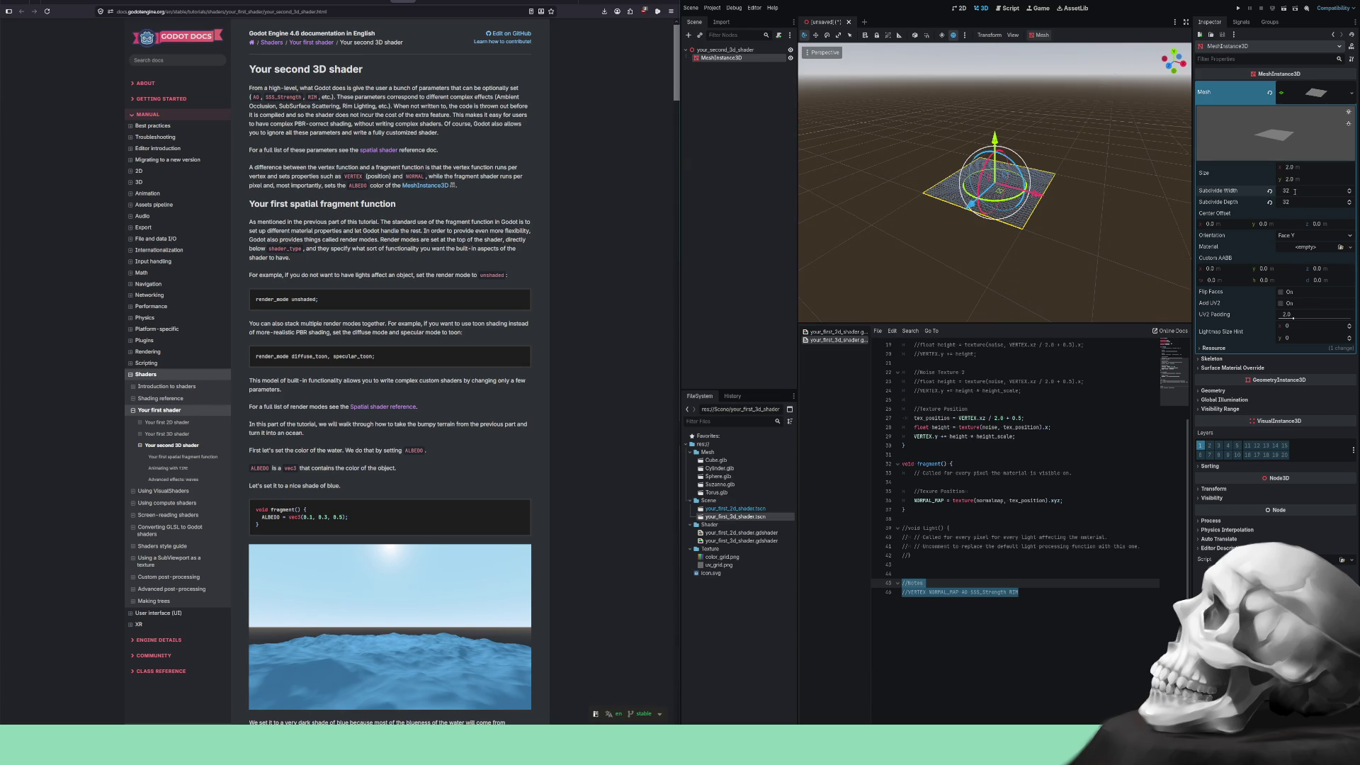
{"action": "scroll", "coordinate": [1133, 226], "scroll_direction": "up", "scroll_amount": 5}
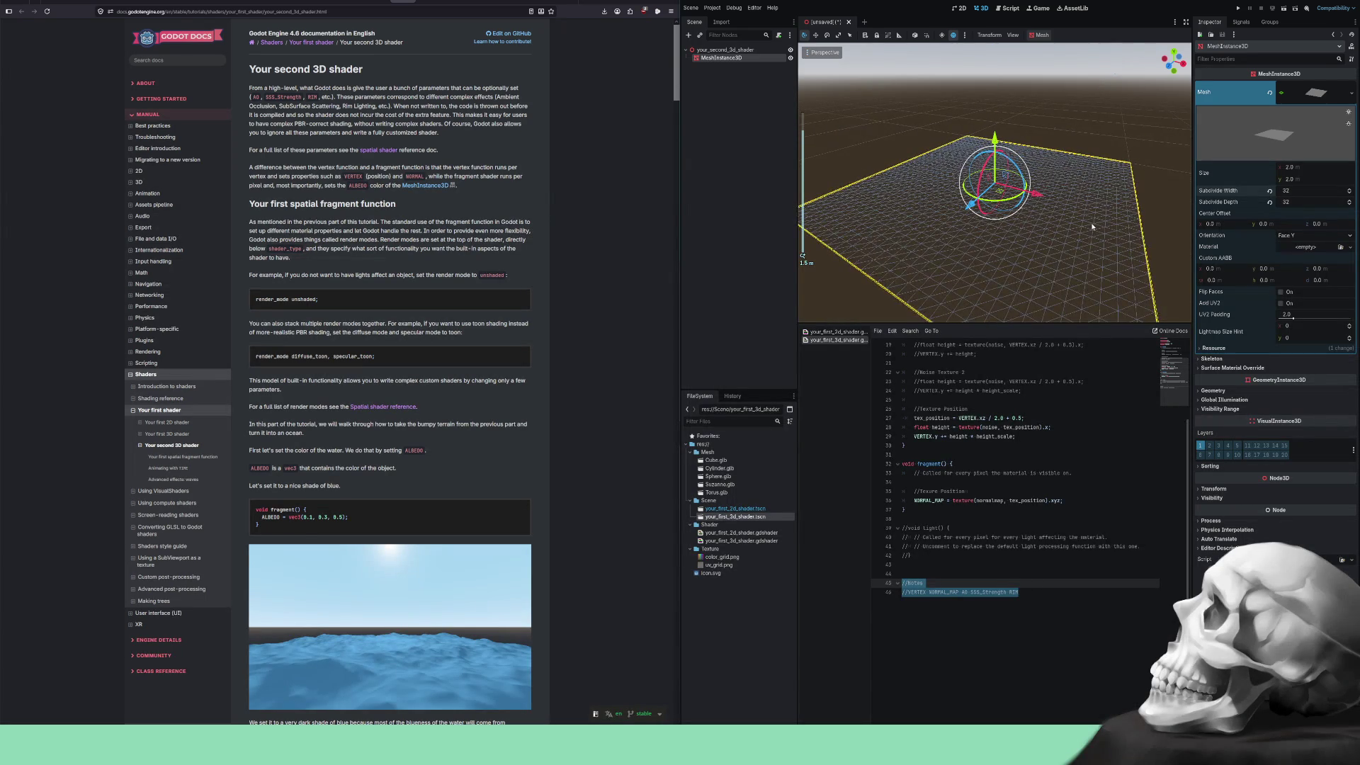
{"action": "mouse_move", "coordinate": [1092, 227]}
{"action": "left_mouse_down"}
{"action": "mouse_move", "coordinate": [964, 274]}
{"action": "mouse_move", "coordinate": [1106, 274]}
{"action": "mouse_move", "coordinate": [991, 261]}
{"action": "mouse_move", "coordinate": [944, 281]}
{"action": "mouse_move", "coordinate": [1003, 267]}
{"action": "mouse_move", "coordinate": [960, 294]}
{"action": "left_mouse_up"}
{"action": "scroll", "coordinate": [1106, 274], "scroll_direction": "down", "scroll_amount": 2}
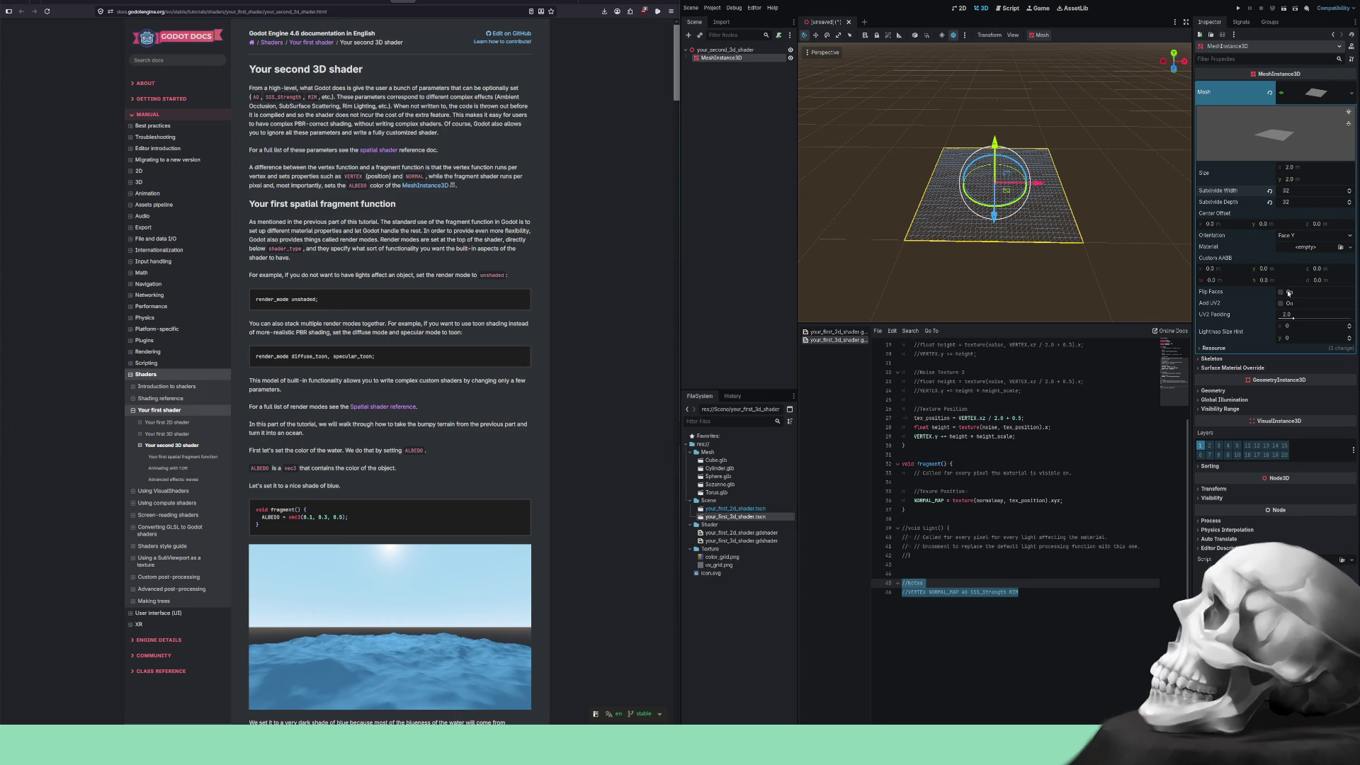
Assign a New ShaderMaterial to the PlaneMesh's Material slot and expand its properties.
{"action": "left_click", "coordinate": [1218, 348]}
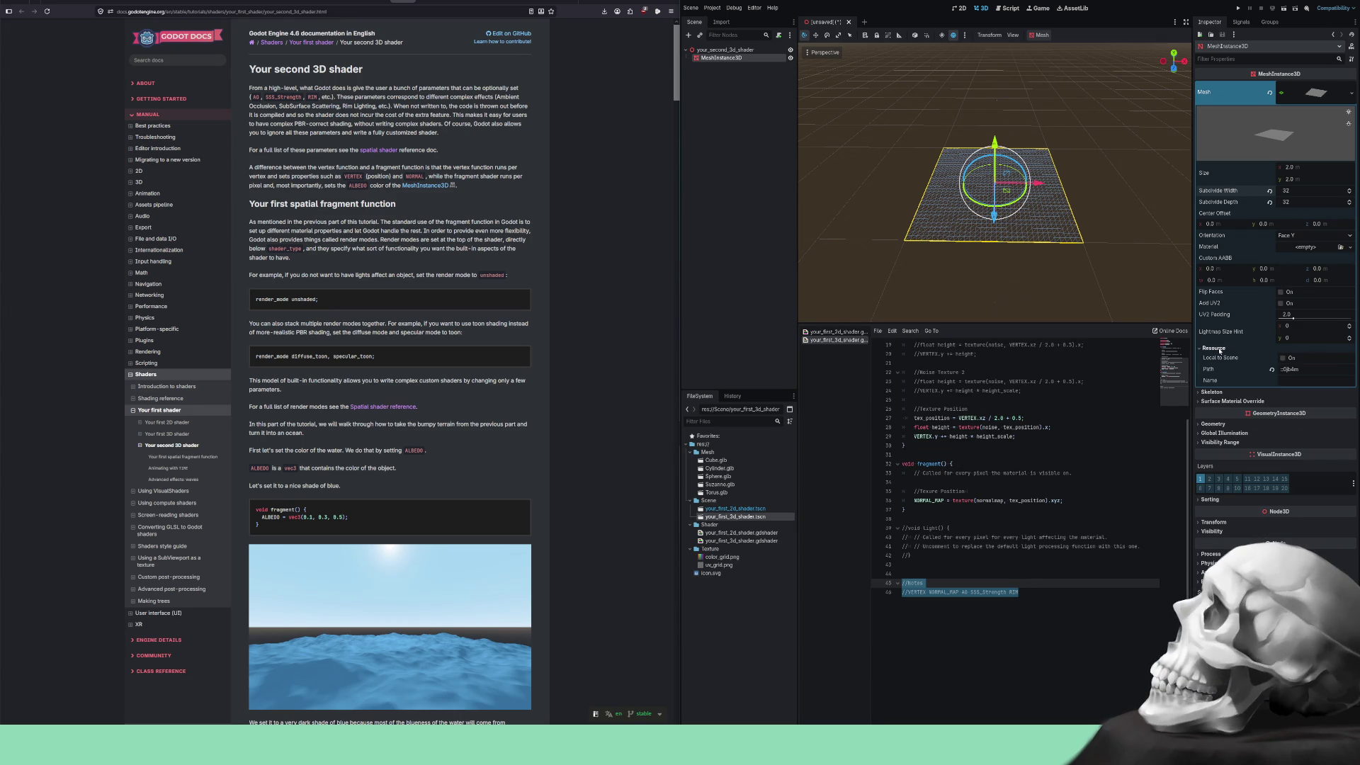
{"action": "left_click", "coordinate": [1214, 349]}
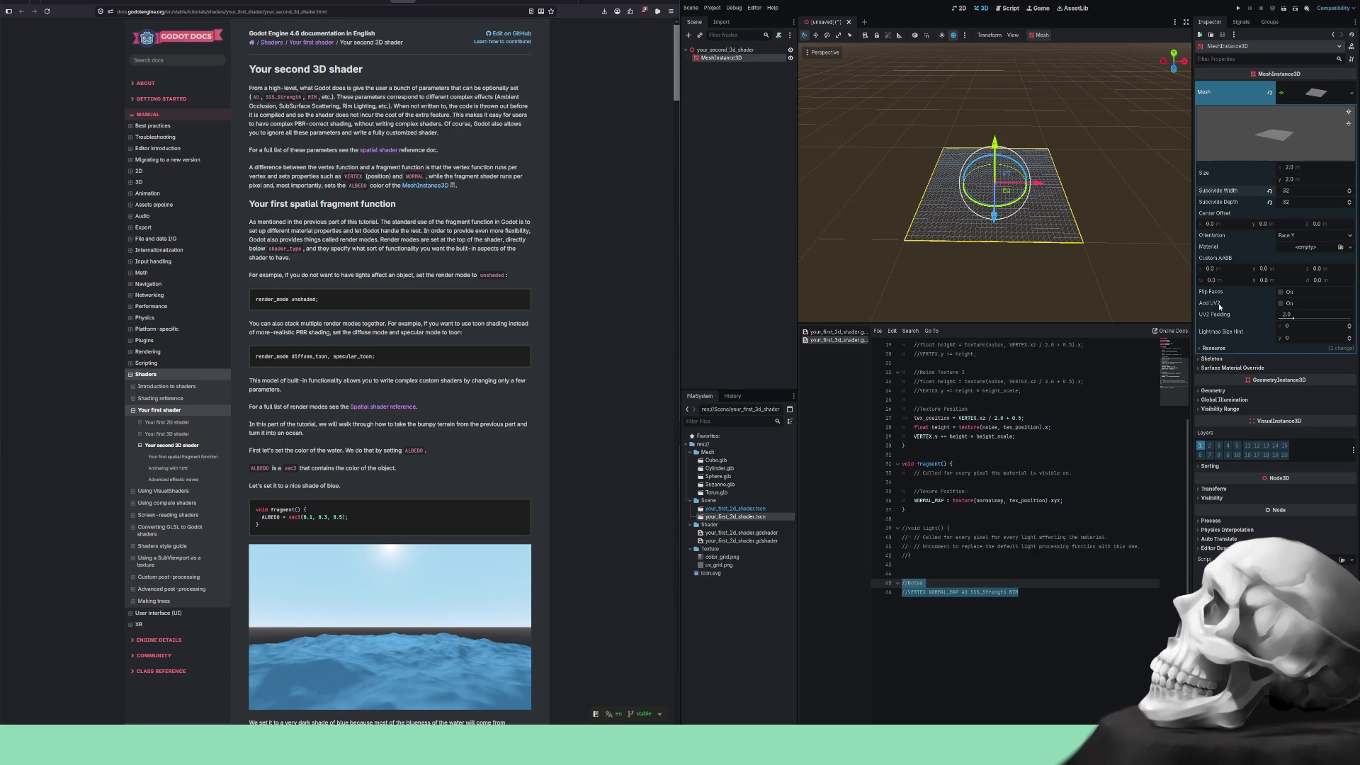
{"action": "left_click", "coordinate": [1308, 251]}
{"action": "left_click", "coordinate": [1313, 282]}
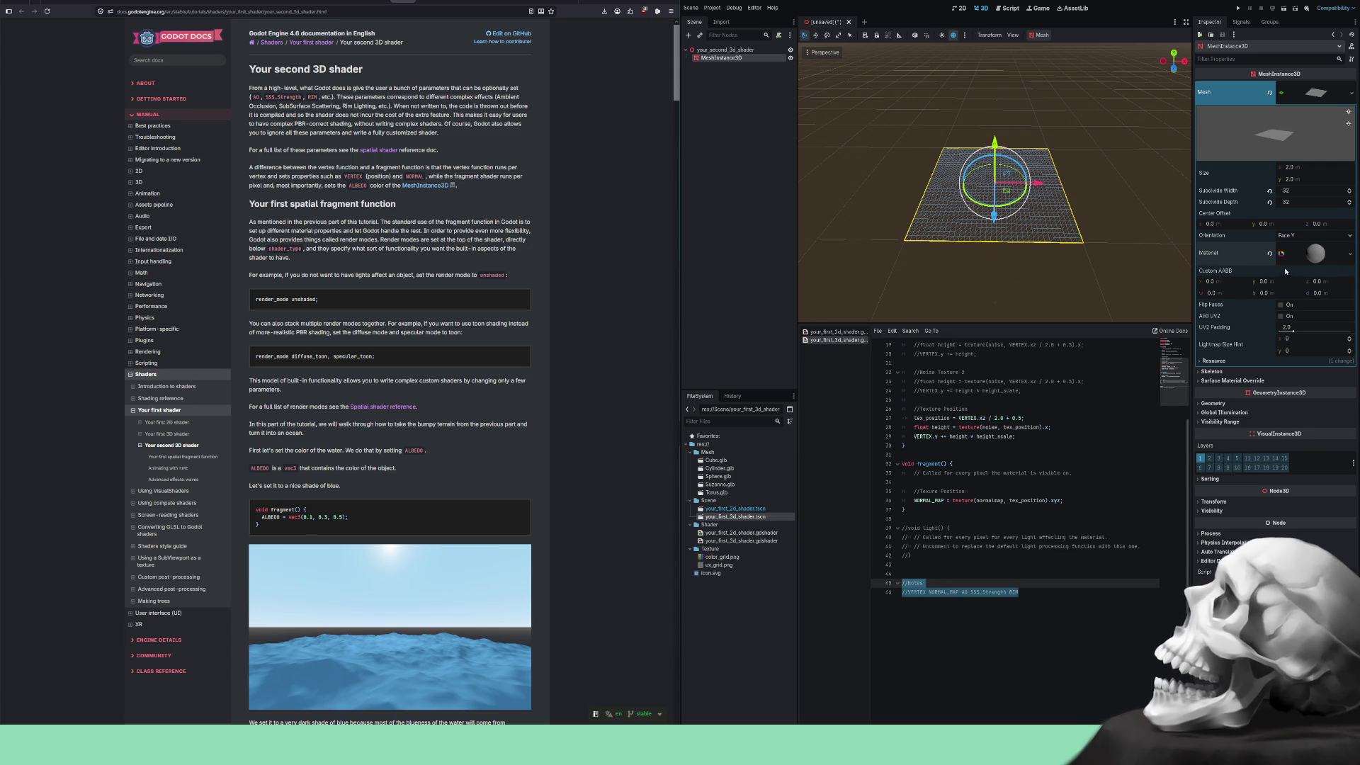
{"action": "left_click", "coordinate": [1305, 260]}
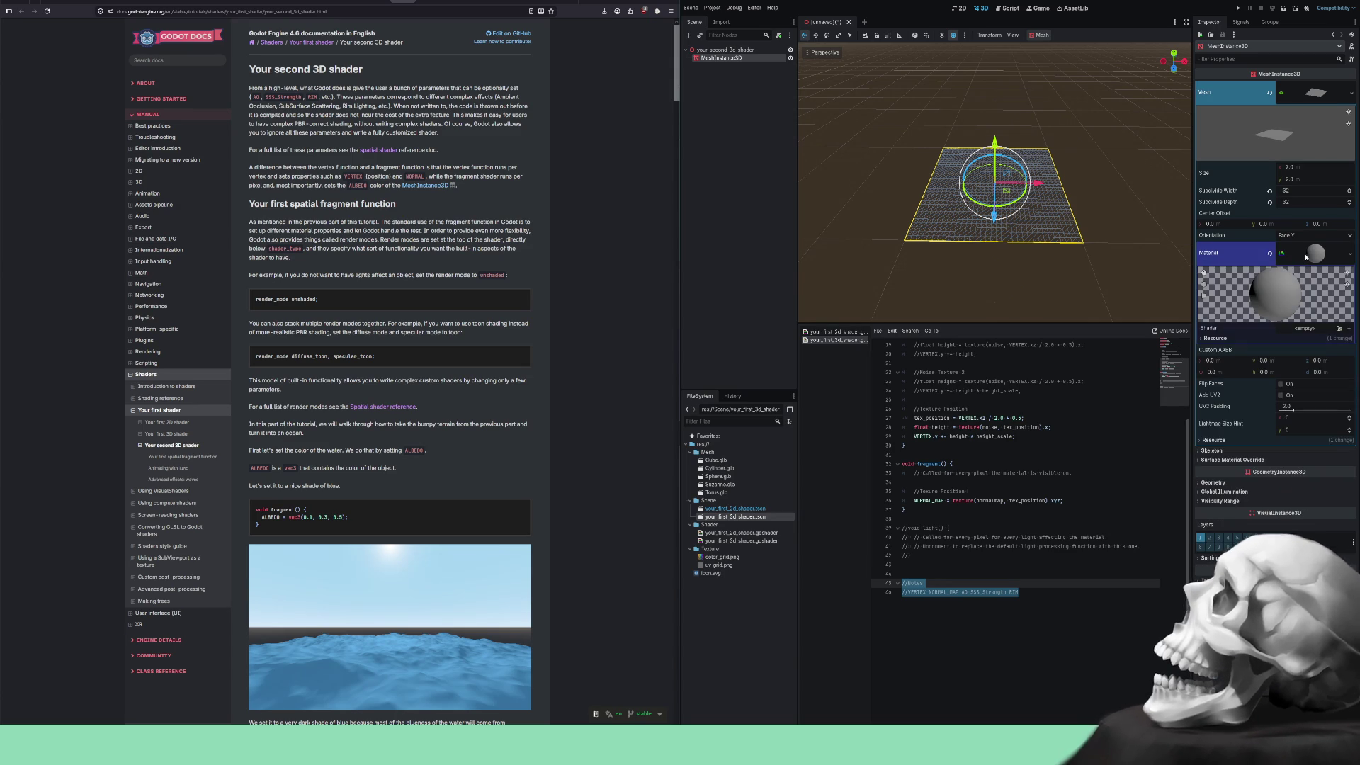
{"action": "left_click", "coordinate": [1306, 255]}
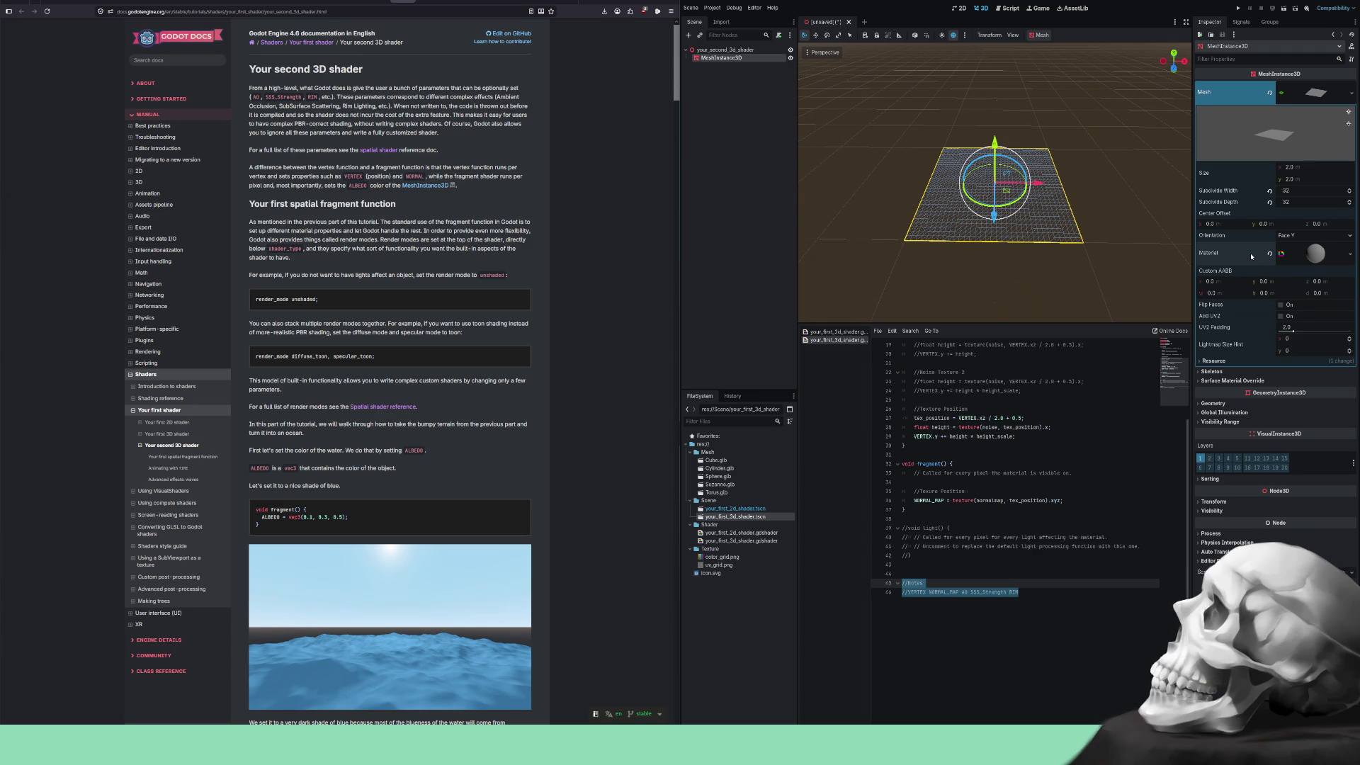
{"action": "left_click", "coordinate": [1308, 256]}
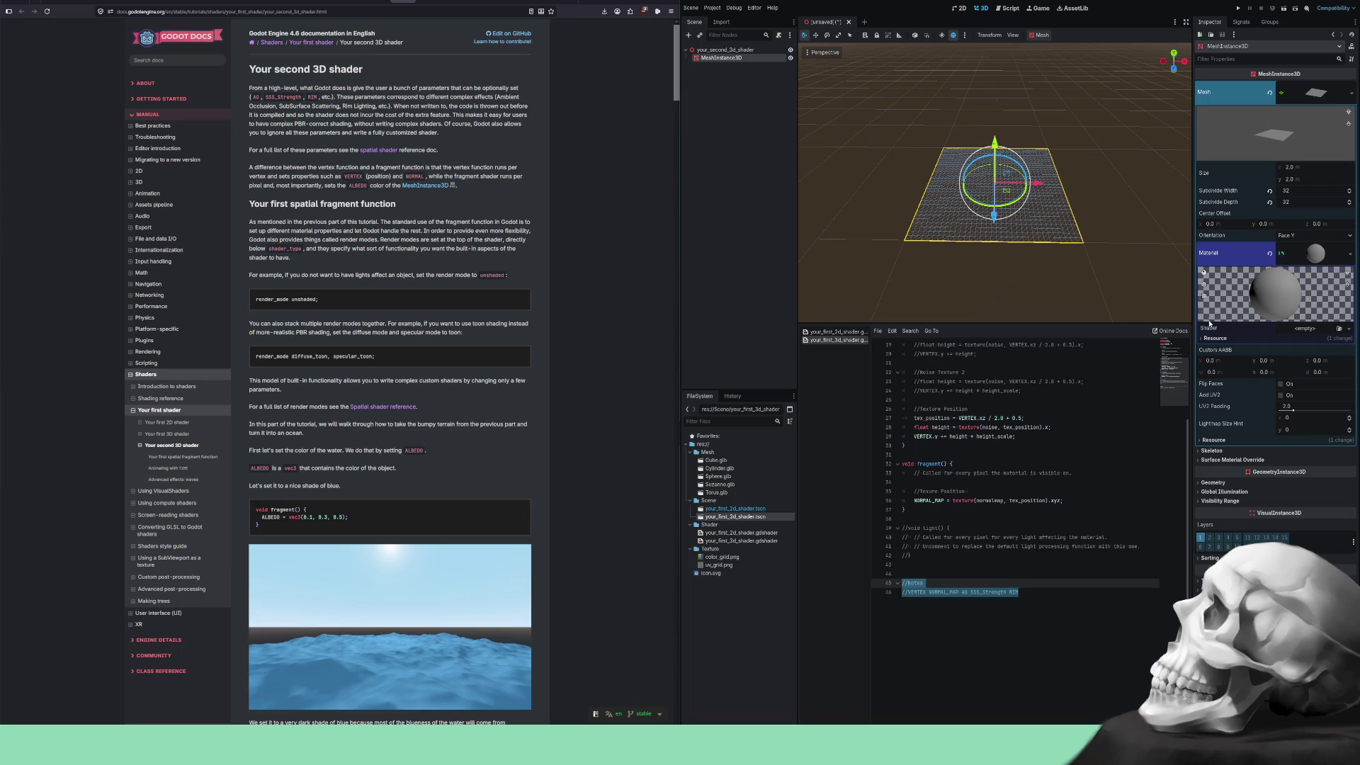
{"action": "left_click", "coordinate": [1204, 339]}
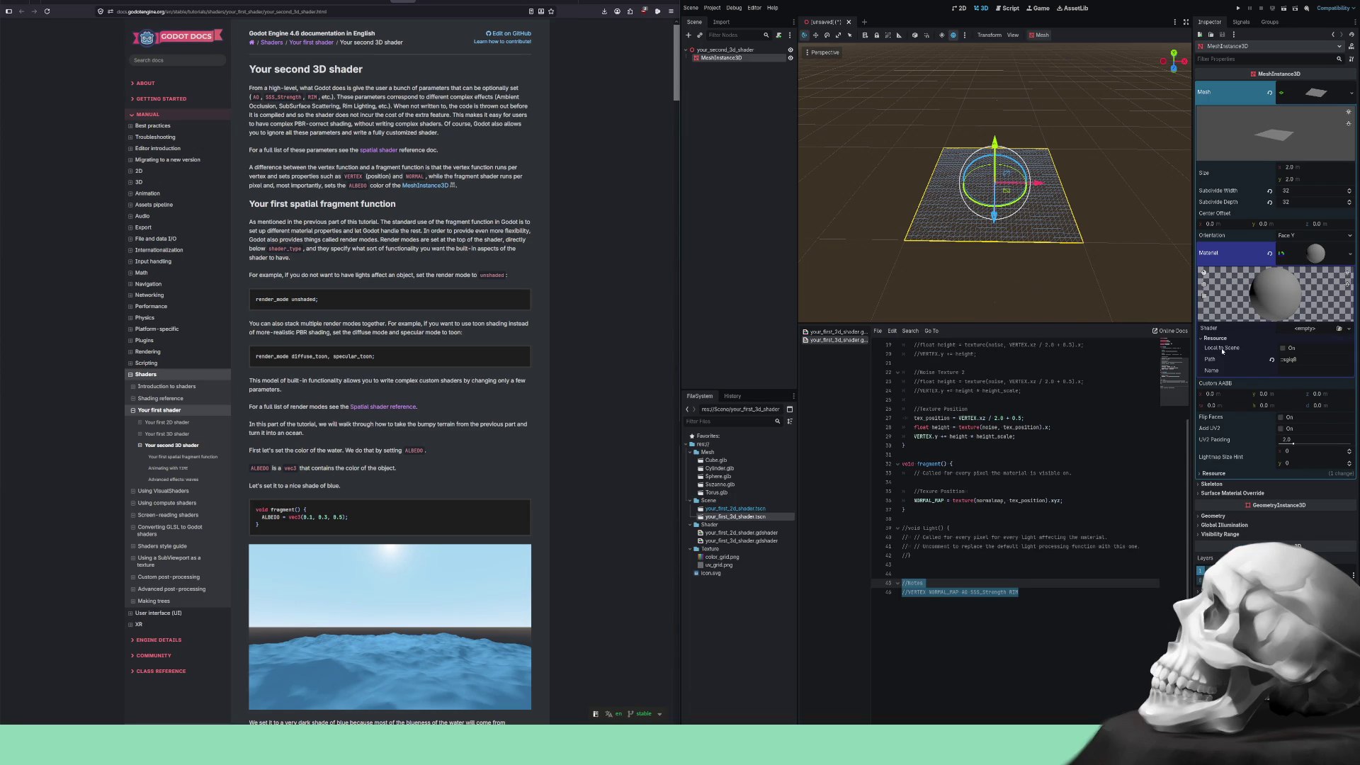
Start creating a shader for the material, then cancel and reselect the plane mesh.
{"action": "left_click", "coordinate": [1308, 331]}
{"action": "left_click", "coordinate": [1313, 338]}
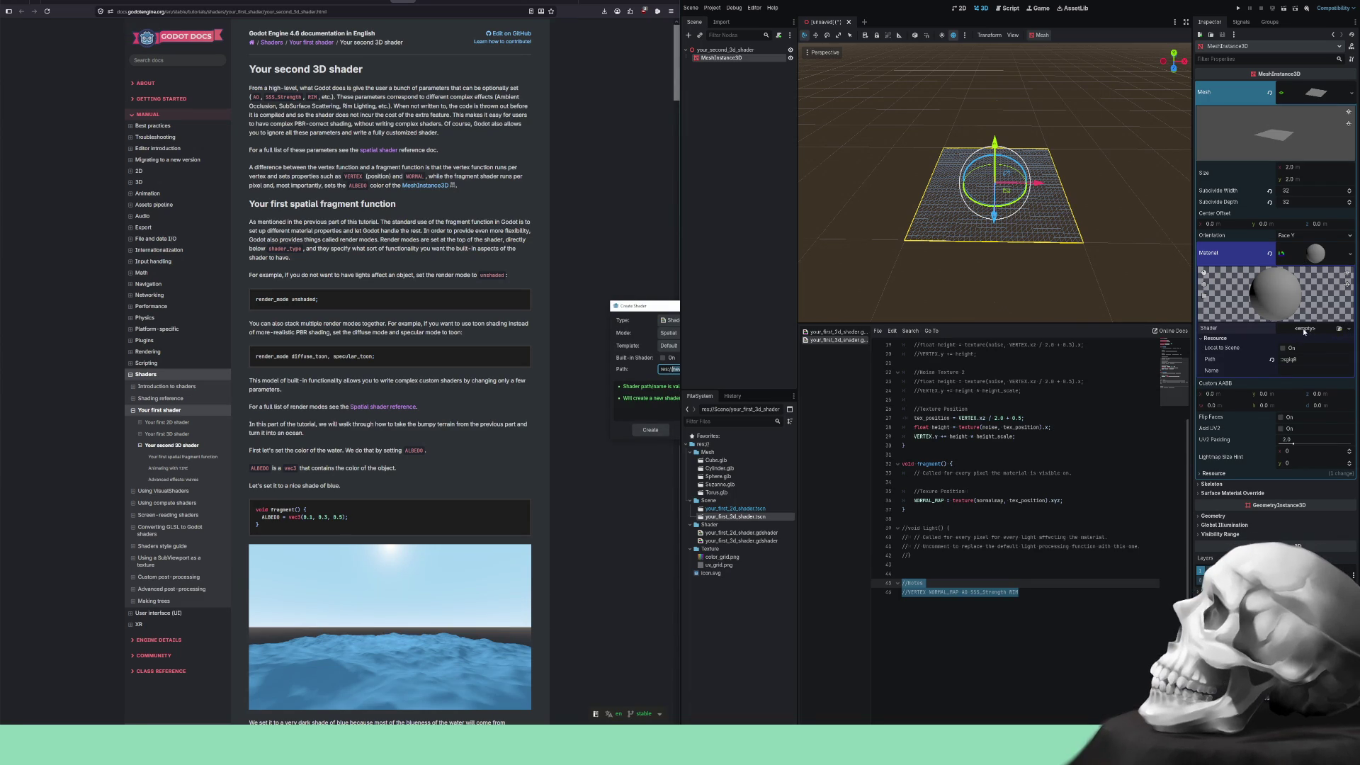
{"action": "left_click", "coordinate": [740, 381]}
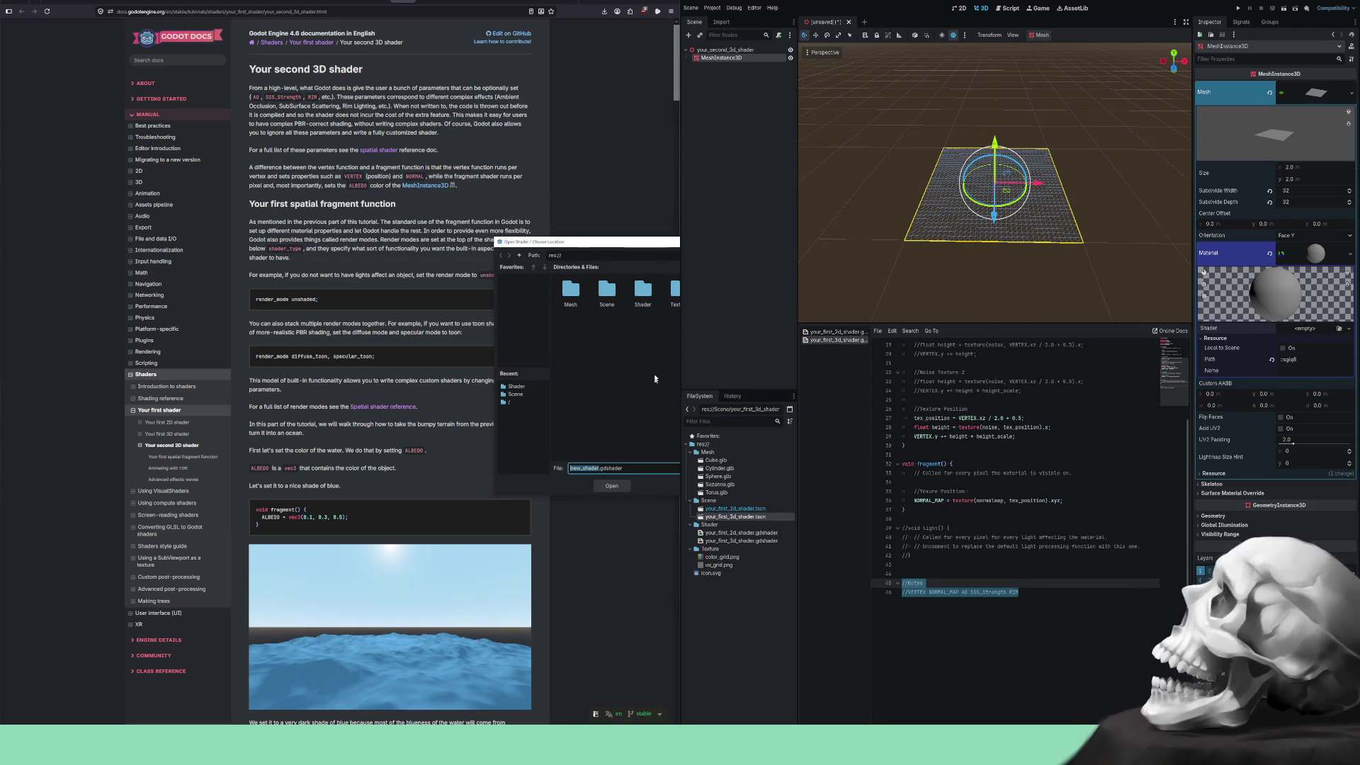
{"action": "double_click", "coordinate": [643, 289]}
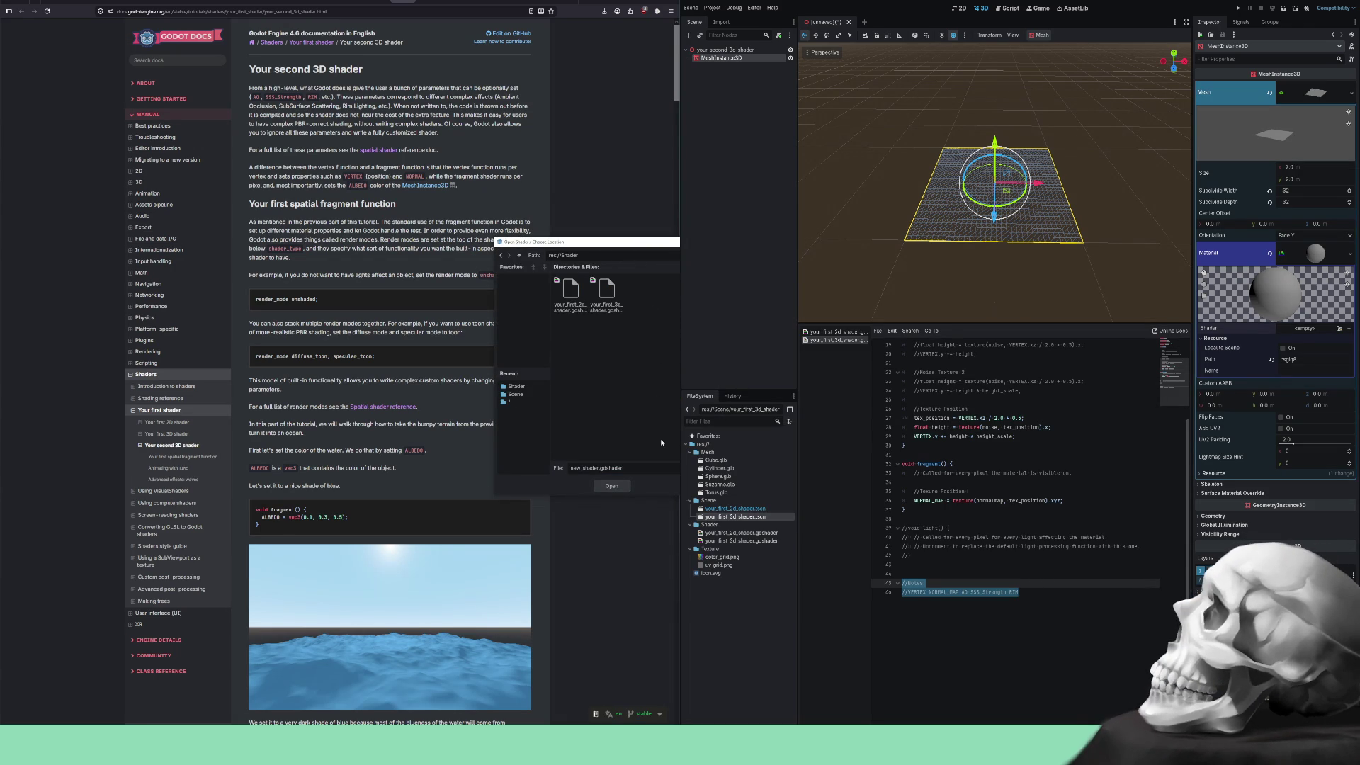
{"action": "key", "text": "Escape"}
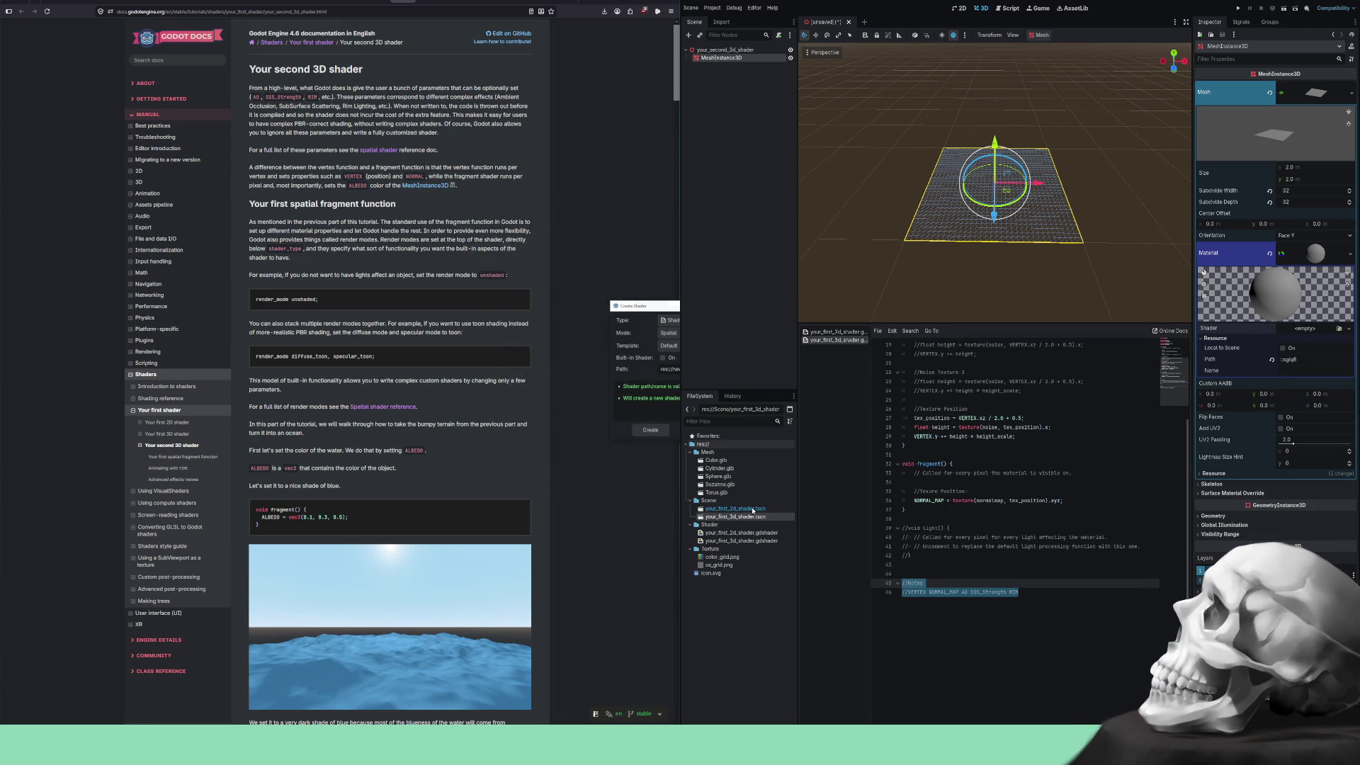
{"action": "key", "text": "Escape"}
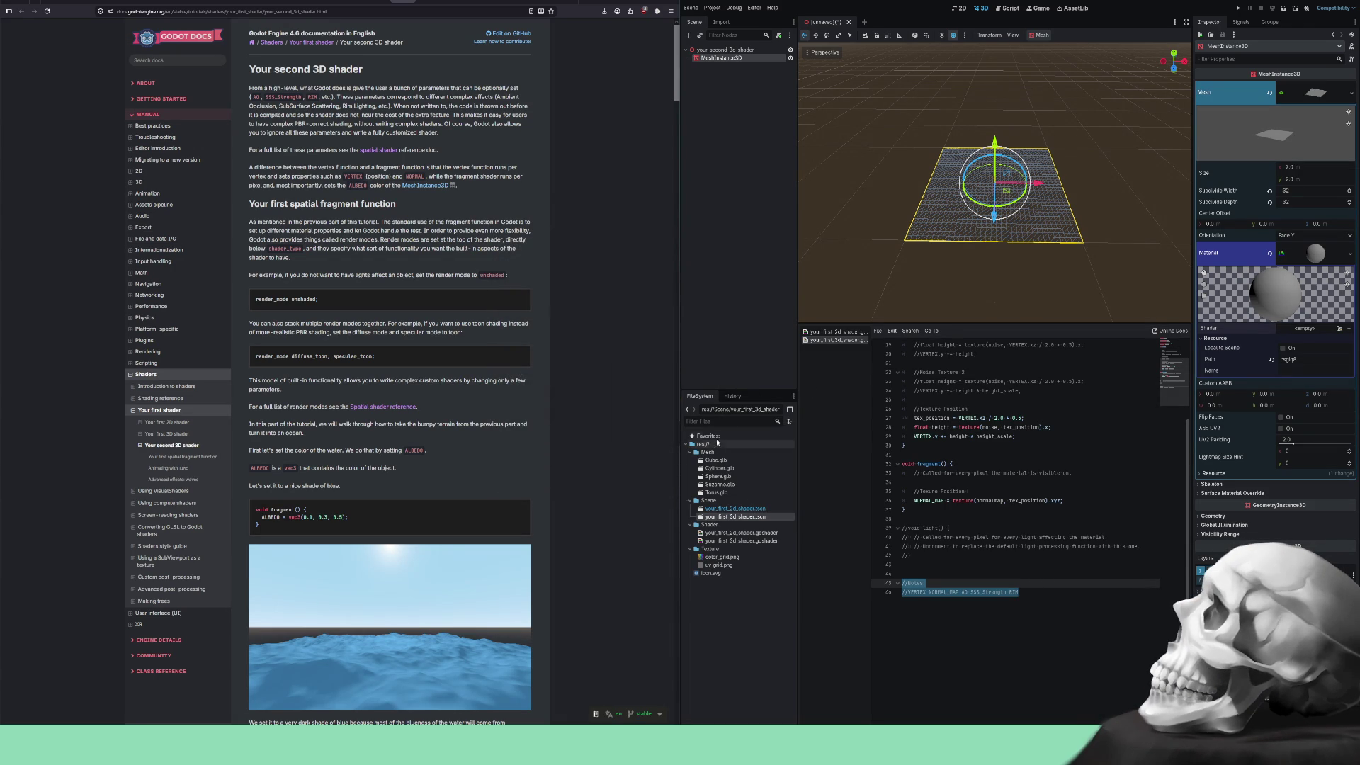
{"action": "left_click", "coordinate": [726, 184]}
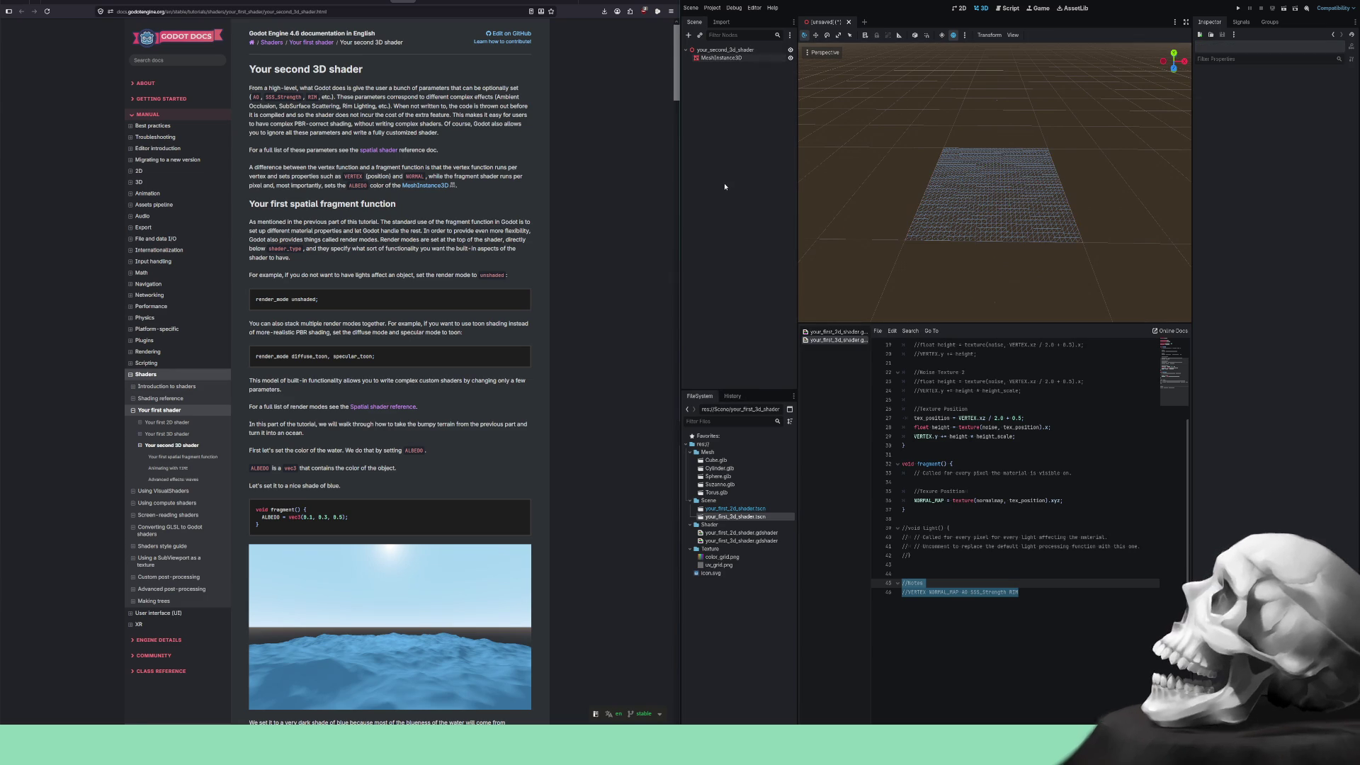
{"action": "left_click", "coordinate": [977, 196]}
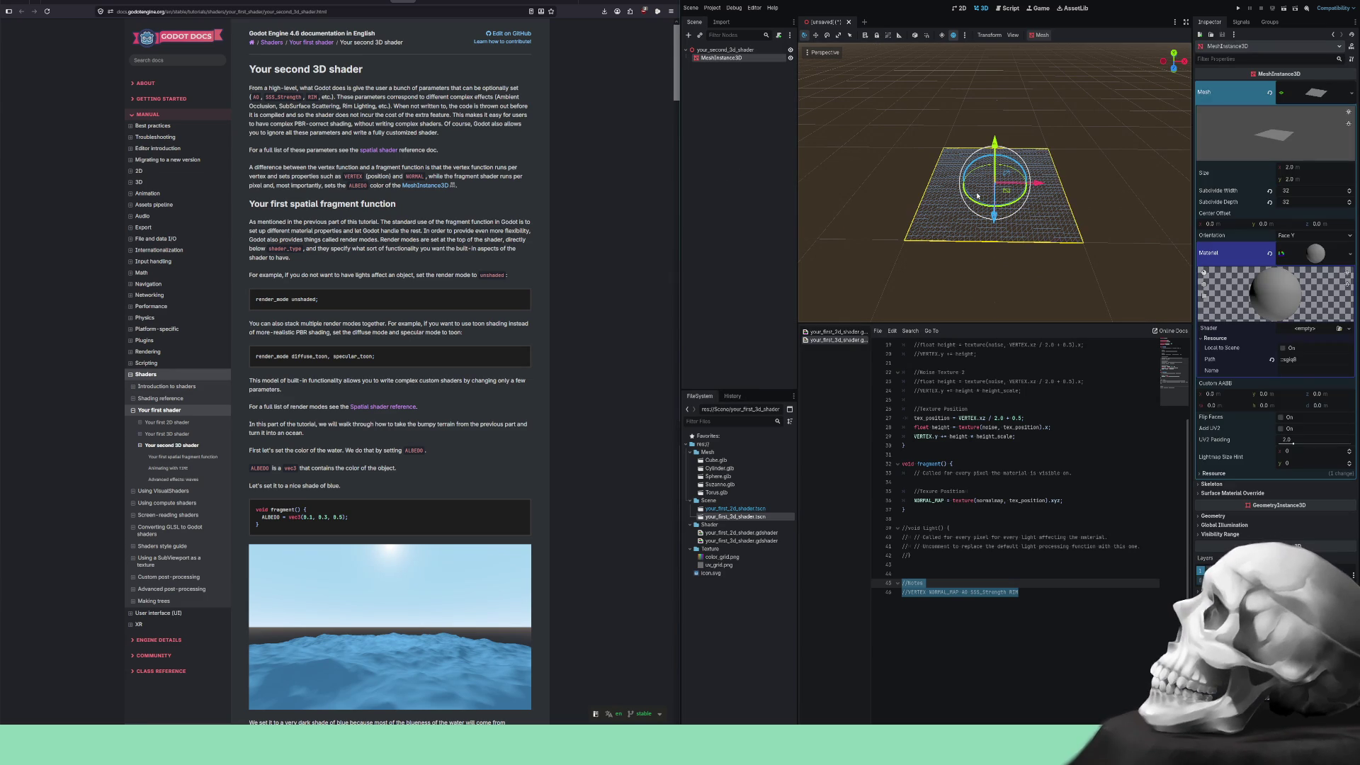
Save the scene as your_second_3d_shader.tscn in the Scene folder.
{"action": "key", "text": "ctrl+s"}
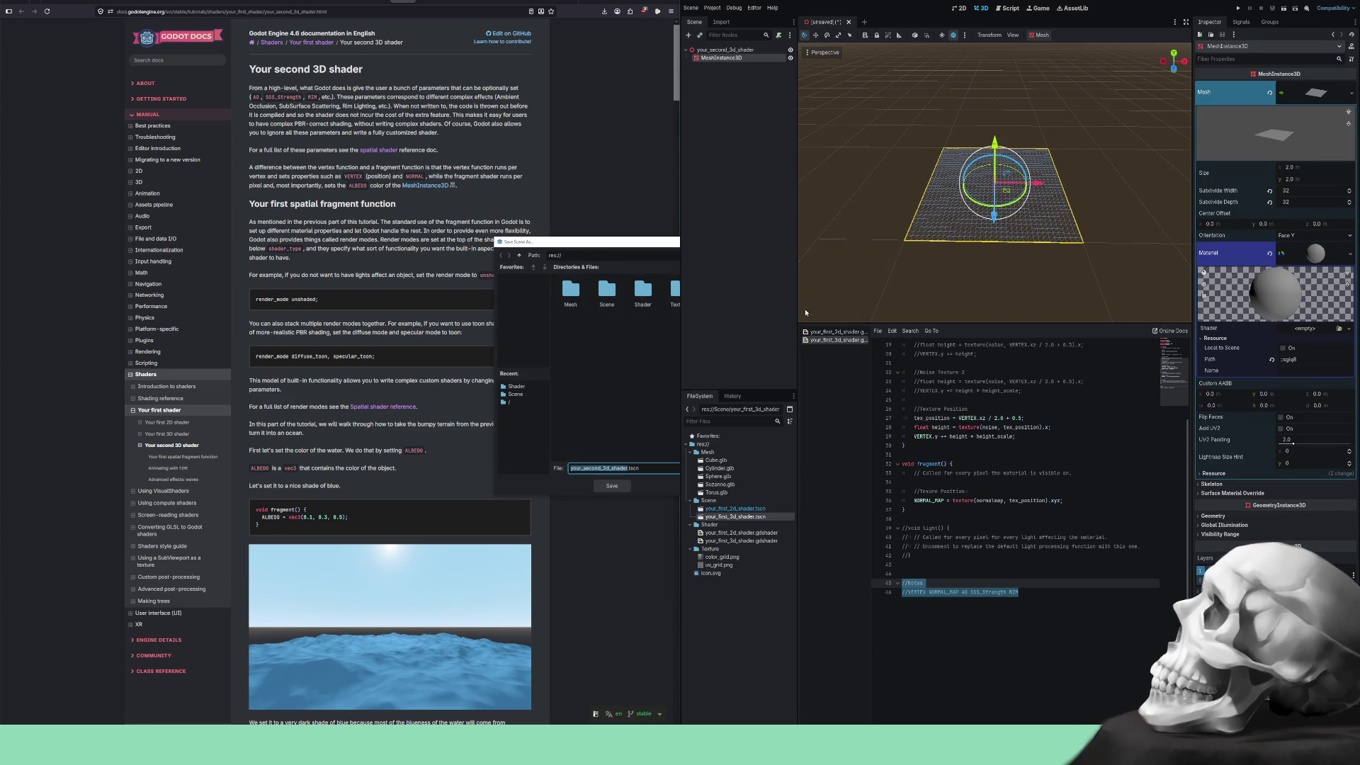
{"action": "double_click", "coordinate": [607, 289]}
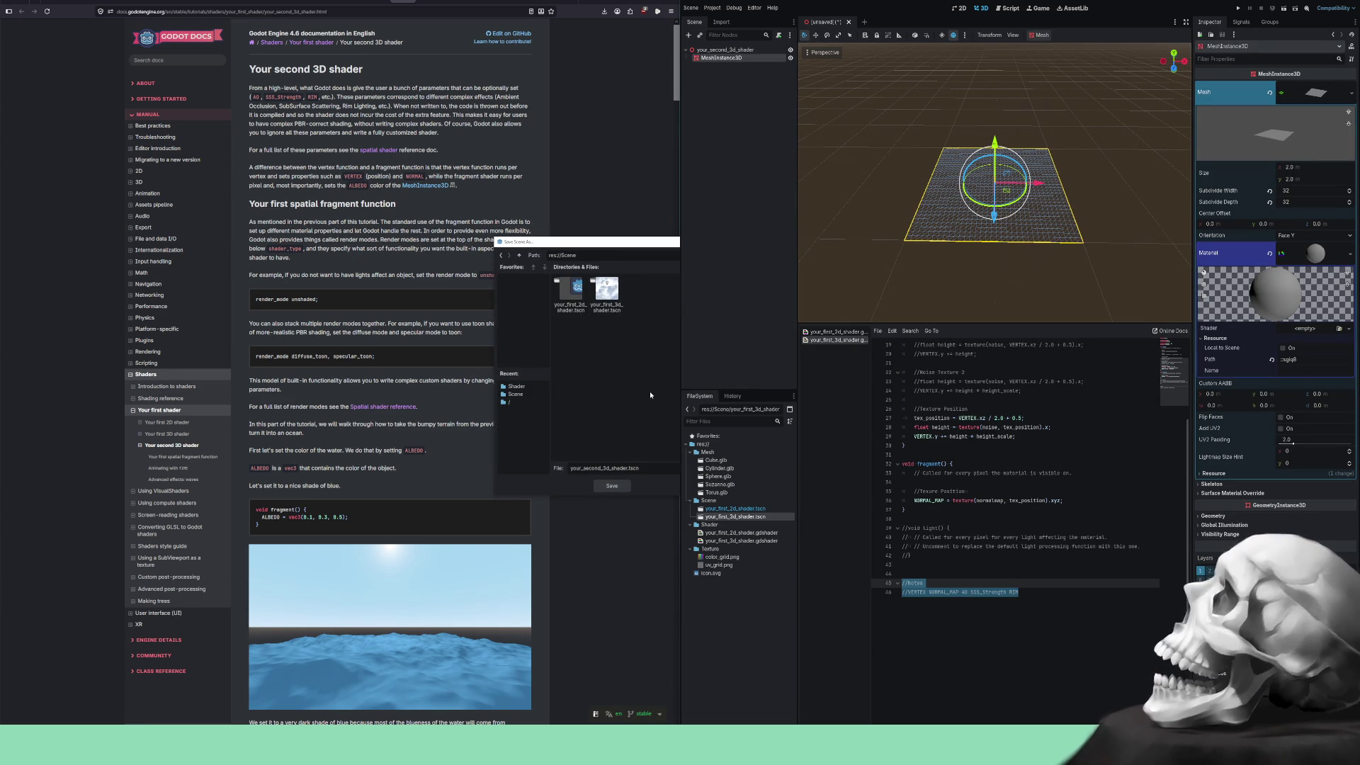
{"action": "left_click", "coordinate": [612, 486]}
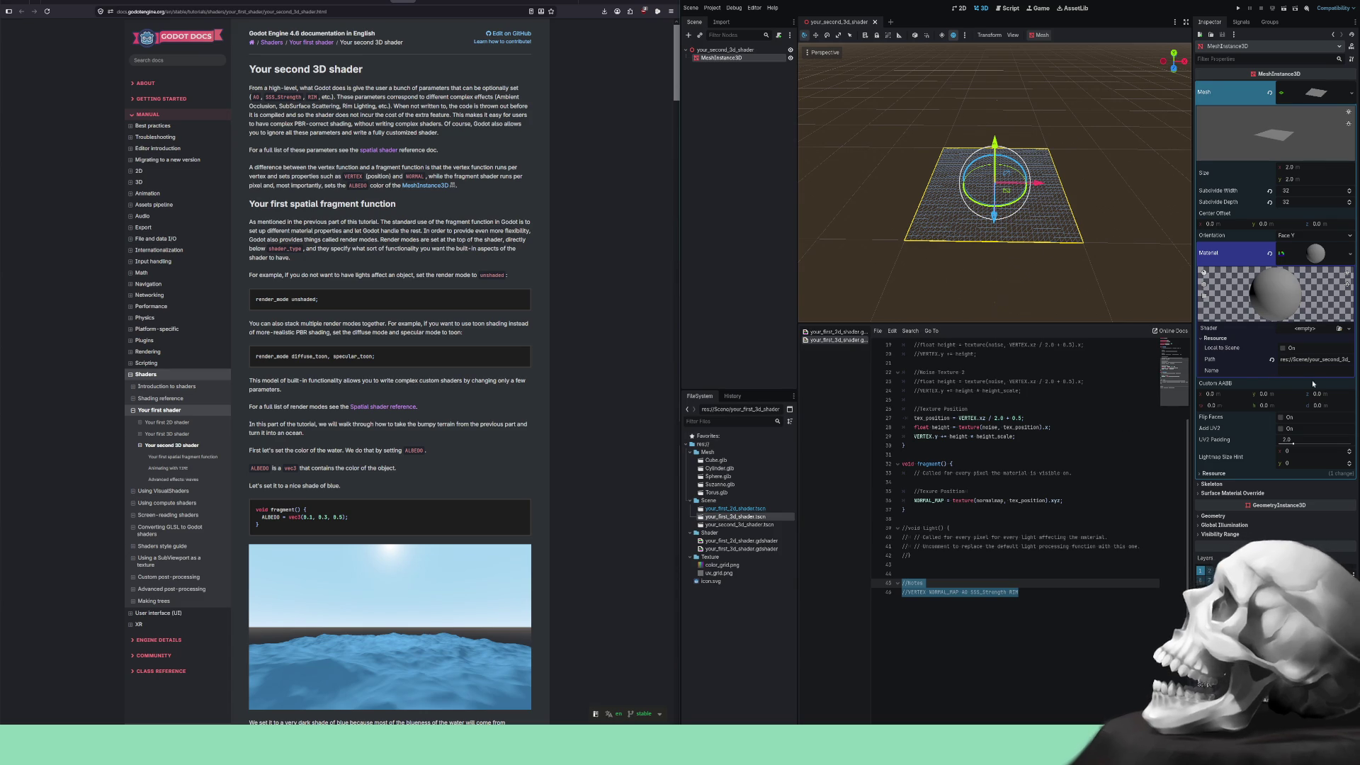
Create your_second_3d_shader.gdshader in the Shader folder for the material and open it.
{"action": "left_click", "coordinate": [1317, 329]}
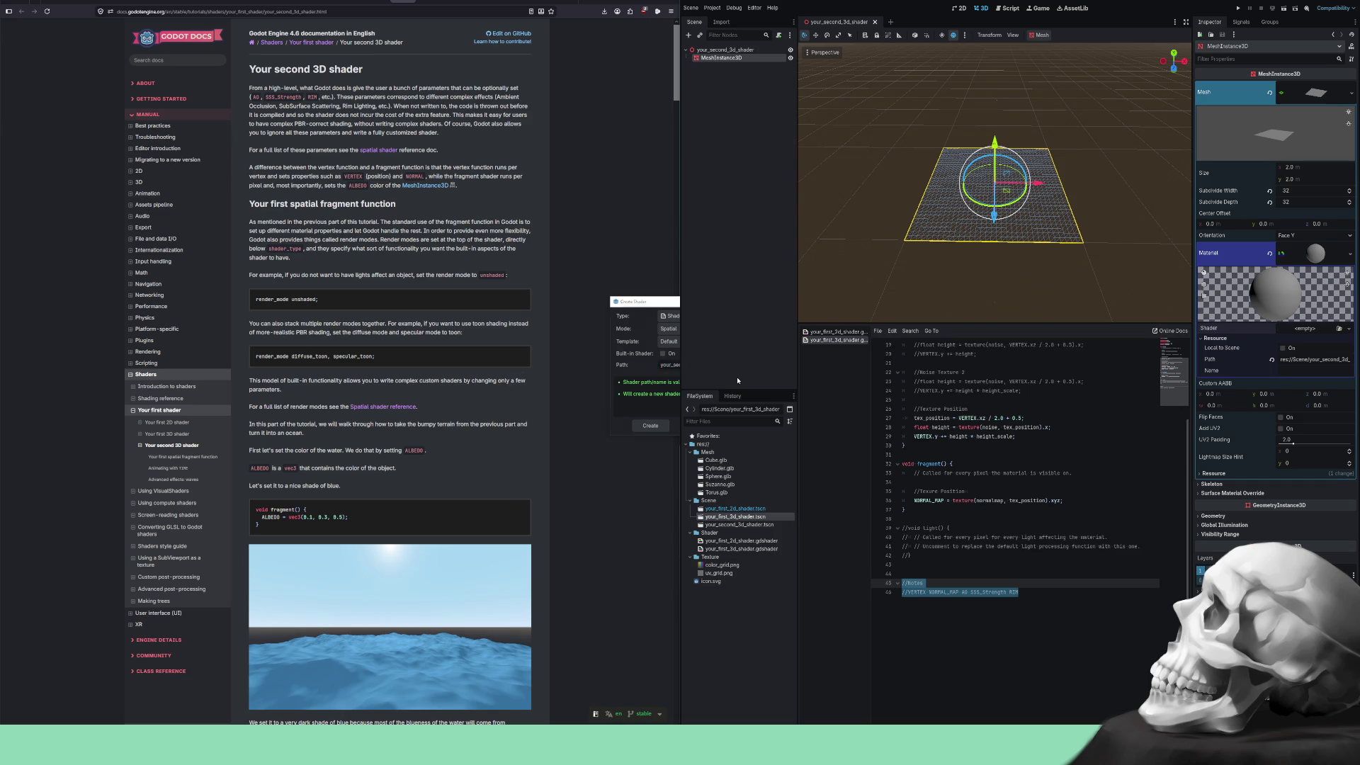
{"action": "left_click", "coordinate": [676, 365]}
{"action": "left_click", "coordinate": [519, 256]}
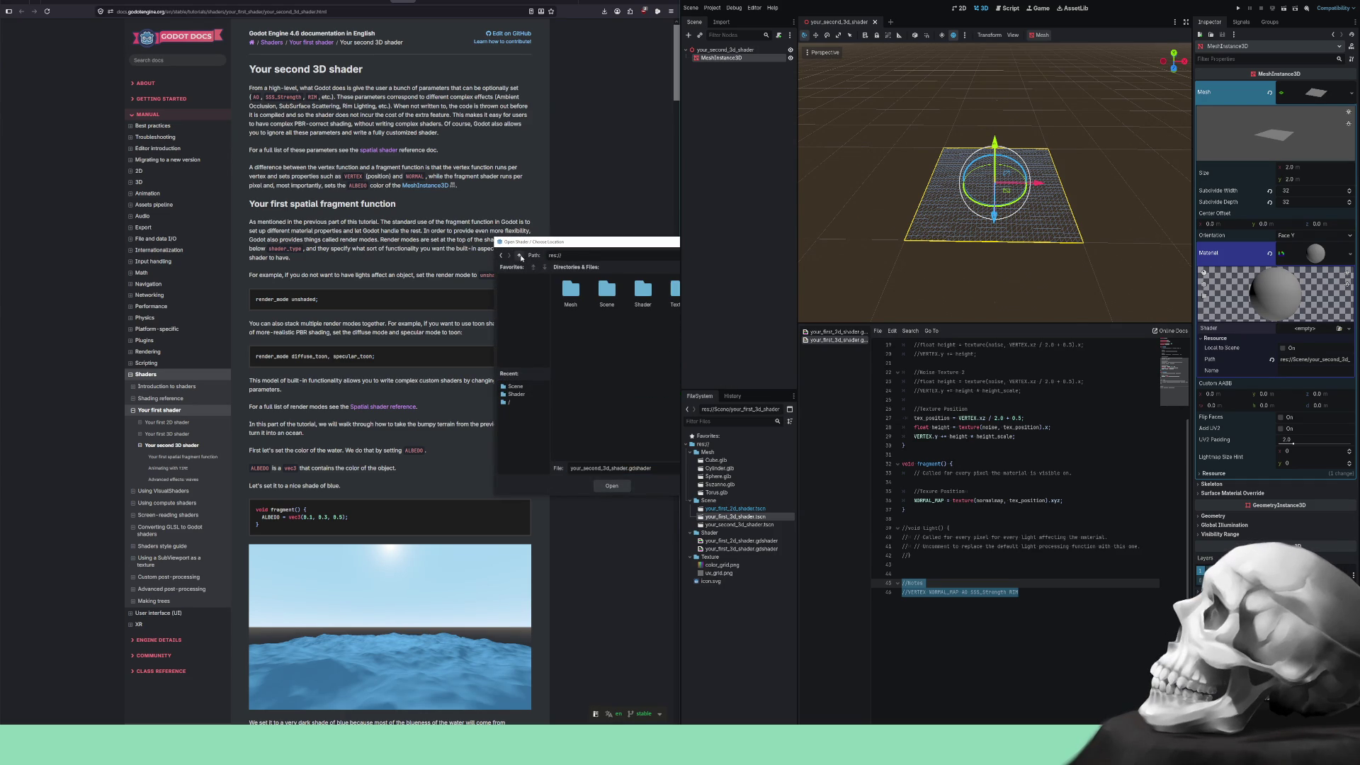
{"action": "double_click", "coordinate": [635, 299]}
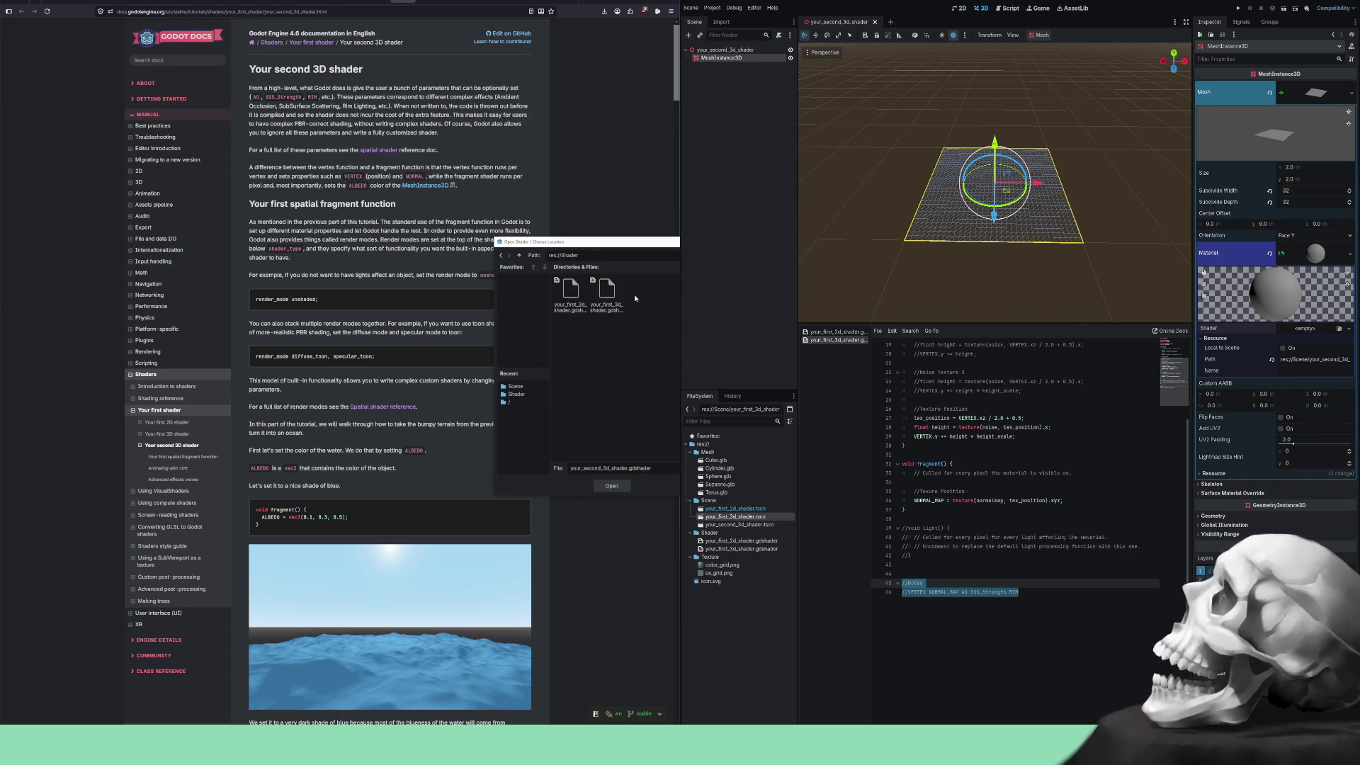
{"action": "left_click", "coordinate": [616, 486]}
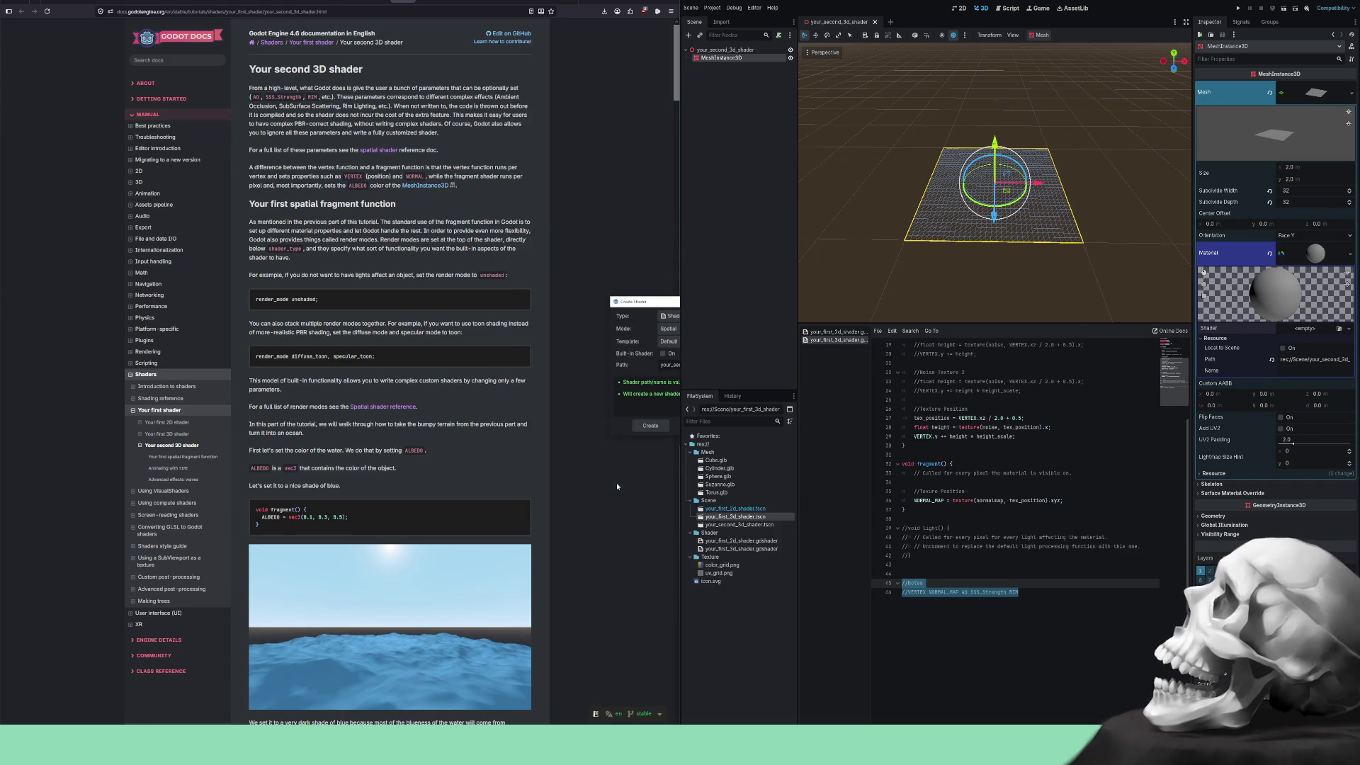
{"action": "left_click", "coordinate": [668, 342]}
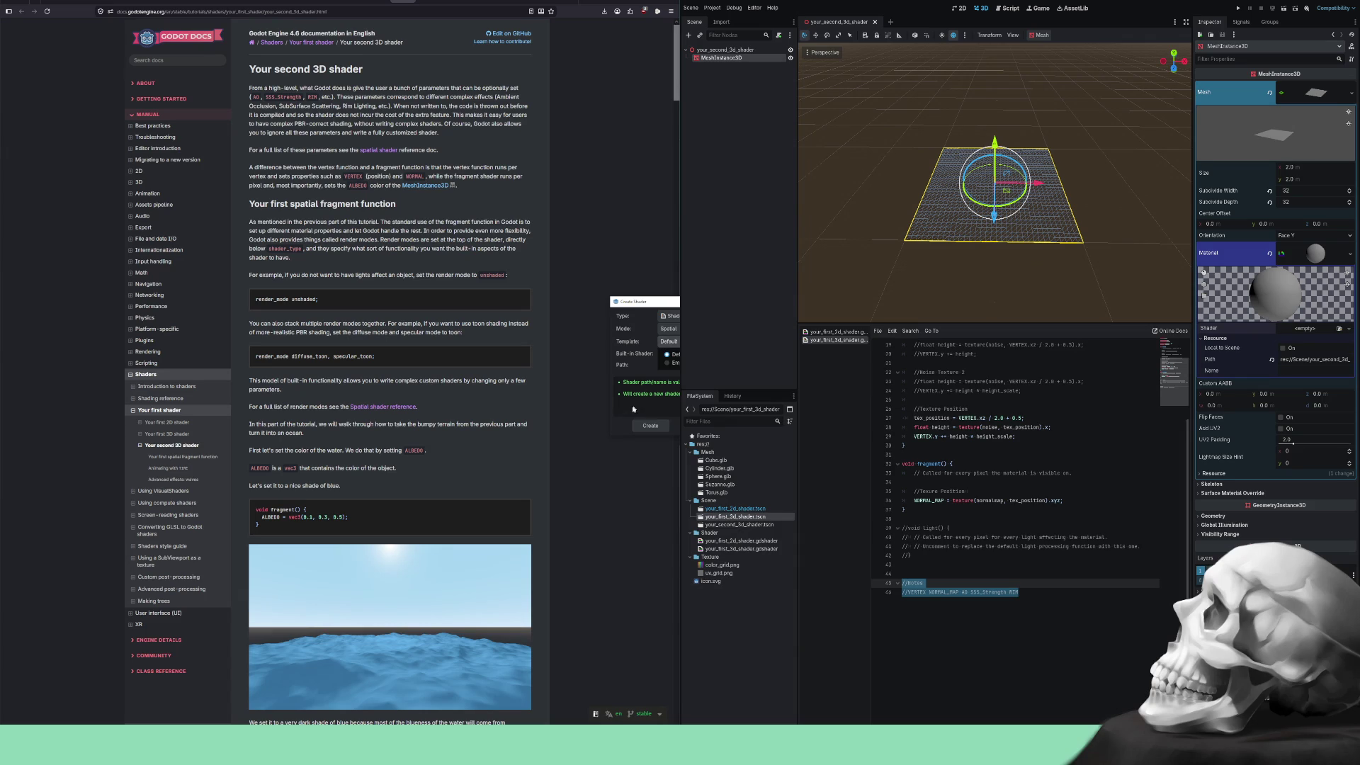
{"action": "left_click", "coordinate": [646, 426]}
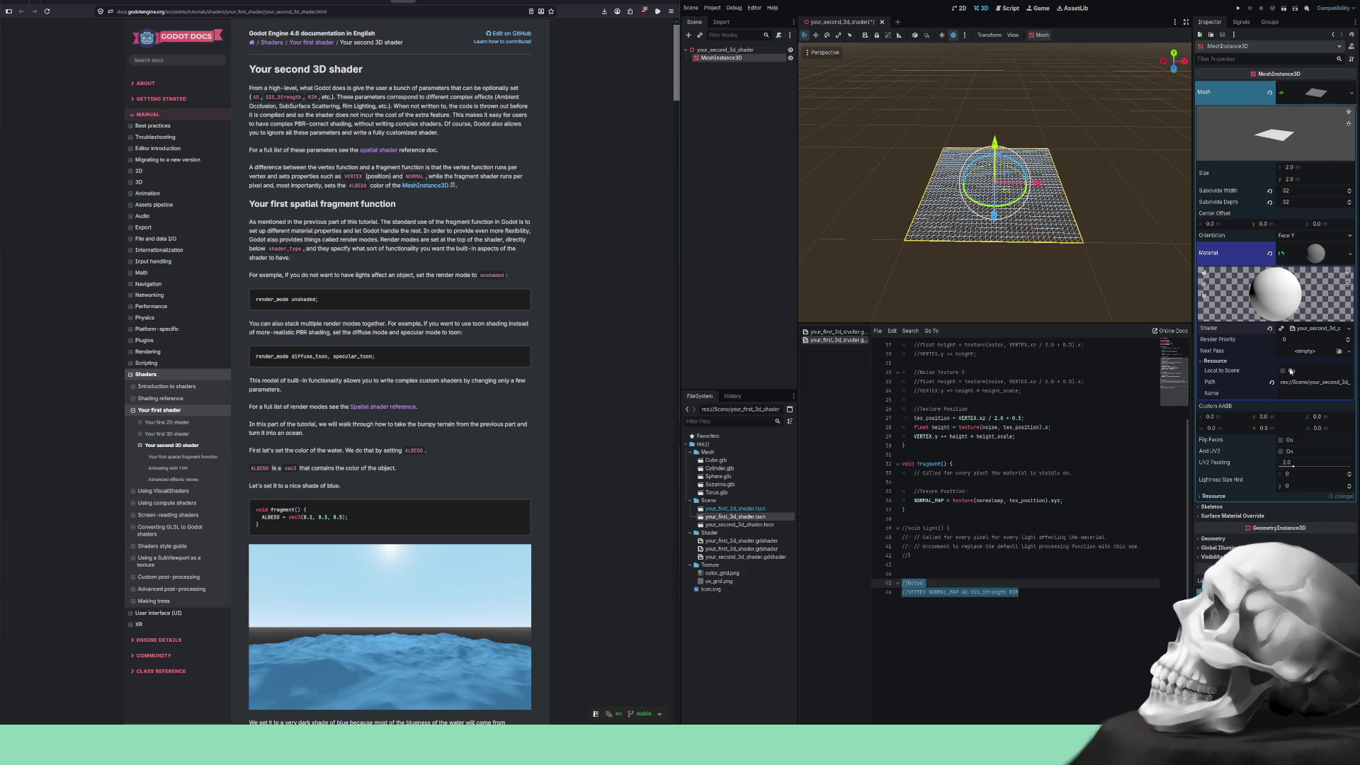
{"action": "left_click", "coordinate": [1307, 333]}
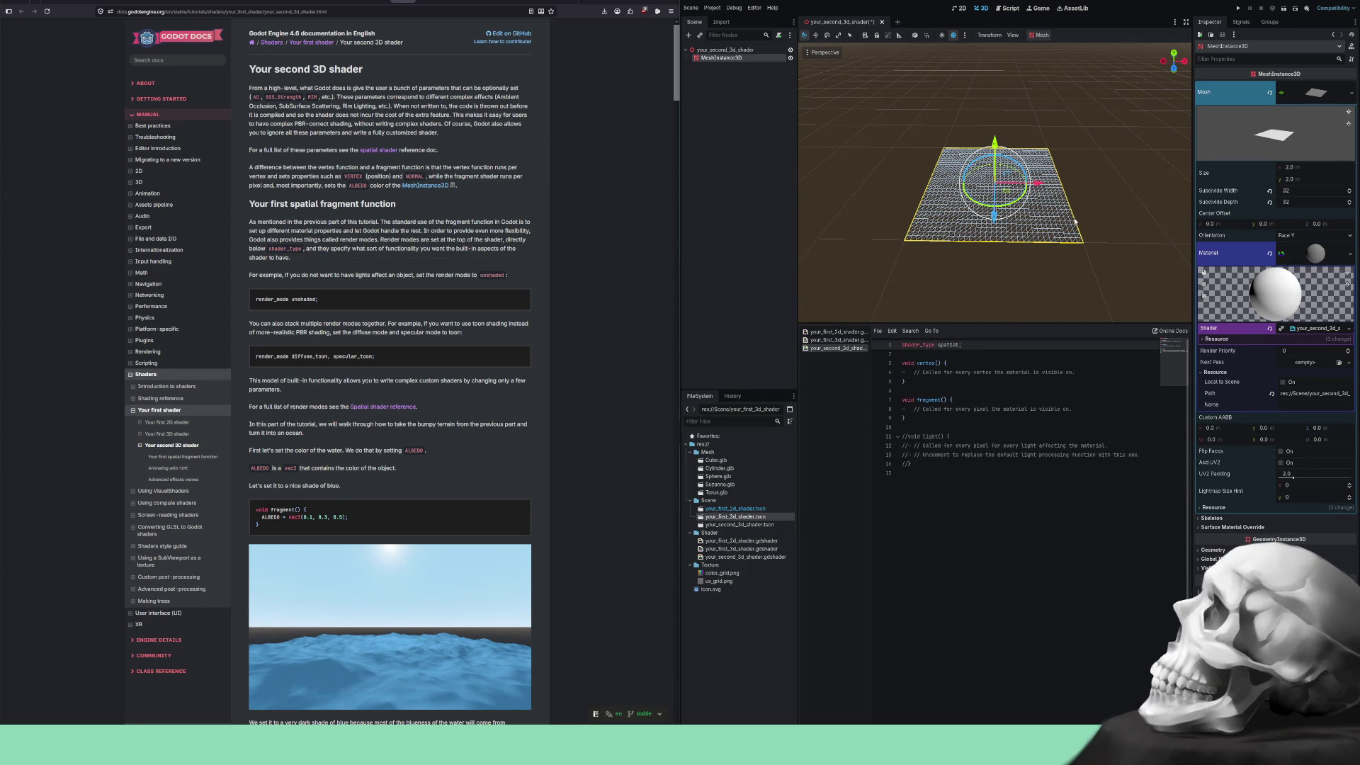
{"action": "mouse_move", "coordinate": [1116, 252]}
{"action": "left_mouse_down"}
{"action": "mouse_move", "coordinate": [1068, 262]}
{"action": "mouse_move", "coordinate": [1069, 222]}
{"action": "mouse_move", "coordinate": [1040, 233]}
{"action": "left_mouse_up"}
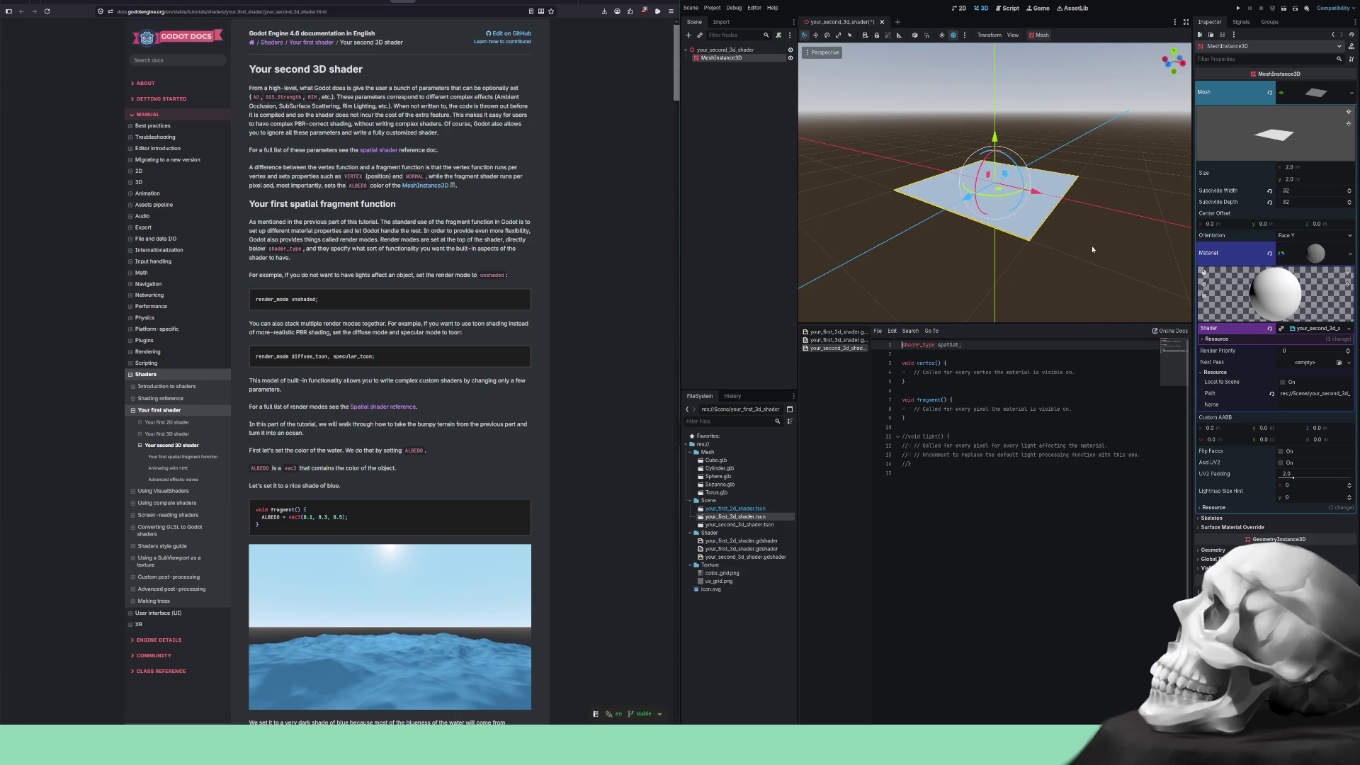
Turn on preview sunlight, drop Suzanne.glb into the scene, and raise it 1.3 units on Y.
{"action": "left_click", "coordinate": [941, 37]}
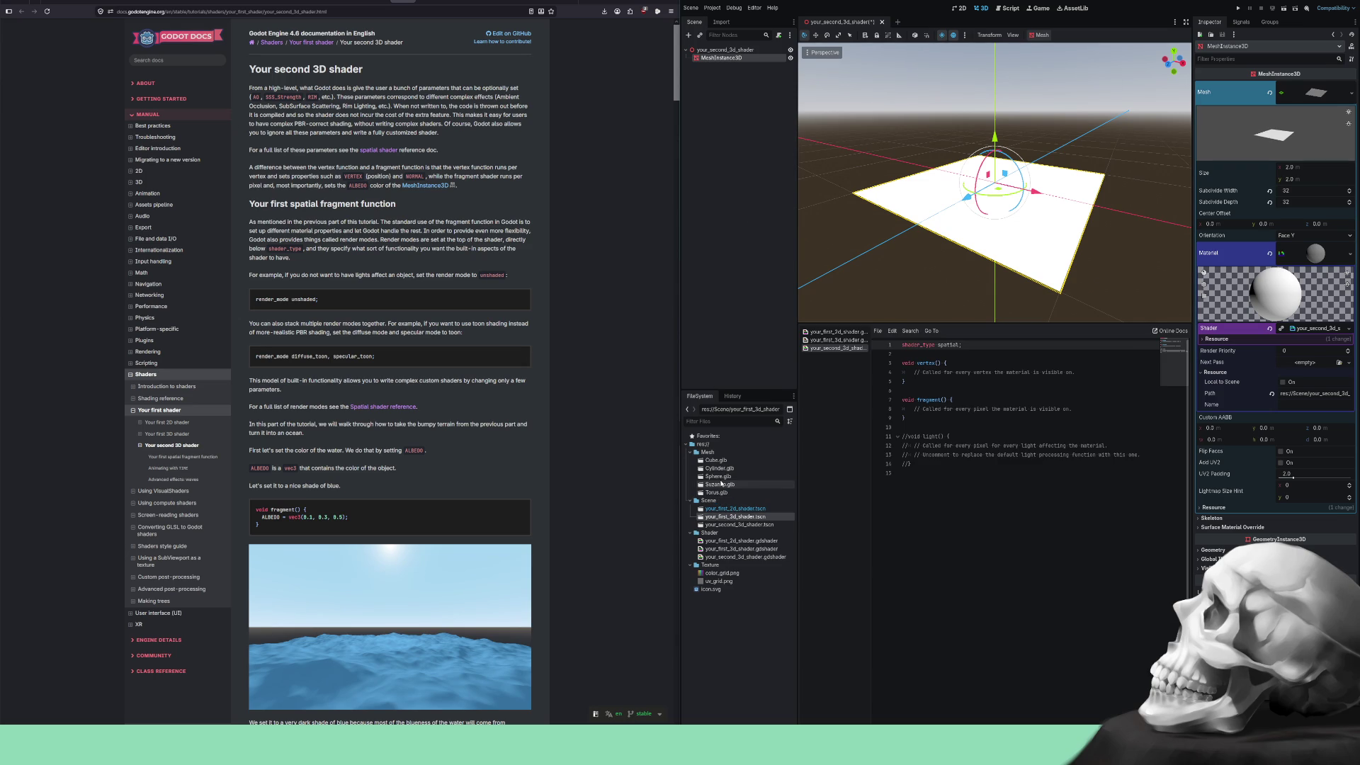
{"action": "mouse_move", "coordinate": [721, 484]}
{"action": "left_mouse_down"}
{"action": "mouse_move", "coordinate": [1049, 181]}
{"action": "mouse_move", "coordinate": [990, 202]}
{"action": "mouse_move", "coordinate": [1004, 179]}
{"action": "mouse_move", "coordinate": [1001, 192]}
{"action": "left_mouse_up"}
{"action": "left_click_drag", "start_coordinate": [995, 132], "coordinate": [995, 67]}
{"action": "scroll", "coordinate": [1004, 135], "scroll_direction": "down", "scroll_amount": 5}
{"action": "mouse_move", "coordinate": [1005, 134]}
{"action": "left_mouse_down"}
{"action": "mouse_move", "coordinate": [1036, 160]}
{"action": "mouse_move", "coordinate": [1021, 175]}
{"action": "left_mouse_up"}
{"action": "scroll", "coordinate": [1036, 160], "scroll_direction": "up", "scroll_amount": 3}
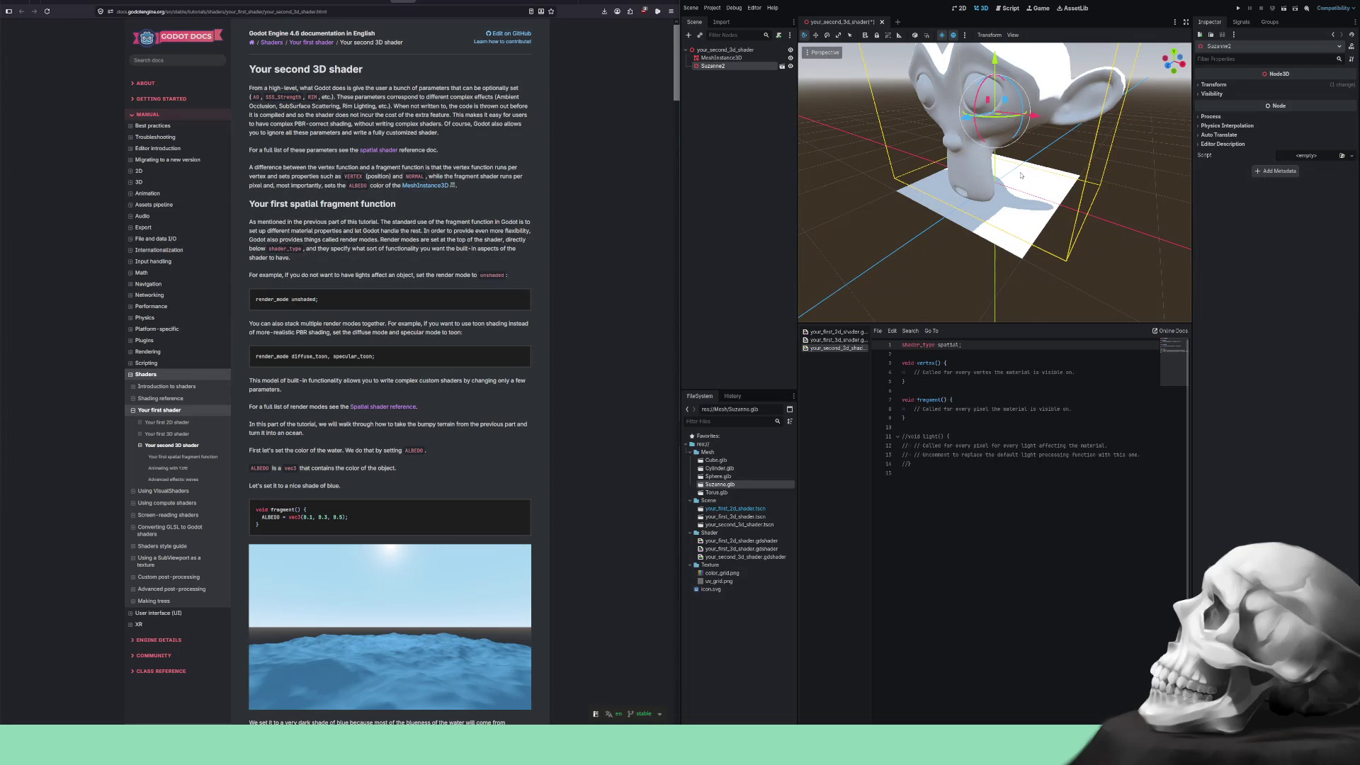
{"action": "left_click", "coordinate": [988, 232]}
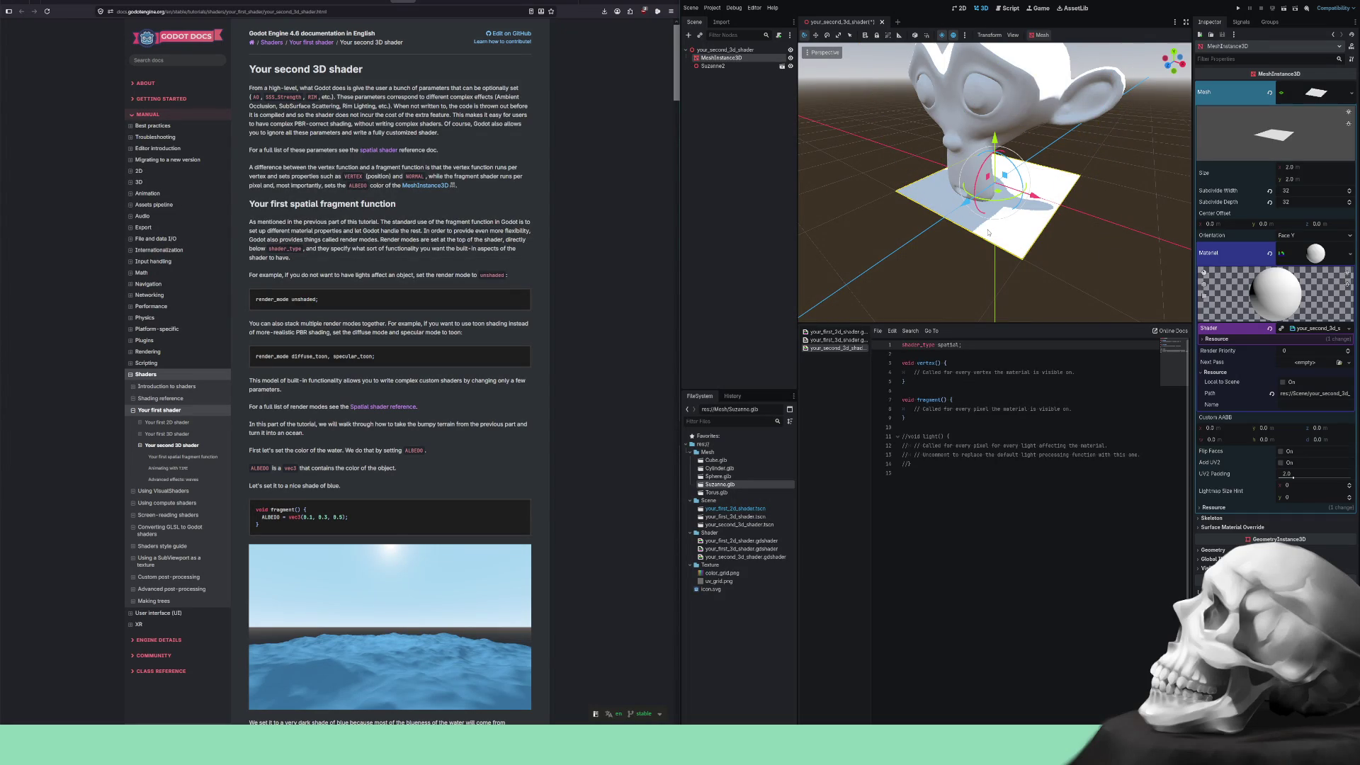
{"action": "left_click", "coordinate": [947, 355]}
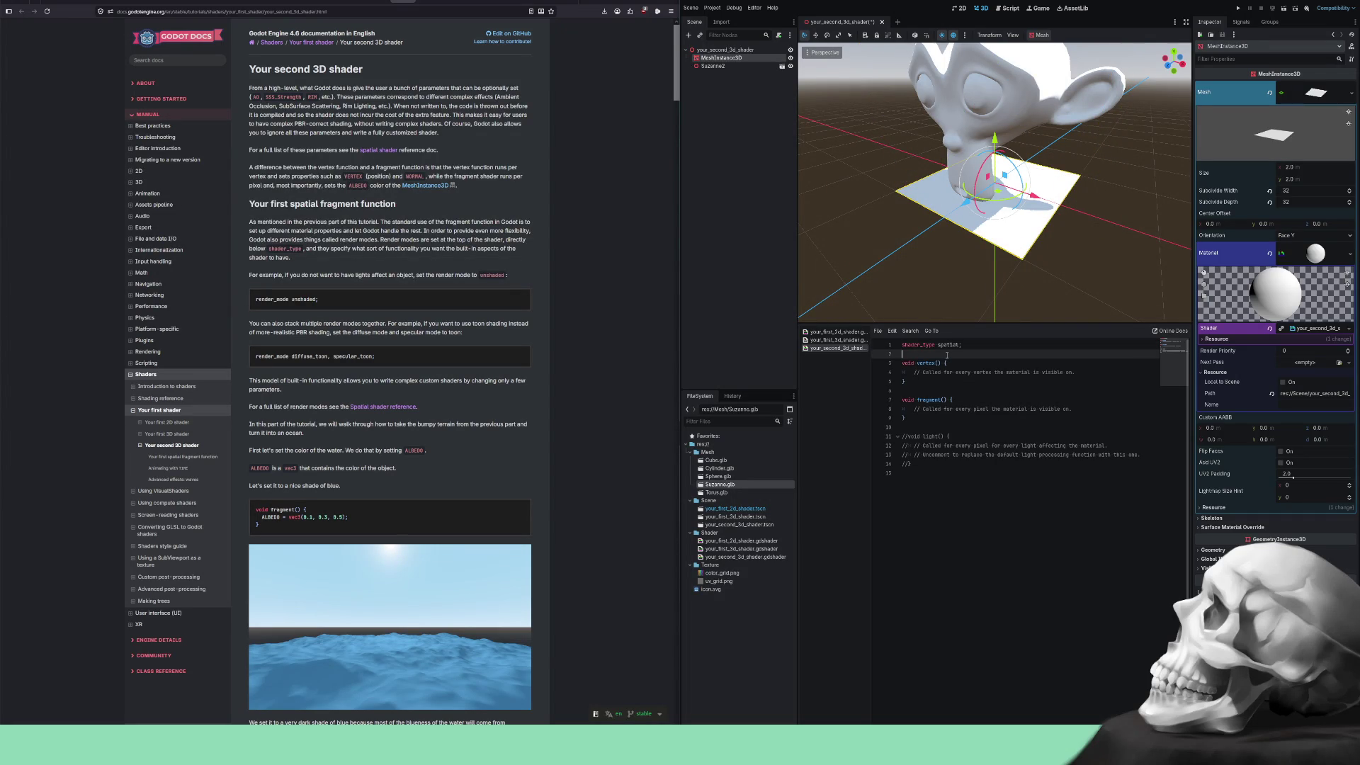
Paste render_mode unshaded; from the docs below shader_type spatial;.
{"action": "left_click_drag", "start_coordinate": [318, 299], "coordinate": [252, 300]}
{"action": "key", "text": "ctrl+c"}
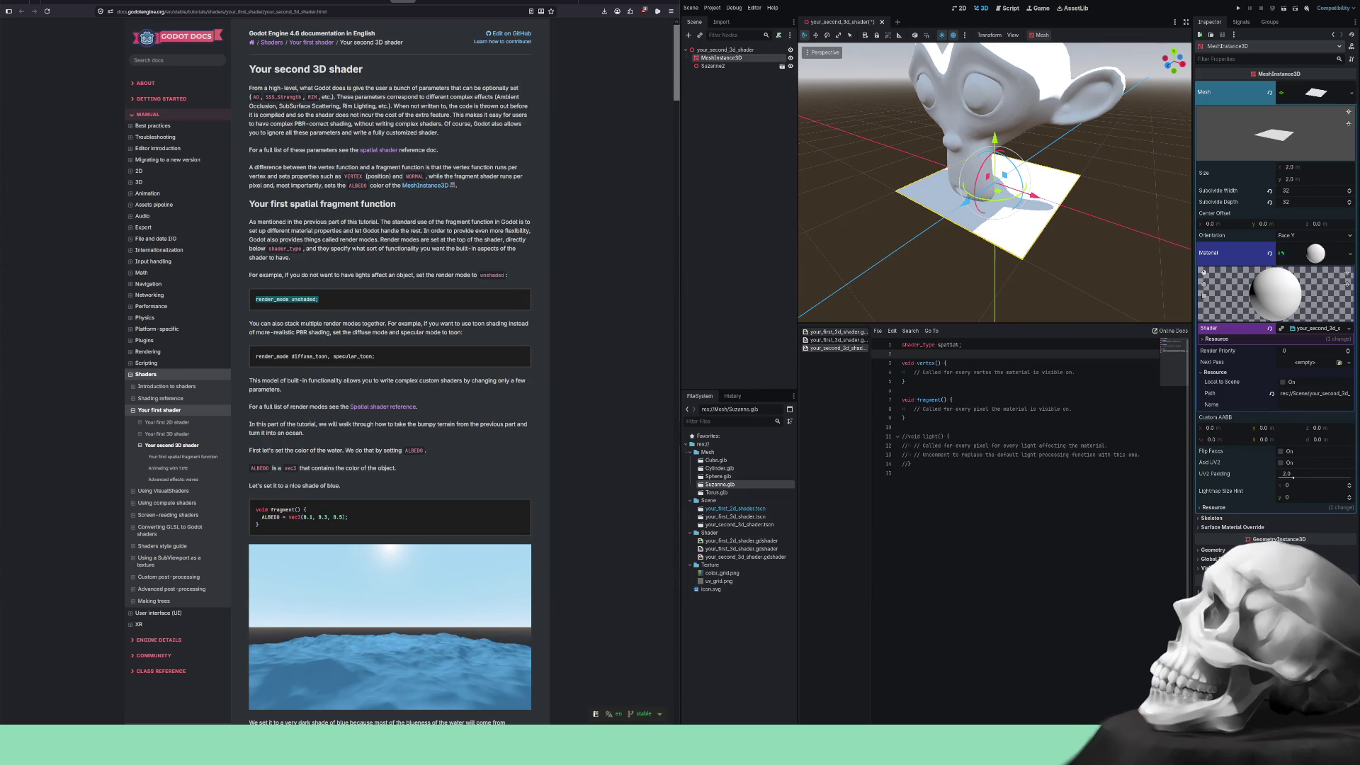
{"action": "left_click", "coordinate": [971, 346]}
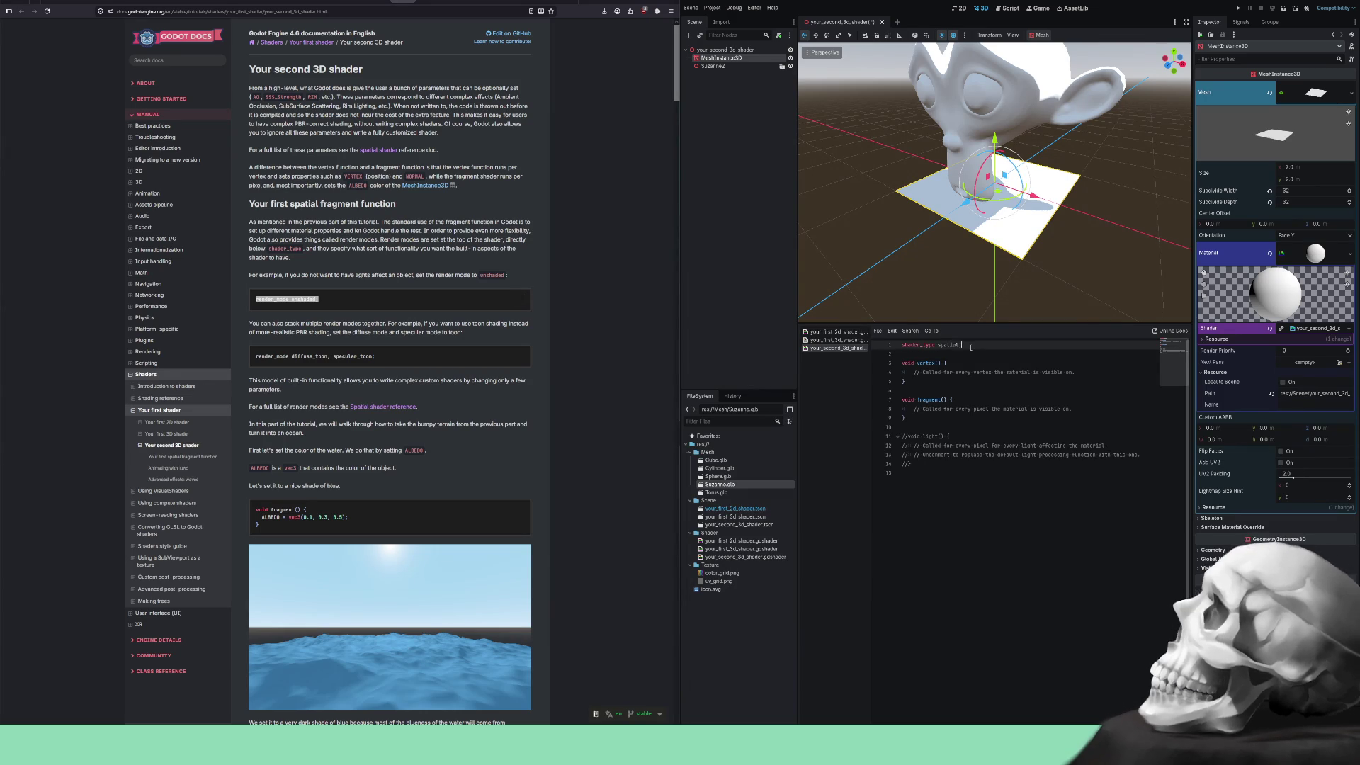
{"action": "key", "text": "Return"}
{"action": "key", "text": "Return"}
{"action": "key", "text": "ctrl+v"}
{"action": "key", "text": "Return"}
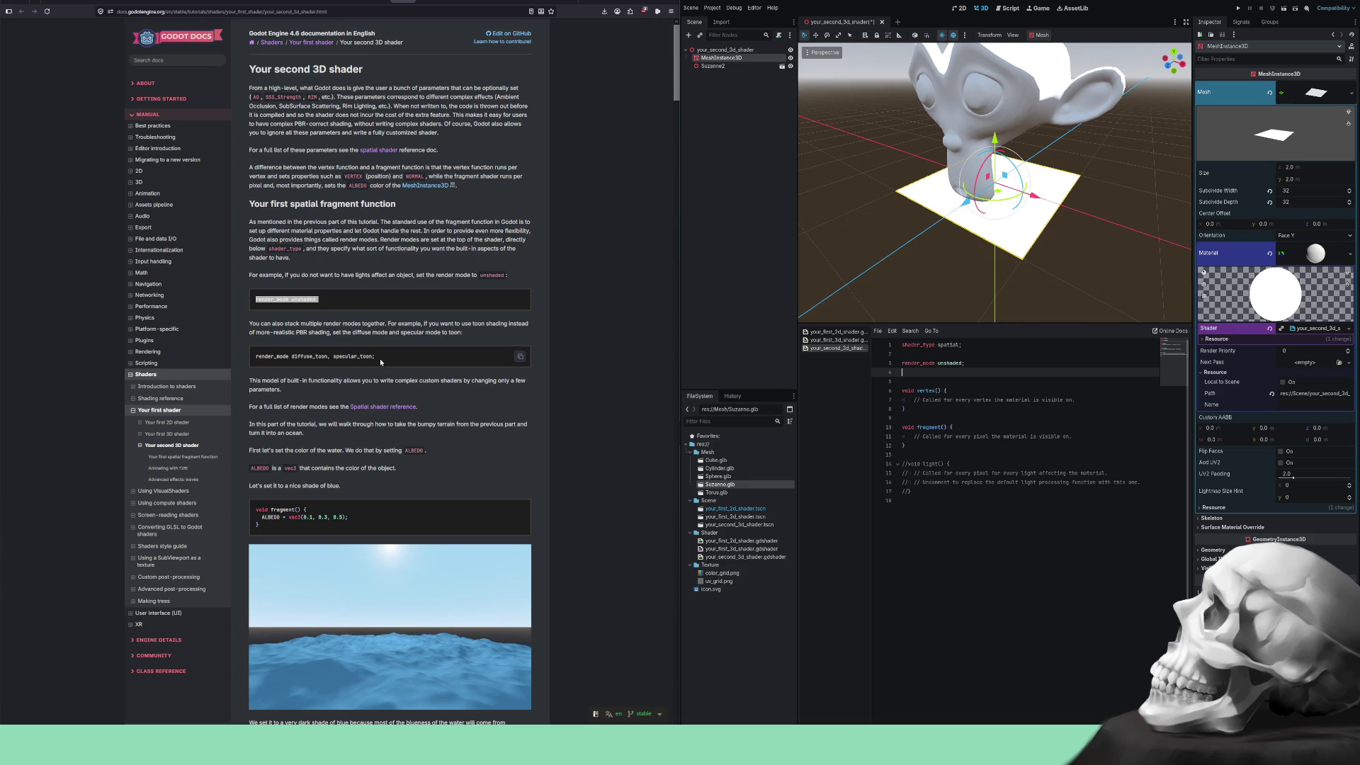
Paste render_mode diffuse_toon, specular_toon; and restore render_mode unshaded; above it.
{"action": "left_click_drag", "start_coordinate": [381, 359], "coordinate": [232, 366]}
{"action": "key", "text": "ctrl+c"}
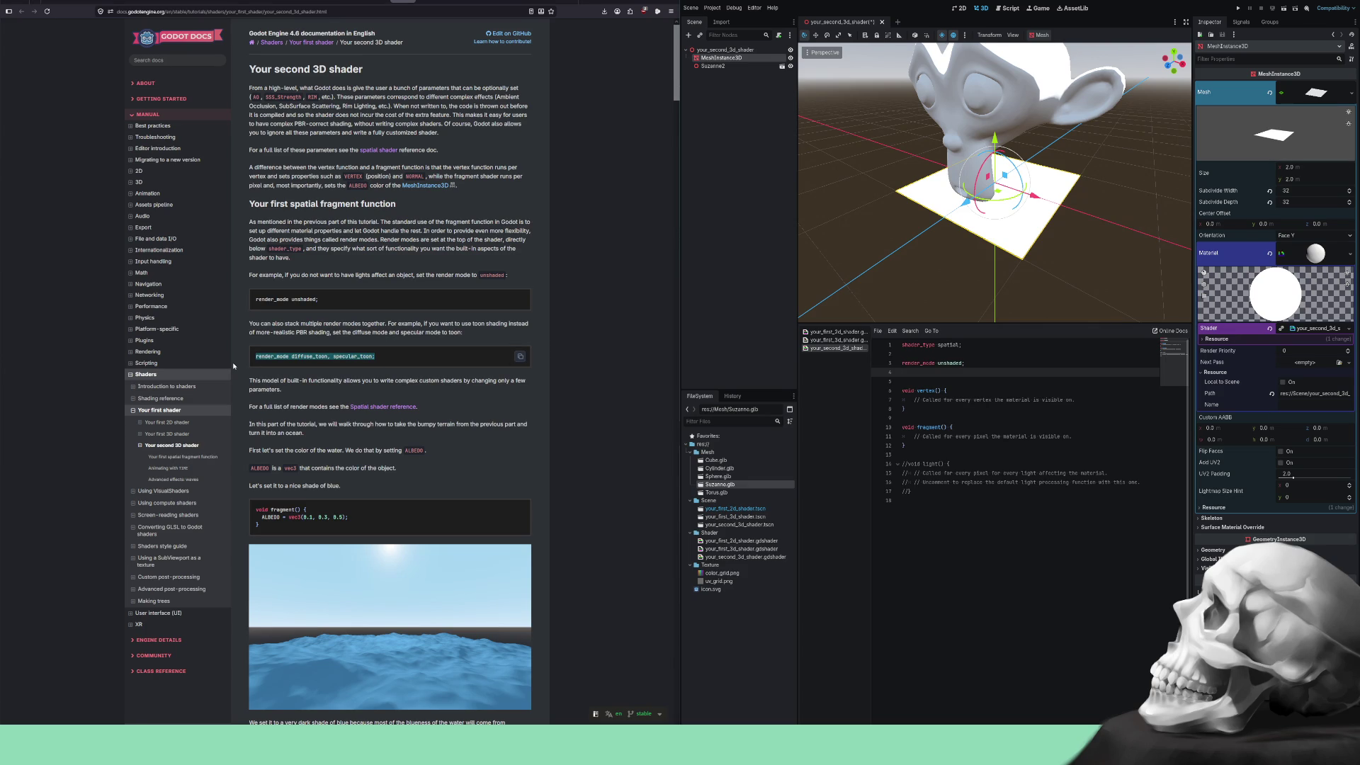
{"action": "left_click", "coordinate": [878, 368]}
{"action": "key", "text": "ctrl+v"}
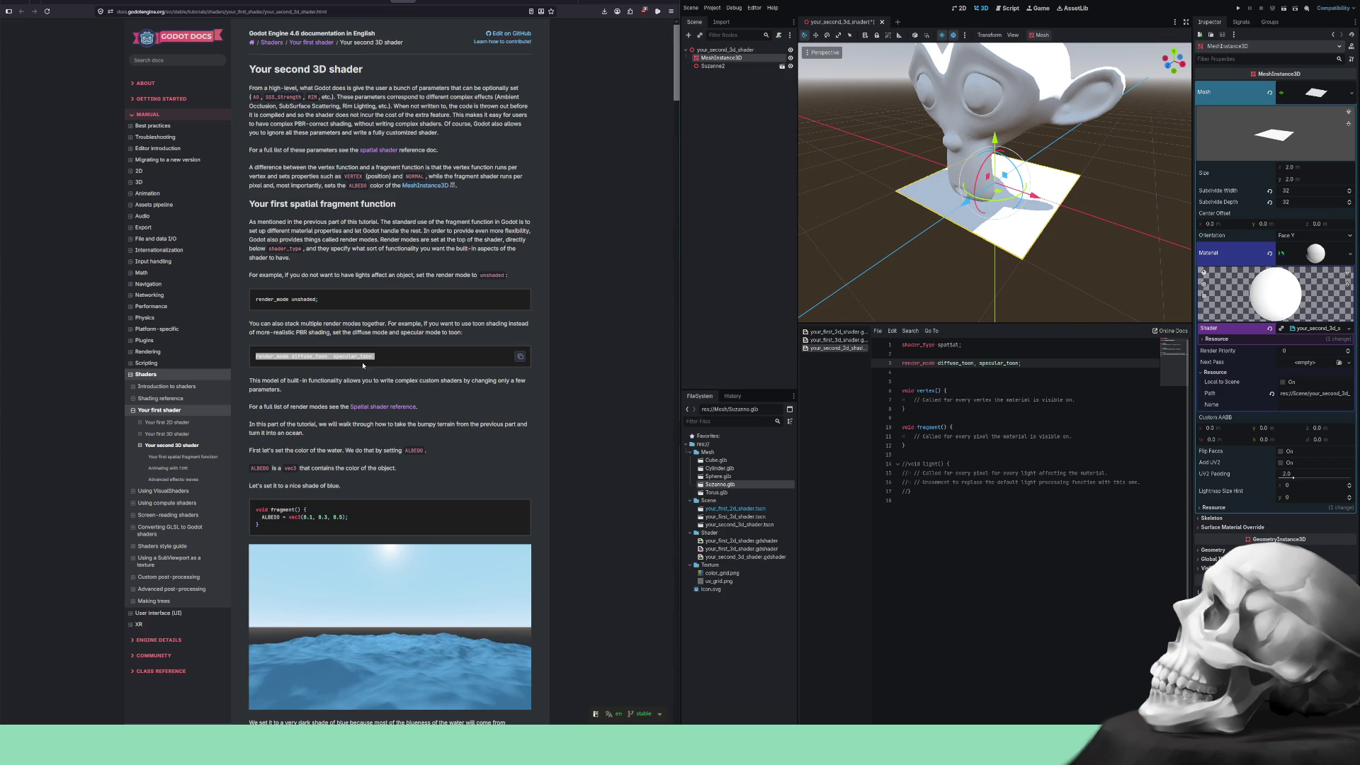
{"action": "left_click_drag", "start_coordinate": [495, 298], "coordinate": [243, 298]}
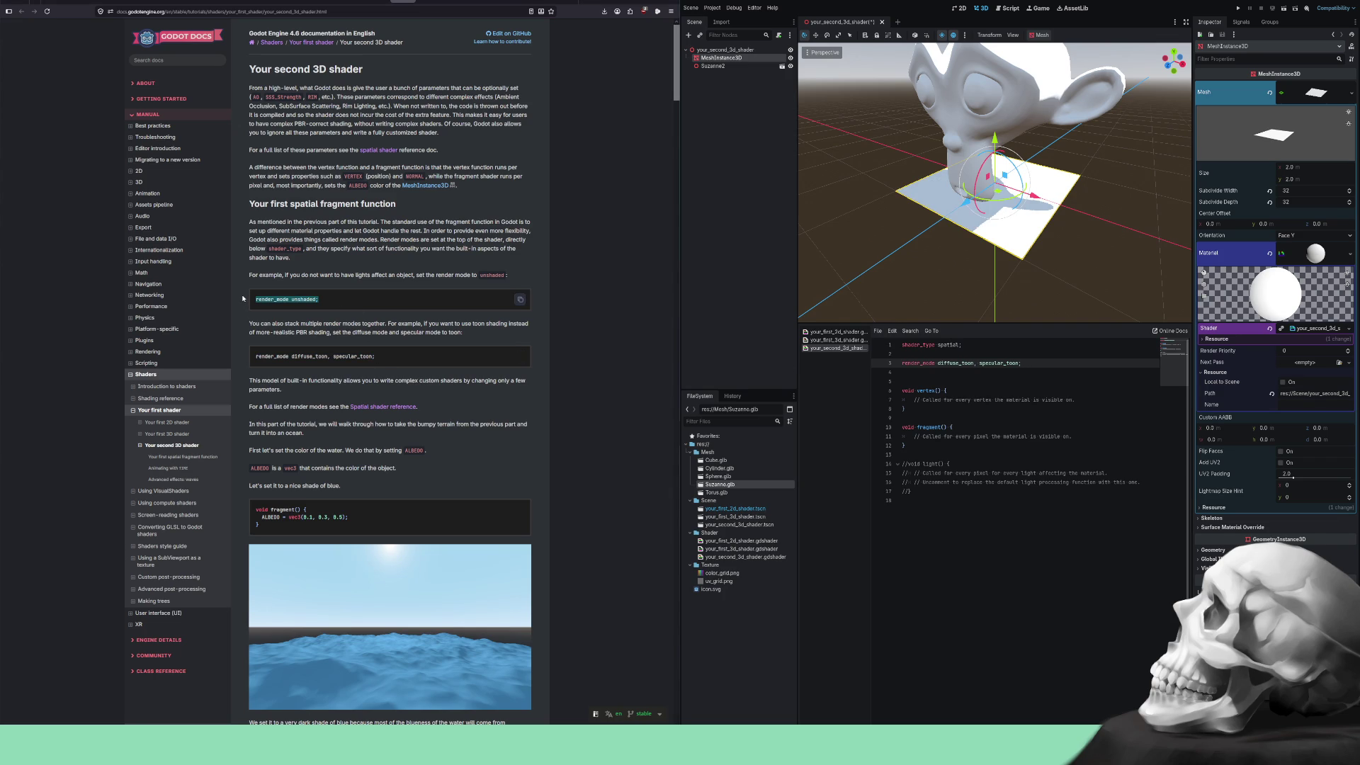
{"action": "left_click", "coordinate": [920, 355]}
{"action": "key", "text": "Return"}
{"action": "type", "text": "render_mode unshaded;"}
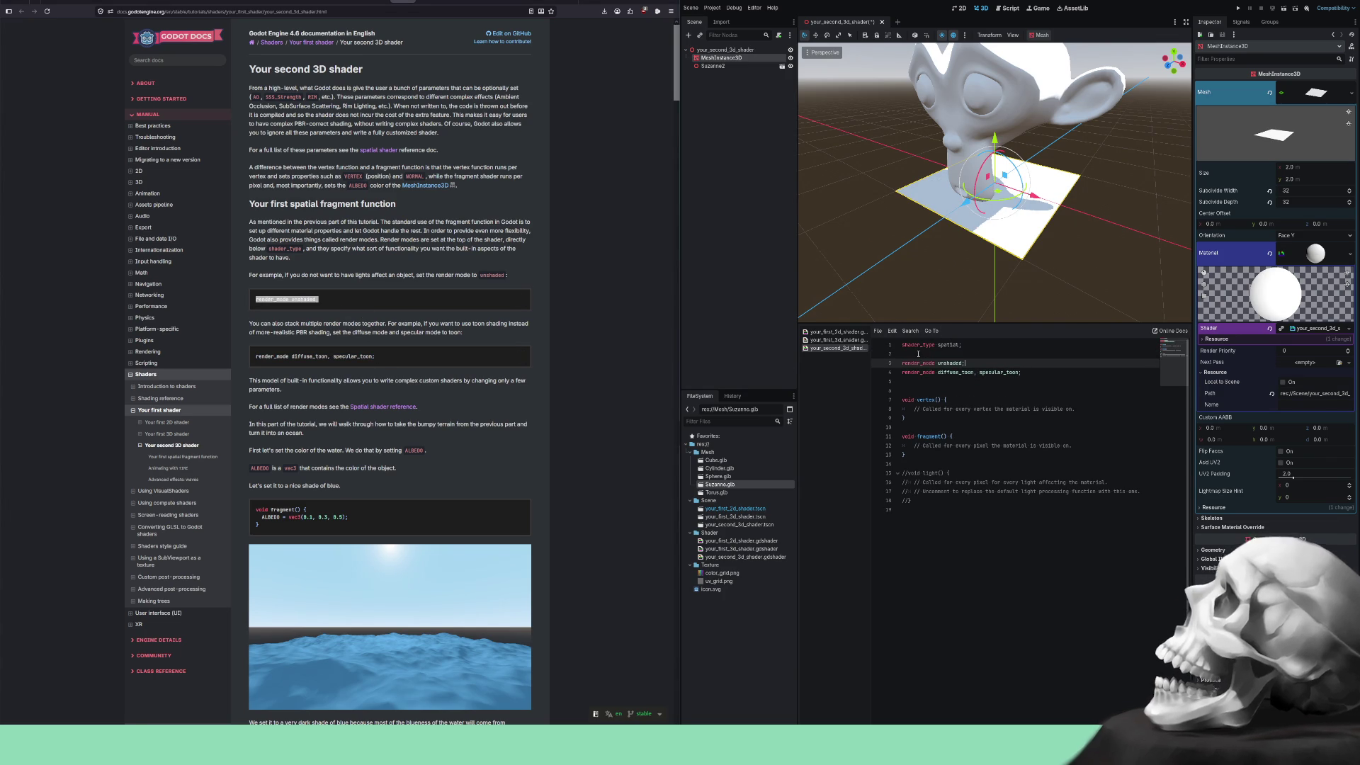
{"action": "key", "text": "Down"}
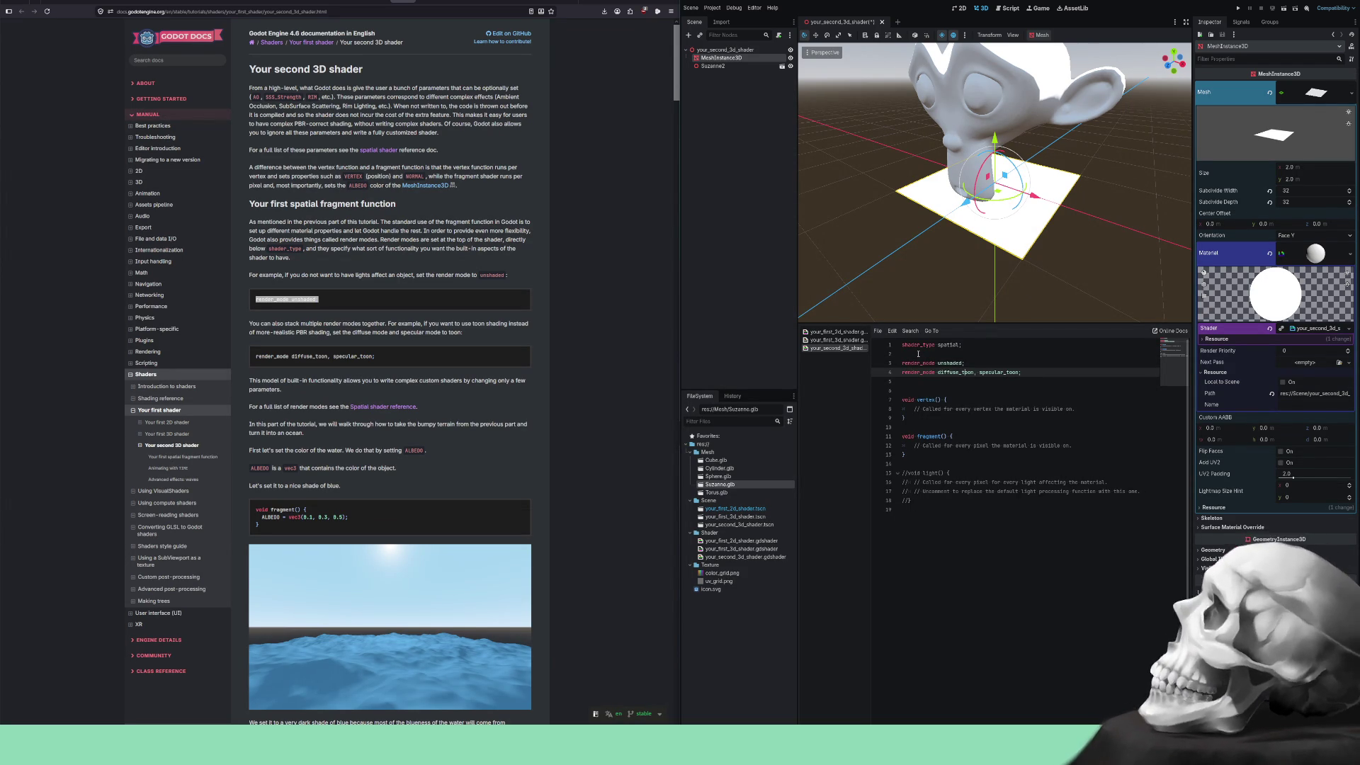
Comment out render_mode unshaded, note the toon render_mode line as Non PBR, and select the docs' ocean sentence.
{"action": "key", "text": "Up"}
{"action": "key", "text": "ctrl+k"}
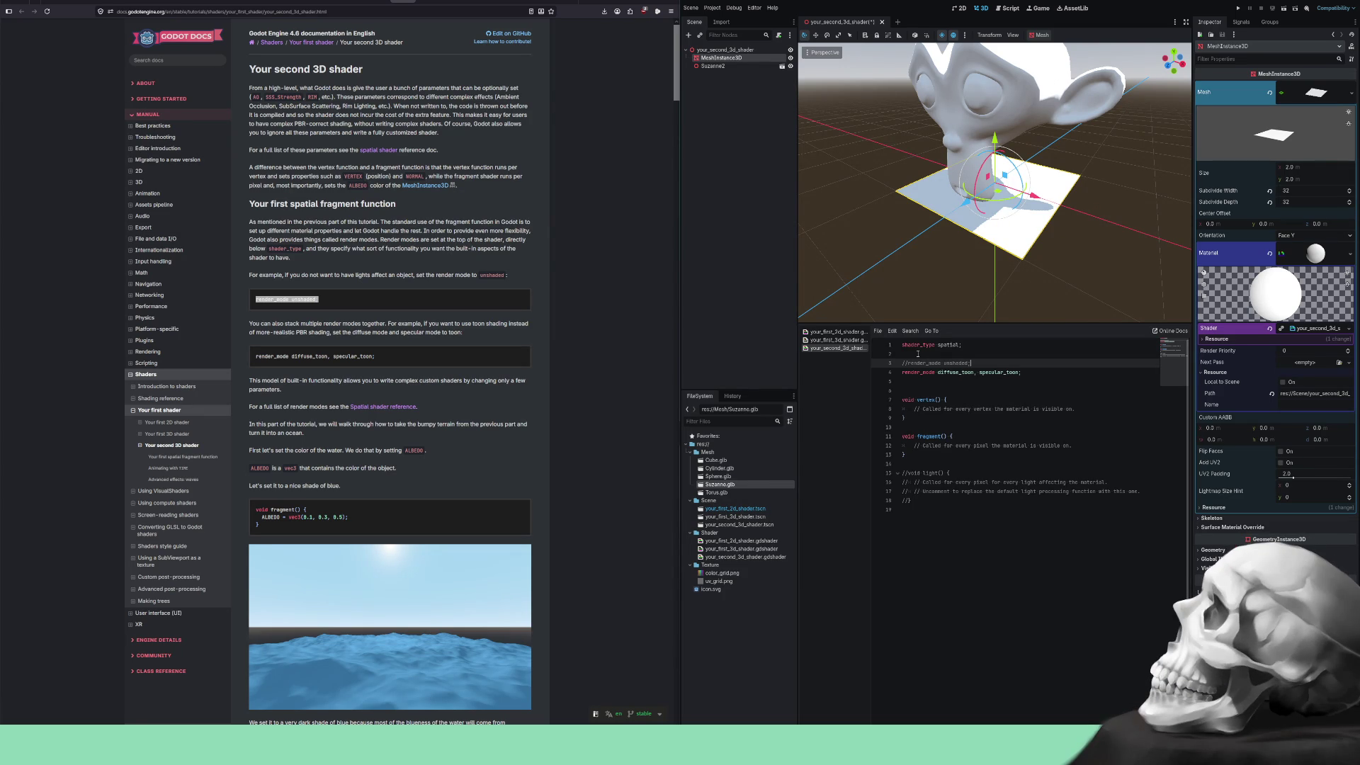
{"action": "key", "text": "Down"}
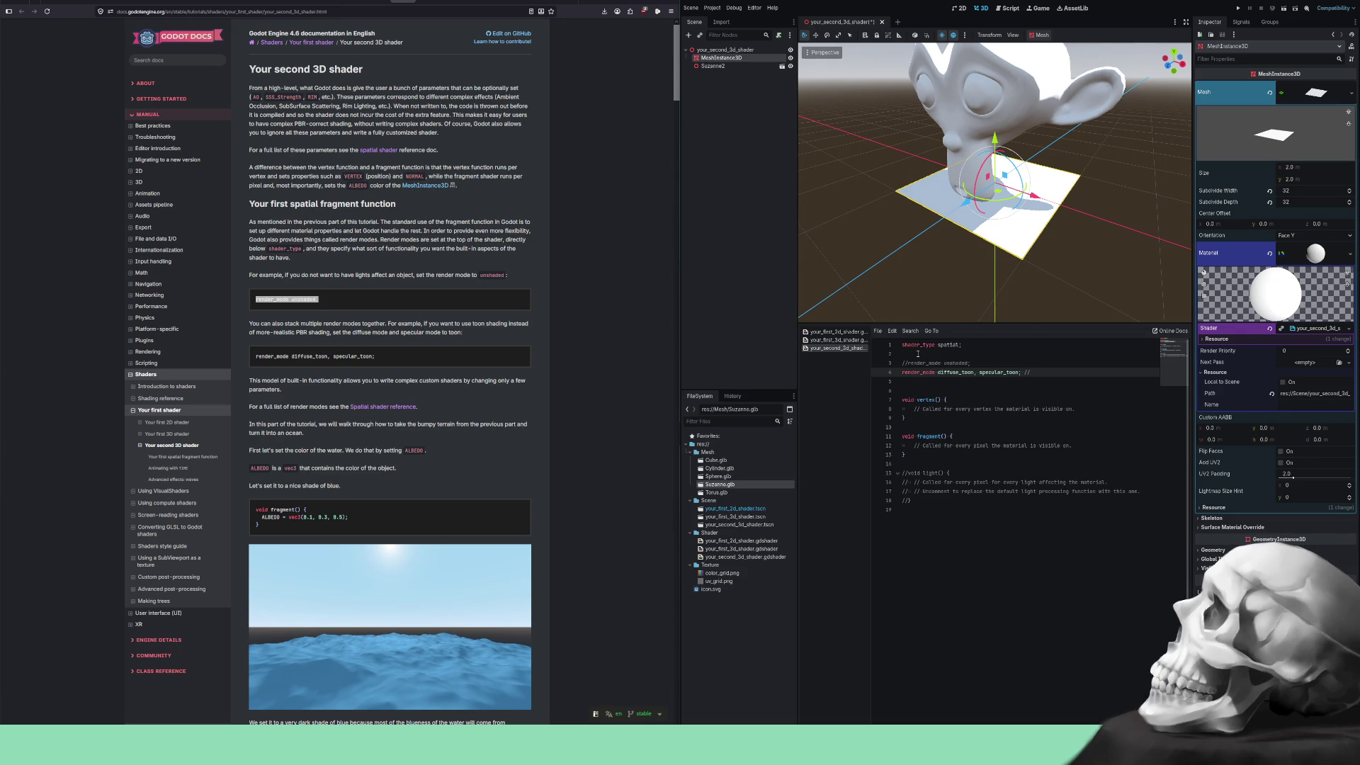
{"action": "type", "text": "B"}
{"action": "mouse_move", "coordinate": [252, 425]}
{"action": "left_mouse_down"}
{"action": "mouse_move", "coordinate": [524, 425]}
{"action": "mouse_move", "coordinate": [313, 435]}
{"action": "left_mouse_up"}
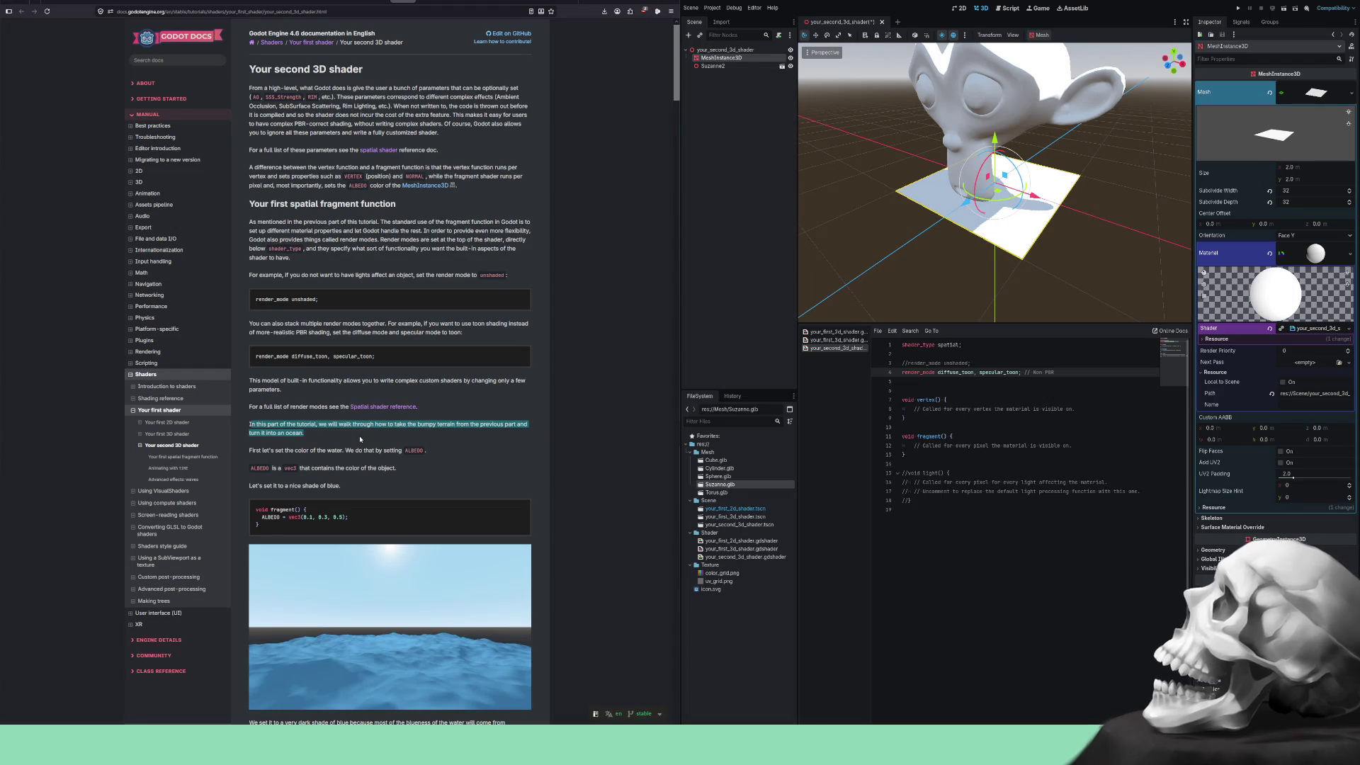
Cut the //Notes and VERTEX NORMAL_MAP AO SSS_Strength RIM comment lines from the first shader.
{"action": "left_click", "coordinate": [360, 439]}
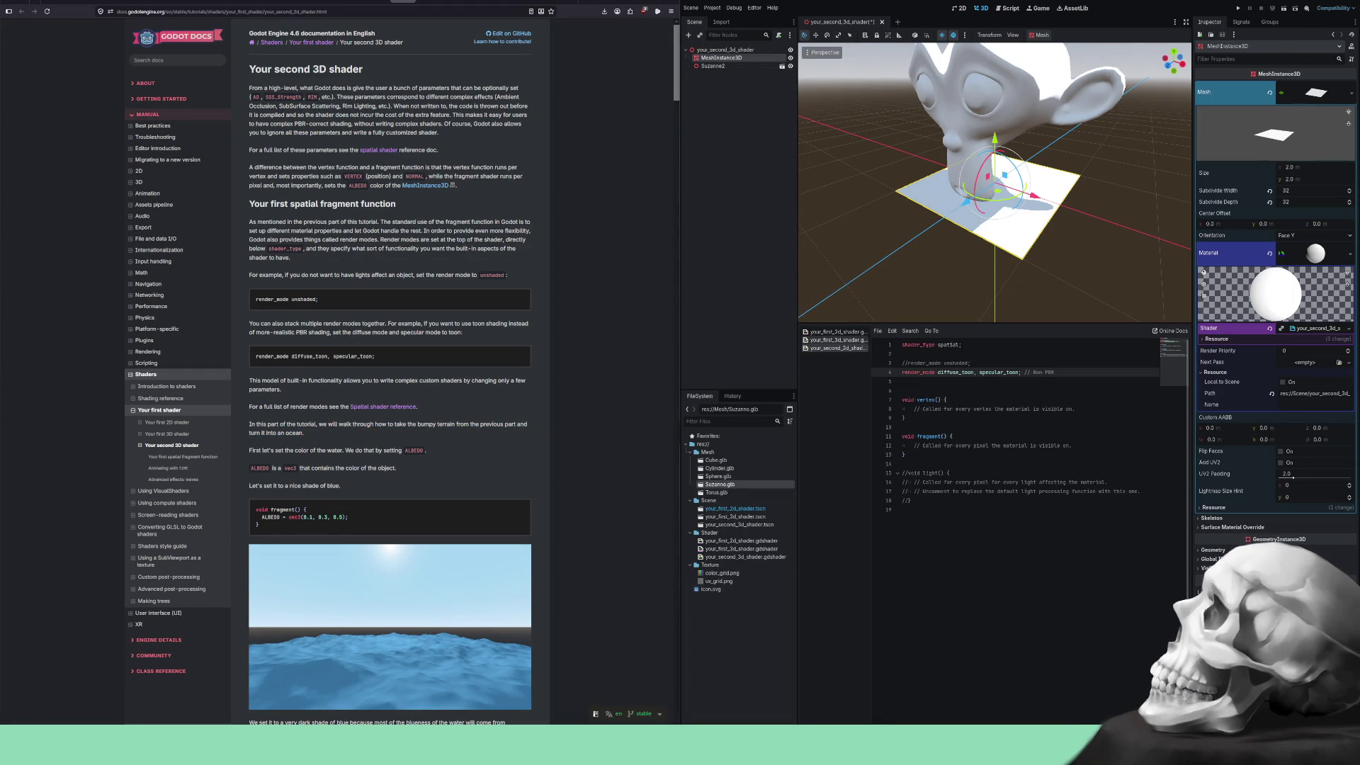
{"action": "left_click", "coordinate": [836, 340]}
{"action": "scroll", "coordinate": [974, 537], "scroll_direction": "up", "scroll_amount": 1}
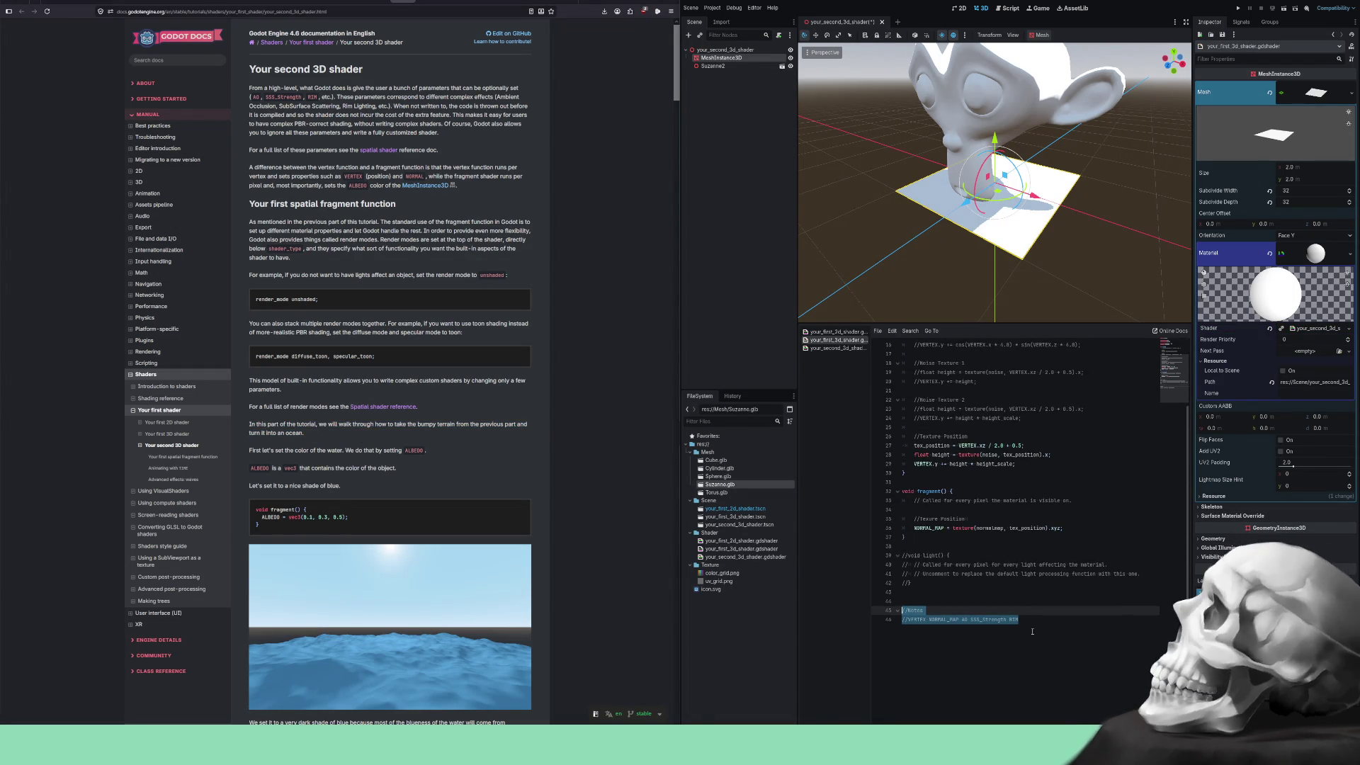
{"action": "left_click_drag", "start_coordinate": [1042, 630], "coordinate": [890, 613]}
{"action": "key", "text": "ctrl+c"}
{"action": "key", "text": "Delete"}
{"action": "key", "text": "BackSpace"}
{"action": "key", "text": "BackSpace"}
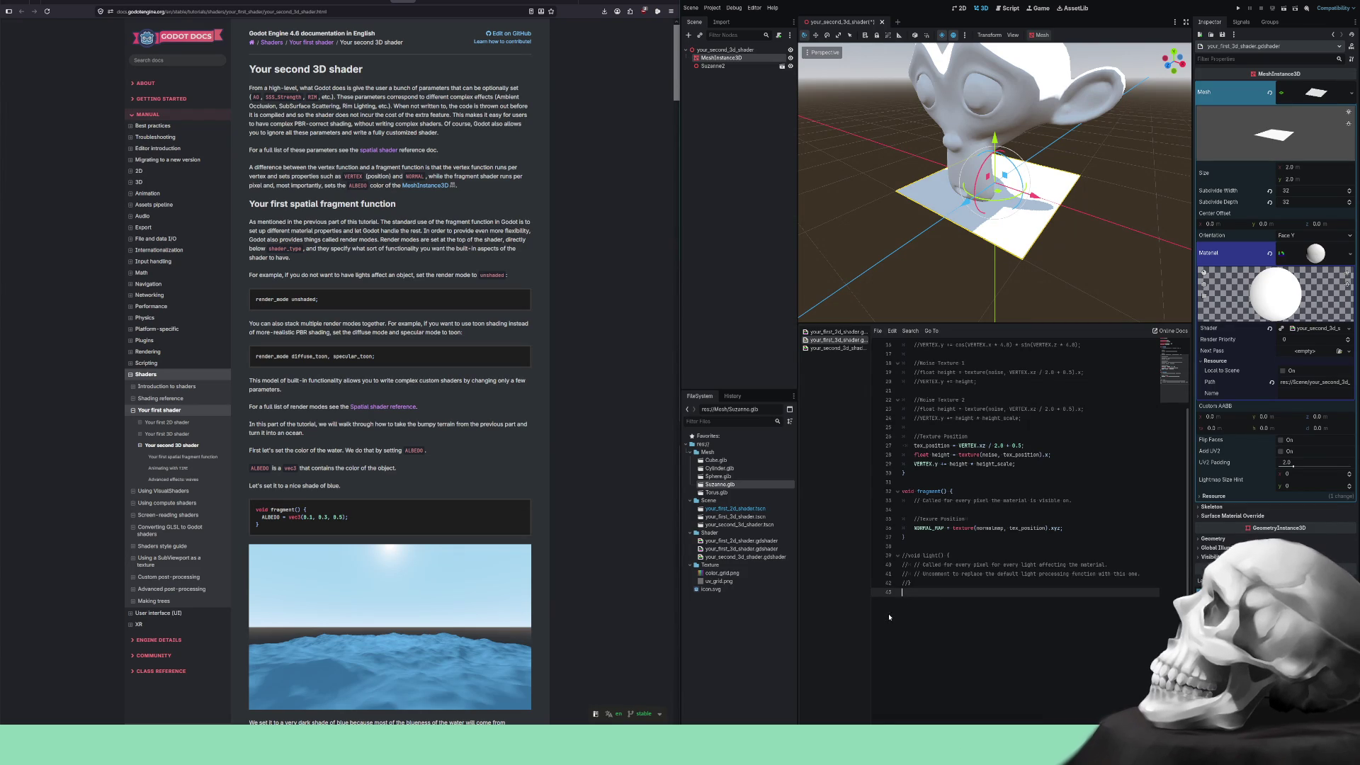
Paste the notes comment lines at line 2 of the second shader.
{"action": "left_click", "coordinate": [836, 348]}
{"action": "left_click", "coordinate": [939, 354]}
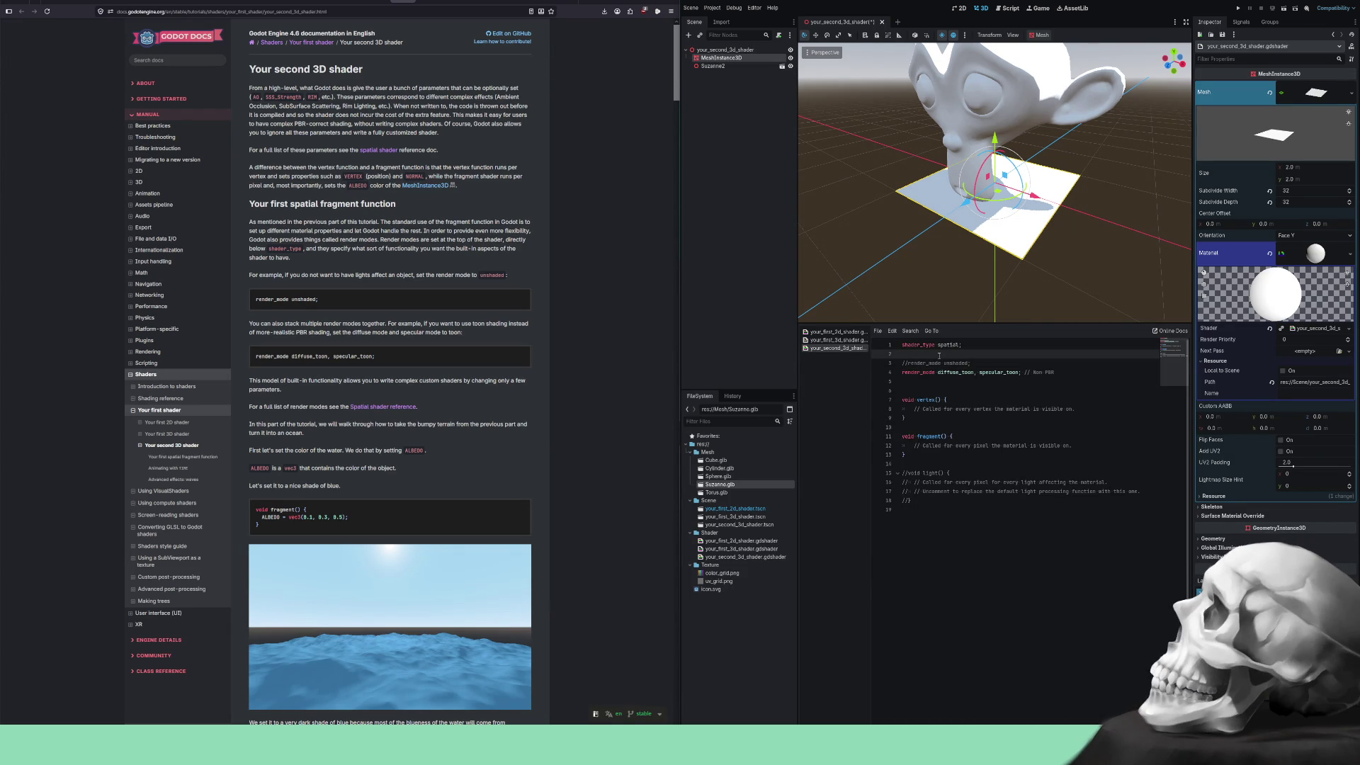
{"action": "key", "text": "Return"}
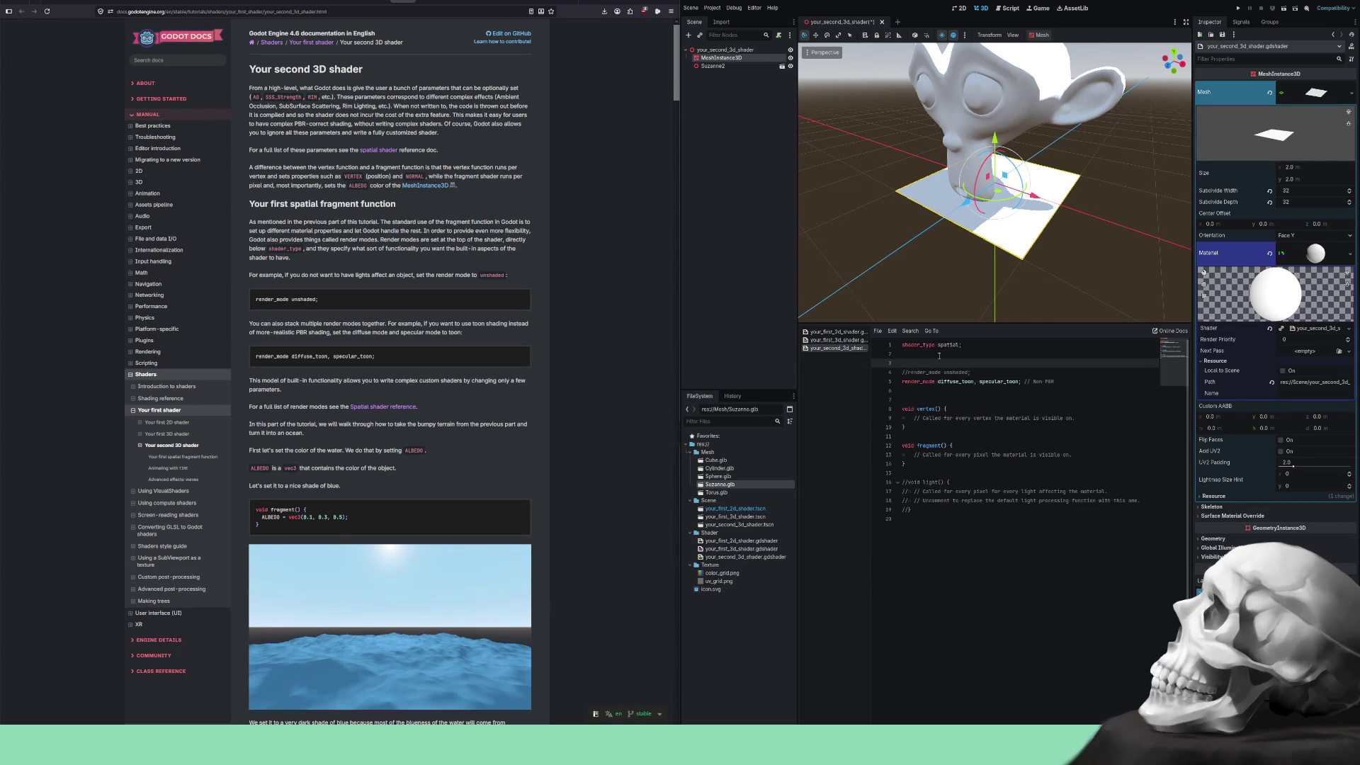
{"action": "key", "text": "ctrl+v"}
{"action": "key", "text": "Return"}
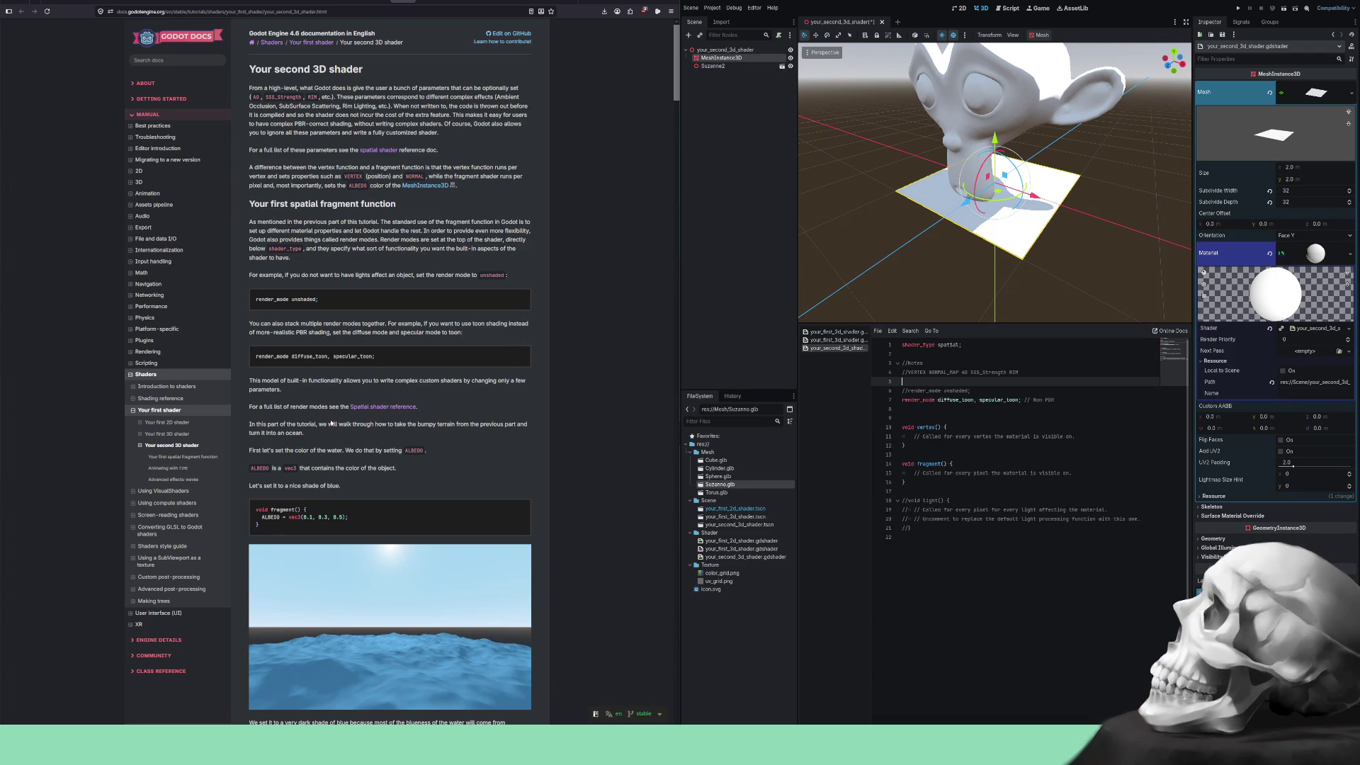
{"action": "left_click", "coordinate": [849, 344]}
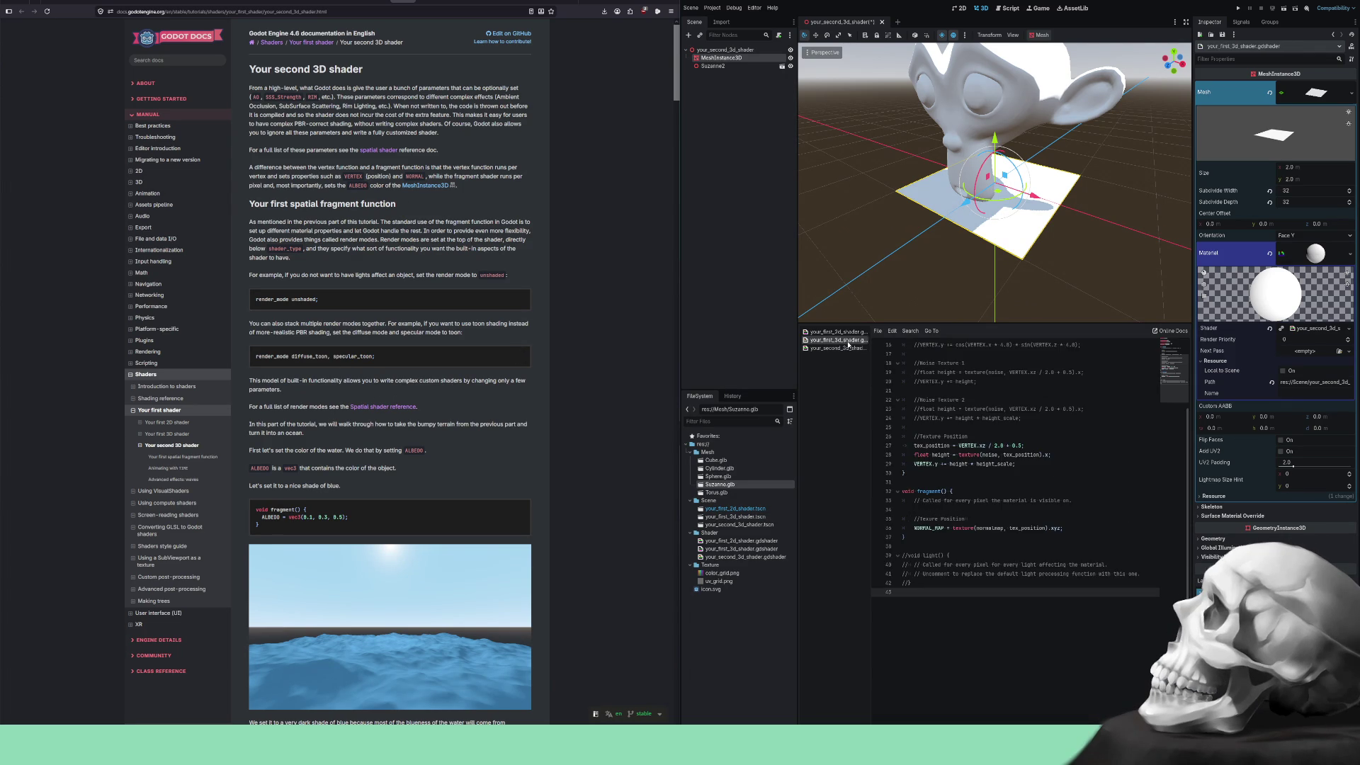
Widen the script list and 3D viewport so full script names show.
{"action": "left_click_drag", "start_coordinate": [871, 368], "coordinate": [898, 368]}
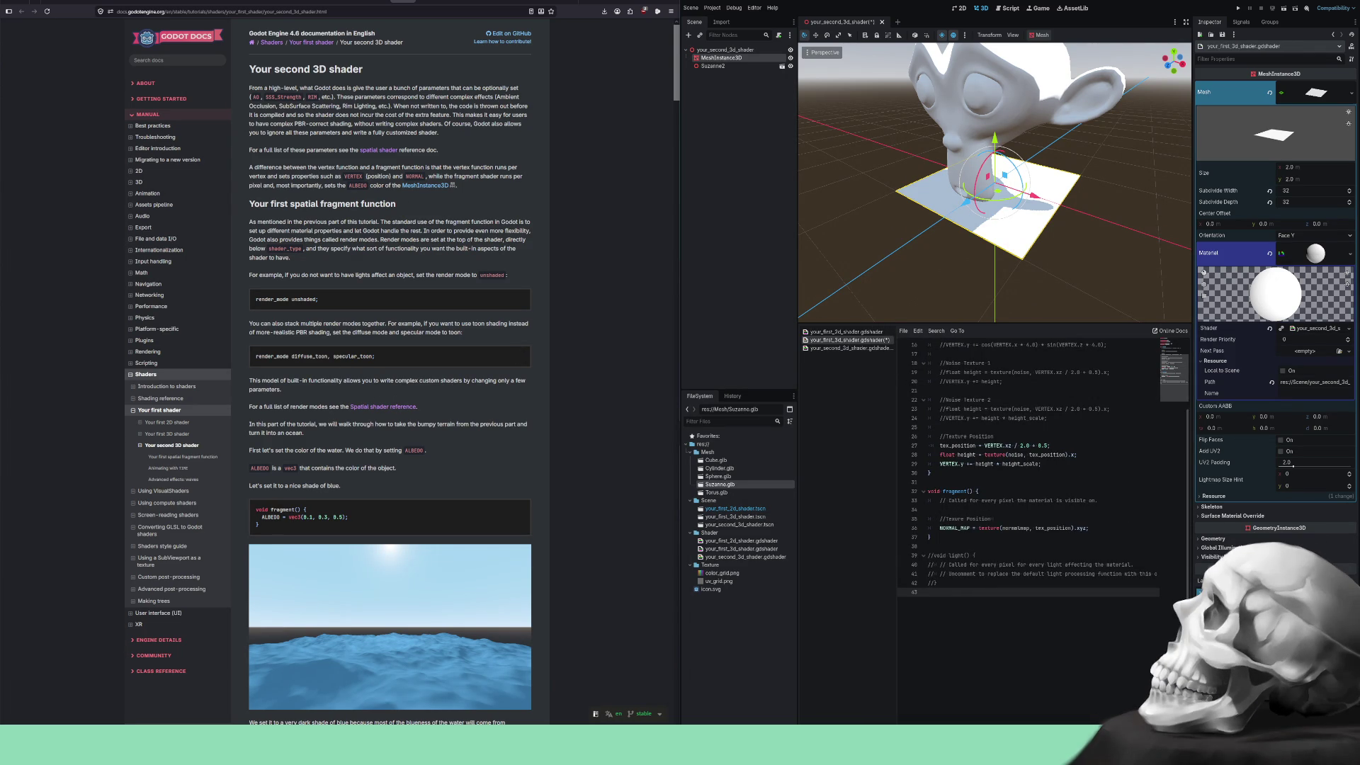
{"action": "left_click_drag", "start_coordinate": [1194, 283], "coordinate": [1258, 283]}
{"action": "scroll", "coordinate": [1057, 545], "scroll_direction": "up", "scroll_amount": 5}
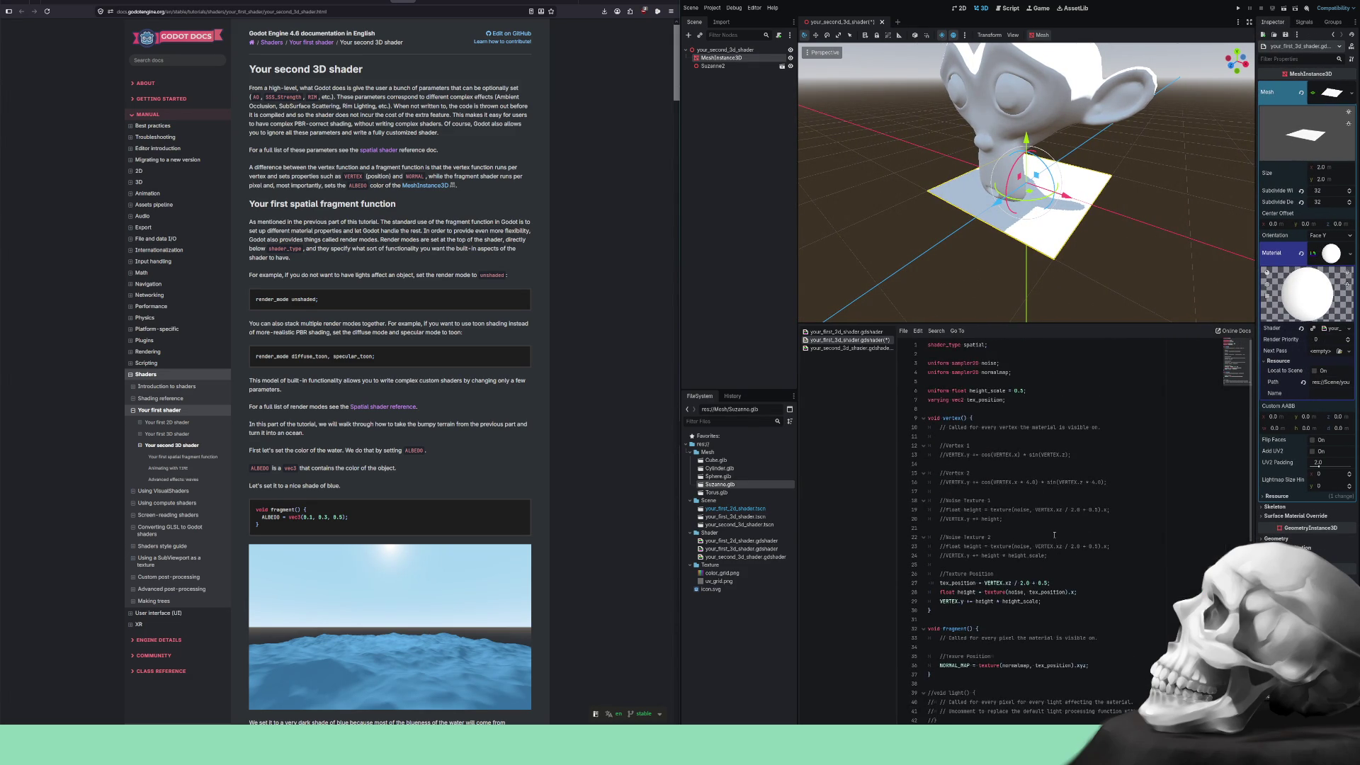
{"action": "scroll", "coordinate": [1054, 535], "scroll_direction": "down", "scroll_amount": 5}
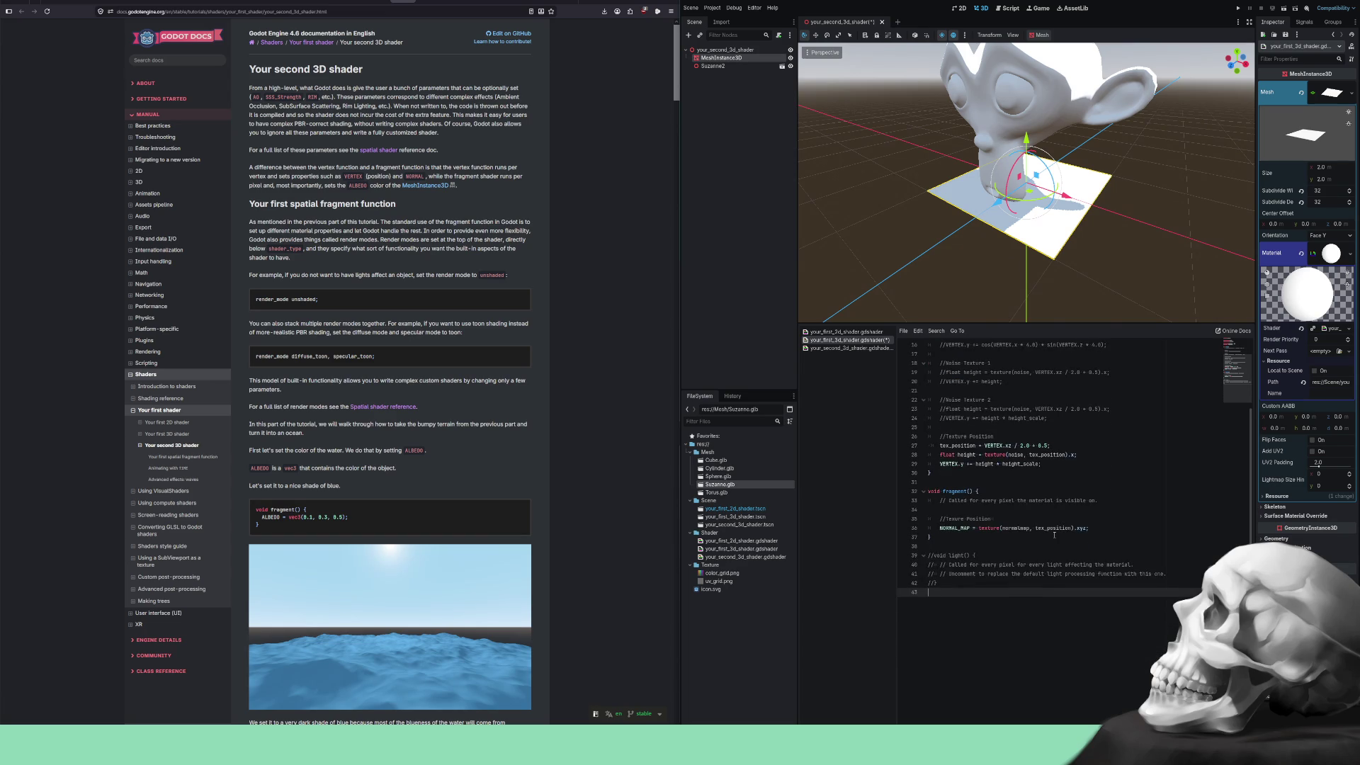
{"action": "scroll", "coordinate": [1054, 535], "scroll_direction": "up", "scroll_amount": 5}
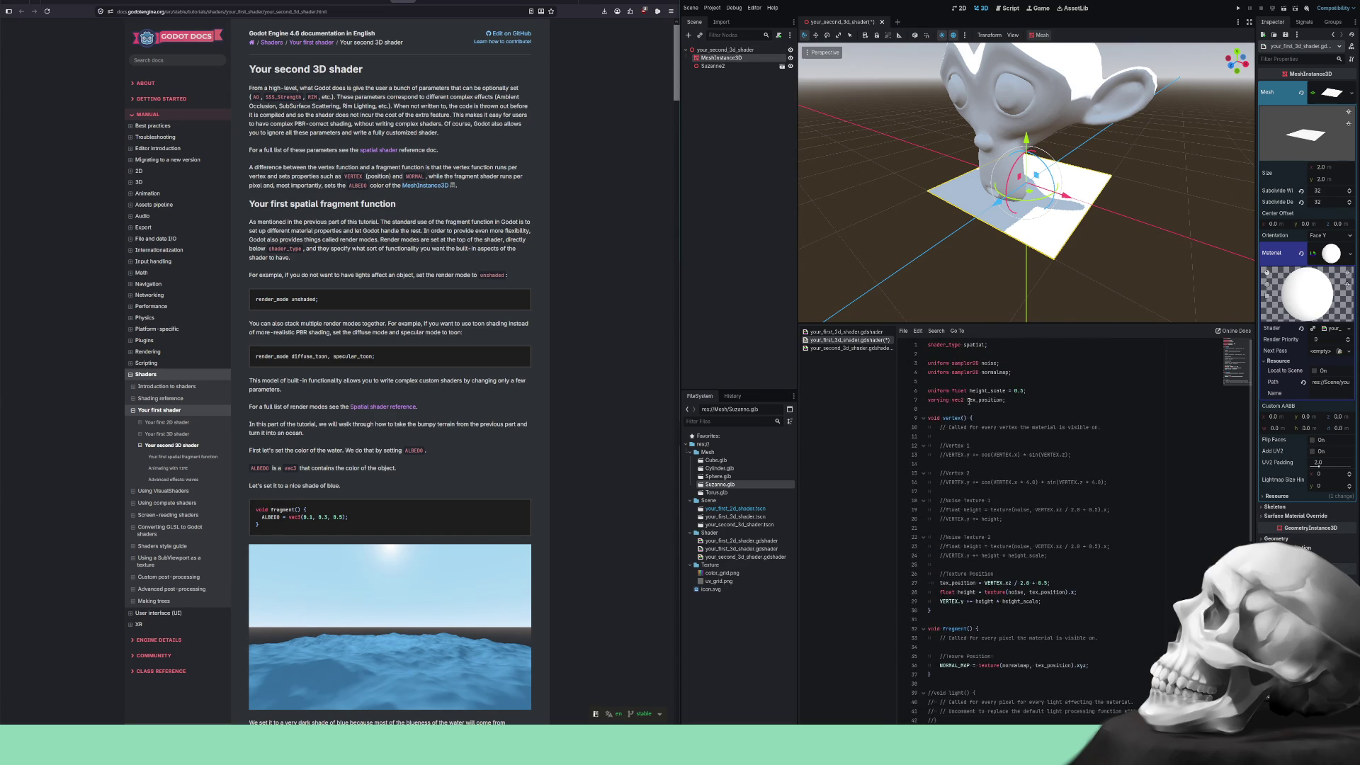
Copy the noise and normalmap uniforms, height_scale and tex_position varying into the second shader.
{"action": "left_click_drag", "start_coordinate": [1012, 401], "coordinate": [908, 365]}
{"action": "key", "text": "ctrl+c"}
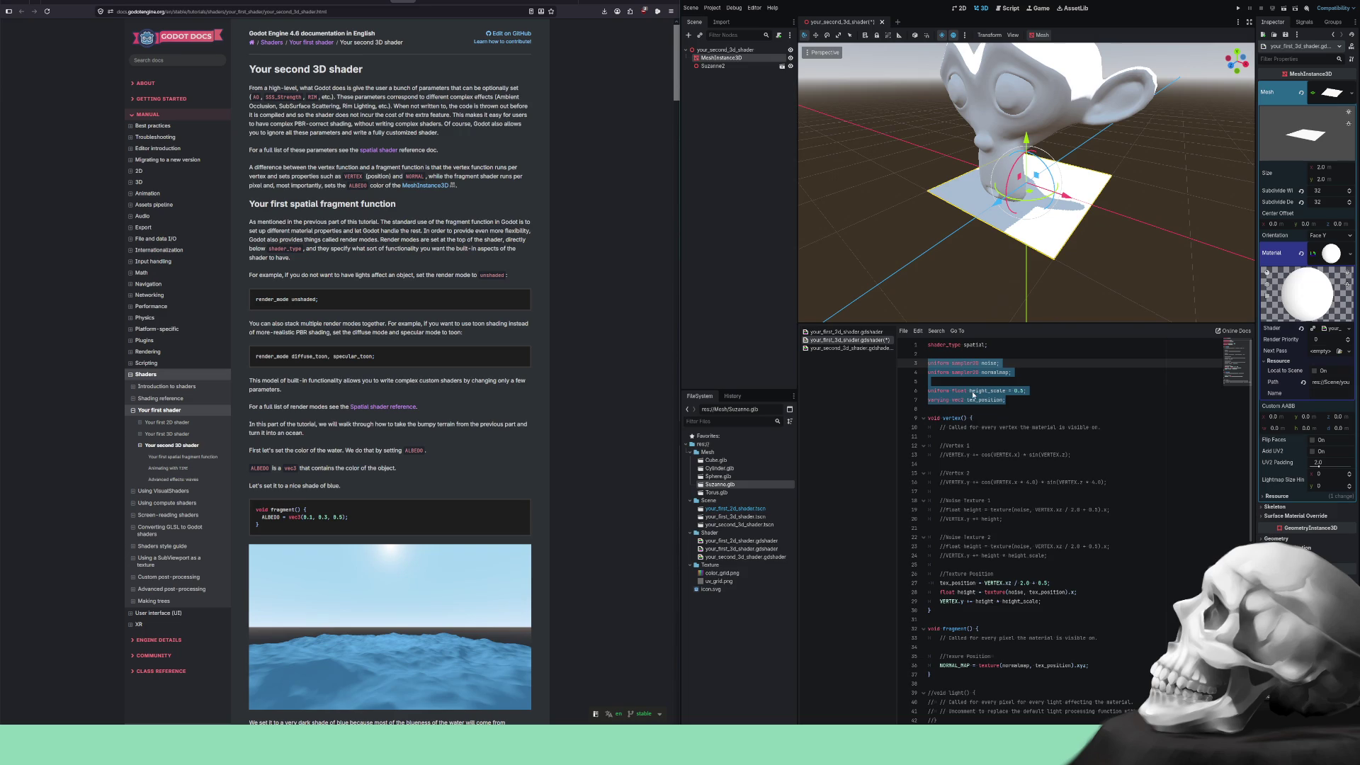
{"action": "key", "text": "ctrl+shift+period"}
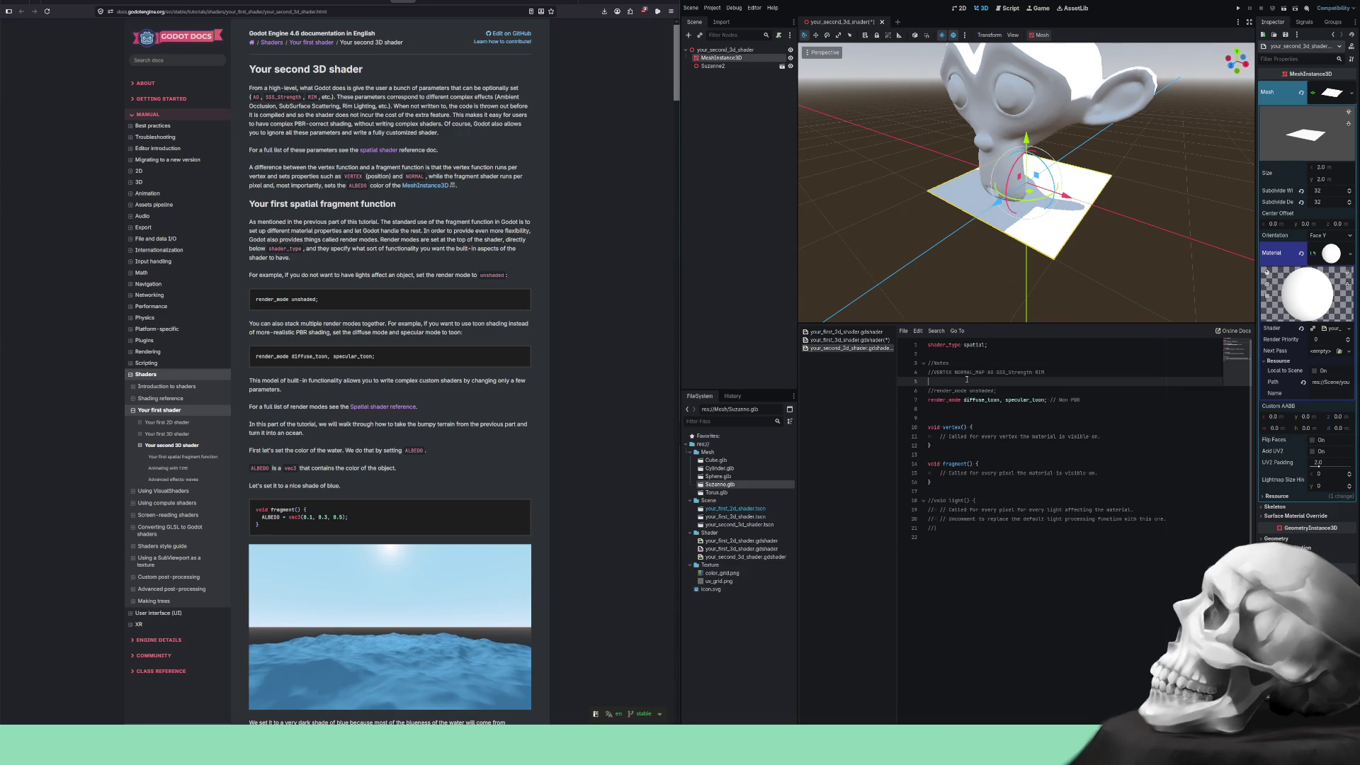
{"action": "key", "text": "Return"}
{"action": "key", "text": "ctrl+v"}
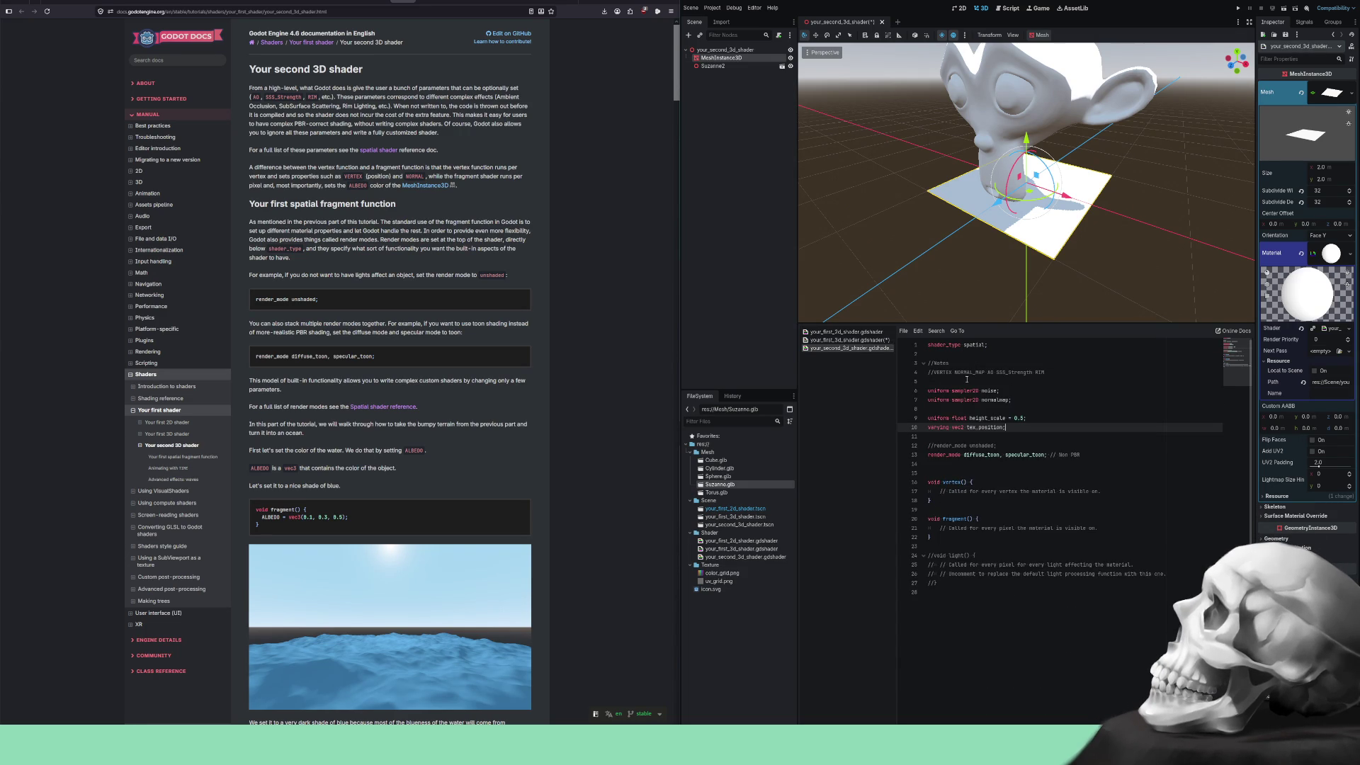
{"action": "key", "text": "Down"}
{"action": "key", "text": "Down"}
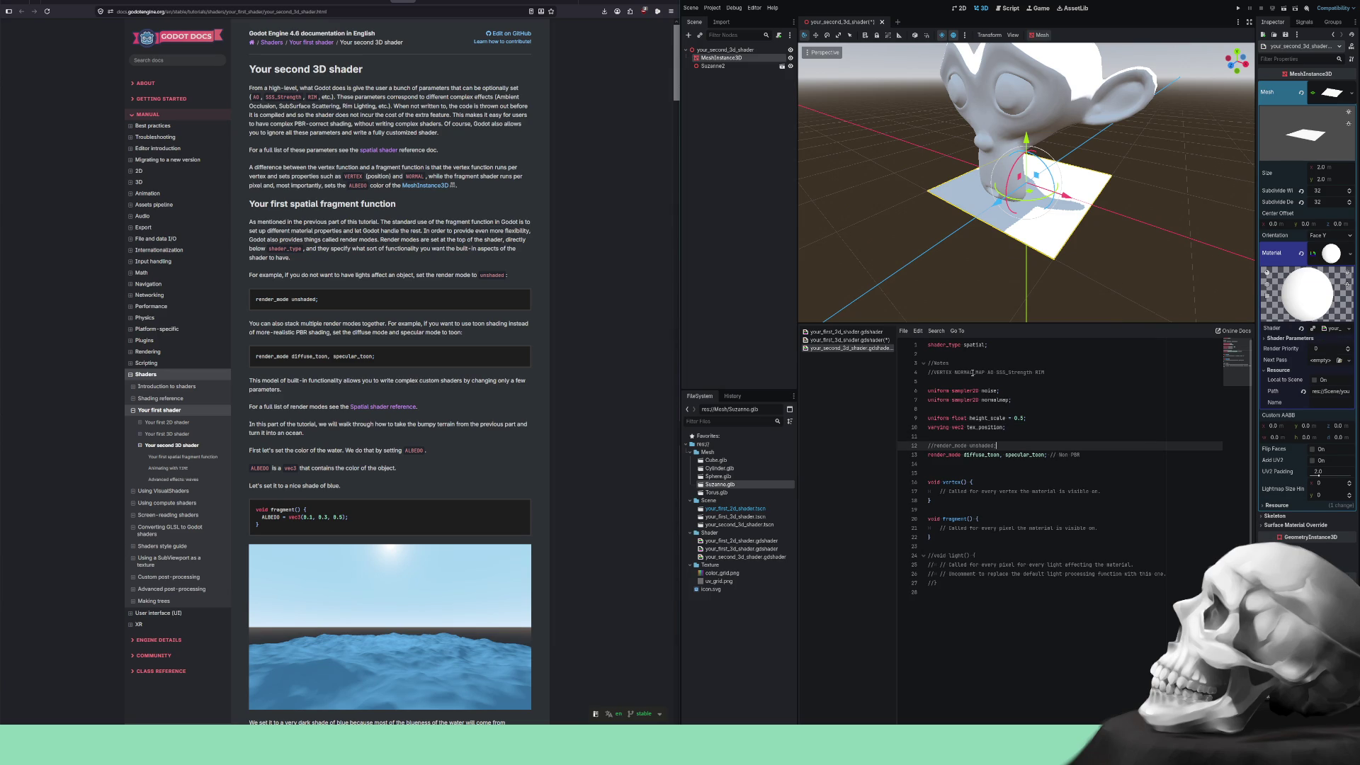
{"action": "left_click", "coordinate": [849, 340]}
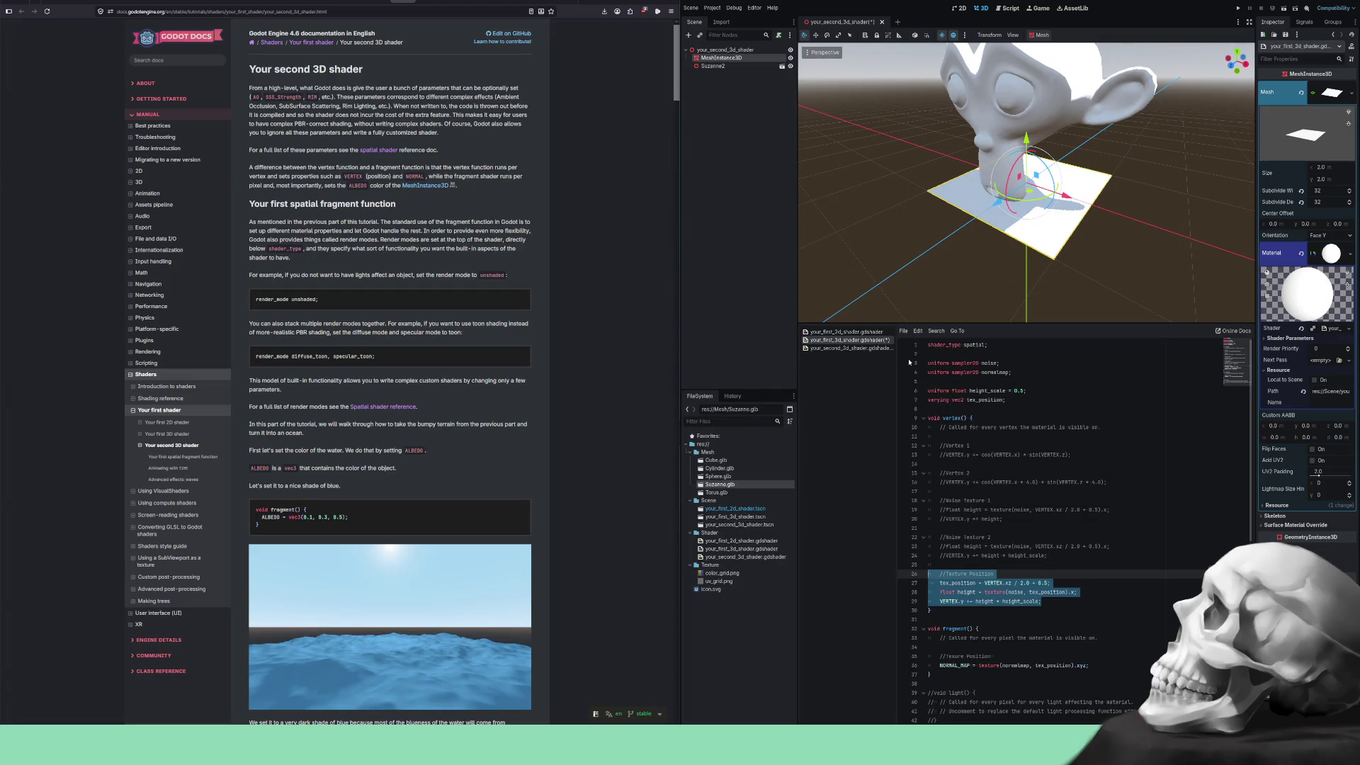
Paste the Texture Position displacement code into the second shader's vertex function.
{"action": "left_click", "coordinate": [854, 347]}
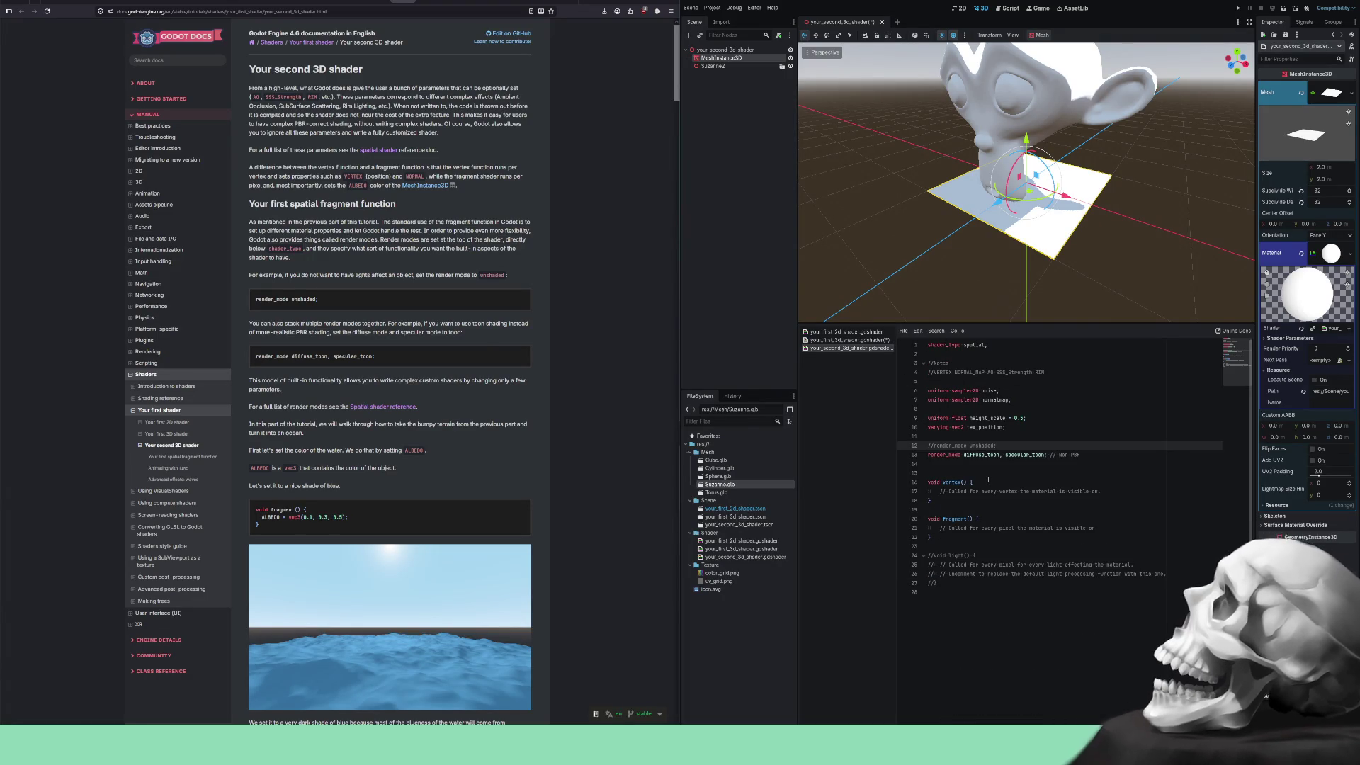
{"action": "left_click", "coordinate": [1113, 492]}
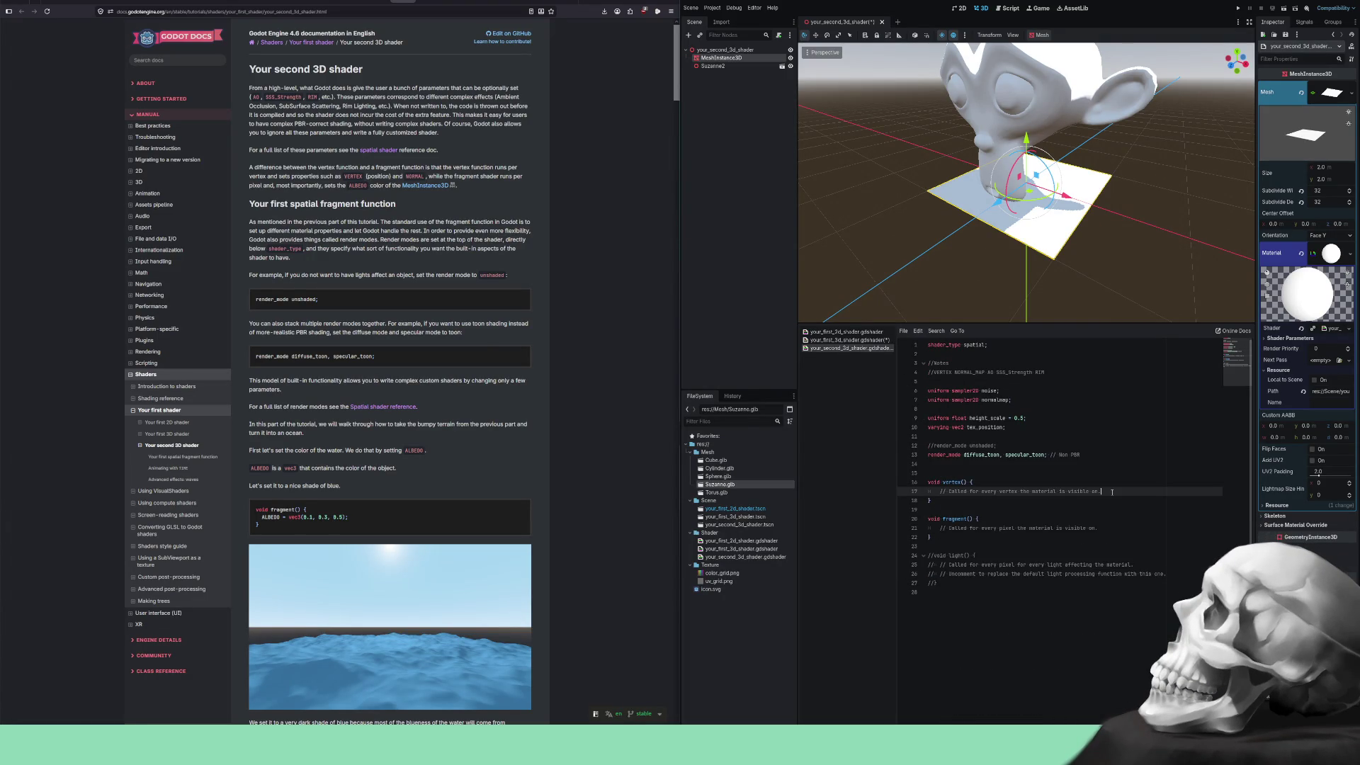
{"action": "key", "text": "Return"}
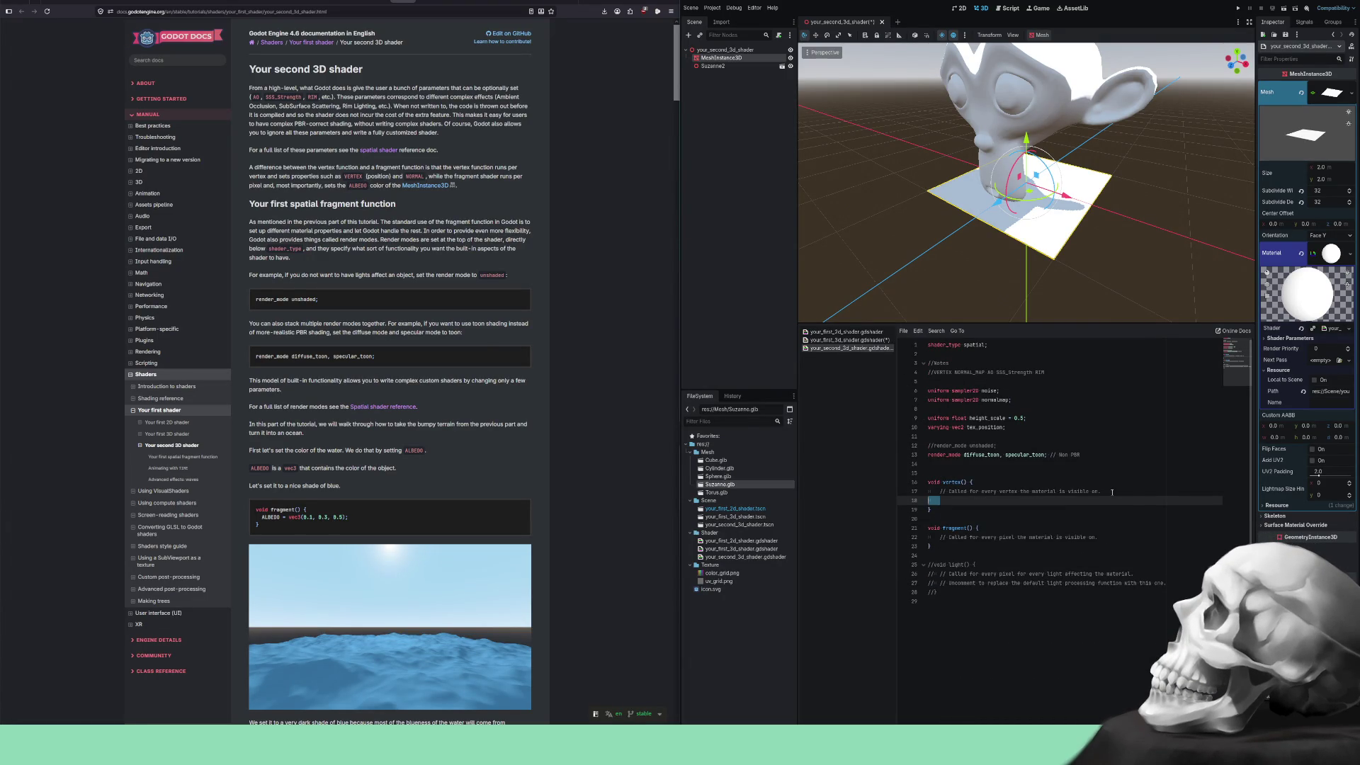
{"action": "type", "text": "//Texture Position \ttex_position = VERTEX.xz / 2.0 + 0.5; \tfloat height = texture(noise, tex_position).x; \tVERTEX.y += height * height_scale;"}
{"action": "key", "text": "Up"}
{"action": "key", "text": "Up"}
{"action": "key", "text": "Up"}
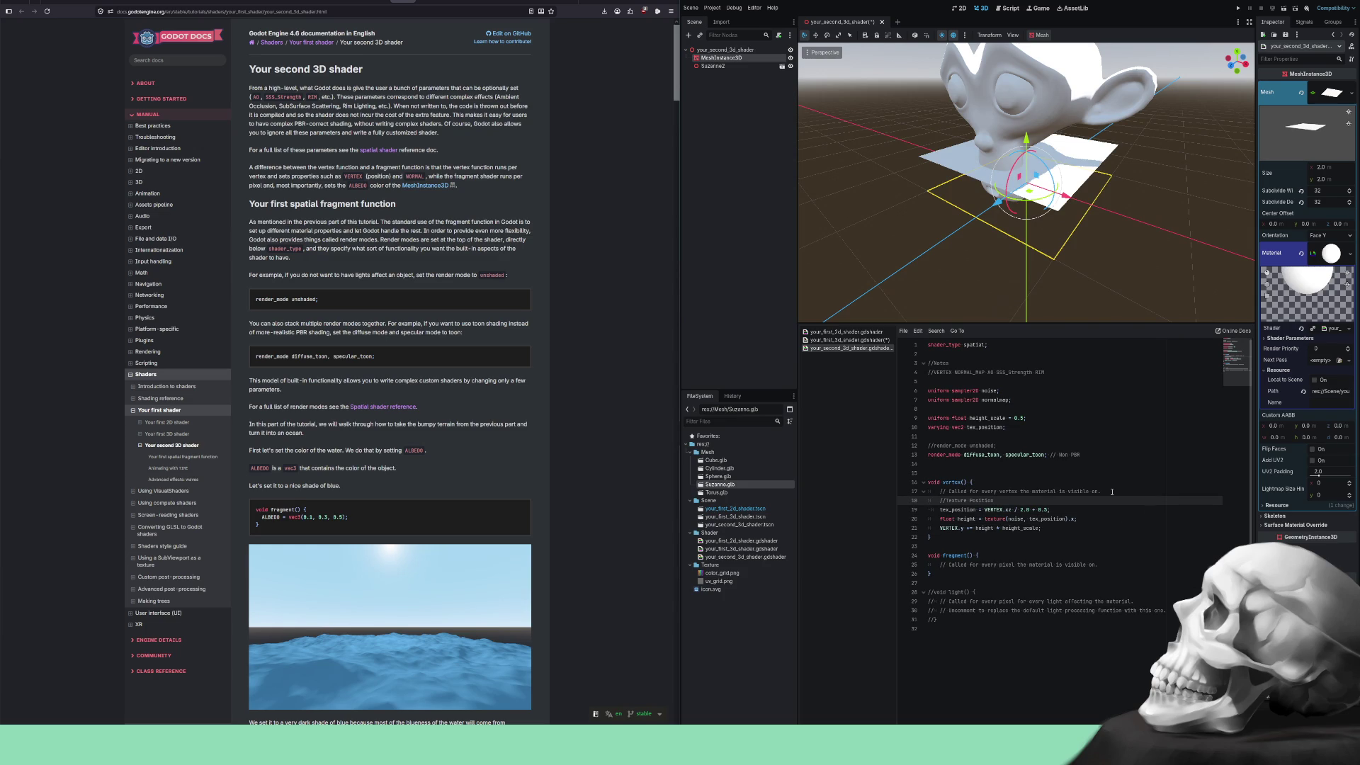
{"action": "key", "text": "Return"}
{"action": "key", "text": "Up"}
{"action": "key", "text": "Up"}
{"action": "key", "text": "Up"}
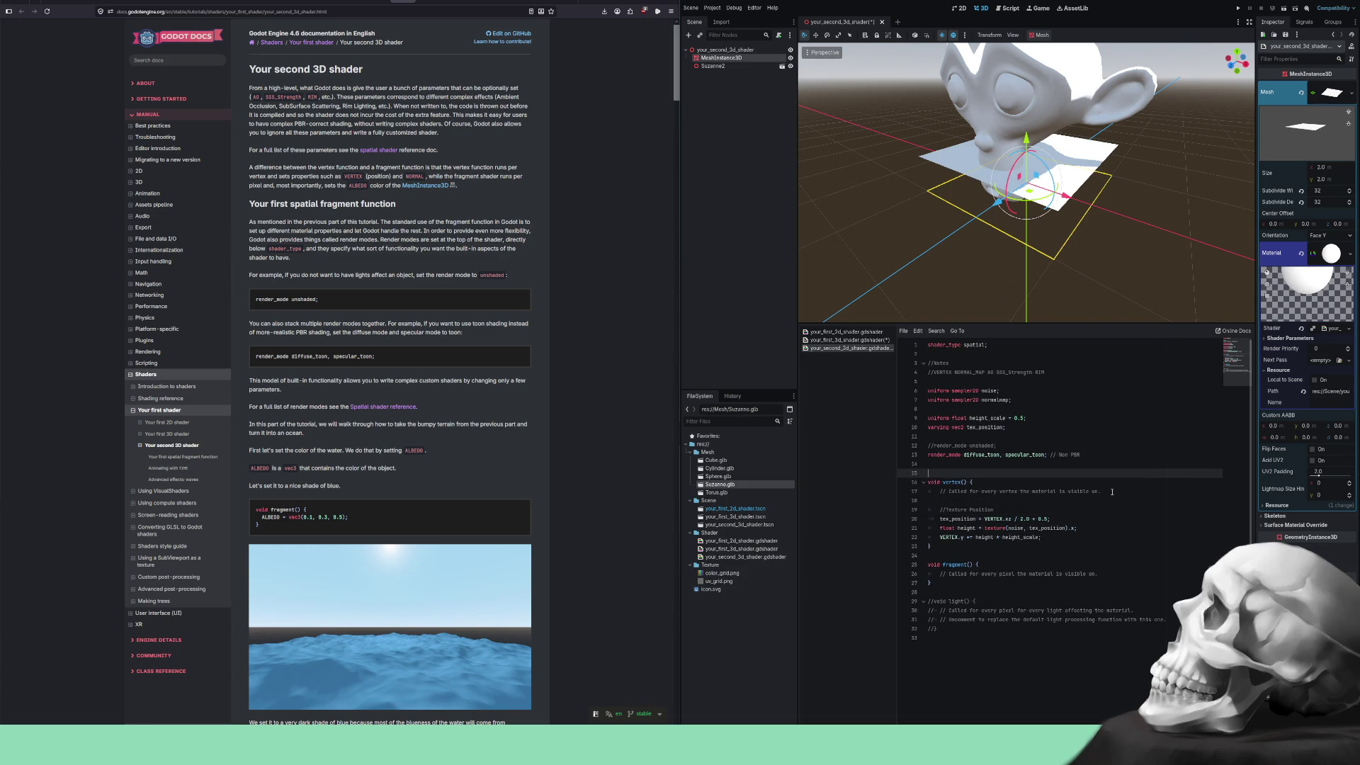
{"action": "key", "text": "Down"}
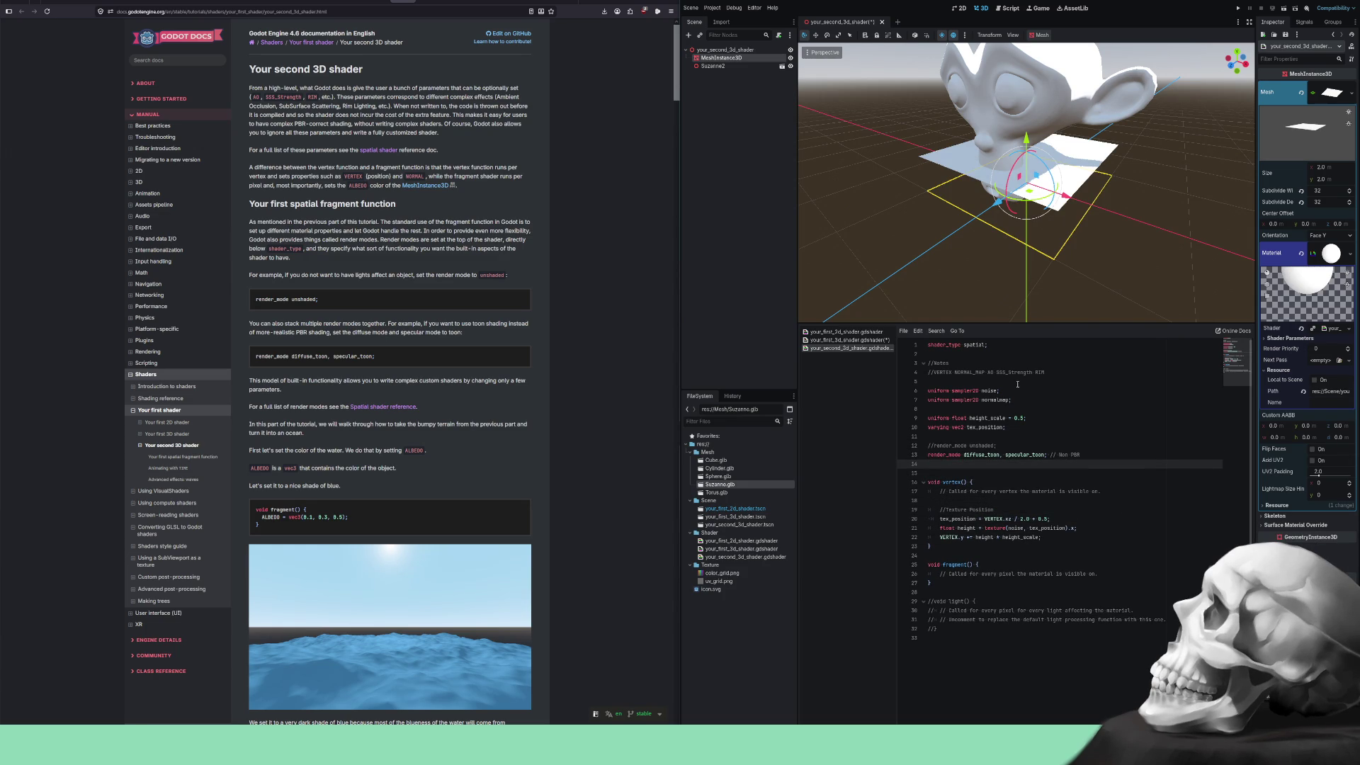
Replace the fragment placeholder with the first shader's NORMAL_MAP code and delete the vertex placeholder comment.
{"action": "left_click", "coordinate": [848, 340]}
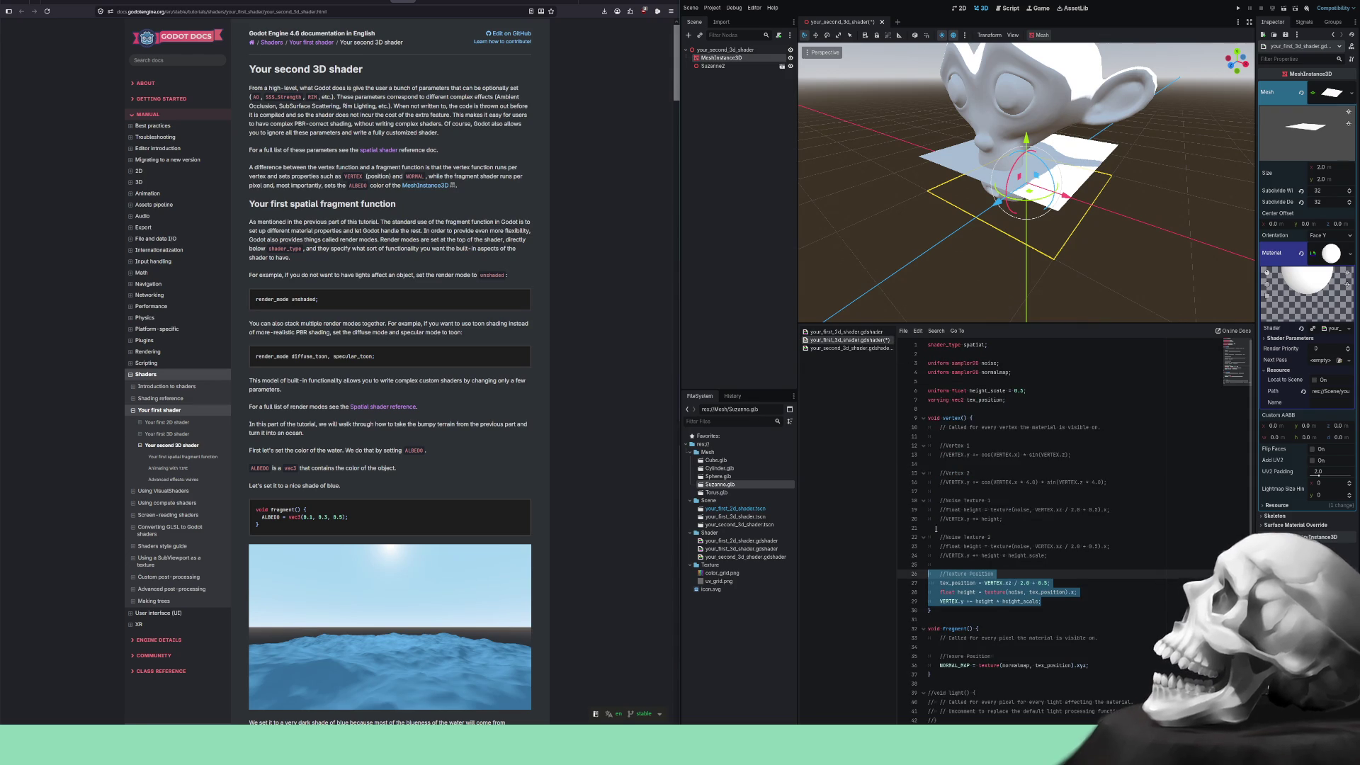
{"action": "left_click_drag", "start_coordinate": [1089, 666], "coordinate": [931, 657]}
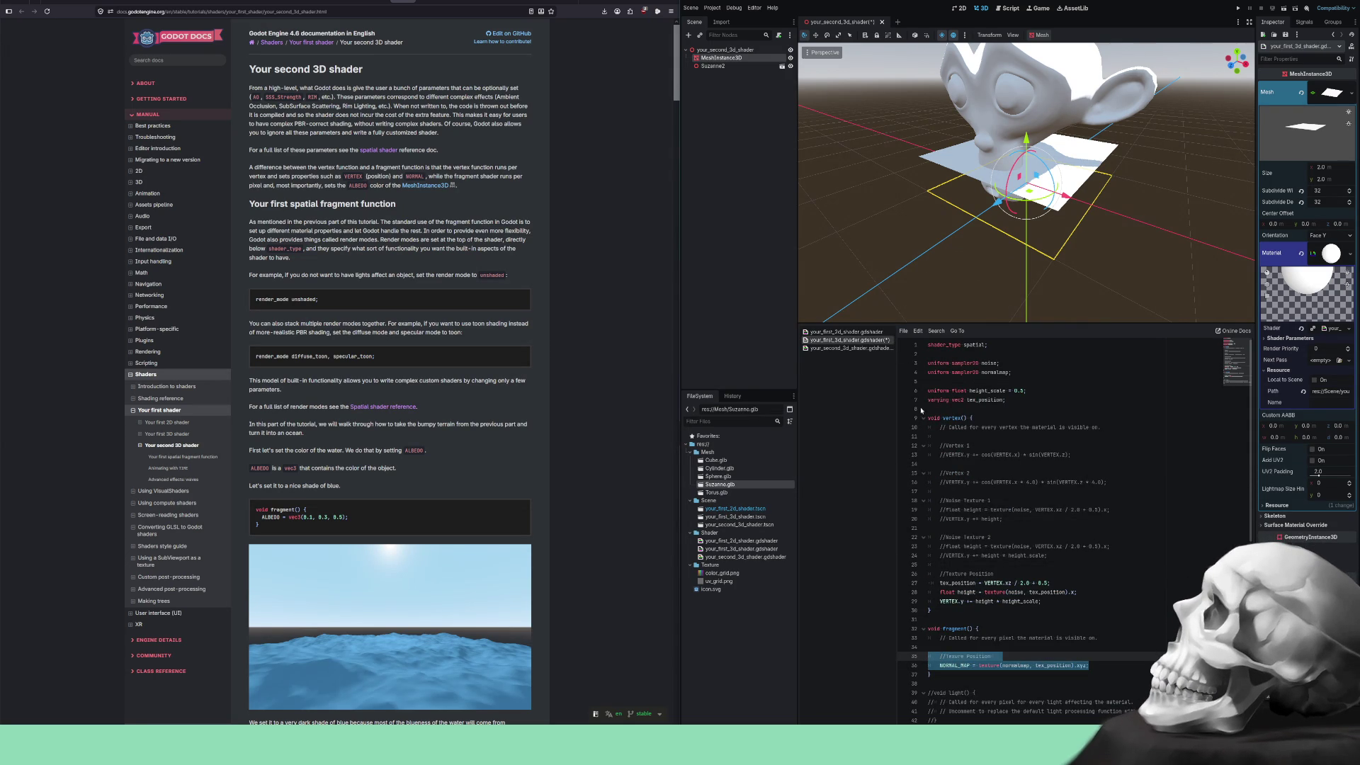
{"action": "left_click", "coordinate": [861, 347]}
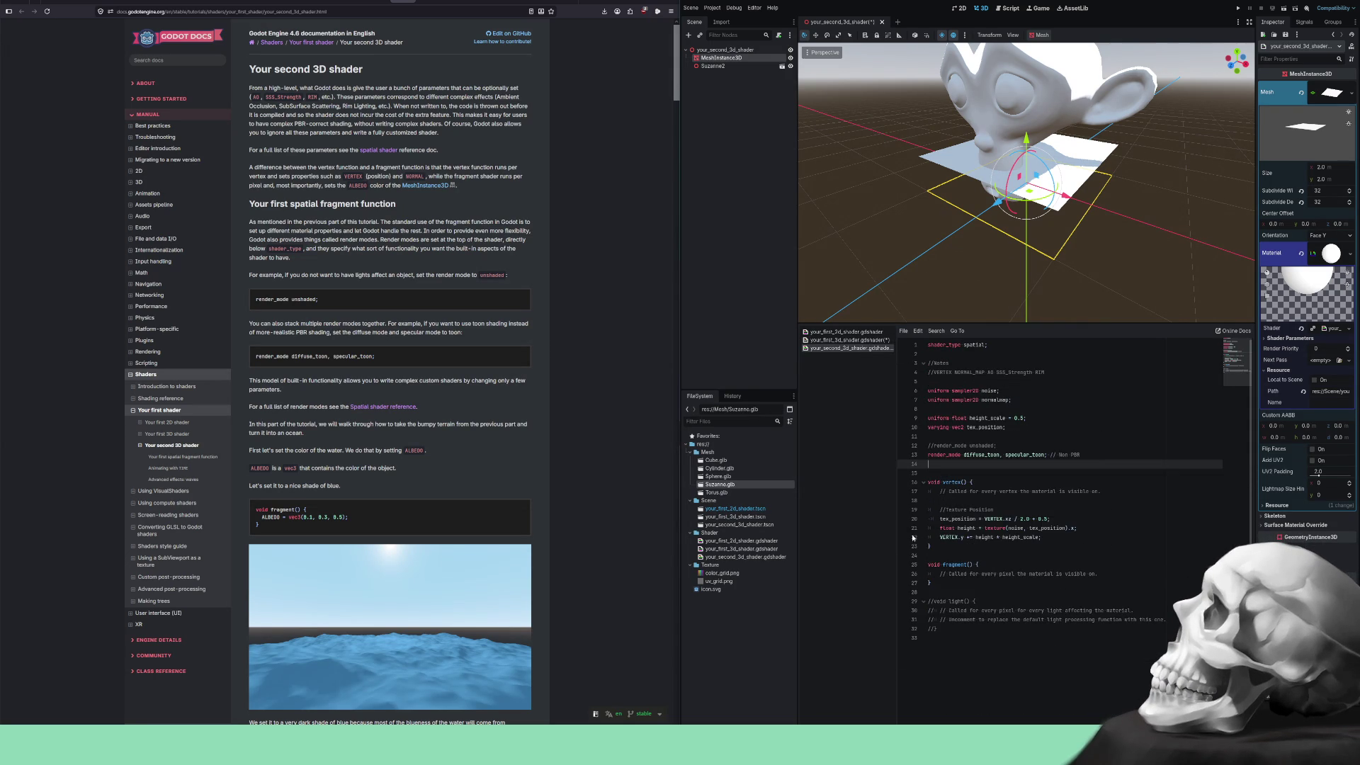
{"action": "left_click", "coordinate": [956, 585]}
{"action": "left_click", "coordinate": [957, 576]}
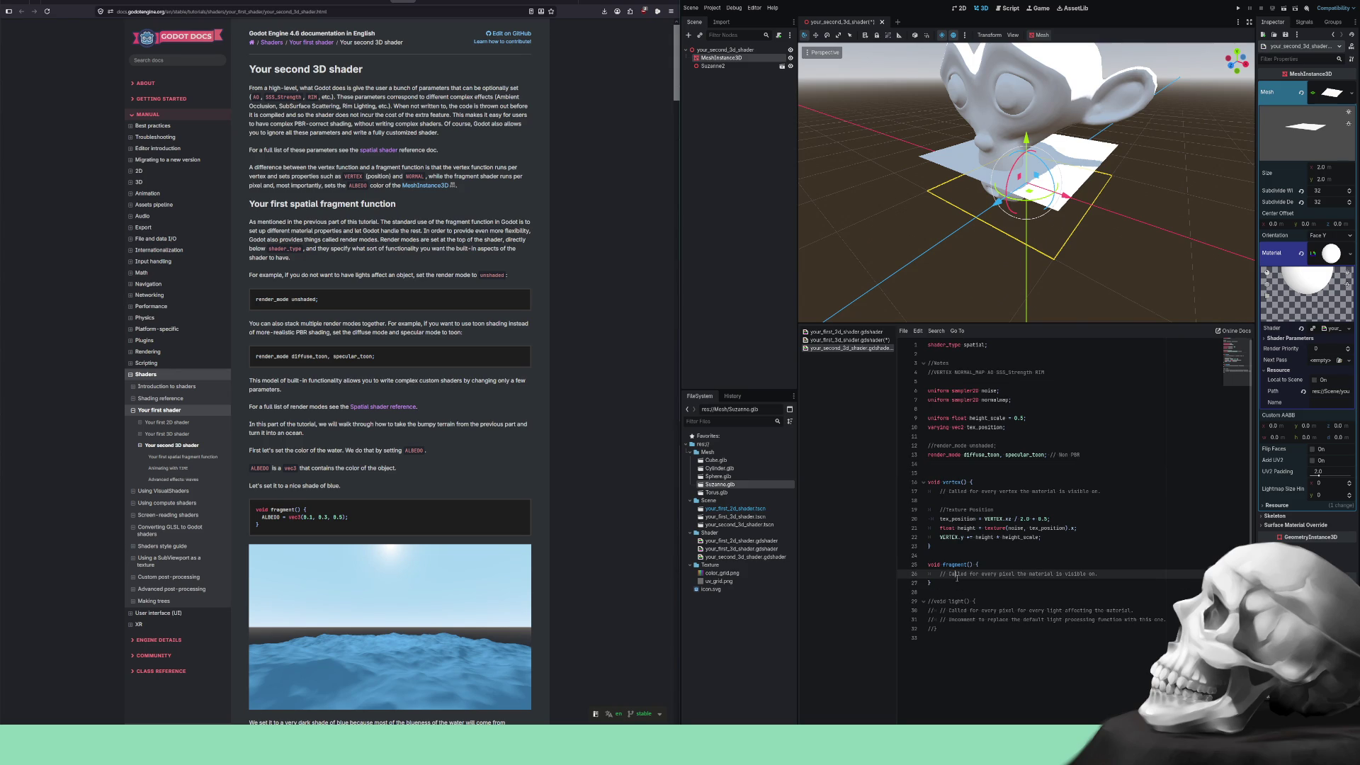
{"action": "triple_click", "coordinate": [957, 577]}
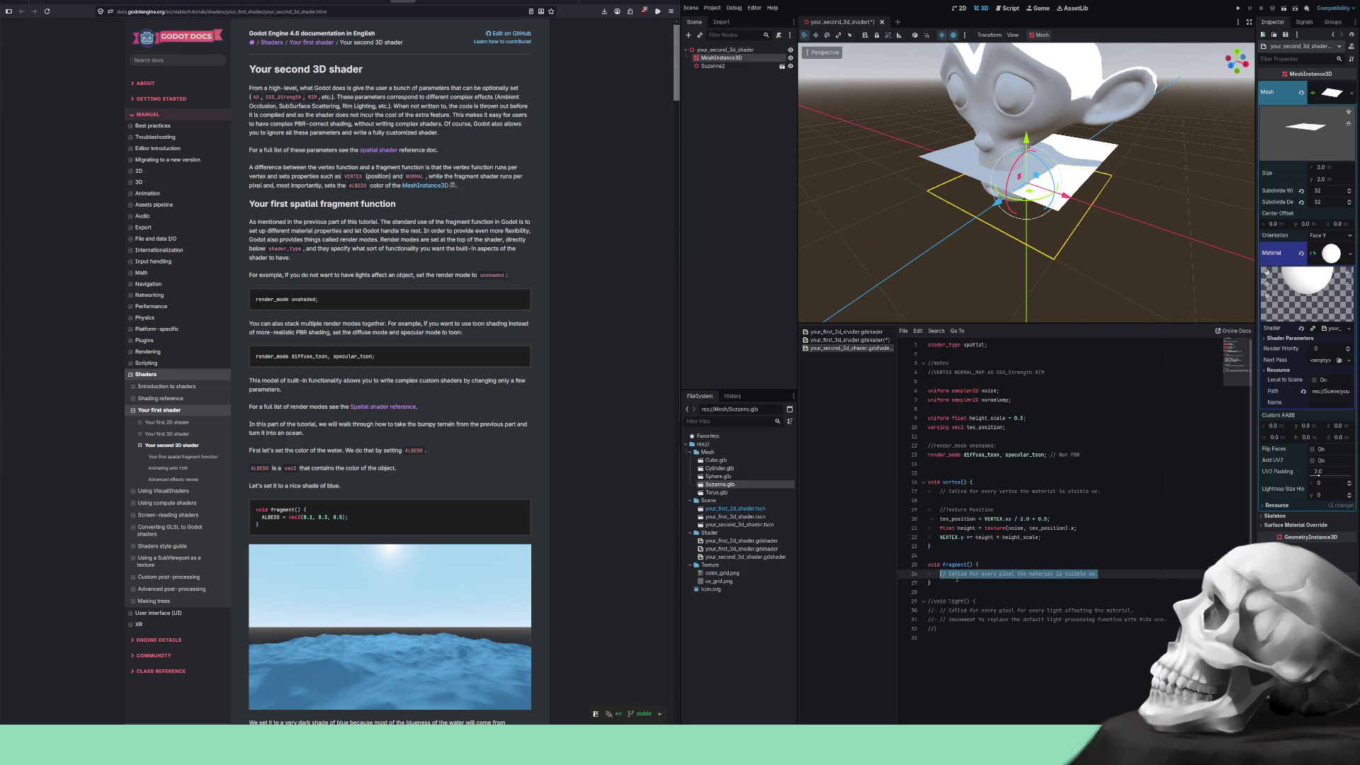
{"action": "type", "text": "//Texture Position \tNORMAL_MAP = texture(normalmap, tex_position).xyz;"}
{"action": "key", "text": "Up"}
{"action": "key", "text": "Up"}
{"action": "key", "text": "Up"}
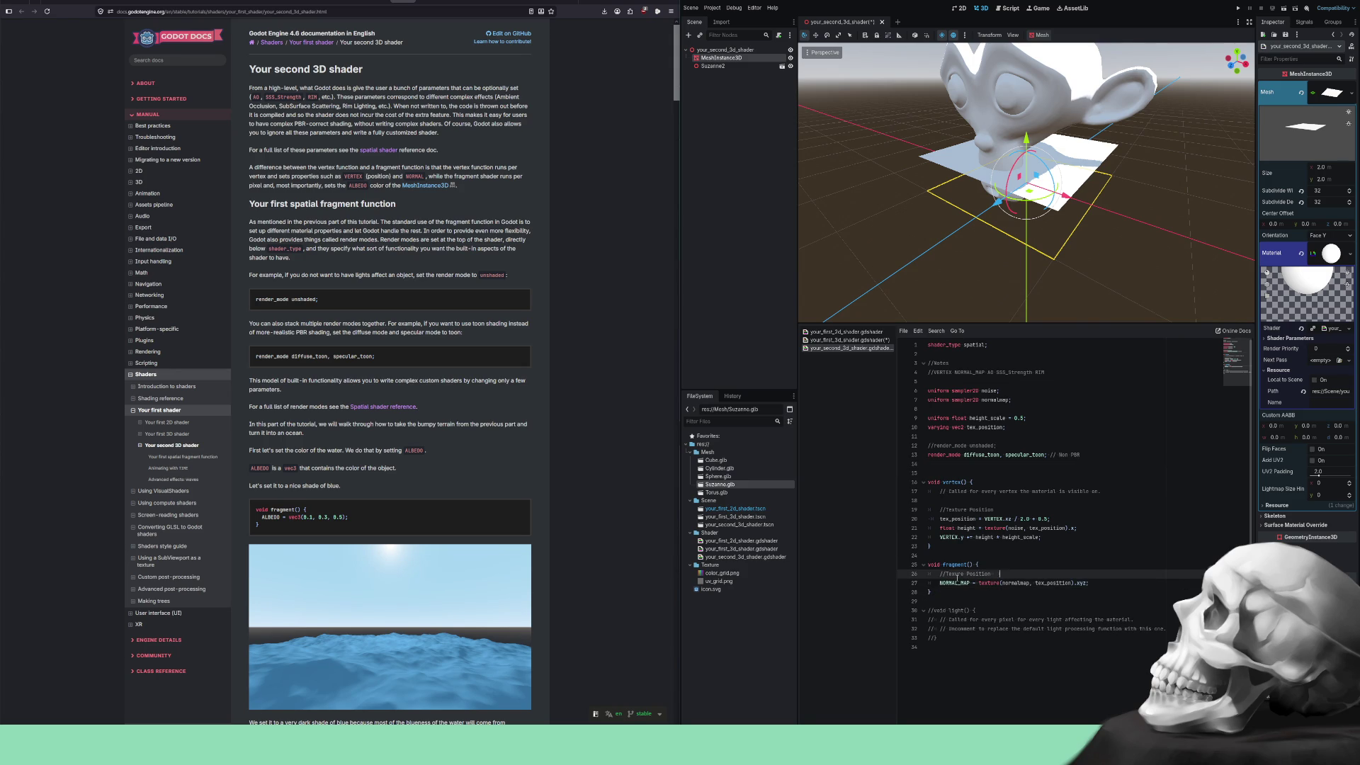
{"action": "key", "text": "Up"}
{"action": "key", "text": "Up"}
{"action": "key", "text": "Up"}
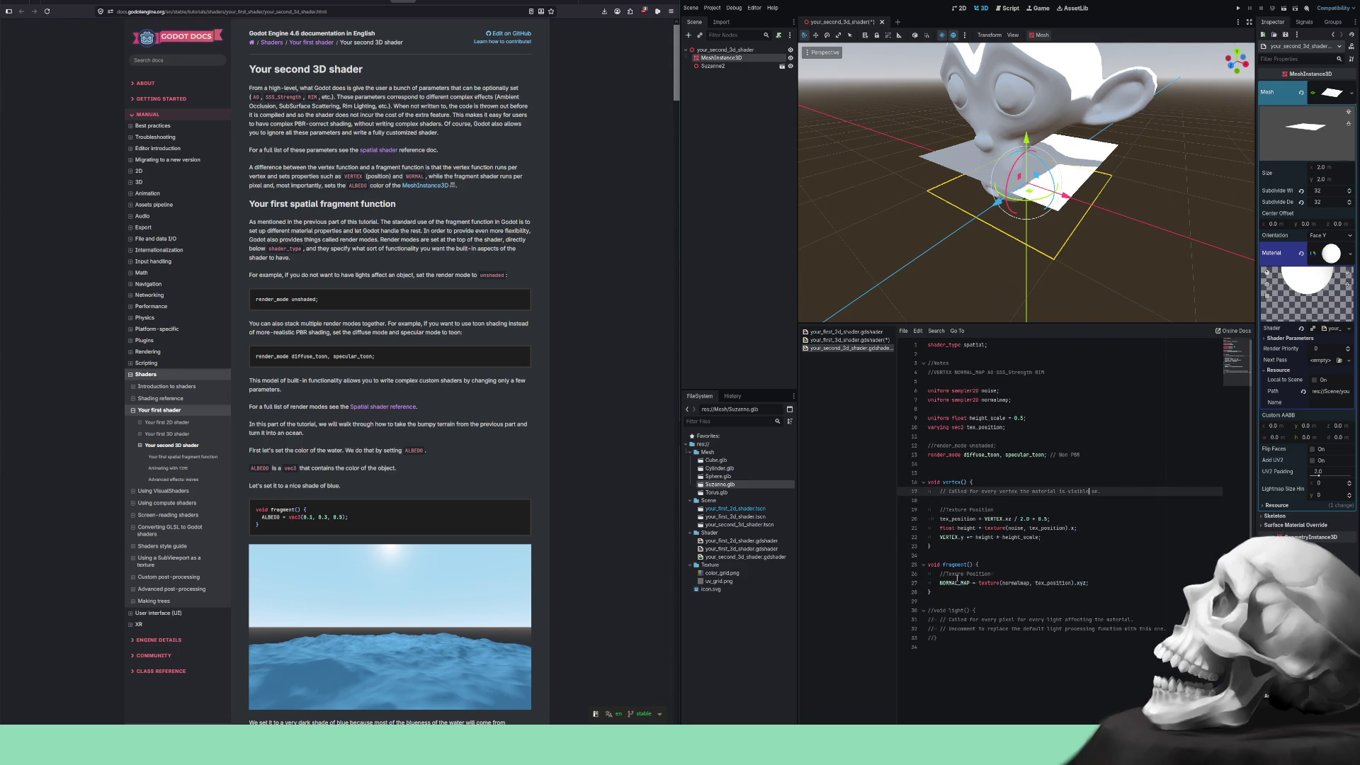
{"action": "key", "text": "Home"}
{"action": "key", "text": "shift+End"}
{"action": "key", "text": "Delete"}
{"action": "key", "text": "Delete"}
{"action": "key", "text": "Delete"}
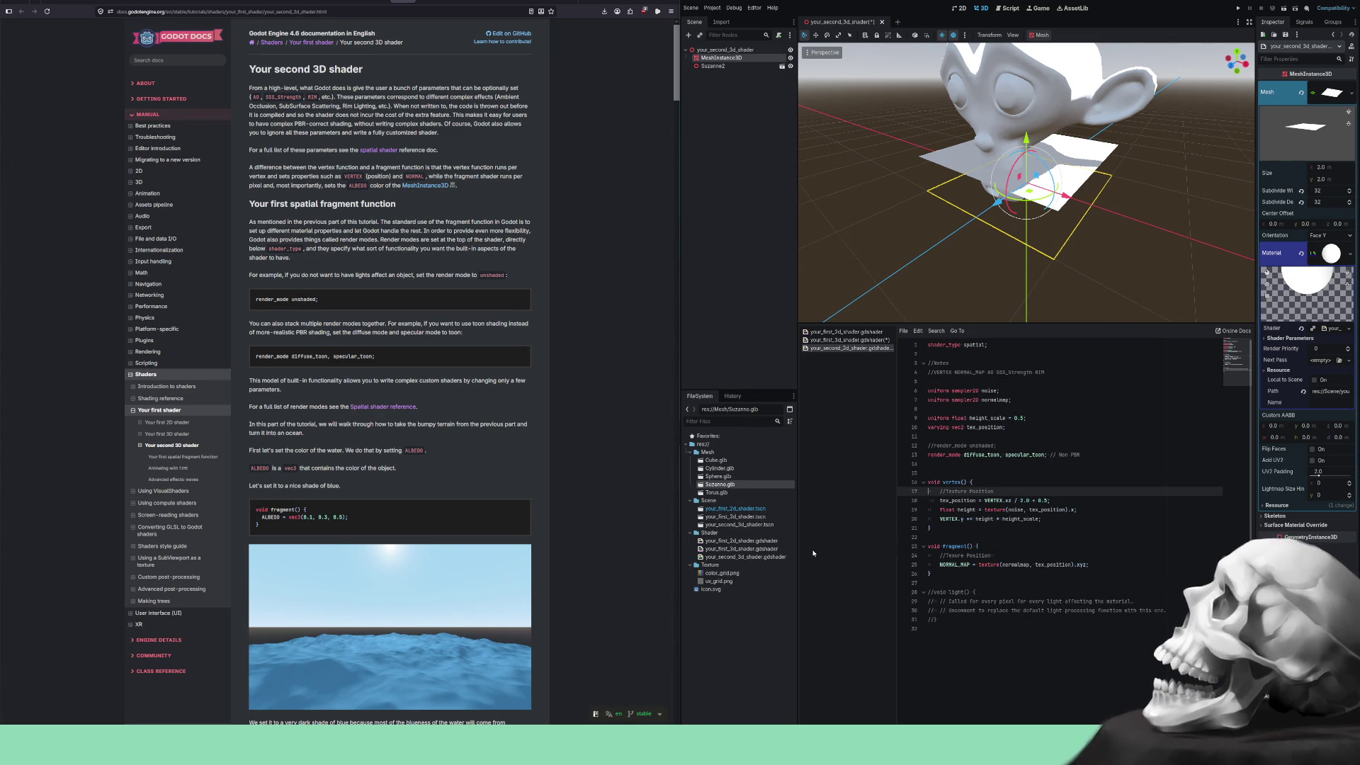
Select the Suzanne2 monkey head and orbit the view around it.
{"action": "mouse_move", "coordinate": [799, 567]}
{"action": "left_mouse_down"}
{"action": "mouse_move", "coordinate": [744, 566]}
{"action": "mouse_move", "coordinate": [796, 567]}
{"action": "left_mouse_up"}
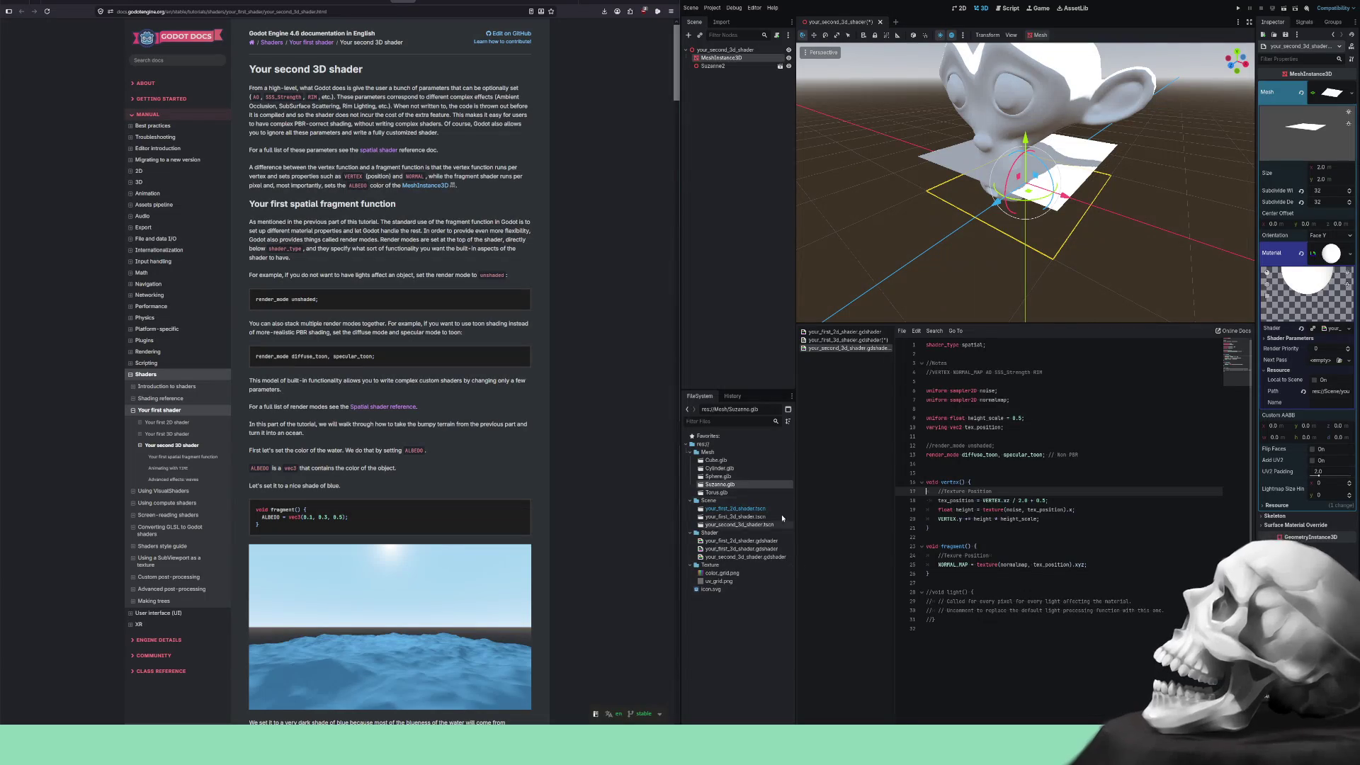
{"action": "left_click", "coordinate": [1018, 92]}
{"action": "mouse_move", "coordinate": [1018, 92]}
{"action": "left_mouse_down"}
{"action": "mouse_move", "coordinate": [1119, 131]}
{"action": "mouse_move", "coordinate": [959, 119]}
{"action": "left_mouse_up"}
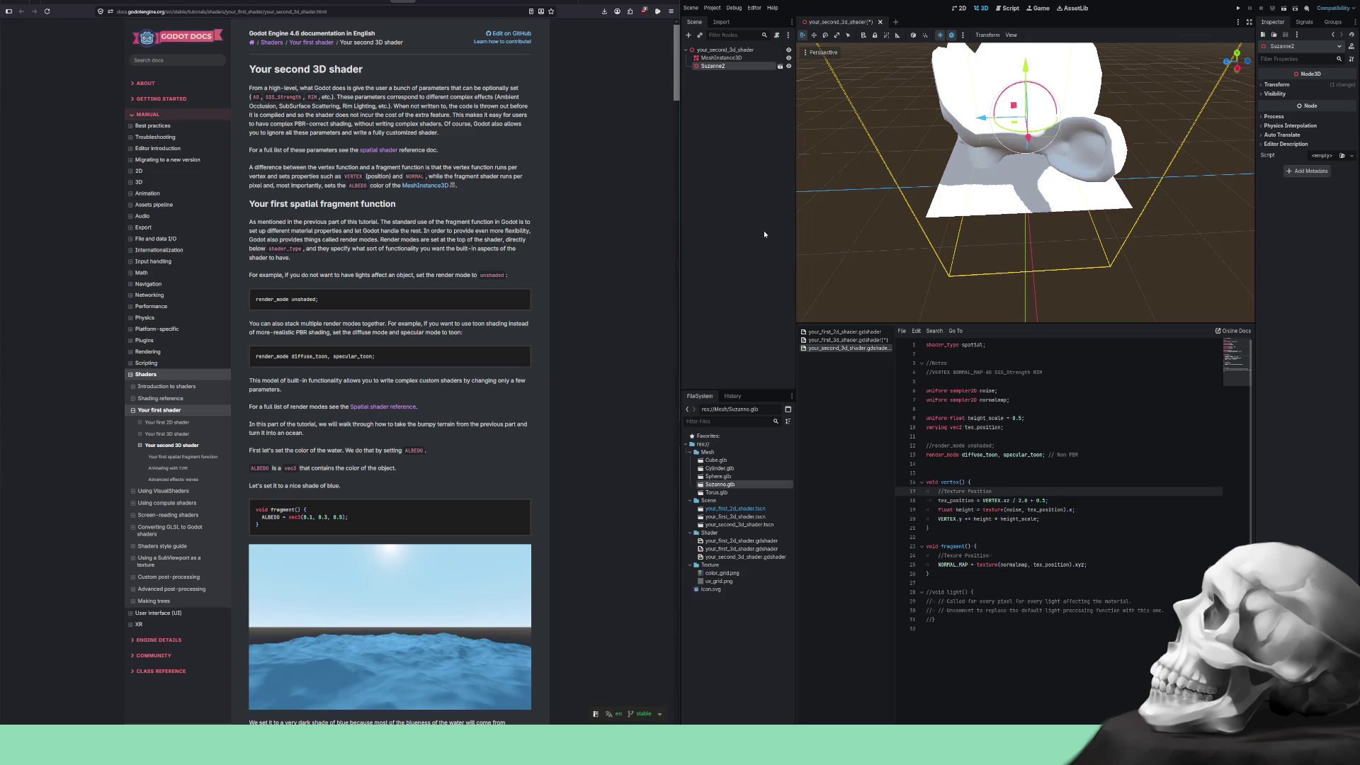
Delete the Suzanne2 node, then select the water plane and widen the Inspector.
{"action": "key", "text": "Delete"}
{"action": "left_click", "coordinate": [670, 379]}
{"action": "left_click", "coordinate": [1019, 189]}
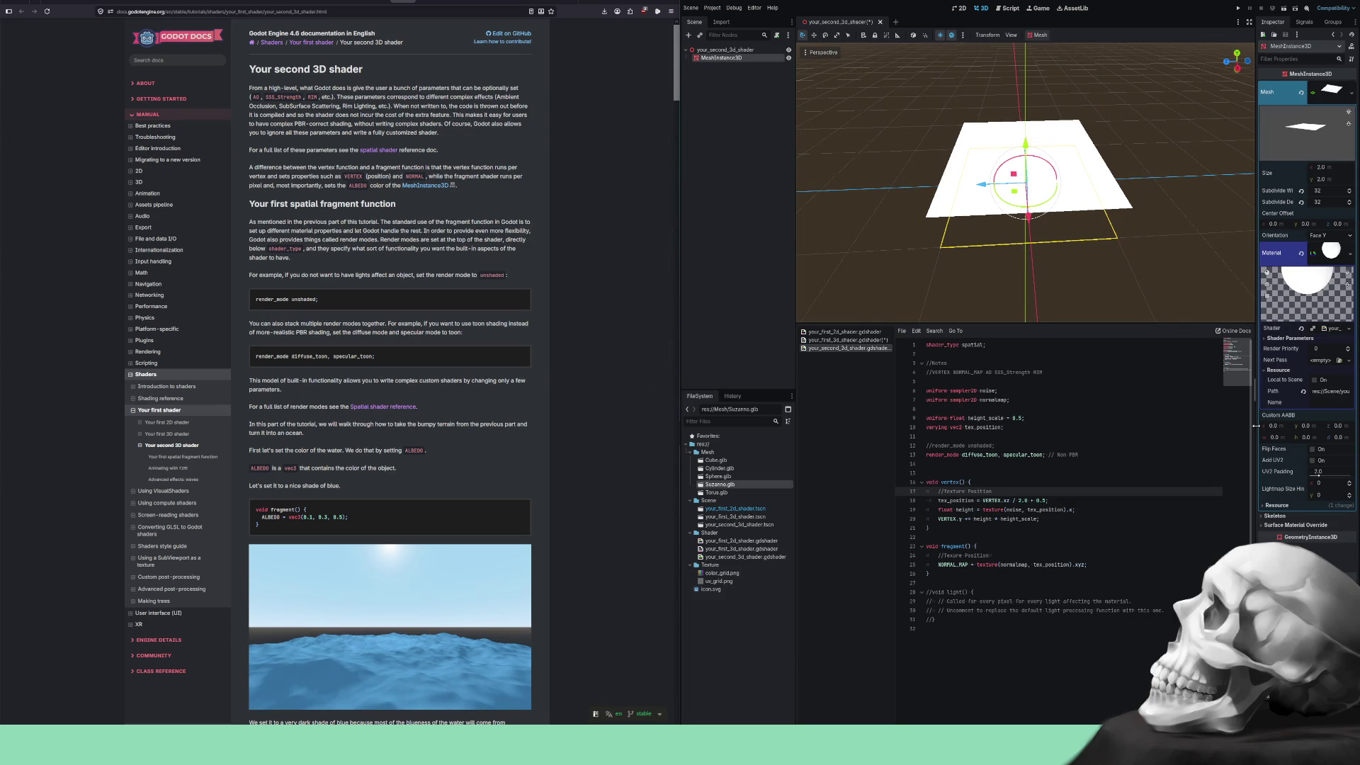
{"action": "mouse_move", "coordinate": [1256, 426]}
{"action": "left_mouse_down"}
{"action": "mouse_move", "coordinate": [1193, 427]}
{"action": "mouse_move", "coordinate": [1207, 428]}
{"action": "left_mouse_up"}
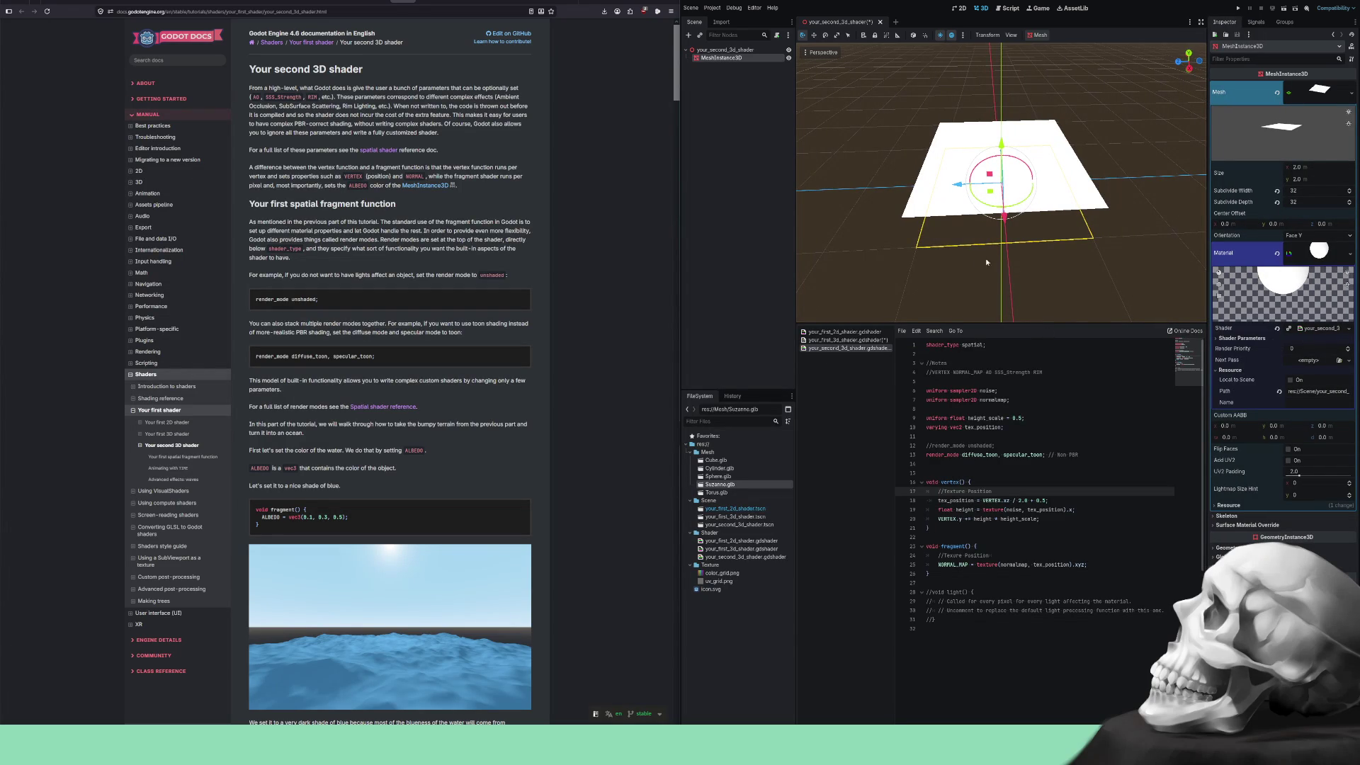
Save your_first_3d_shader.gdshader and reopen its scene.
{"action": "left_click", "coordinate": [847, 340]}
{"action": "scroll", "coordinate": [1003, 477], "scroll_direction": "down", "scroll_amount": 5}
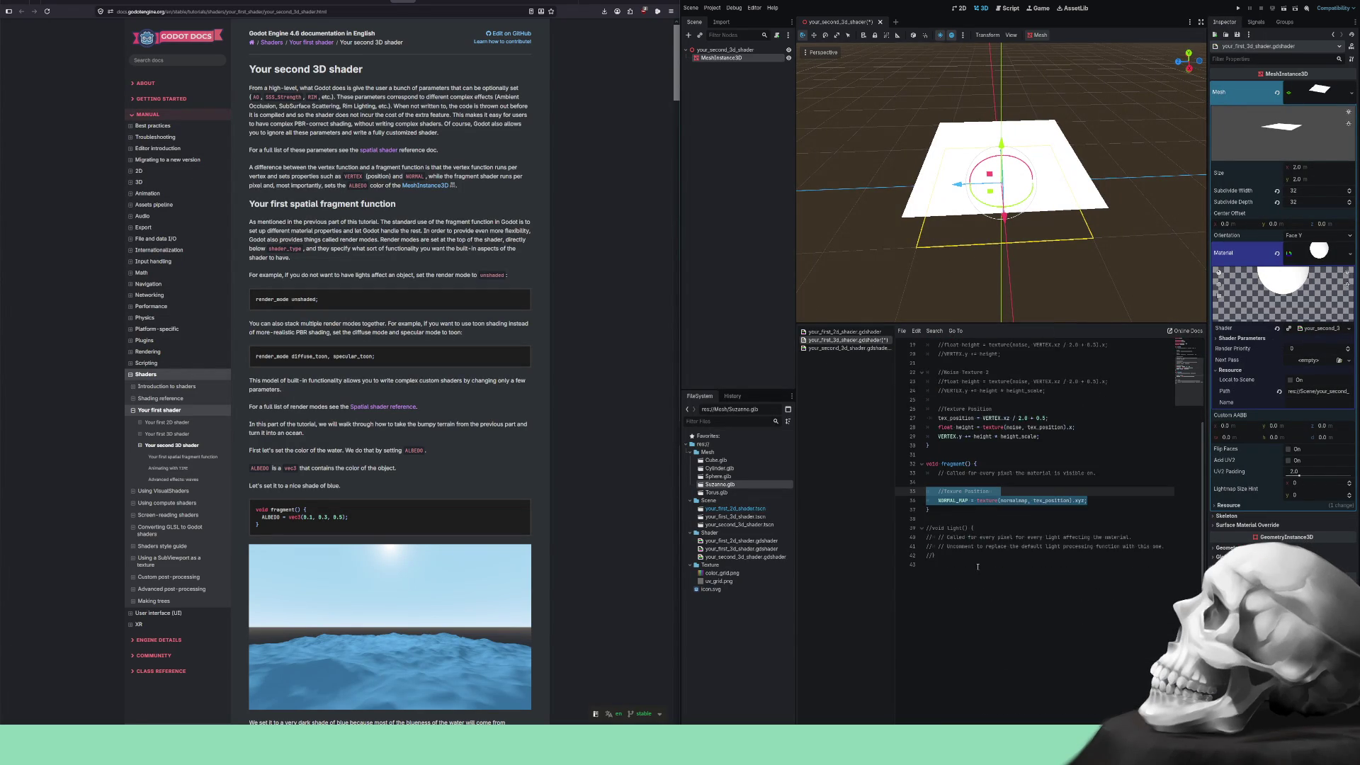
{"action": "scroll", "coordinate": [979, 562], "scroll_direction": "up", "scroll_amount": 5}
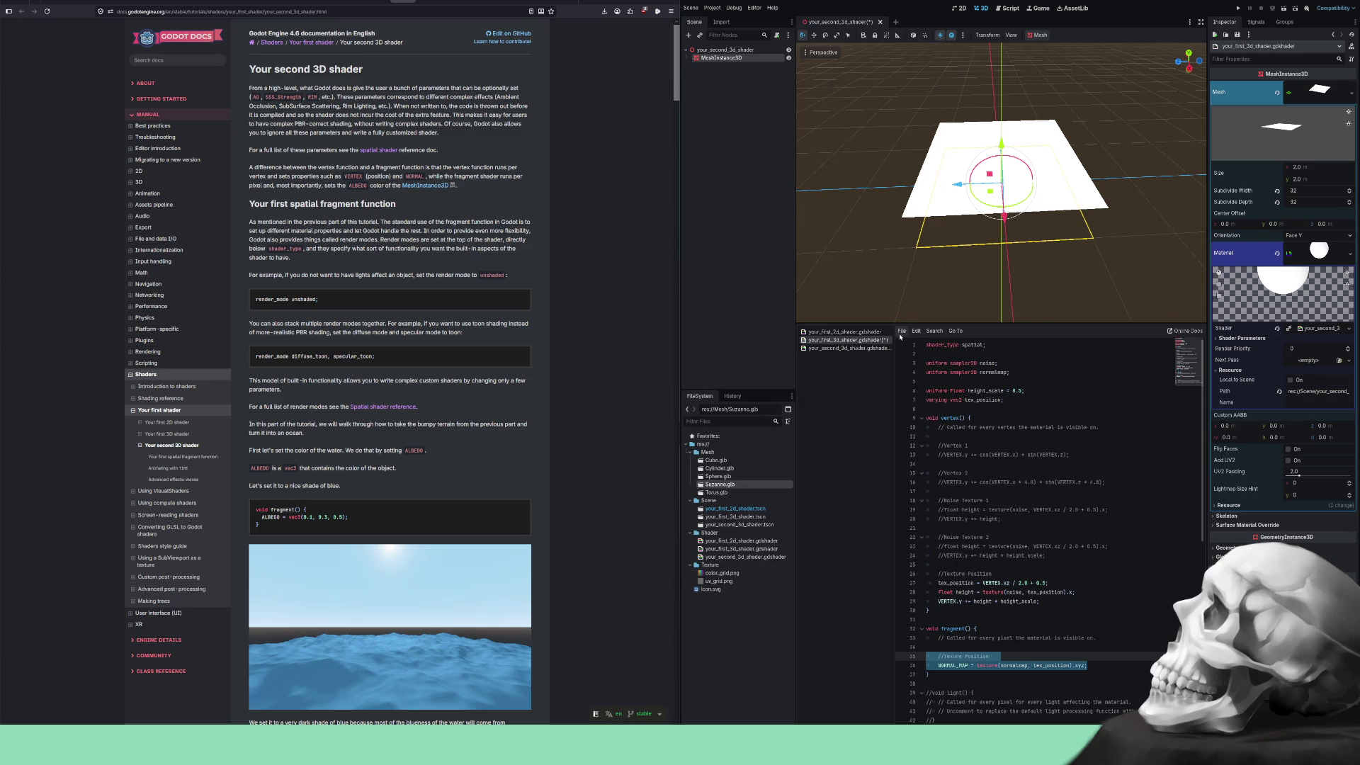
{"action": "key", "text": "ctrl+s"}
{"action": "double_click", "coordinate": [723, 518]}
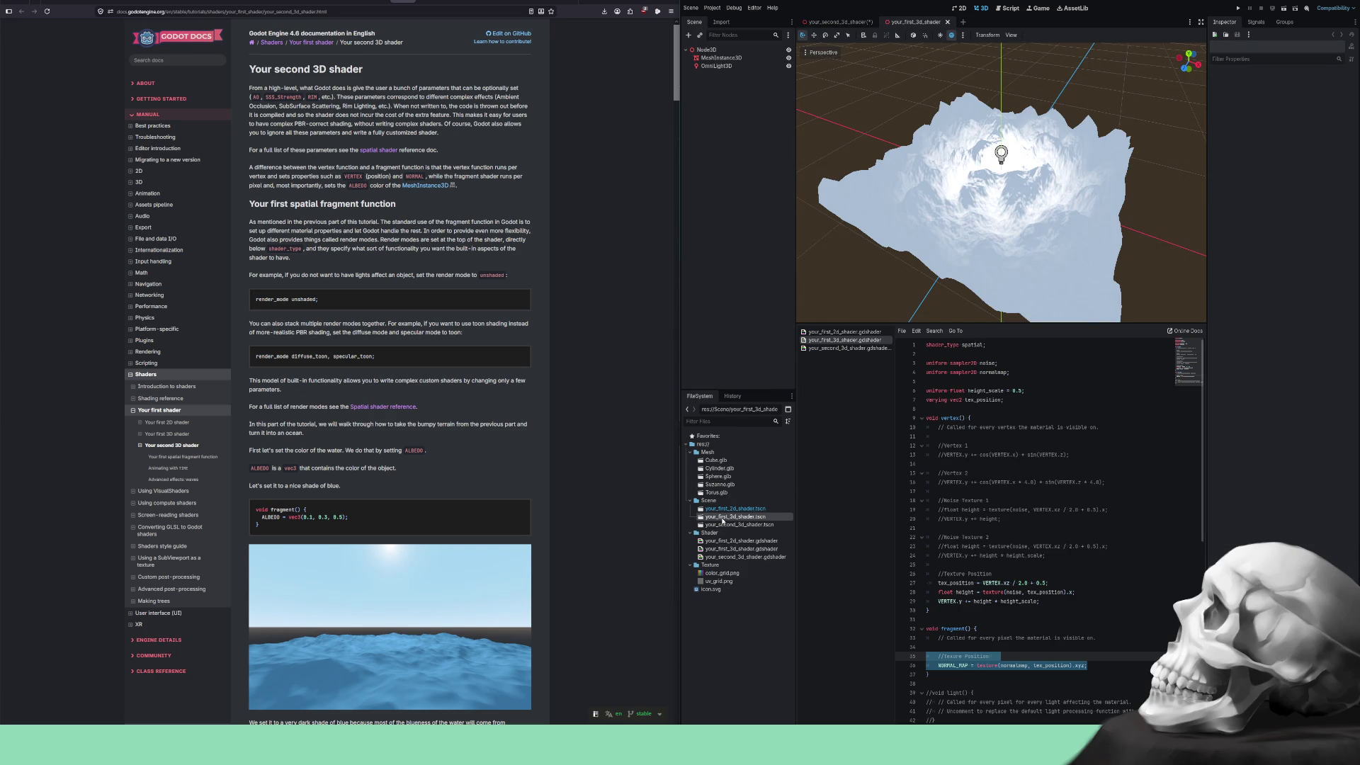
Select the terrain MeshInstance3D and collapse and re-expand its mesh and material properties.
{"action": "left_click", "coordinate": [951, 188]}
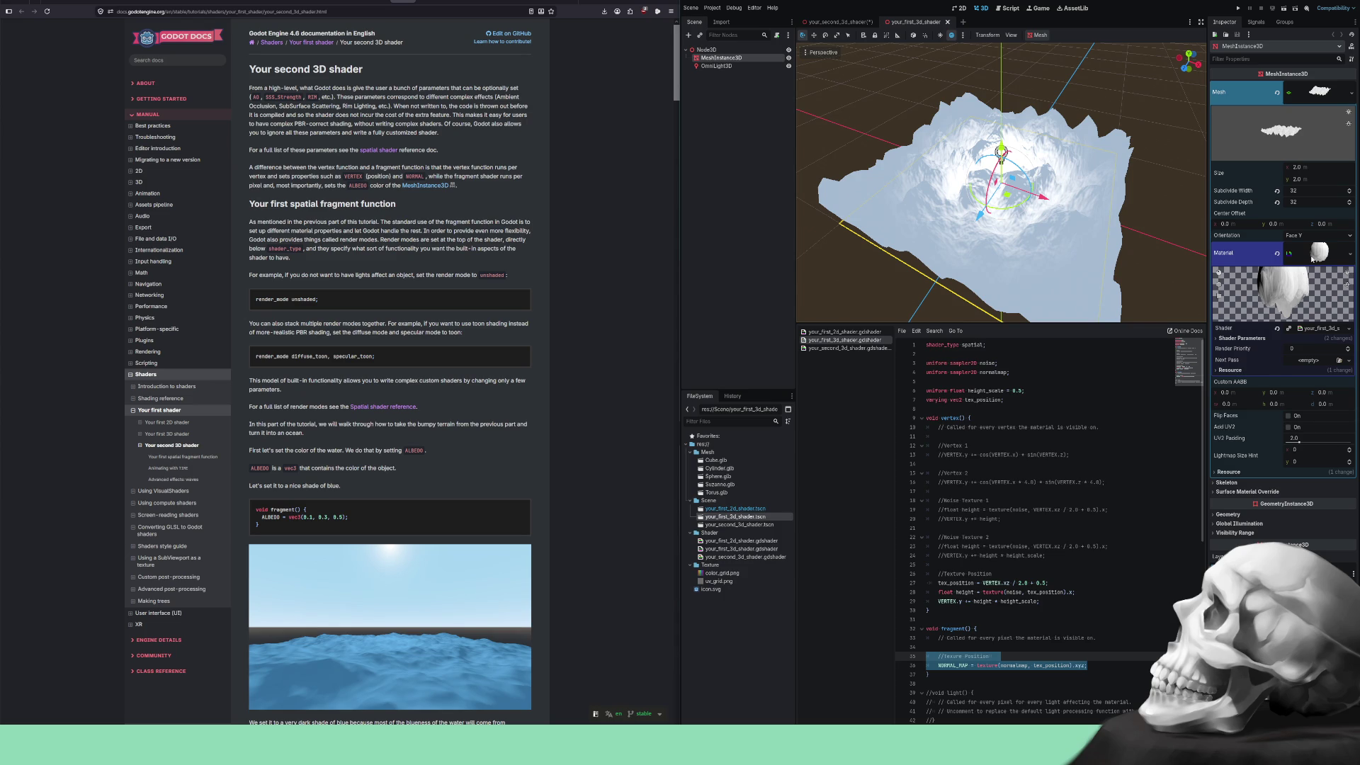
{"action": "left_click", "coordinate": [1313, 260]}
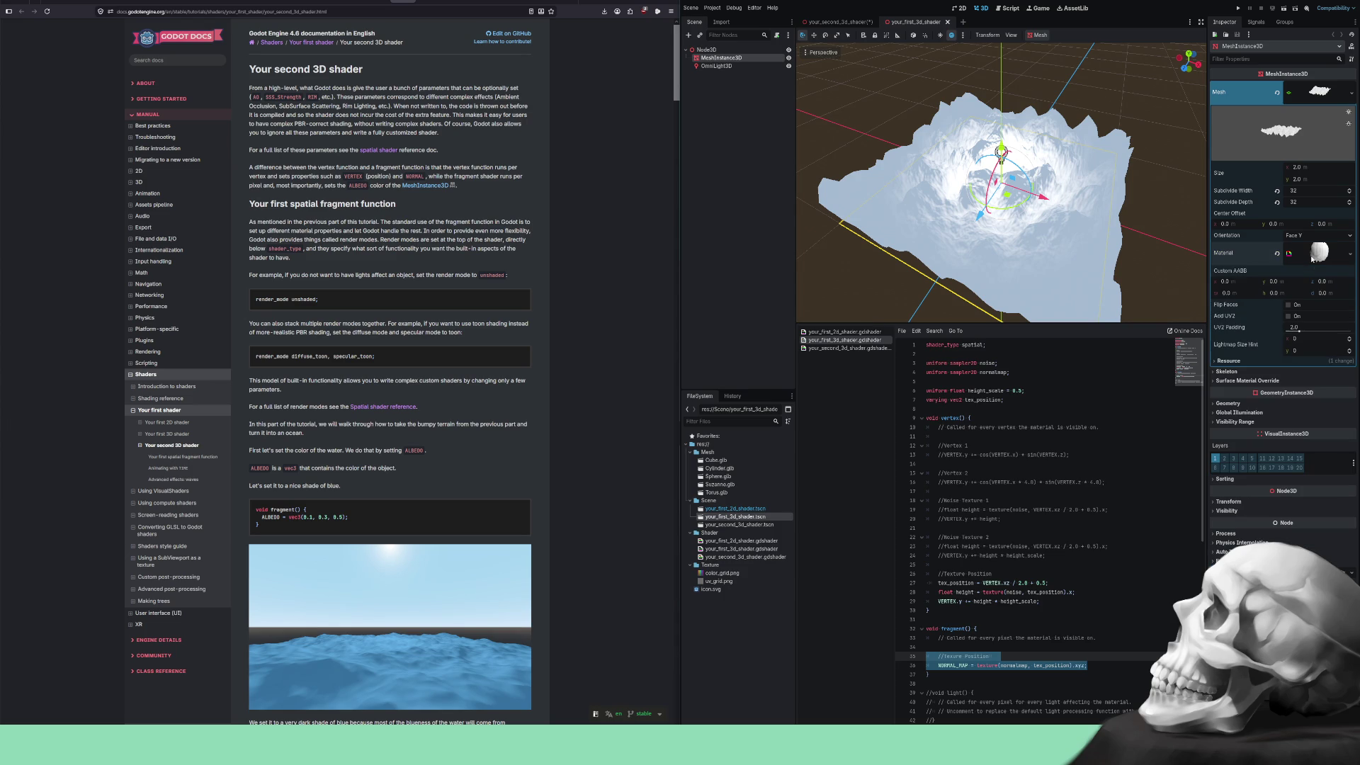
{"action": "left_click", "coordinate": [1307, 94]}
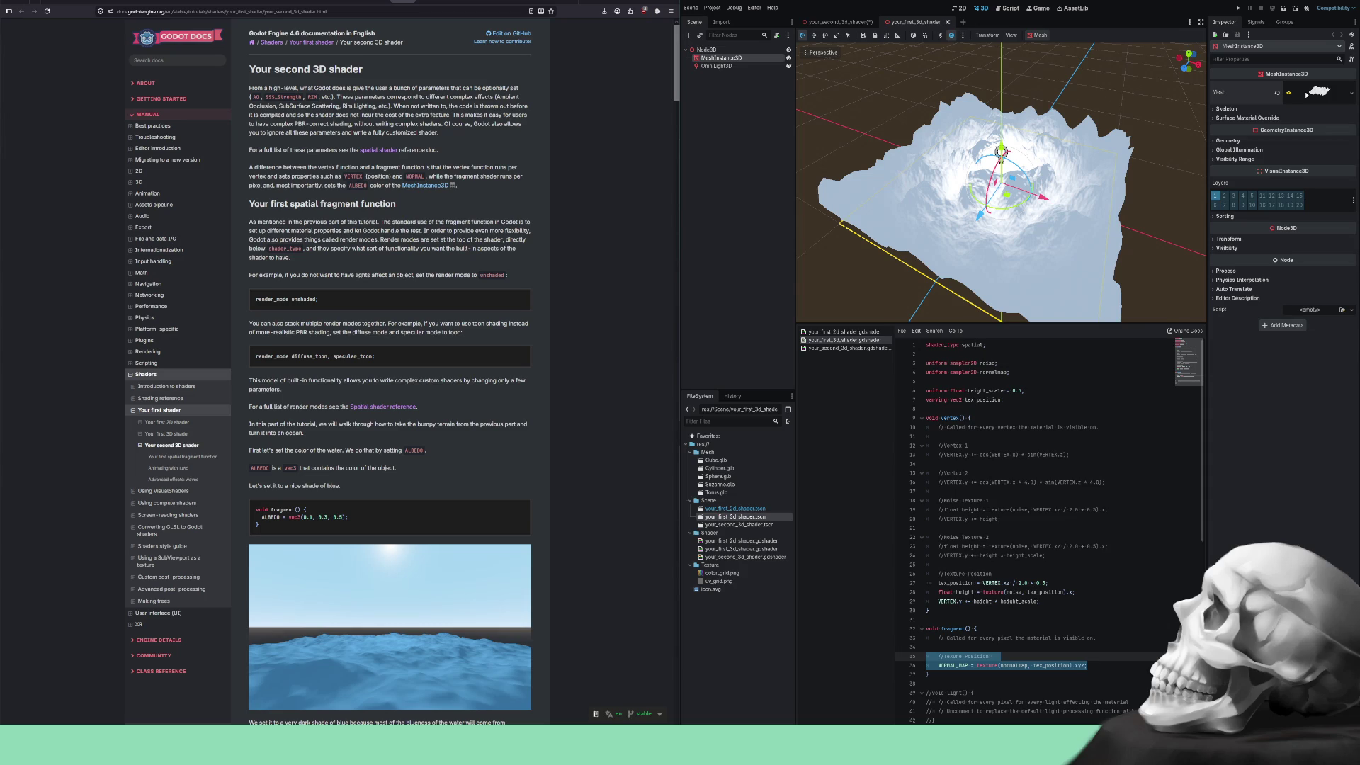
{"action": "left_click", "coordinate": [1307, 95]}
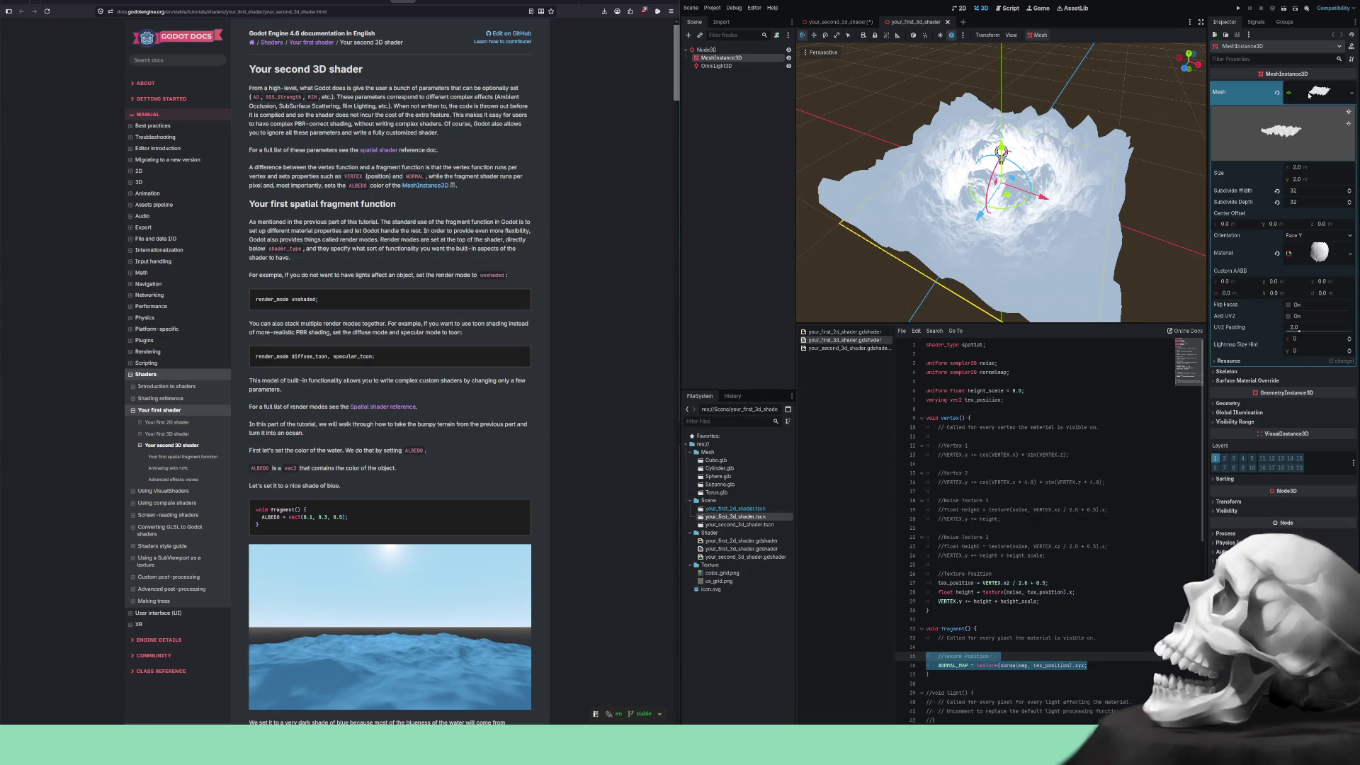
{"action": "left_click", "coordinate": [1308, 249]}
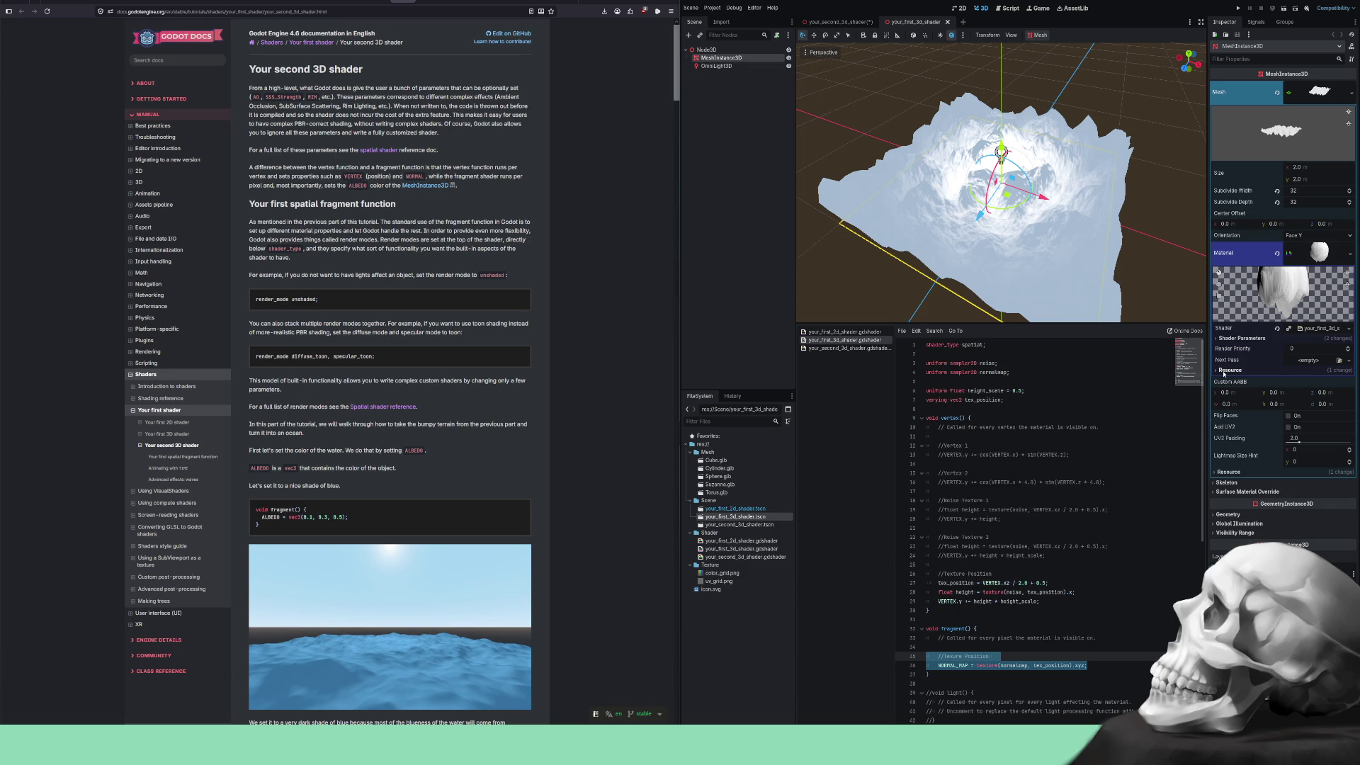
Show the material's shader parameters, then switch to the your_second_3d_shader scene tab.
{"action": "left_click", "coordinate": [1225, 372]}
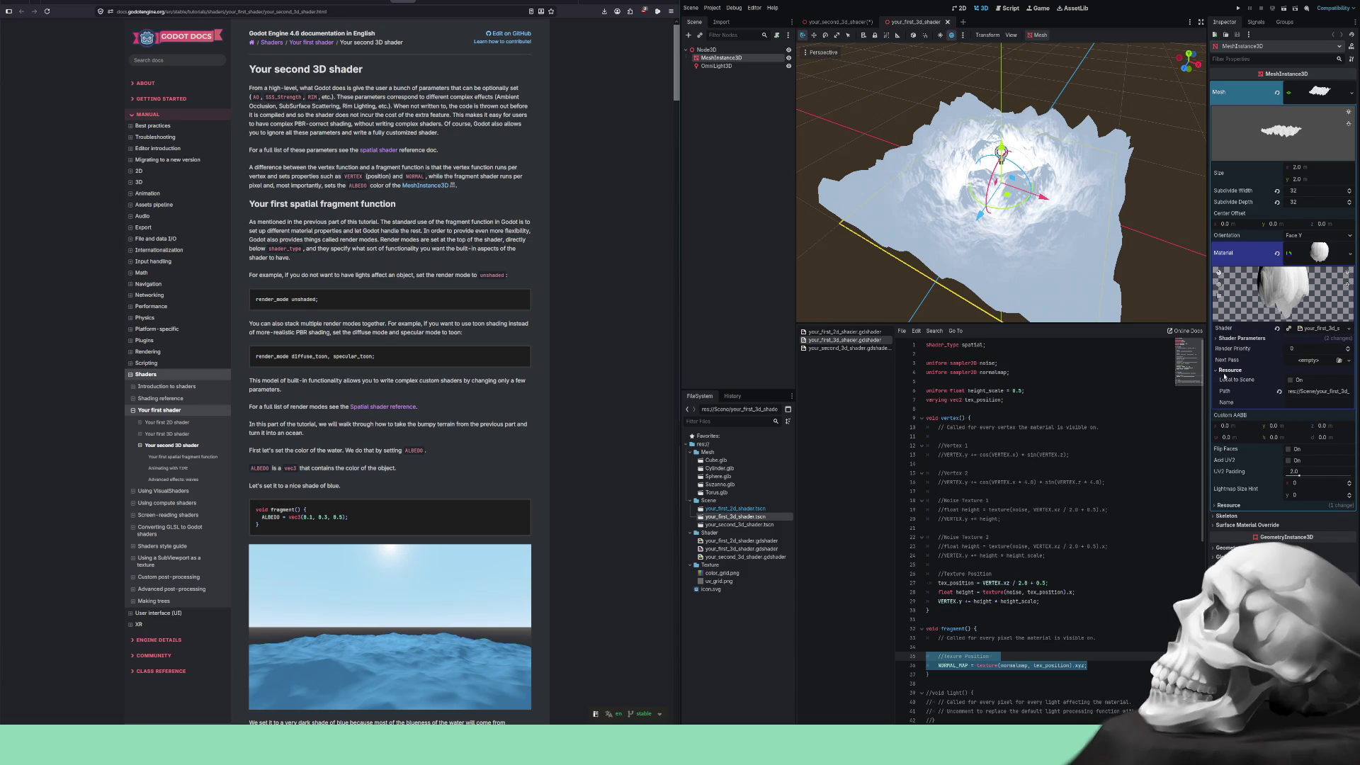
{"action": "left_click", "coordinate": [1223, 371]}
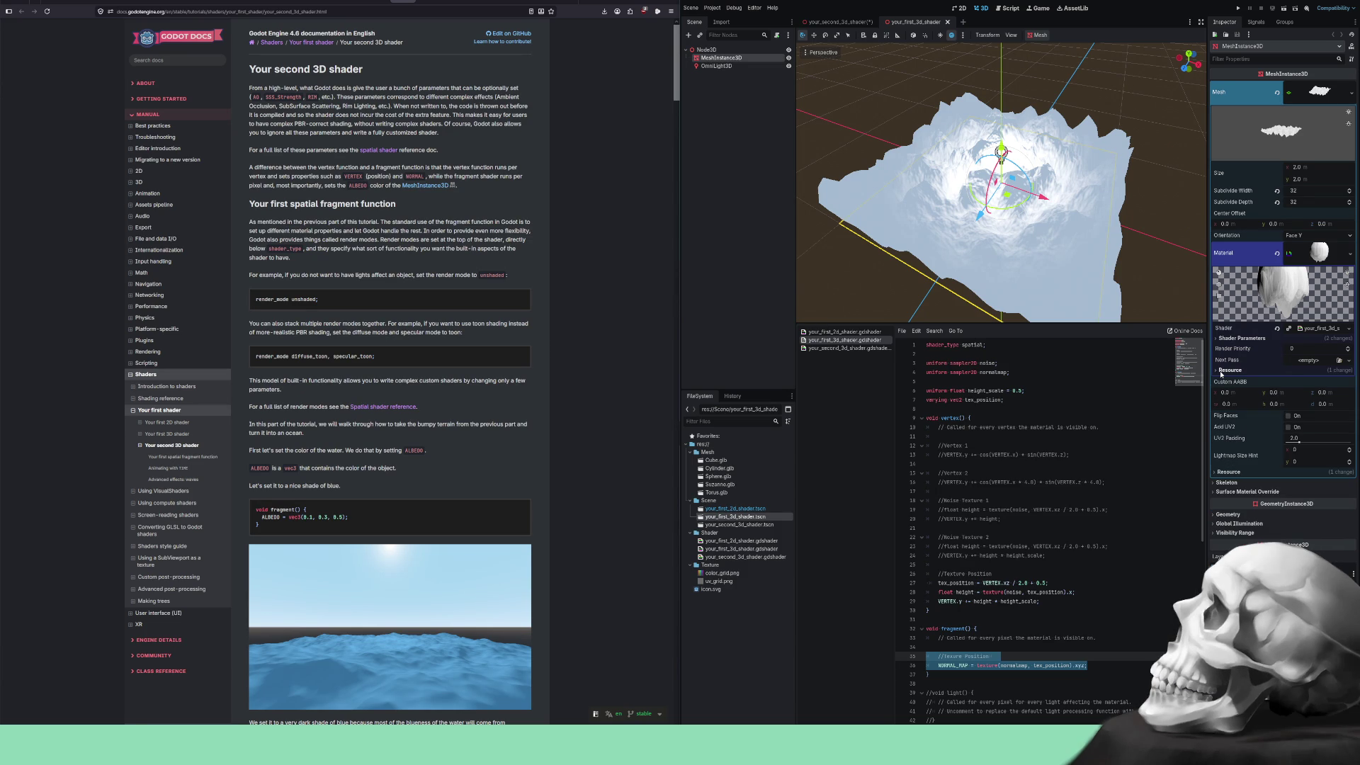
{"action": "left_click", "coordinate": [1218, 339]}
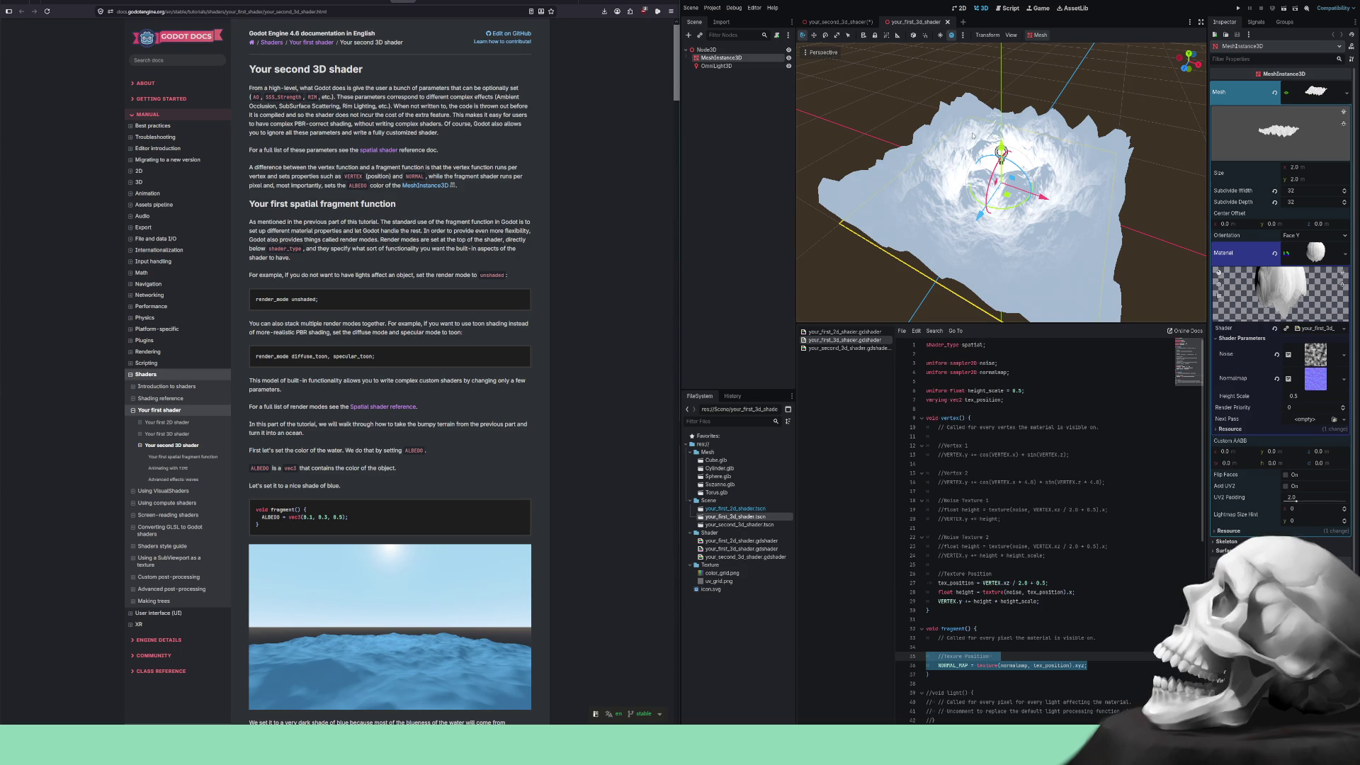
{"action": "mouse_move", "coordinate": [826, 22]}
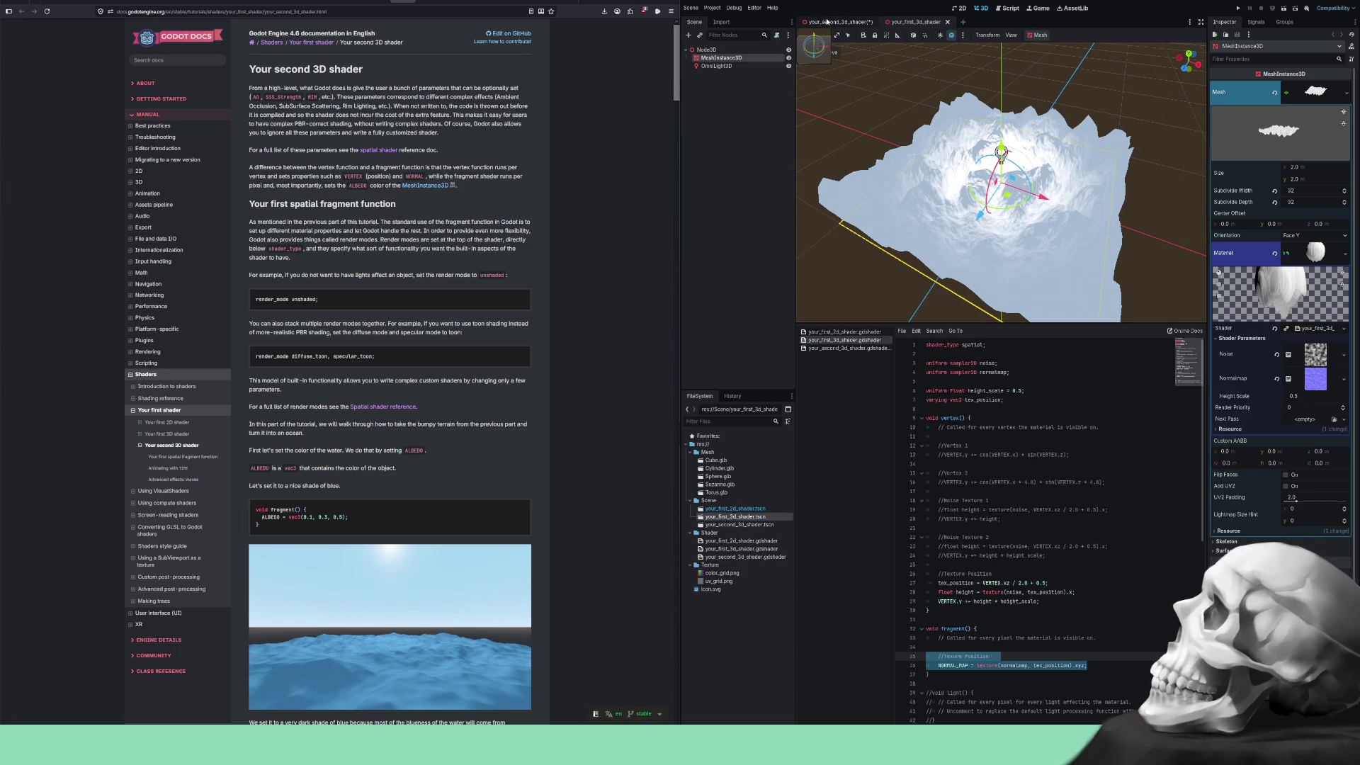
{"action": "left_click", "coordinate": [827, 22]}
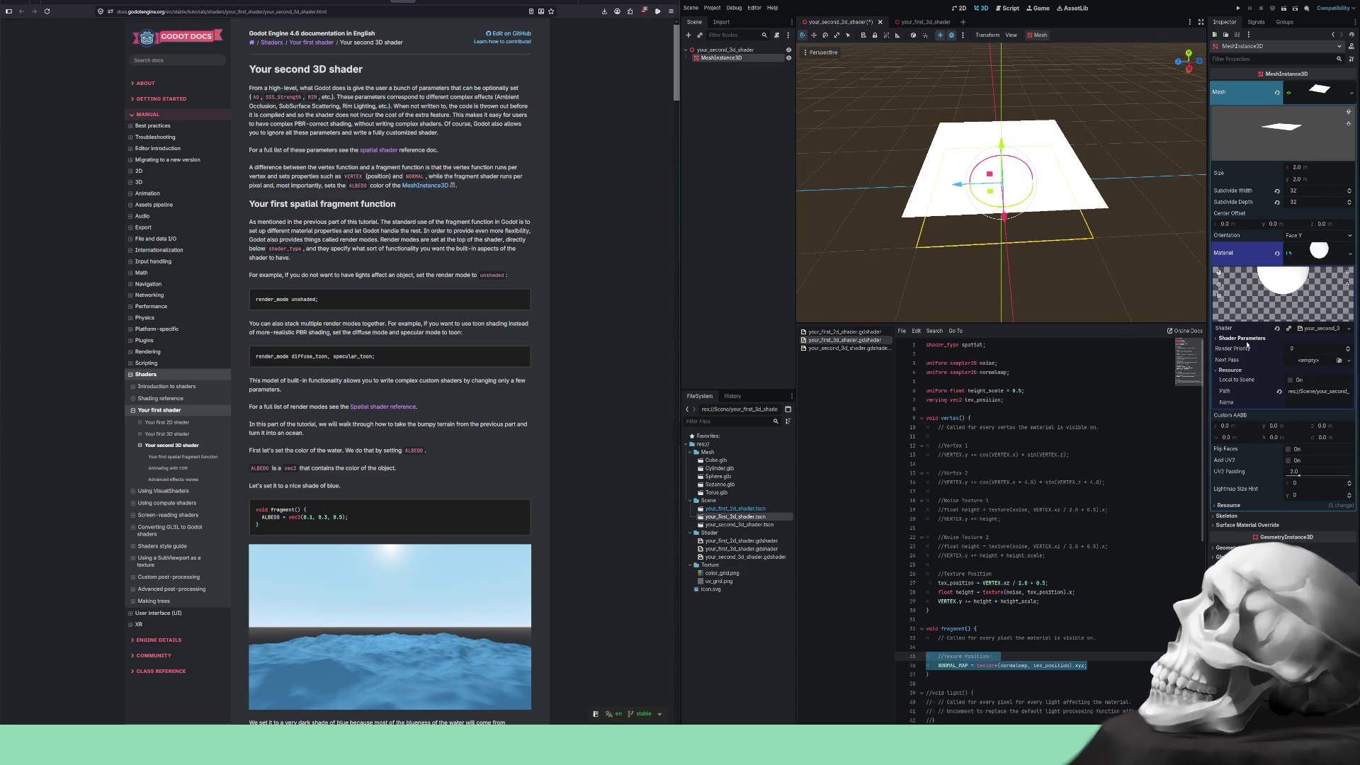
Assign a new NoiseTexture to both the Noise and Normalmap shader parameters.
{"action": "left_click", "coordinate": [1221, 340]}
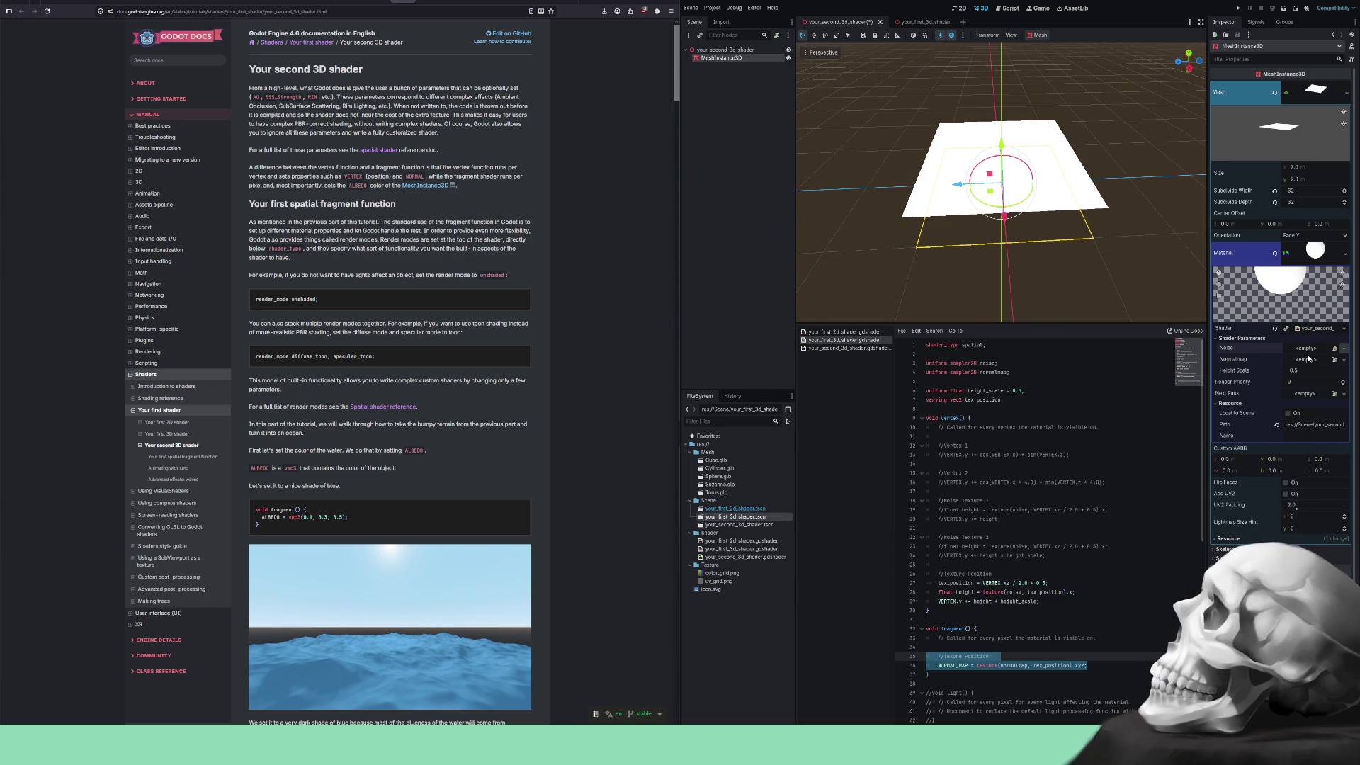
{"action": "left_click", "coordinate": [1301, 508]}
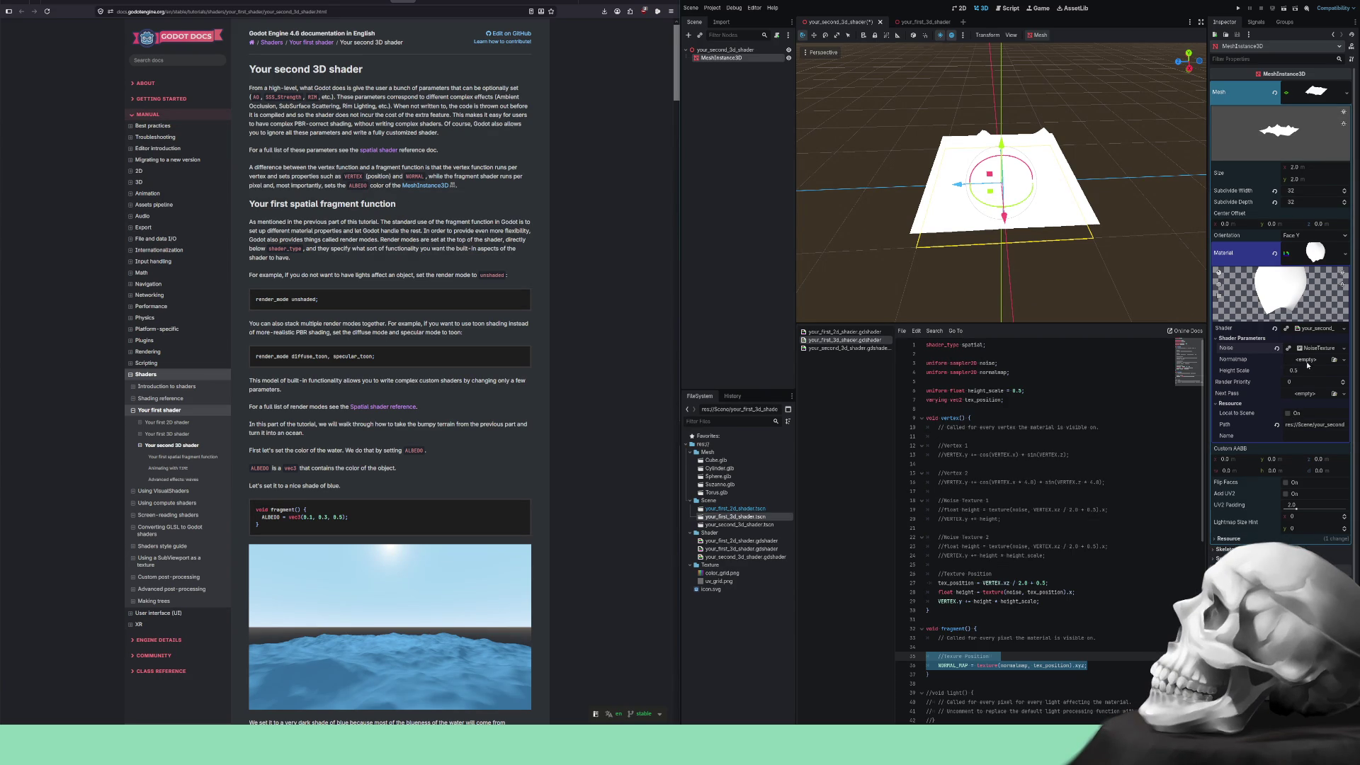
{"action": "left_click", "coordinate": [1282, 527]}
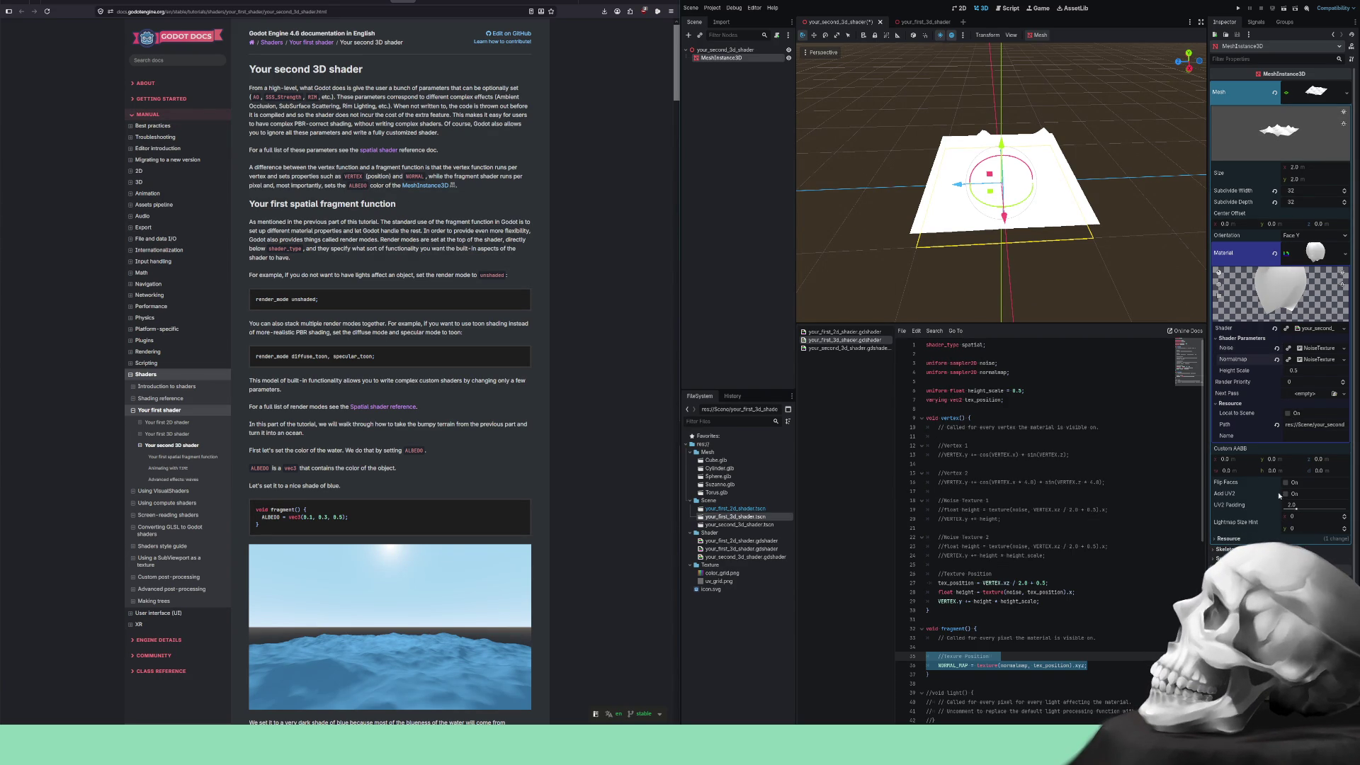
Orbit the terrain in wireframe display and expand both NoiseTextures' settings.
{"action": "scroll", "coordinate": [1002, 248], "scroll_direction": "up", "scroll_amount": 3}
{"action": "mouse_move", "coordinate": [1003, 248]}
{"action": "left_mouse_down"}
{"action": "mouse_move", "coordinate": [1126, 241]}
{"action": "mouse_move", "coordinate": [987, 209]}
{"action": "mouse_move", "coordinate": [873, 114]}
{"action": "left_mouse_up"}
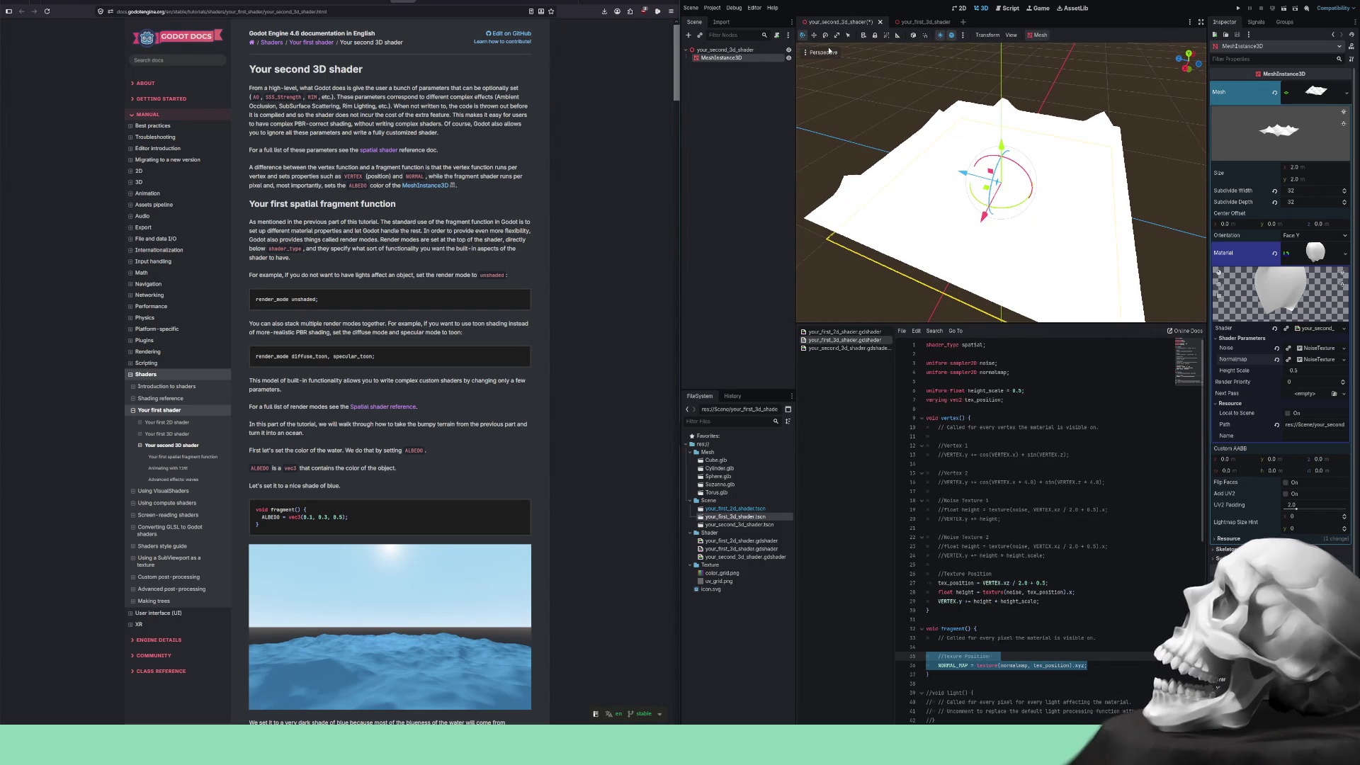
{"action": "key", "text": "alt+w"}
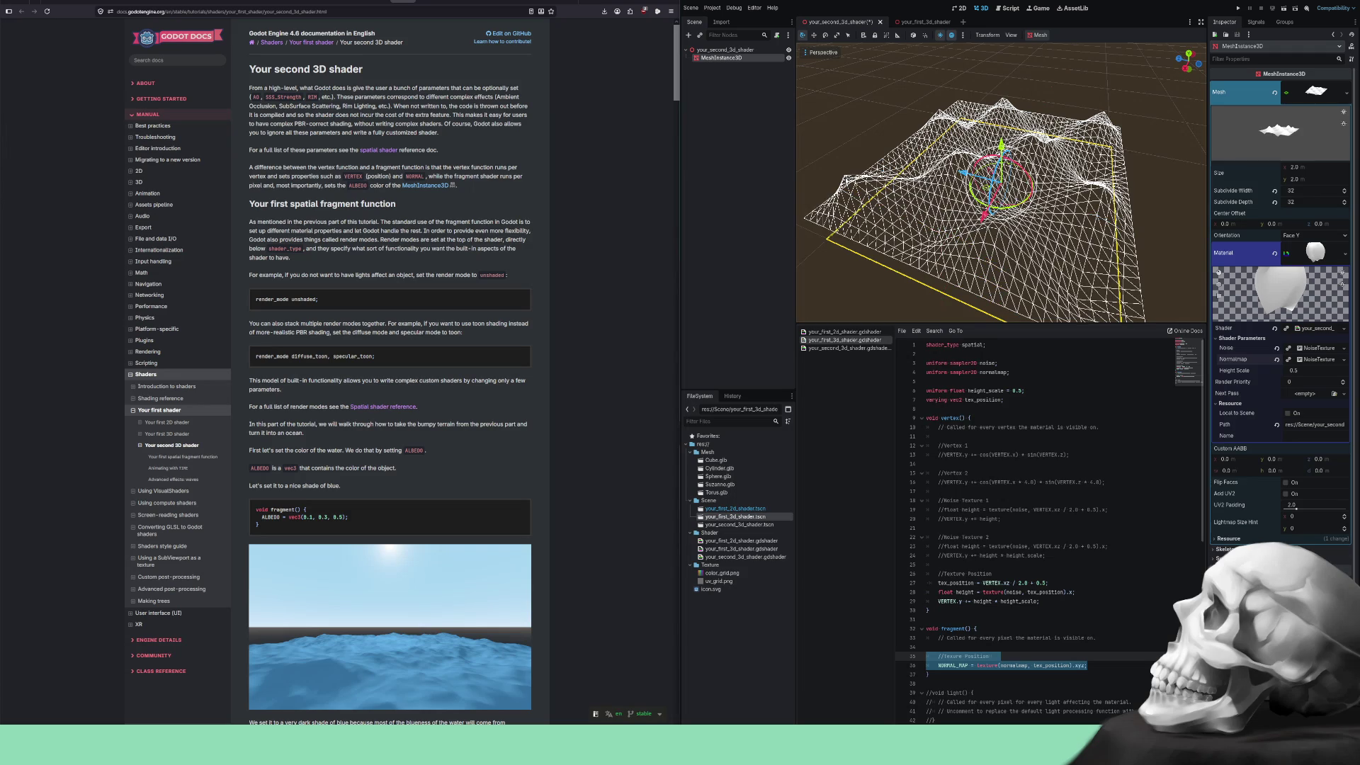
{"action": "mouse_move", "coordinate": [992, 212]}
{"action": "left_mouse_down"}
{"action": "mouse_move", "coordinate": [978, 191]}
{"action": "mouse_move", "coordinate": [1006, 234]}
{"action": "mouse_move", "coordinate": [1006, 177]}
{"action": "mouse_move", "coordinate": [1006, 220]}
{"action": "left_mouse_up"}
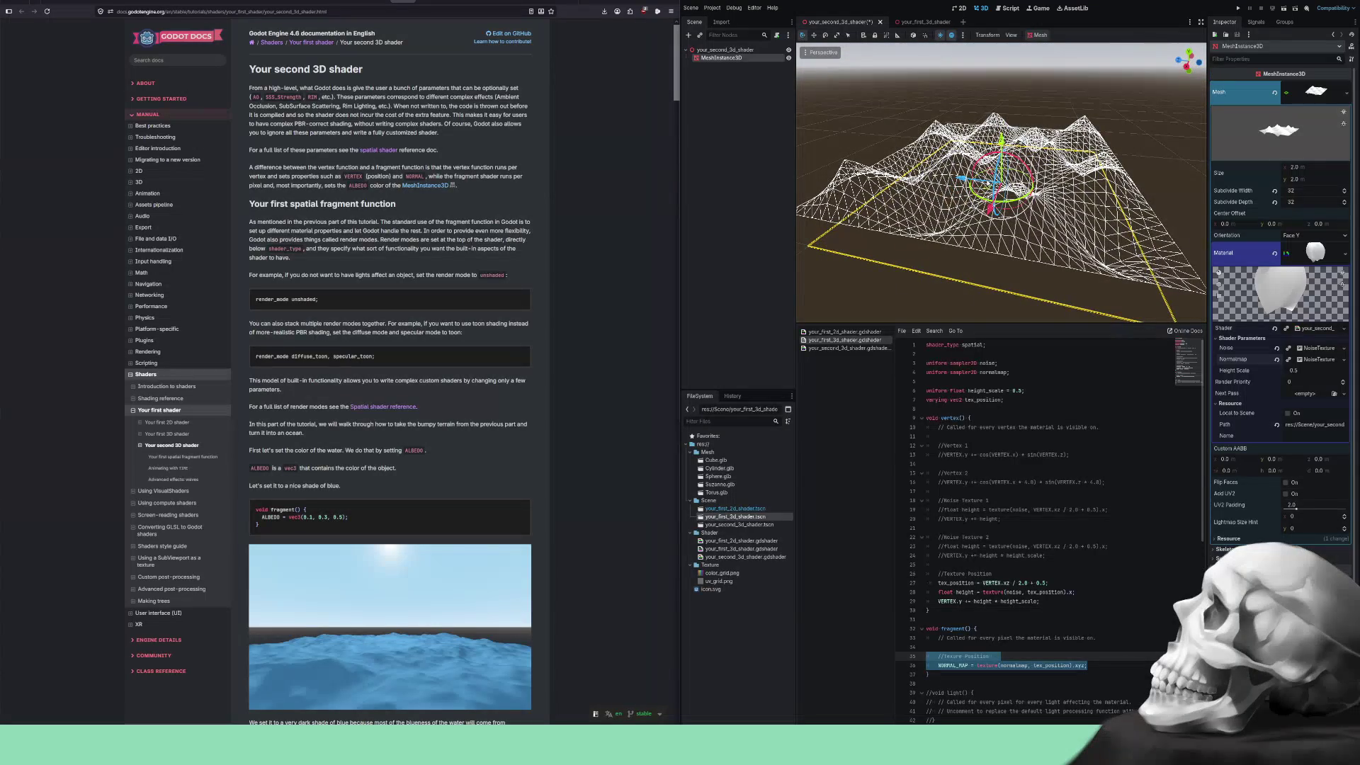
{"action": "left_click", "coordinate": [1314, 348]}
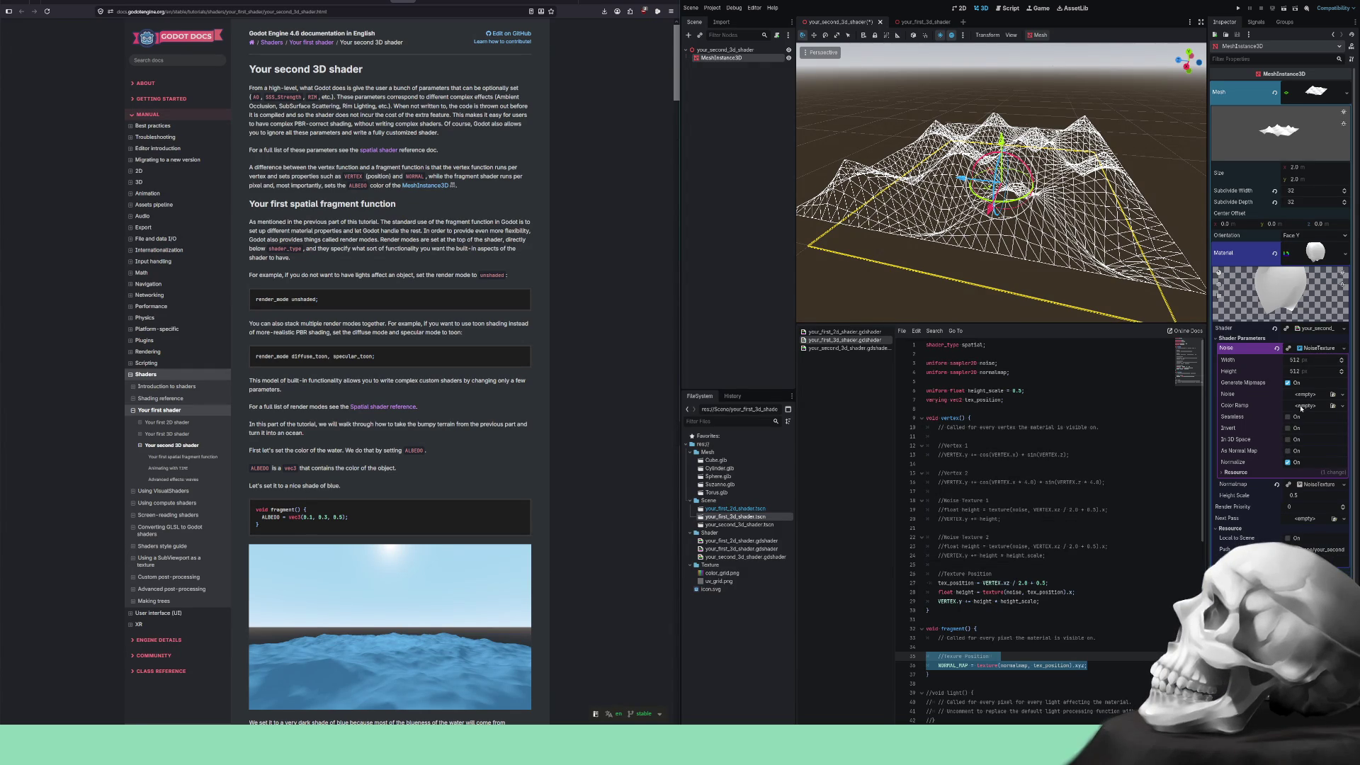
{"action": "left_click", "coordinate": [1312, 485]}
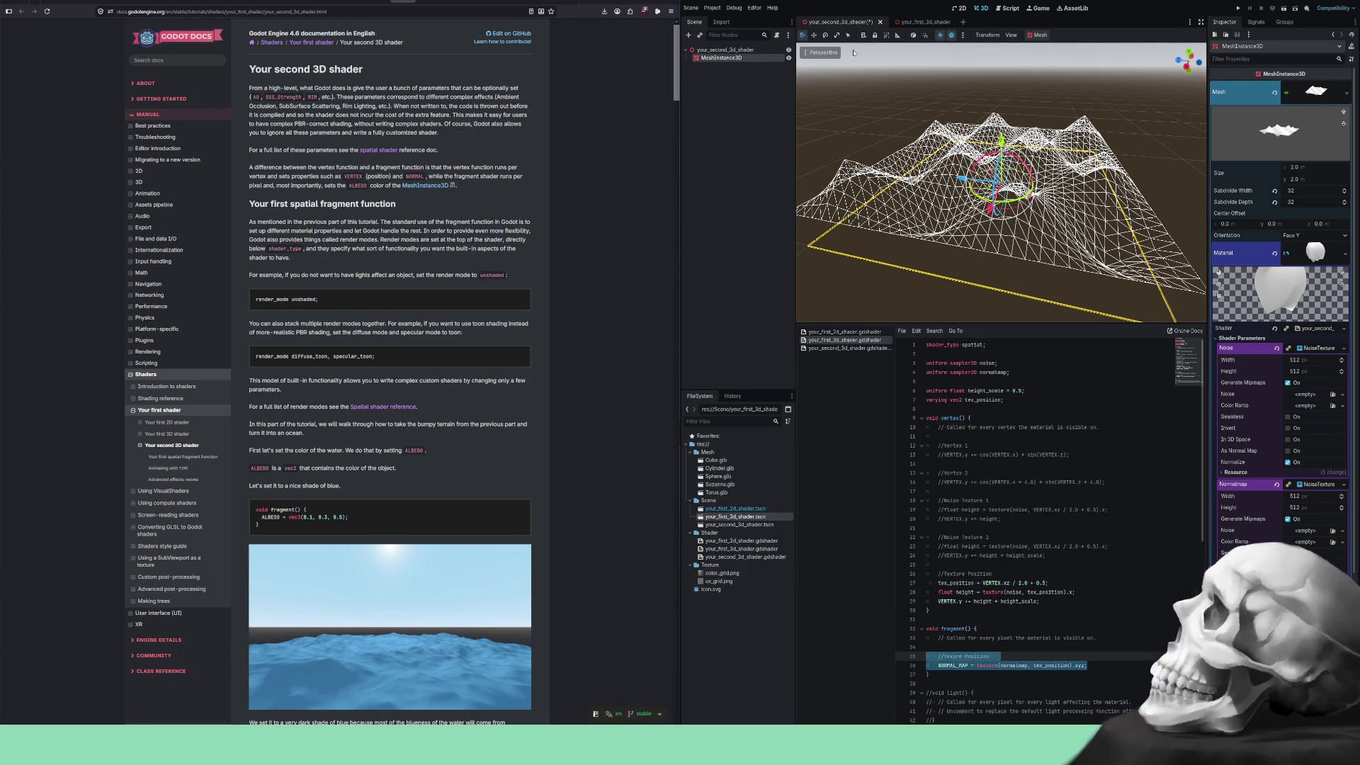
{"action": "left_click", "coordinate": [932, 22]}
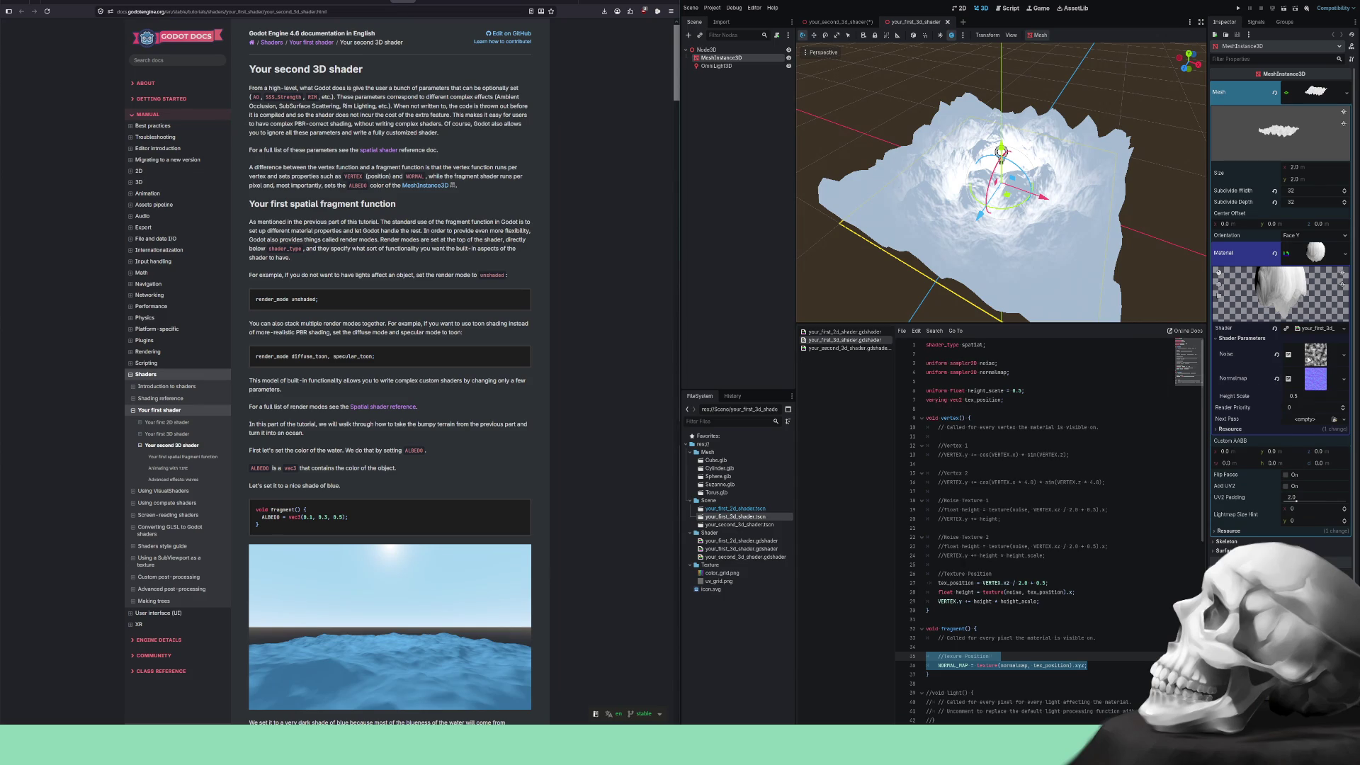
{"action": "left_click", "coordinate": [1316, 354]}
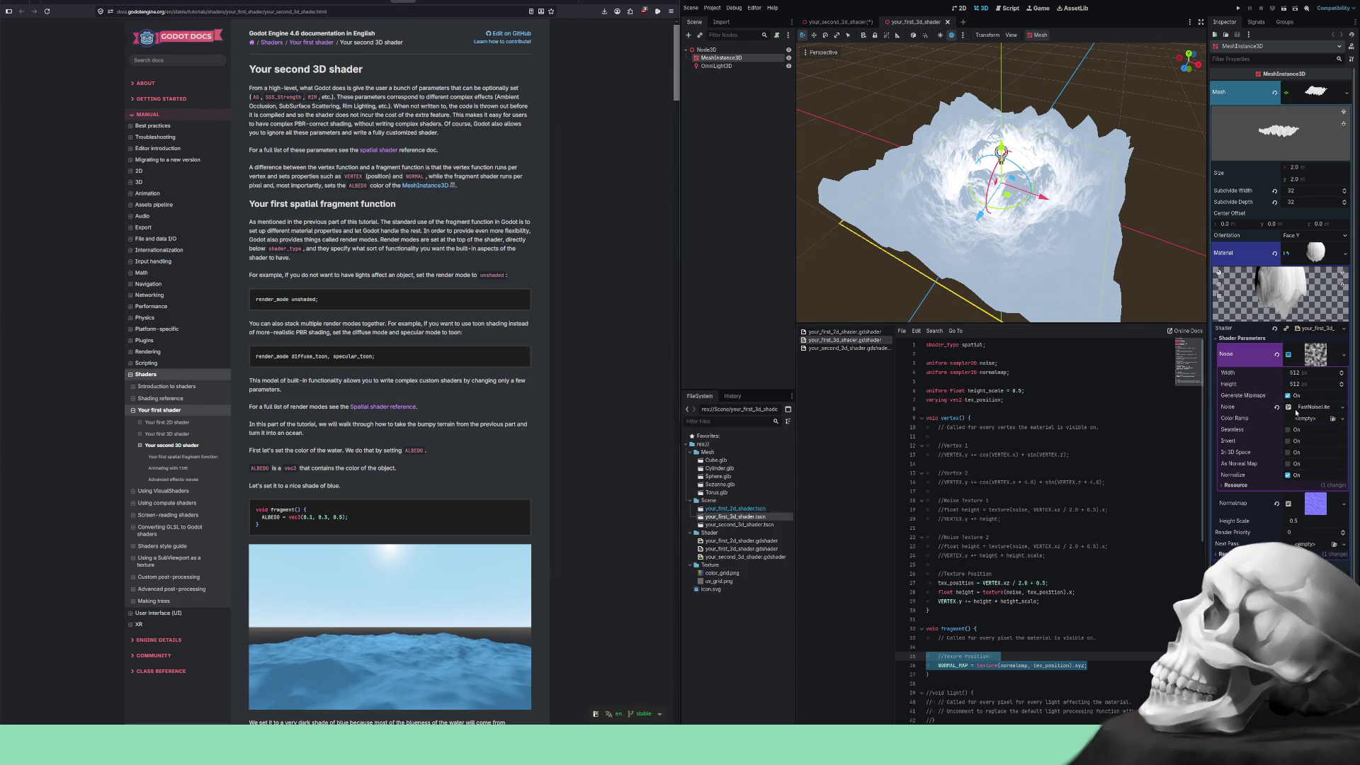
{"action": "left_click", "coordinate": [1304, 500]}
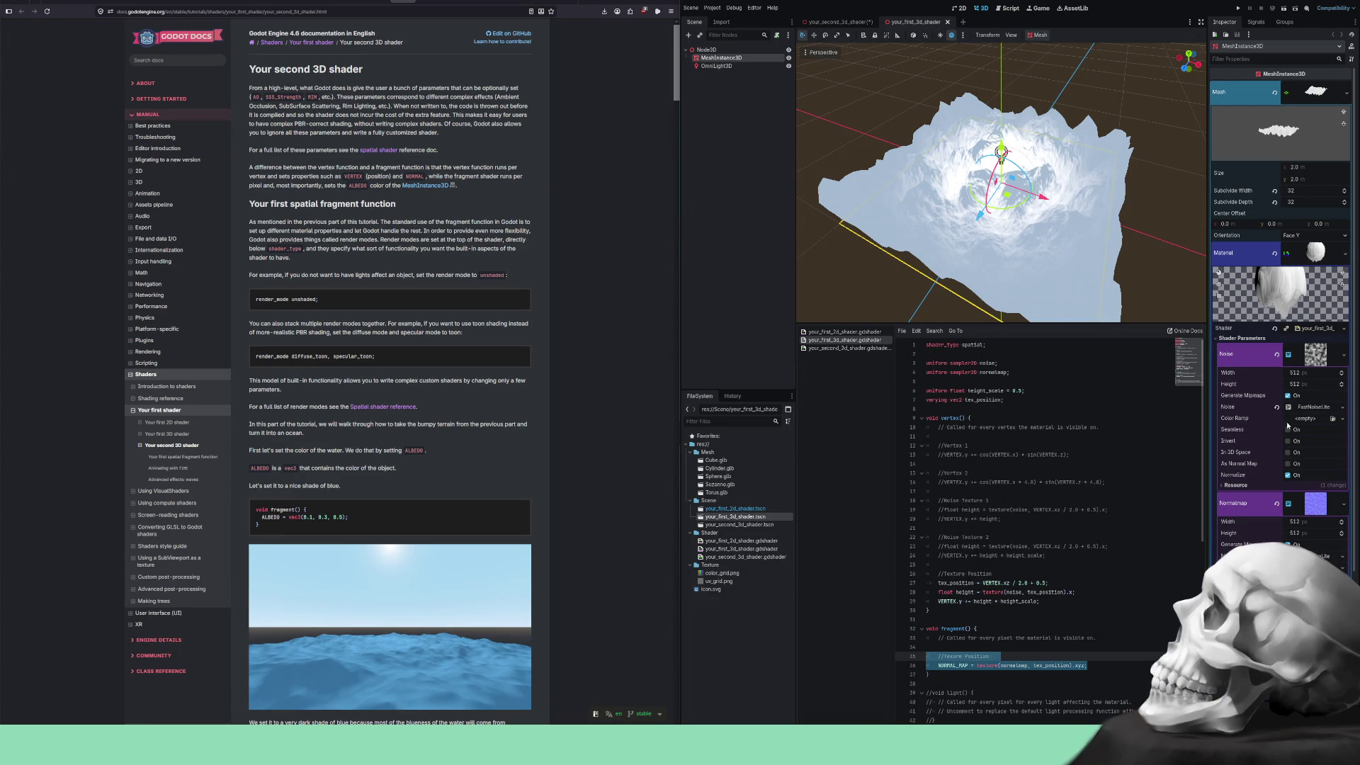
{"action": "left_click", "coordinate": [826, 22]}
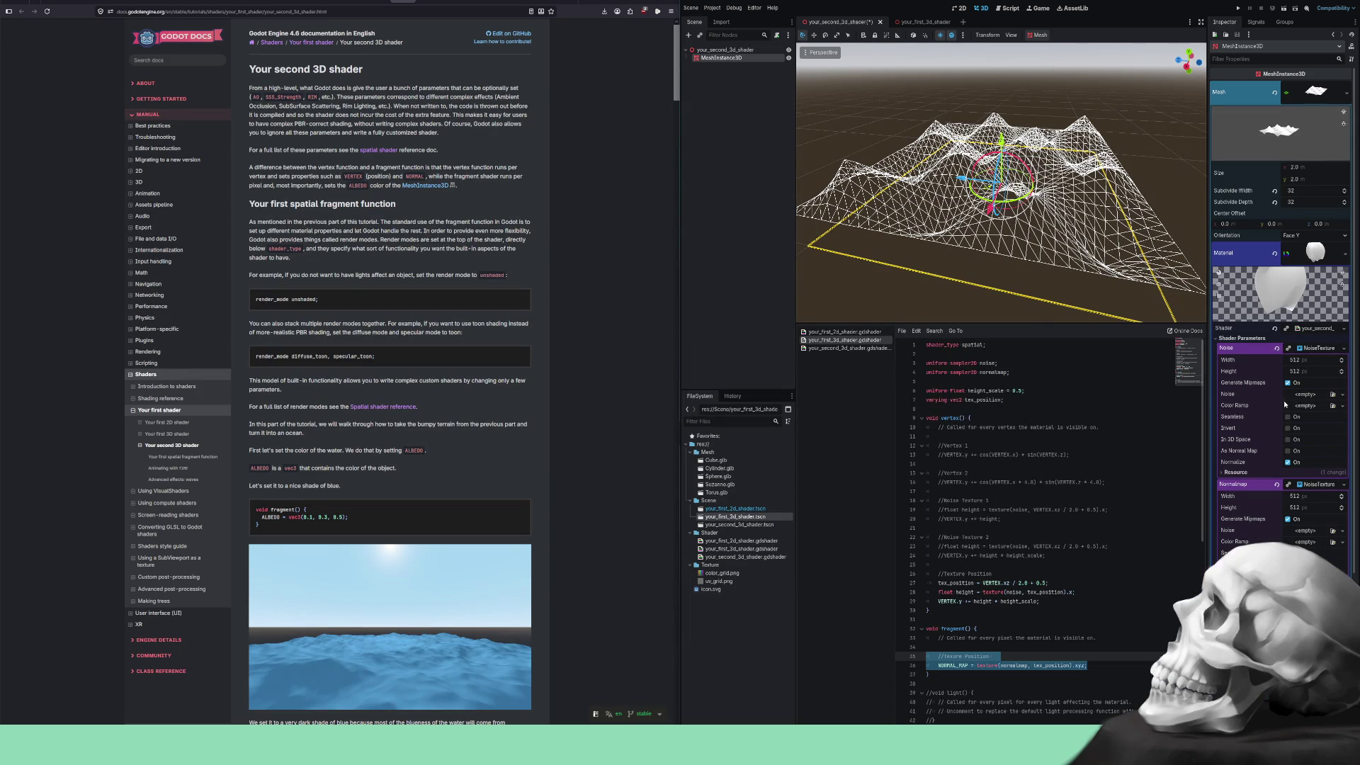
Give both the Noise and Normalmap NoiseTextures a new FastNoiseLite noise.
{"action": "left_click", "coordinate": [1306, 393]}
{"action": "left_click", "coordinate": [1316, 407]}
{"action": "left_click", "coordinate": [1305, 533]}
{"action": "left_click", "coordinate": [1316, 546]}
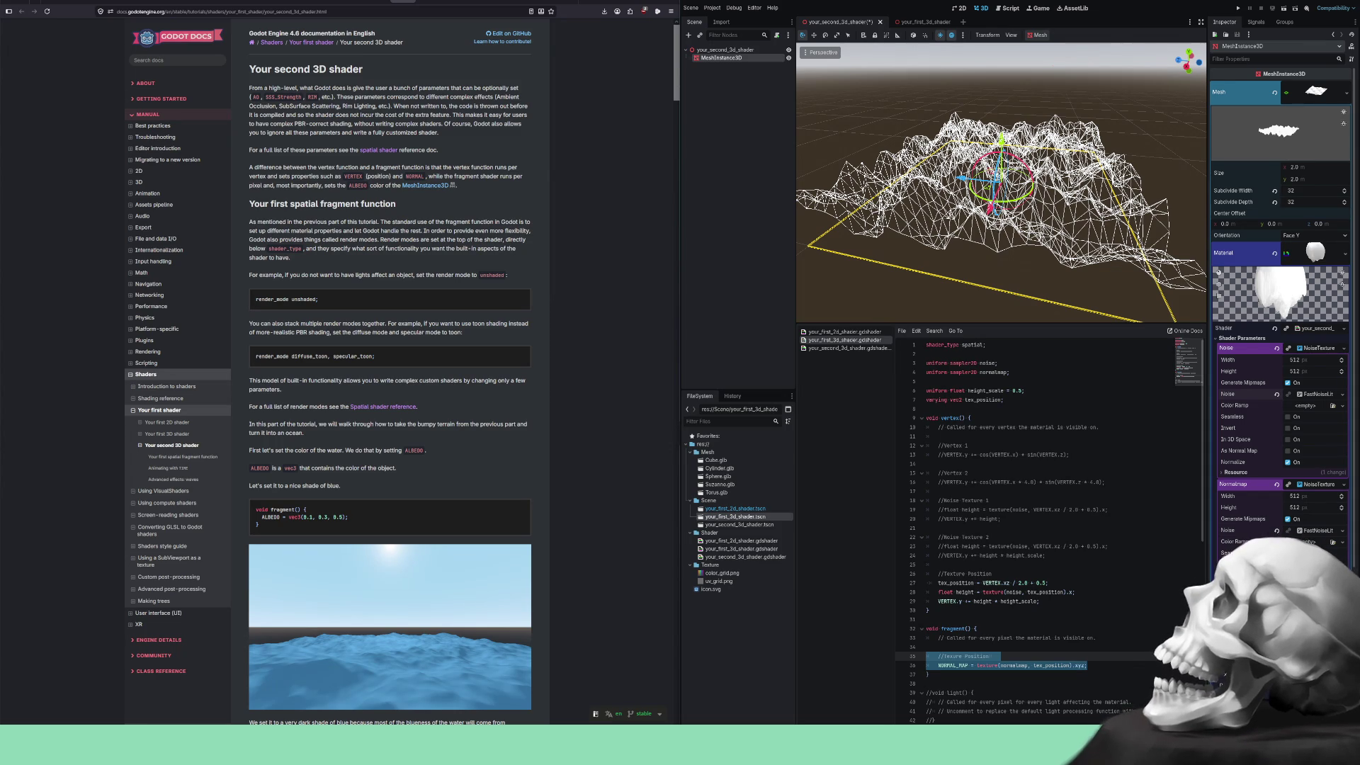
{"action": "scroll", "coordinate": [928, 287], "scroll_direction": "down", "scroll_amount": 5}
{"action": "mouse_move", "coordinate": [1095, 196]}
{"action": "left_mouse_down"}
{"action": "mouse_move", "coordinate": [1013, 260]}
{"action": "mouse_move", "coordinate": [1088, 266]}
{"action": "mouse_move", "coordinate": [1104, 233]}
{"action": "mouse_move", "coordinate": [1049, 220]}
{"action": "mouse_move", "coordinate": [1030, 242]}
{"action": "mouse_move", "coordinate": [1089, 179]}
{"action": "left_mouse_up"}
Select the terrain mesh, turn off the preview sunlight, and view the terrain from higher up.
{"action": "left_click", "coordinate": [1068, 201]}
{"action": "scroll", "coordinate": [1090, 180], "scroll_direction": "up", "scroll_amount": 4}
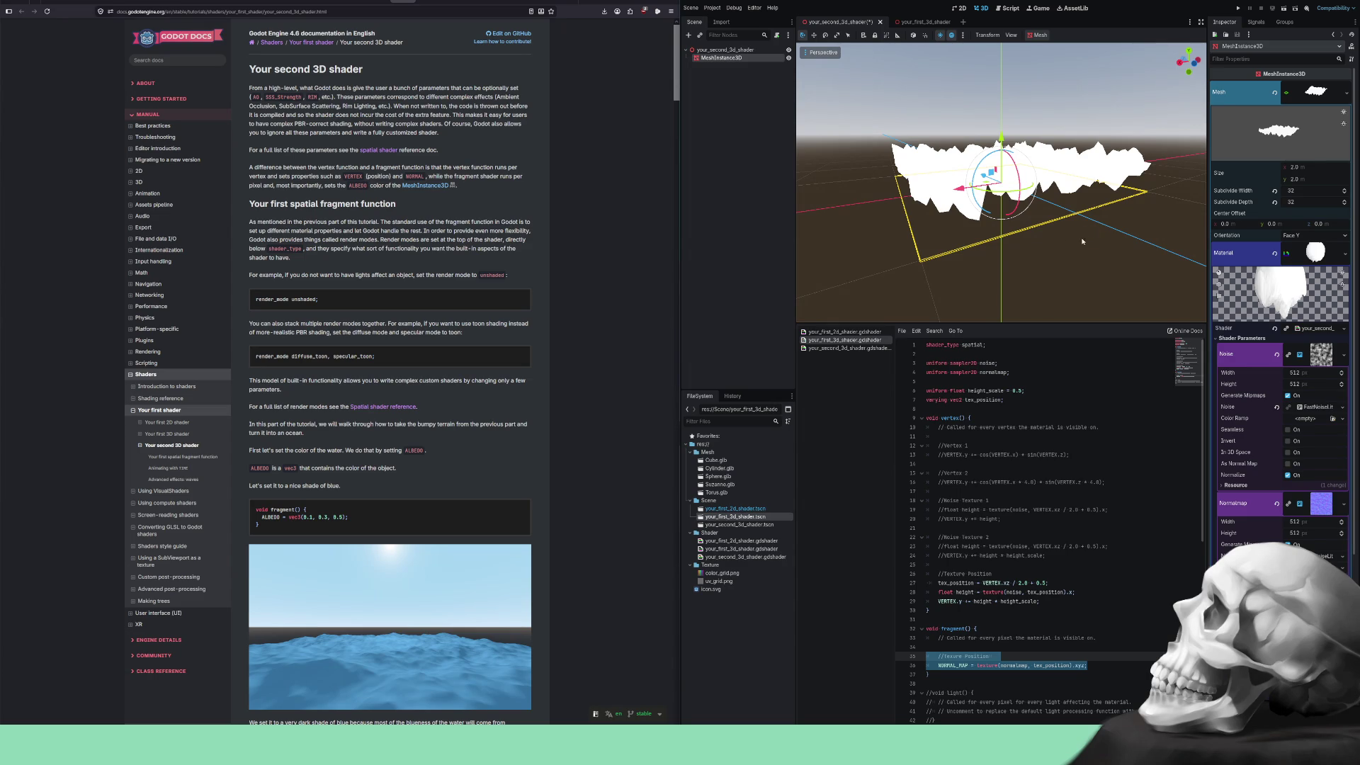
{"action": "left_click", "coordinate": [938, 37]}
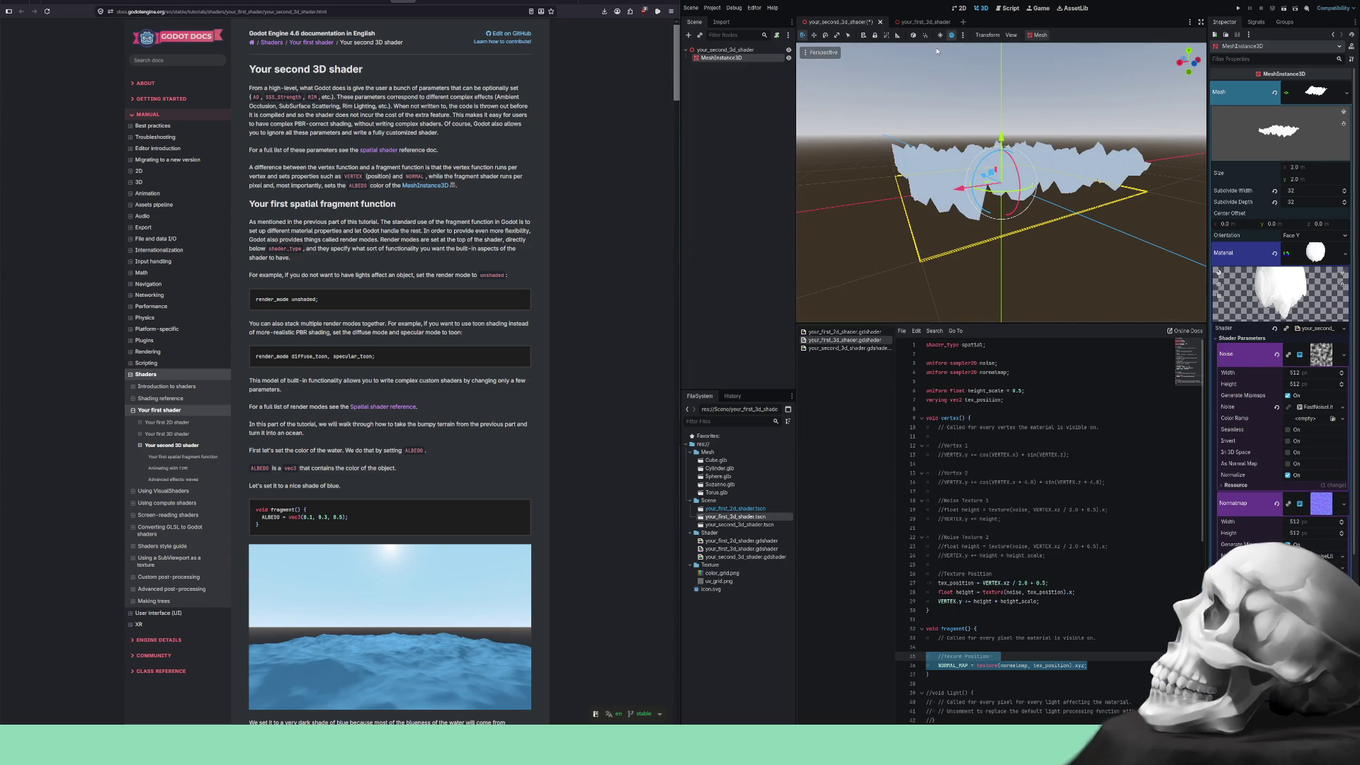
{"action": "left_click_drag", "start_coordinate": [1134, 249], "coordinate": [1121, 263]}
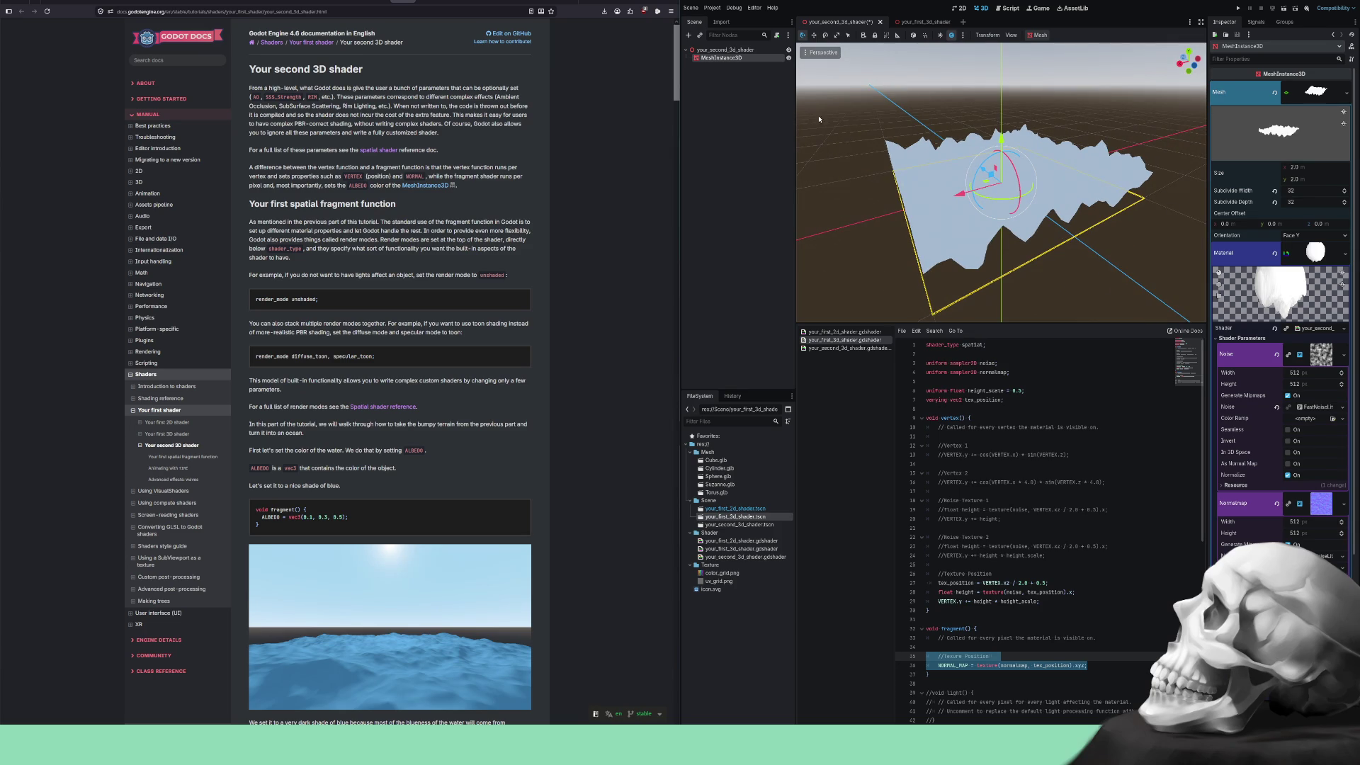
{"action": "left_click", "coordinate": [724, 49]}
Add an OmniLight3D and move it up above the terrain.
{"action": "left_click", "coordinate": [689, 35]}
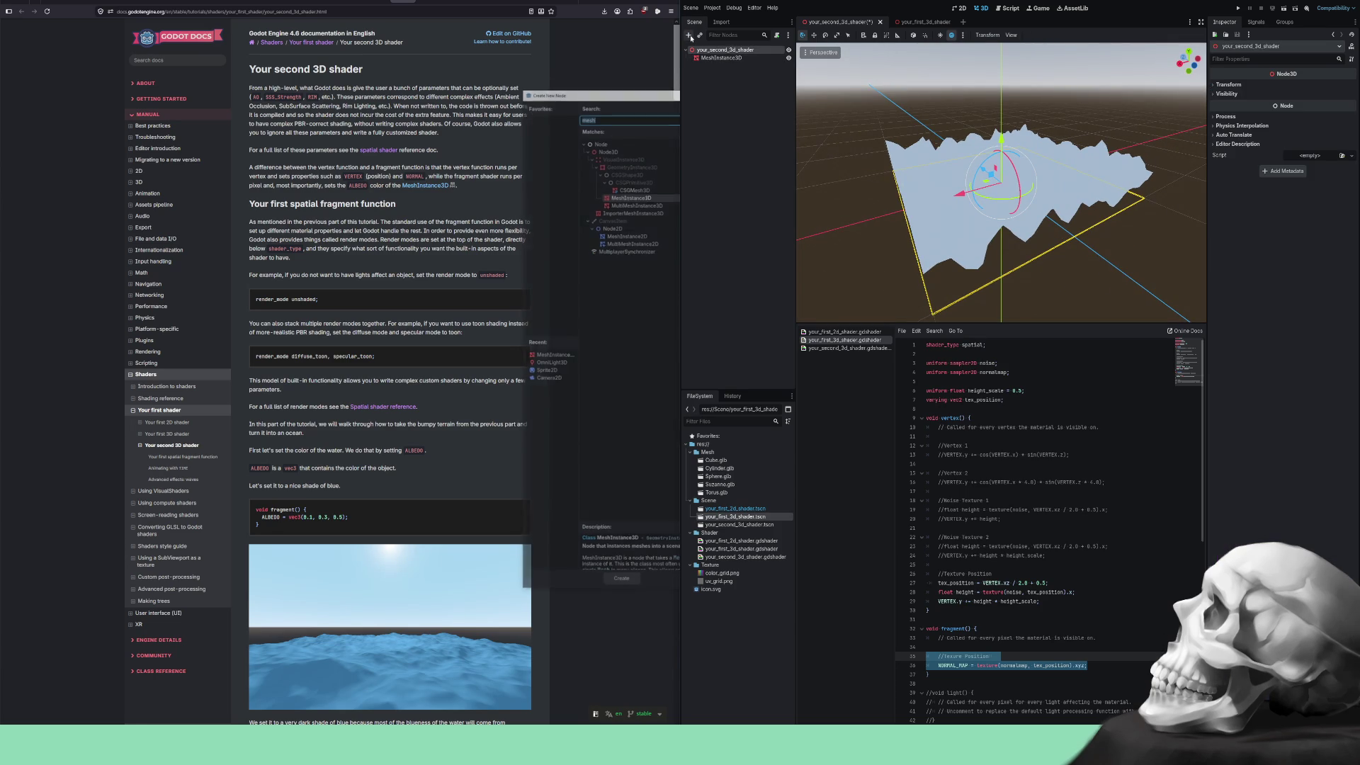
{"action": "type", "text": "omni"}
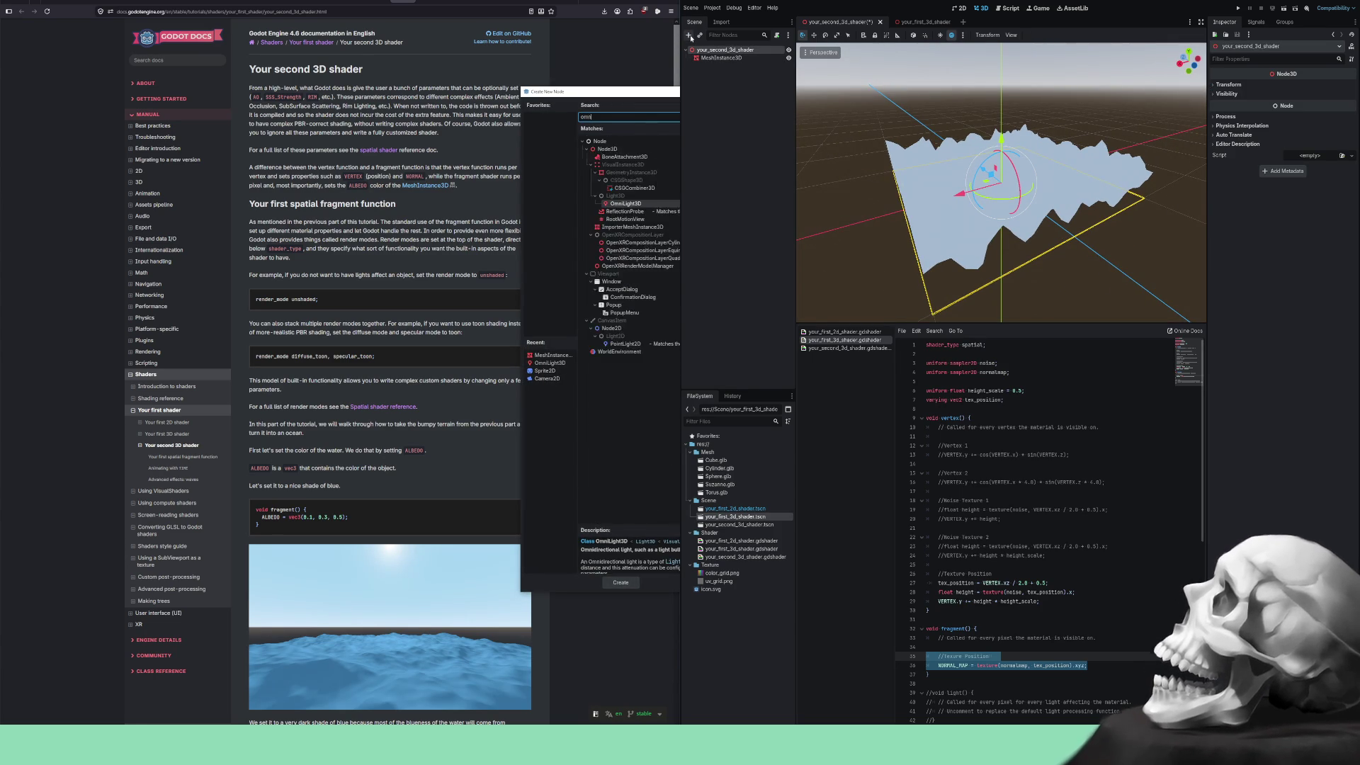
{"action": "key", "text": "Return"}
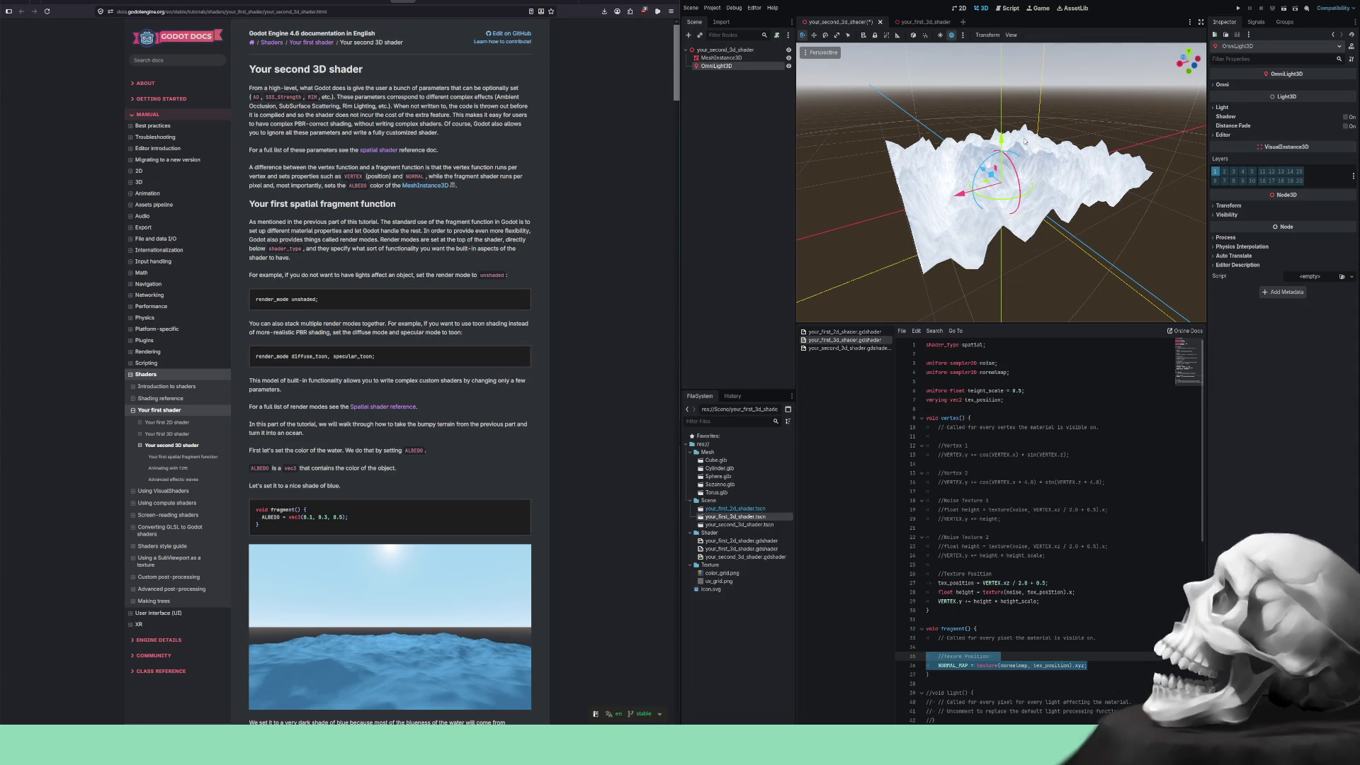
{"action": "mouse_move", "coordinate": [1004, 142]}
{"action": "left_mouse_down"}
{"action": "mouse_move", "coordinate": [990, 108]}
{"action": "mouse_move", "coordinate": [996, 150]}
{"action": "mouse_move", "coordinate": [992, 114]}
{"action": "mouse_move", "coordinate": [1139, 162]}
{"action": "mouse_move", "coordinate": [1029, 182]}
{"action": "mouse_move", "coordinate": [1001, 142]}
{"action": "mouse_move", "coordinate": [1083, 189]}
{"action": "left_mouse_up"}
{"action": "scroll", "coordinate": [1053, 120], "scroll_direction": "down", "scroll_amount": 3}
{"action": "scroll", "coordinate": [1054, 121], "scroll_direction": "down", "scroll_amount": 3}
{"action": "scroll", "coordinate": [1043, 166], "scroll_direction": "up", "scroll_amount": 5}
{"action": "mouse_move", "coordinate": [989, 189]}
{"action": "left_mouse_down"}
{"action": "mouse_move", "coordinate": [1017, 225]}
{"action": "mouse_move", "coordinate": [1013, 161]}
{"action": "left_mouse_up"}
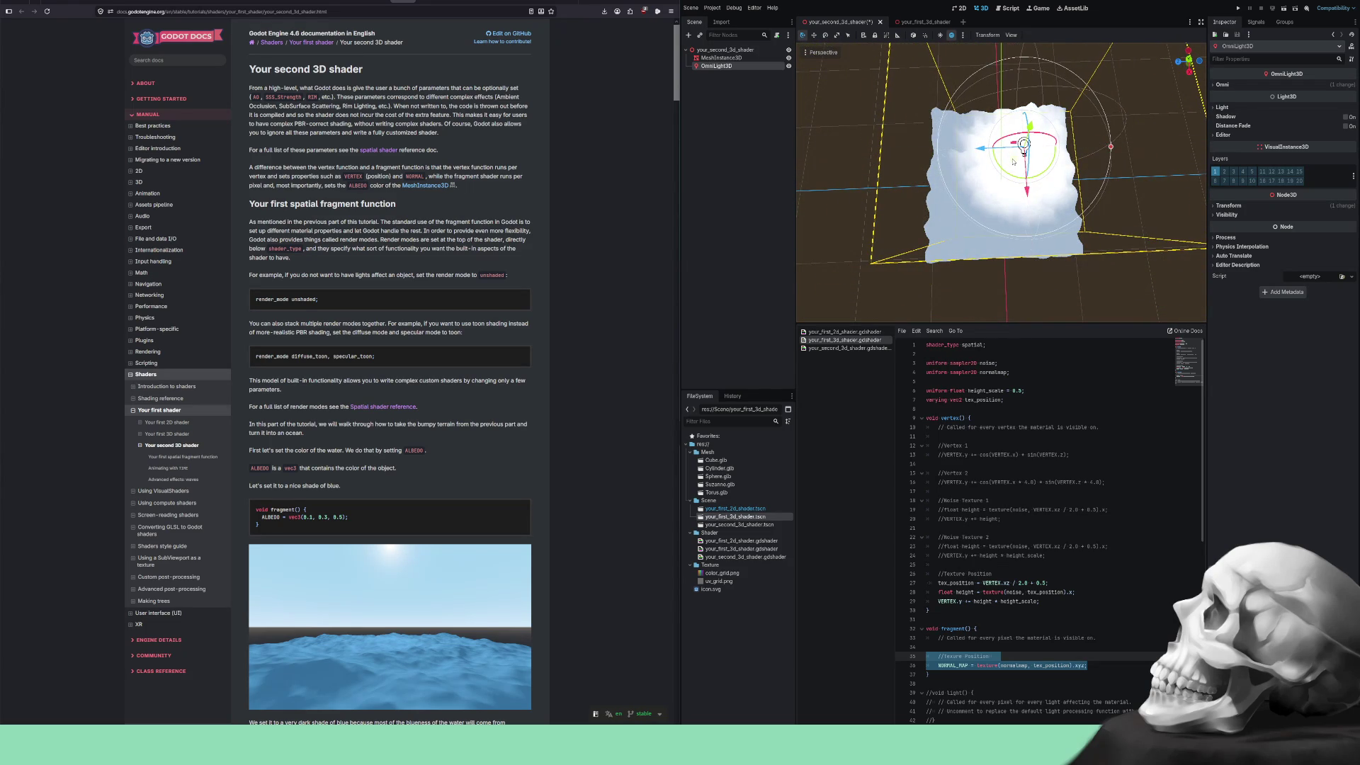
Lower the light slightly and look down on the terrain from above.
{"action": "scroll", "coordinate": [1013, 162], "scroll_direction": "up", "scroll_amount": 6}
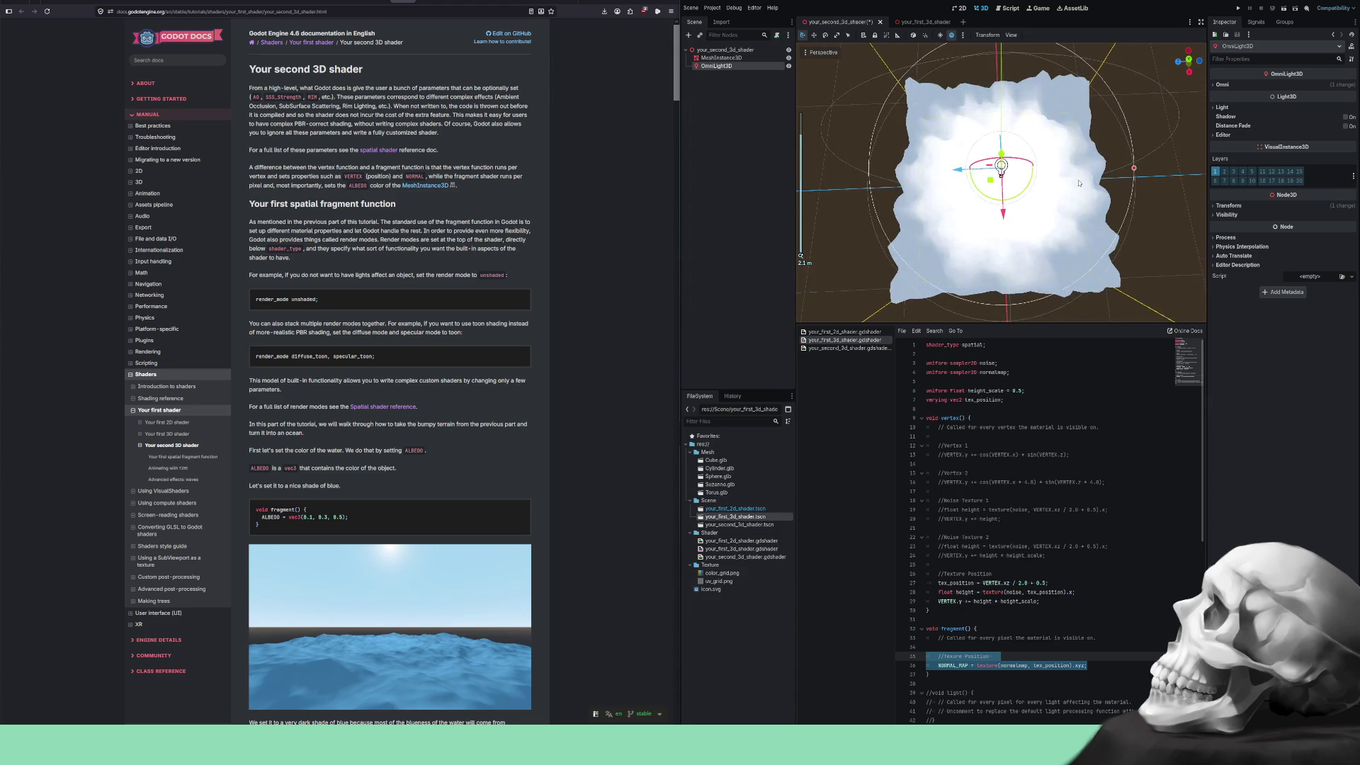
{"action": "scroll", "coordinate": [1078, 133], "scroll_direction": "down", "scroll_amount": 5}
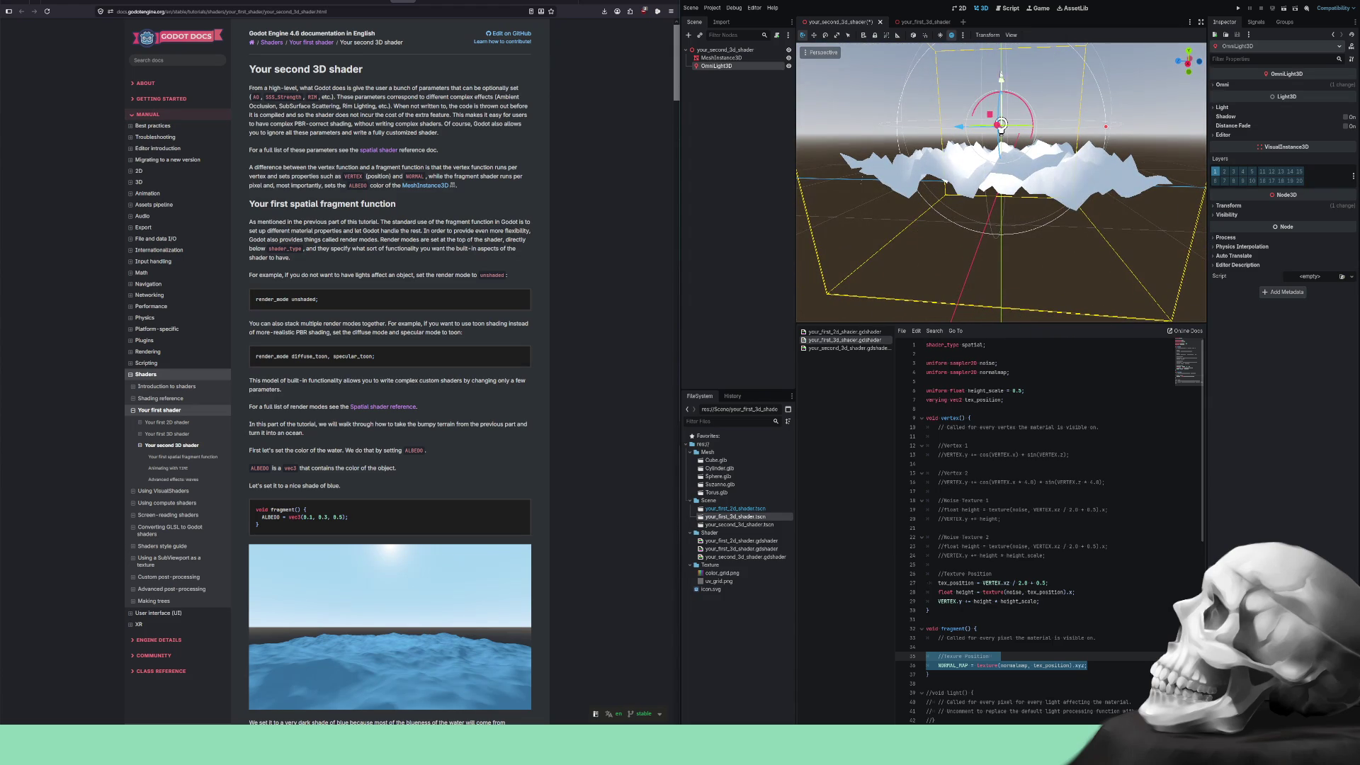
{"action": "left_click_drag", "start_coordinate": [1003, 78], "coordinate": [1005, 104]}
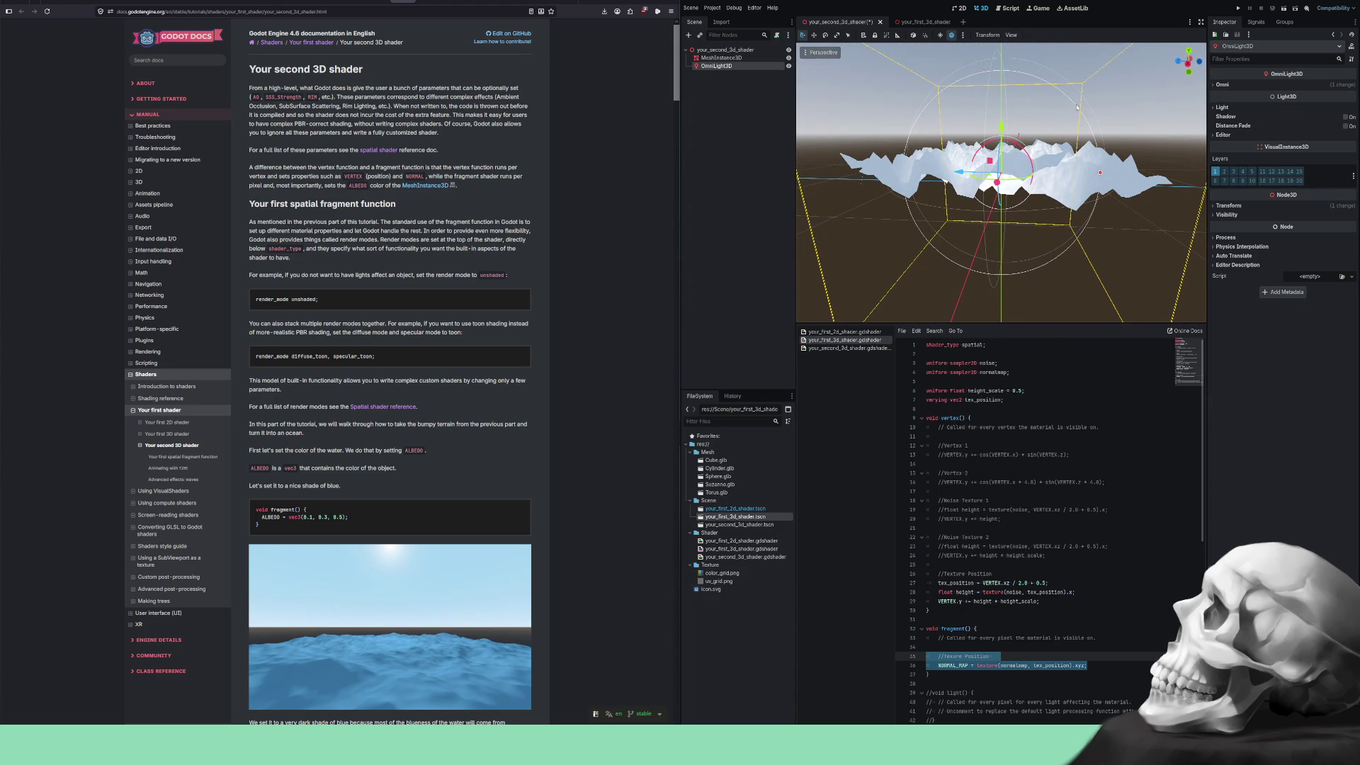
{"action": "scroll", "coordinate": [1077, 107], "scroll_direction": "down", "scroll_amount": 3}
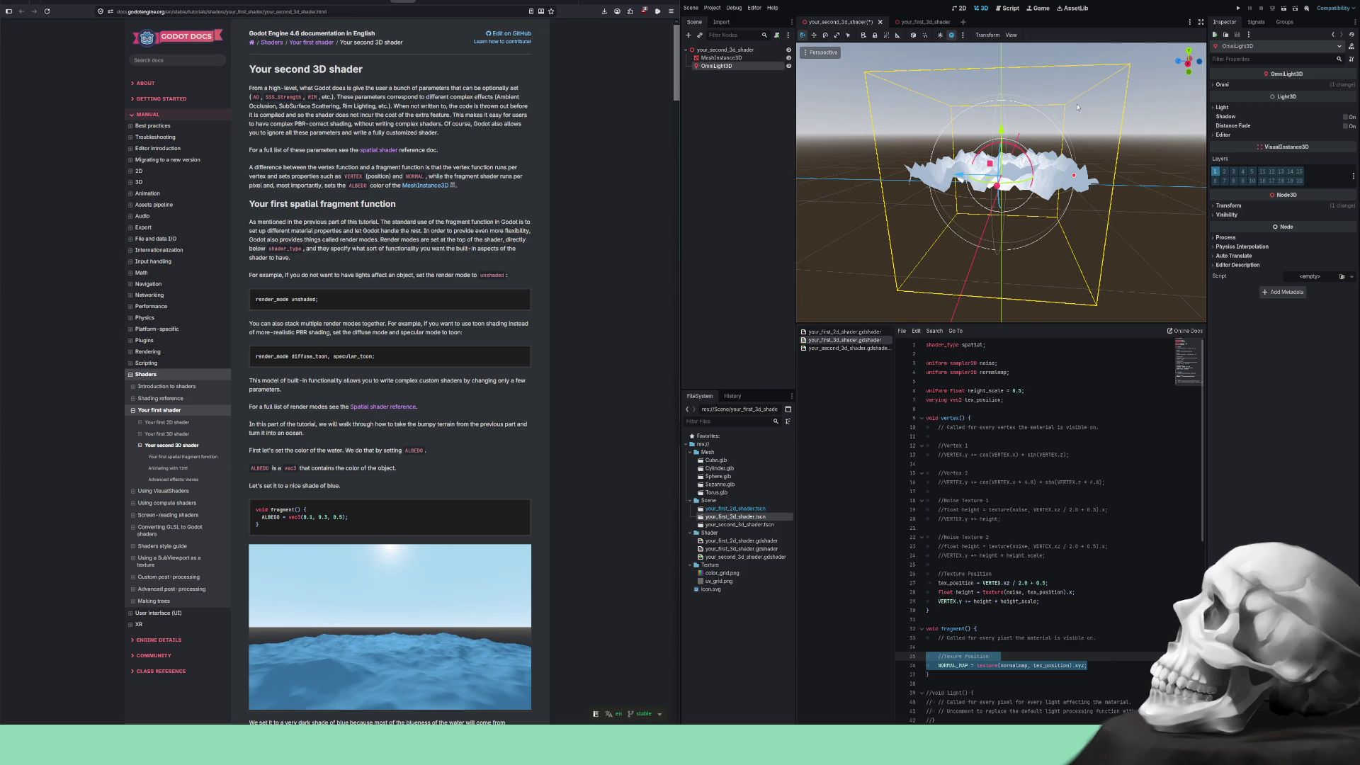
{"action": "scroll", "coordinate": [1076, 107], "scroll_direction": "up", "scroll_amount": 3}
{"action": "mouse_move", "coordinate": [1076, 107]}
{"action": "left_mouse_down"}
{"action": "mouse_move", "coordinate": [1043, 183]}
{"action": "mouse_move", "coordinate": [984, 210]}
{"action": "mouse_move", "coordinate": [1023, 265]}
{"action": "mouse_move", "coordinate": [999, 270]}
{"action": "mouse_move", "coordinate": [990, 209]}
{"action": "mouse_move", "coordinate": [899, 285]}
{"action": "mouse_move", "coordinate": [1011, 278]}
{"action": "mouse_move", "coordinate": [971, 274]}
{"action": "mouse_move", "coordinate": [1013, 312]}
{"action": "mouse_move", "coordinate": [999, 311]}
{"action": "mouse_move", "coordinate": [948, 224]}
{"action": "mouse_move", "coordinate": [1105, 163]}
{"action": "mouse_move", "coordinate": [1002, 124]}
{"action": "mouse_move", "coordinate": [928, 181]}
{"action": "mouse_move", "coordinate": [992, 197]}
{"action": "mouse_move", "coordinate": [998, 181]}
{"action": "mouse_move", "coordinate": [977, 170]}
{"action": "mouse_move", "coordinate": [957, 182]}
{"action": "mouse_move", "coordinate": [1067, 175]}
{"action": "mouse_move", "coordinate": [992, 180]}
{"action": "mouse_move", "coordinate": [1013, 185]}
{"action": "left_mouse_up"}
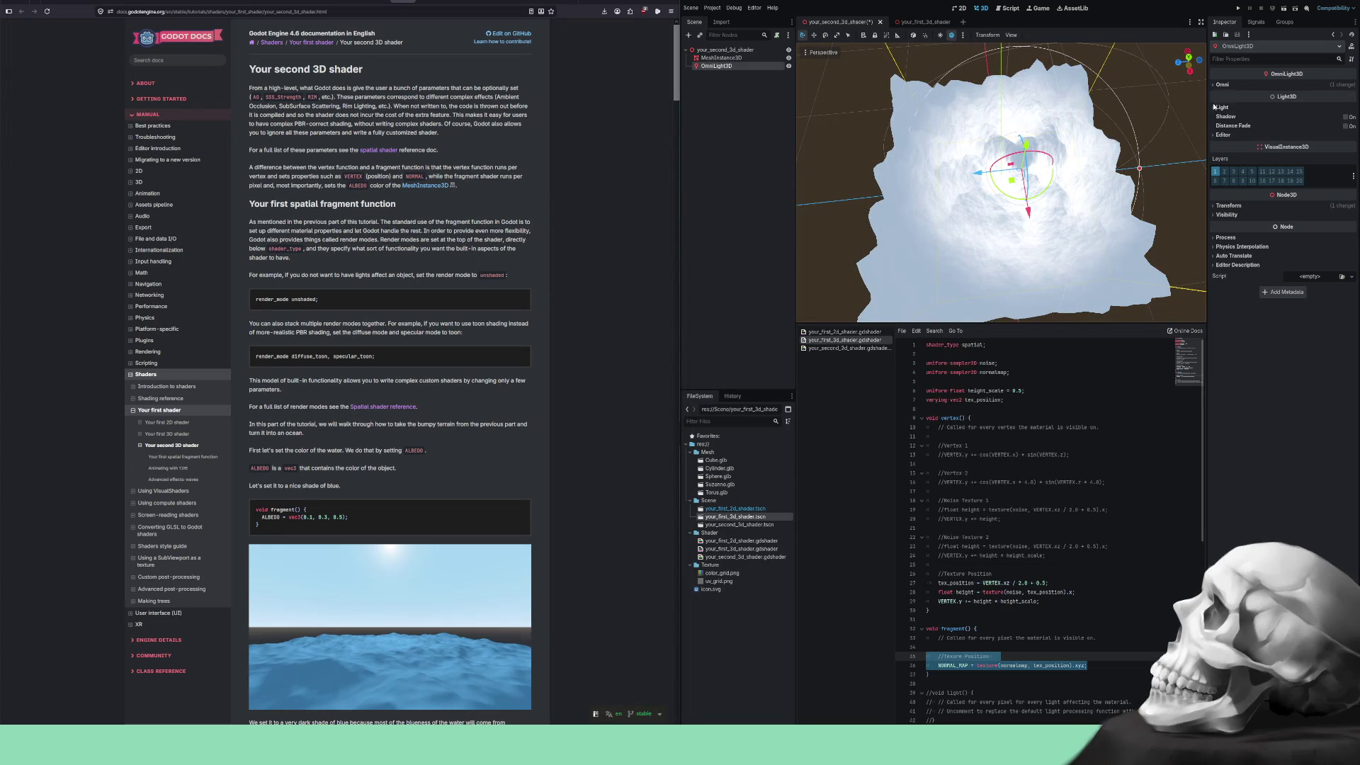
Set the light's x and z positions to 0 and view the terrain from a low side angle.
{"action": "left_click", "coordinate": [1229, 206]}
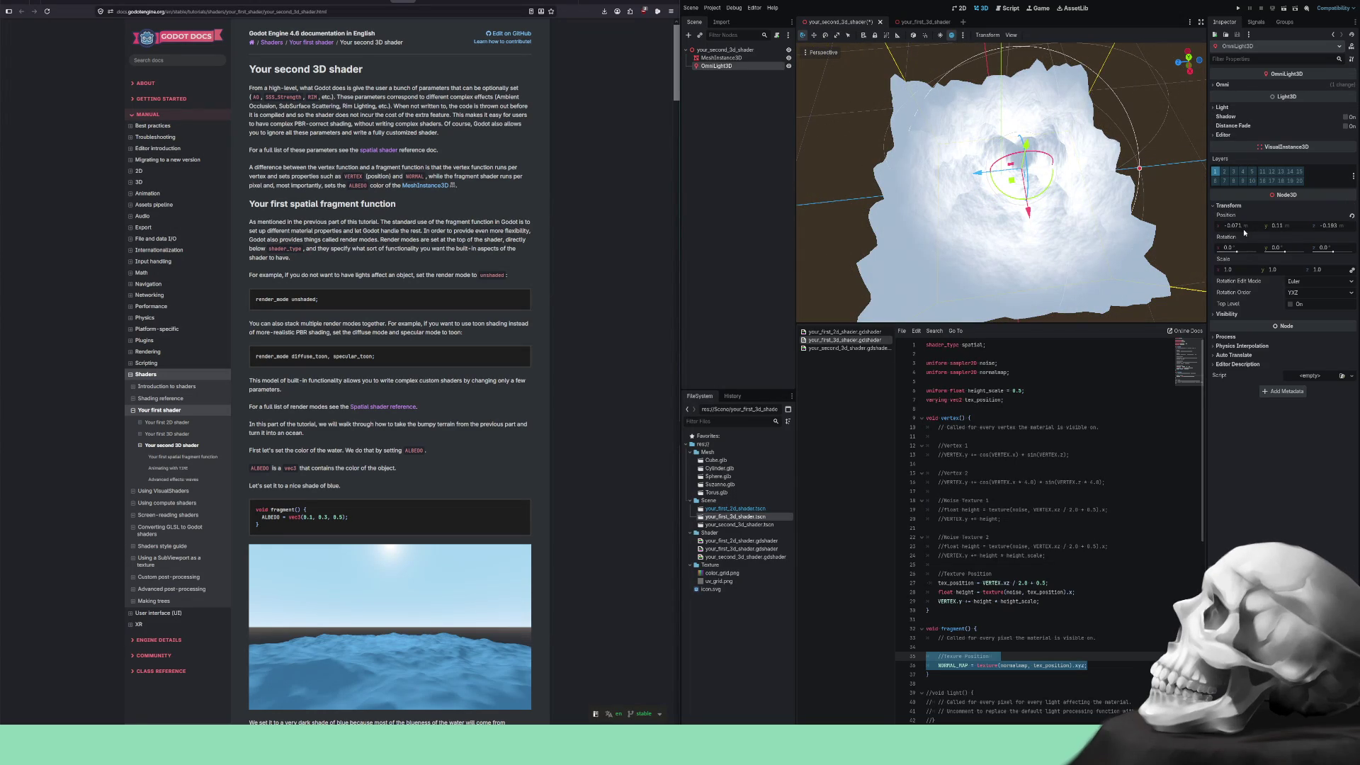
{"action": "left_click", "coordinate": [1233, 226]}
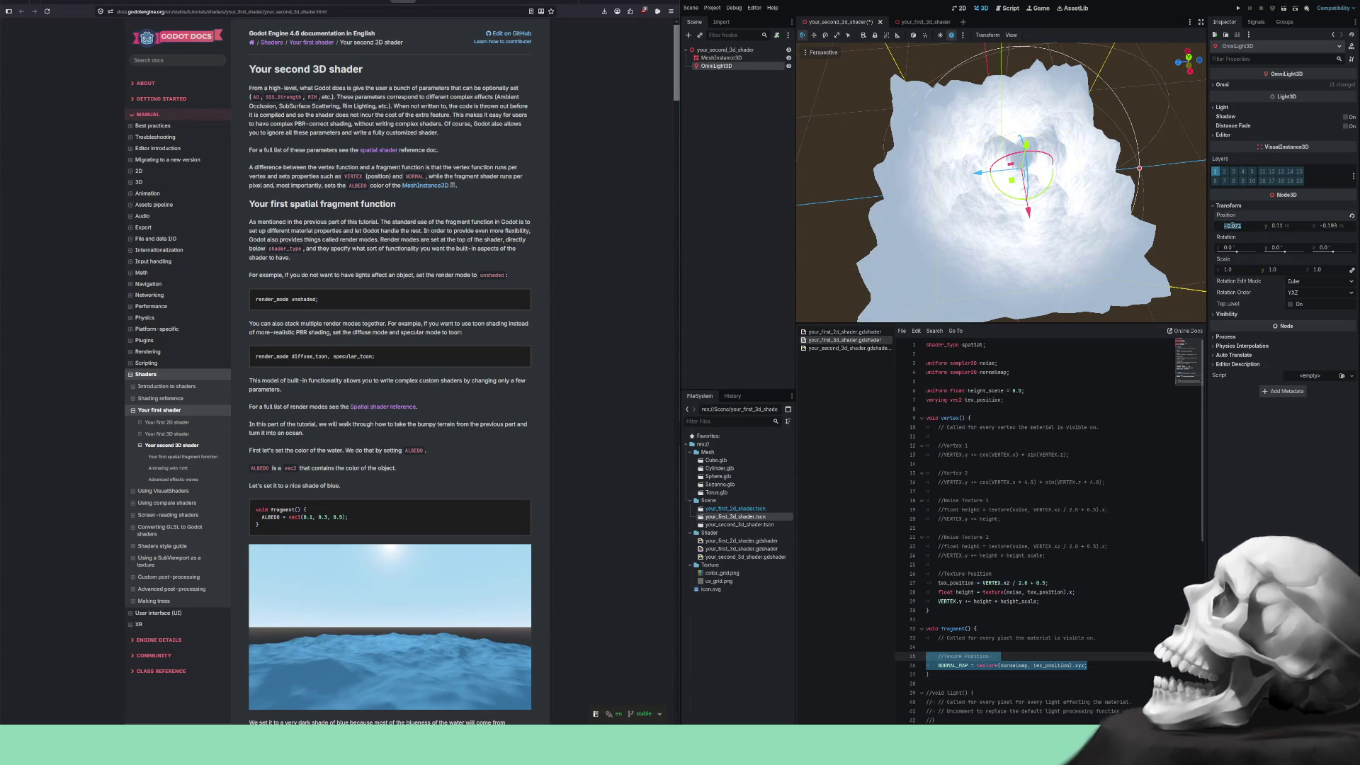
{"action": "type", "text": "0"}
{"action": "key", "text": "Return"}
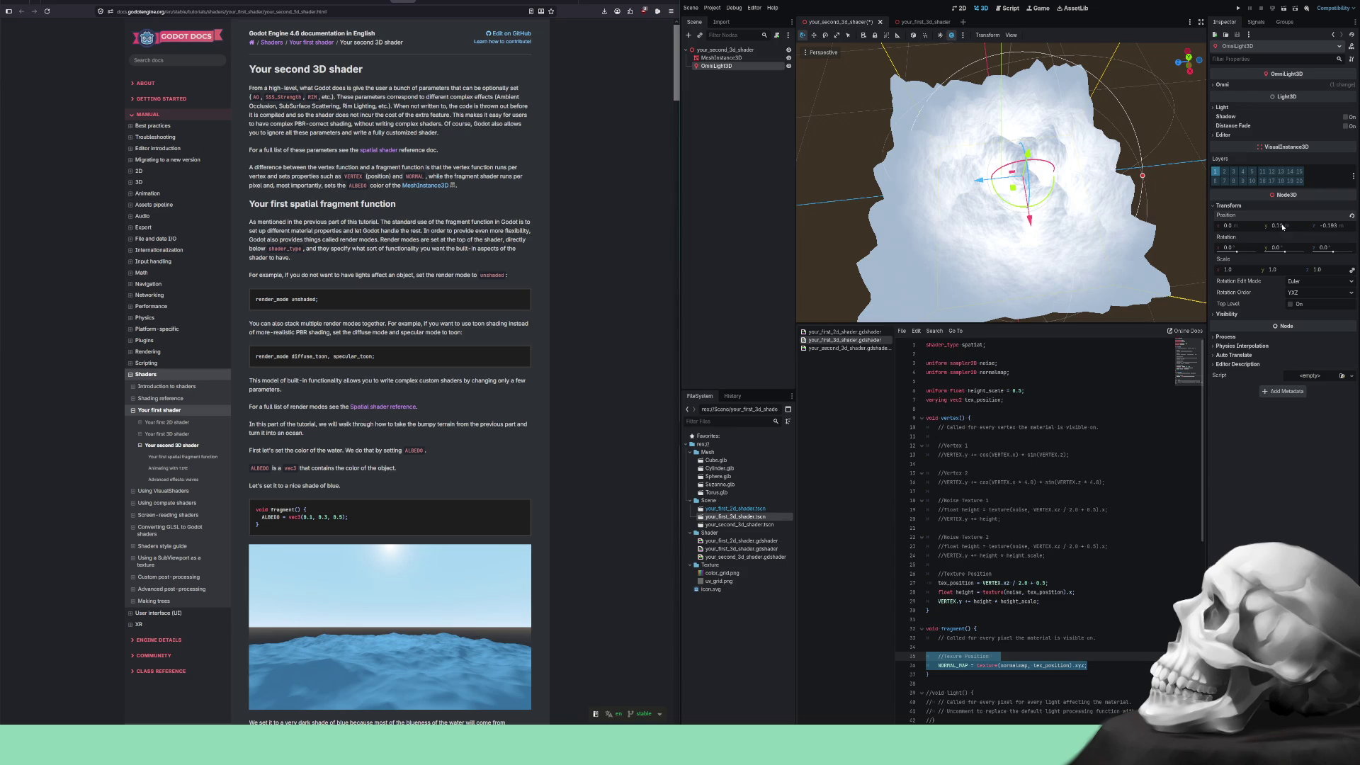
{"action": "left_click", "coordinate": [1327, 227]}
{"action": "type", "text": "0"}
{"action": "key", "text": "Return"}
{"action": "mouse_move", "coordinate": [1006, 256]}
{"action": "left_mouse_down"}
{"action": "mouse_move", "coordinate": [1078, 130]}
{"action": "mouse_move", "coordinate": [1013, 213]}
{"action": "left_mouse_up"}
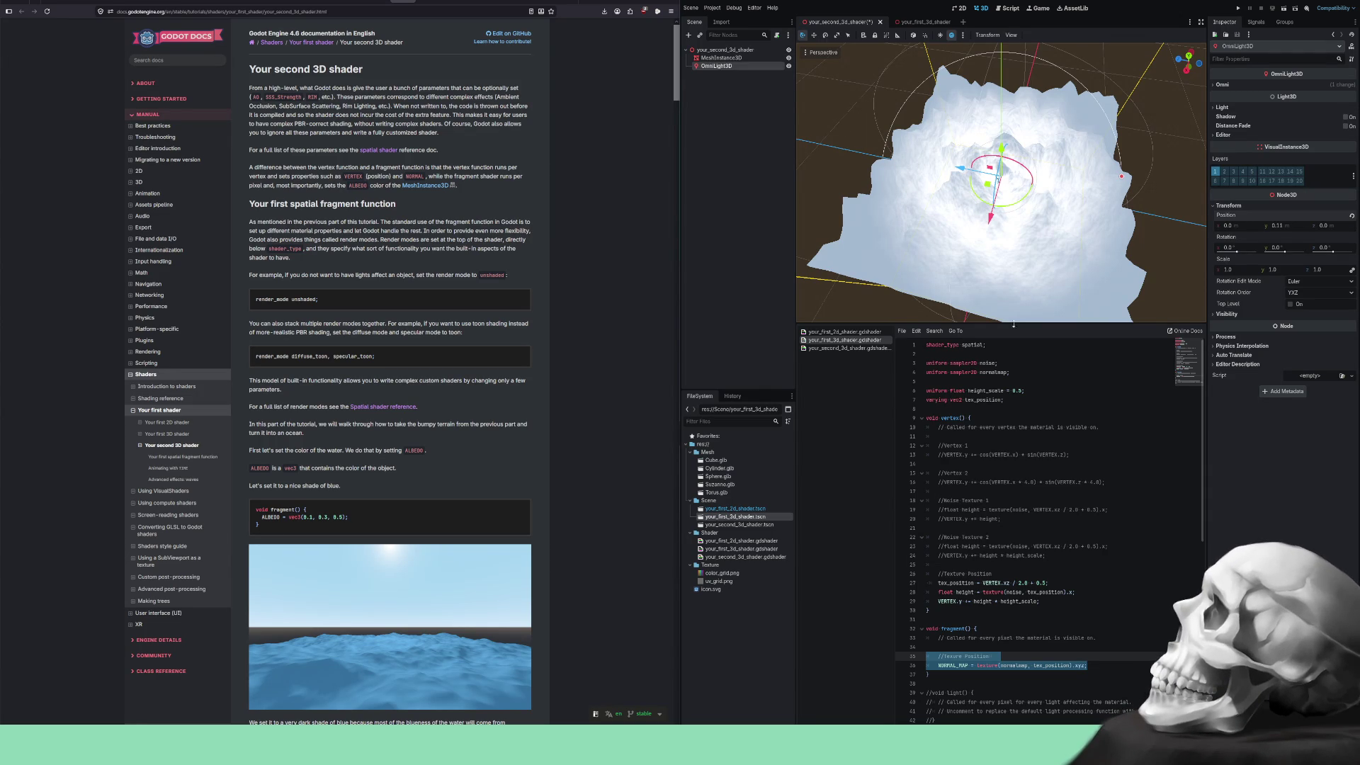
{"action": "left_click", "coordinate": [857, 349]}
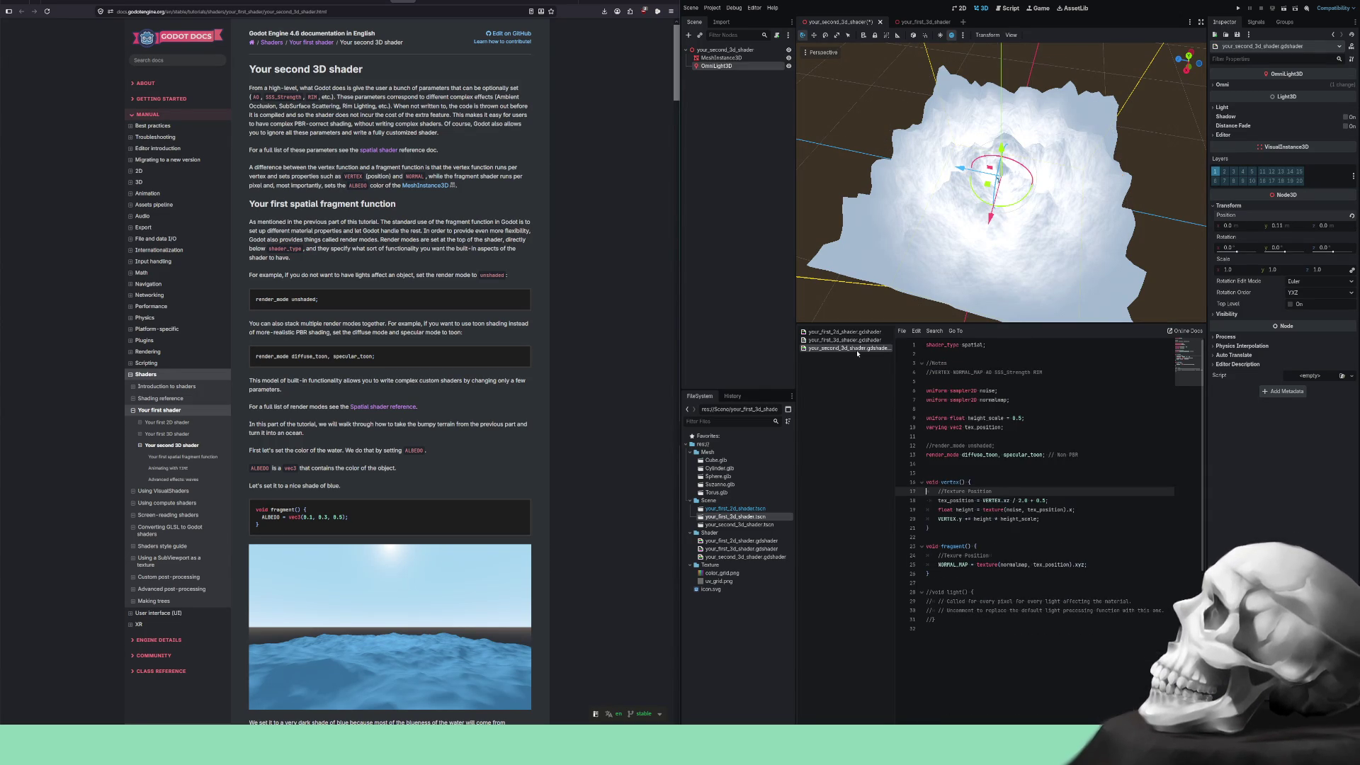
Close the your_first_3d_shader scene tab, deselect the light, and save the your_second_3d_shader scene.
{"action": "left_click", "coordinate": [923, 23]}
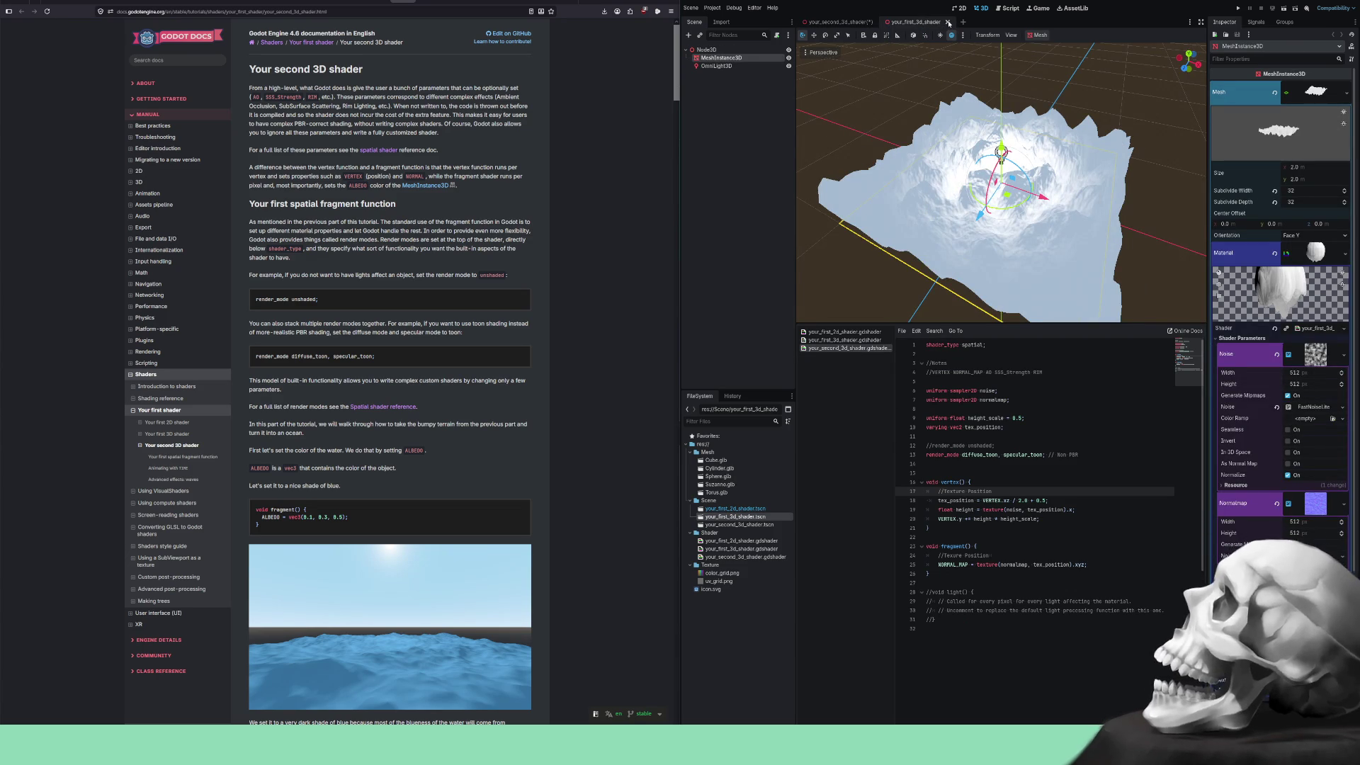
{"action": "left_click", "coordinate": [949, 22]}
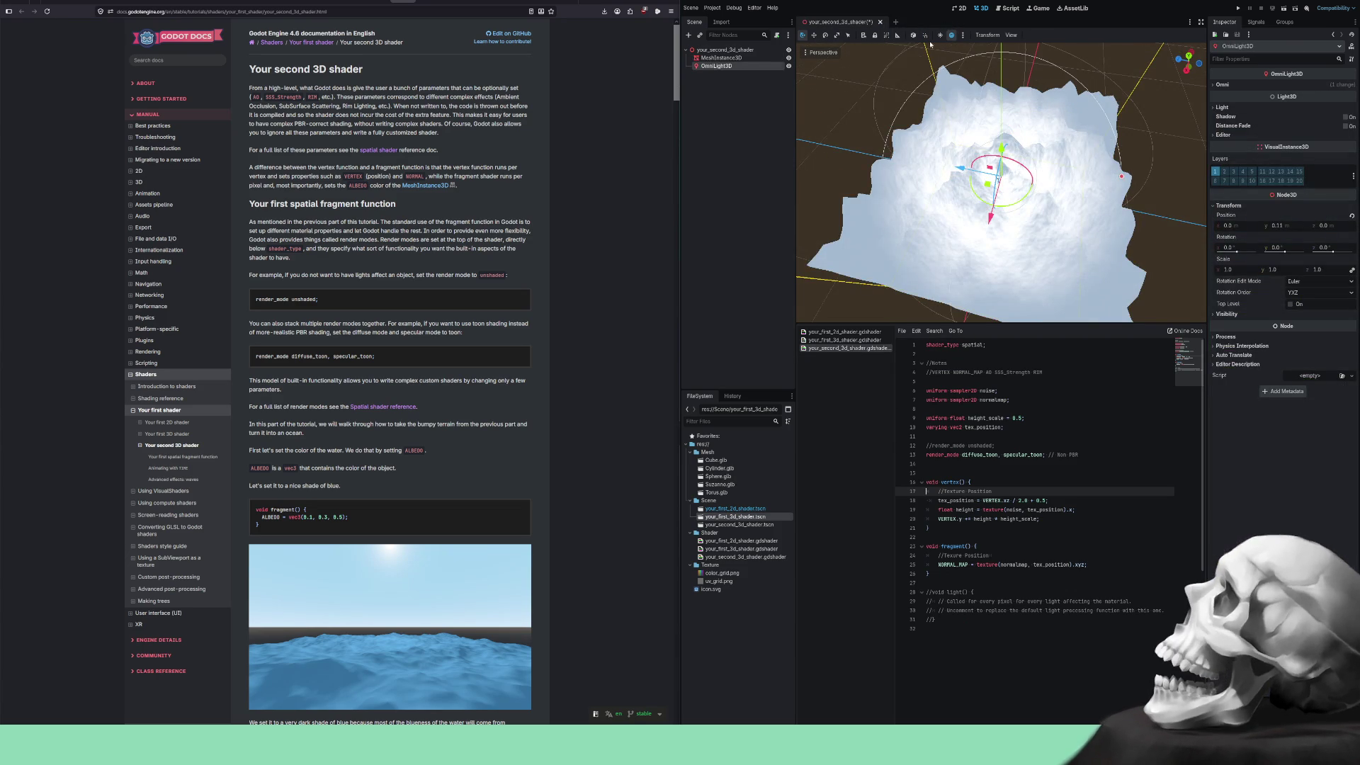
{"action": "left_click", "coordinate": [729, 319]}
{"action": "key", "text": "ctrl+s"}
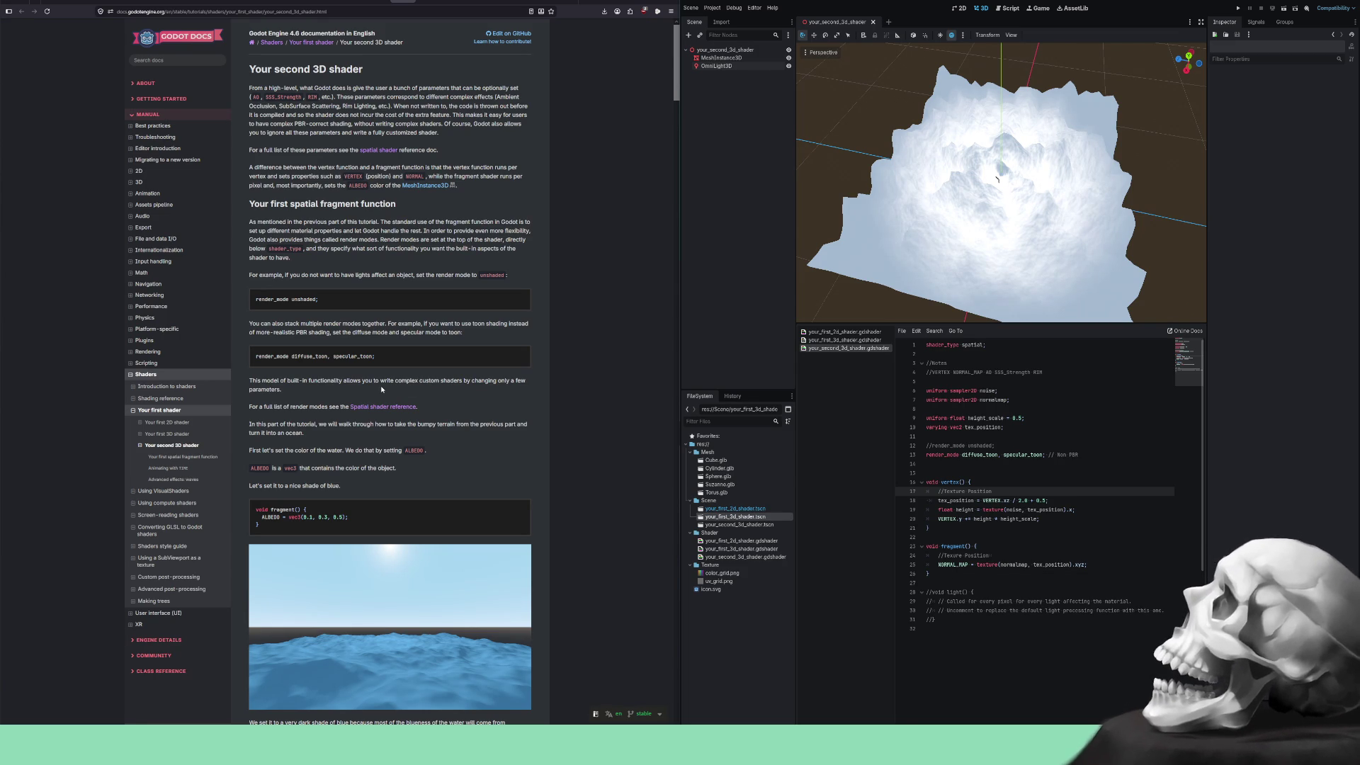
{"action": "scroll", "coordinate": [381, 389], "scroll_direction": "down", "scroll_amount": 2}
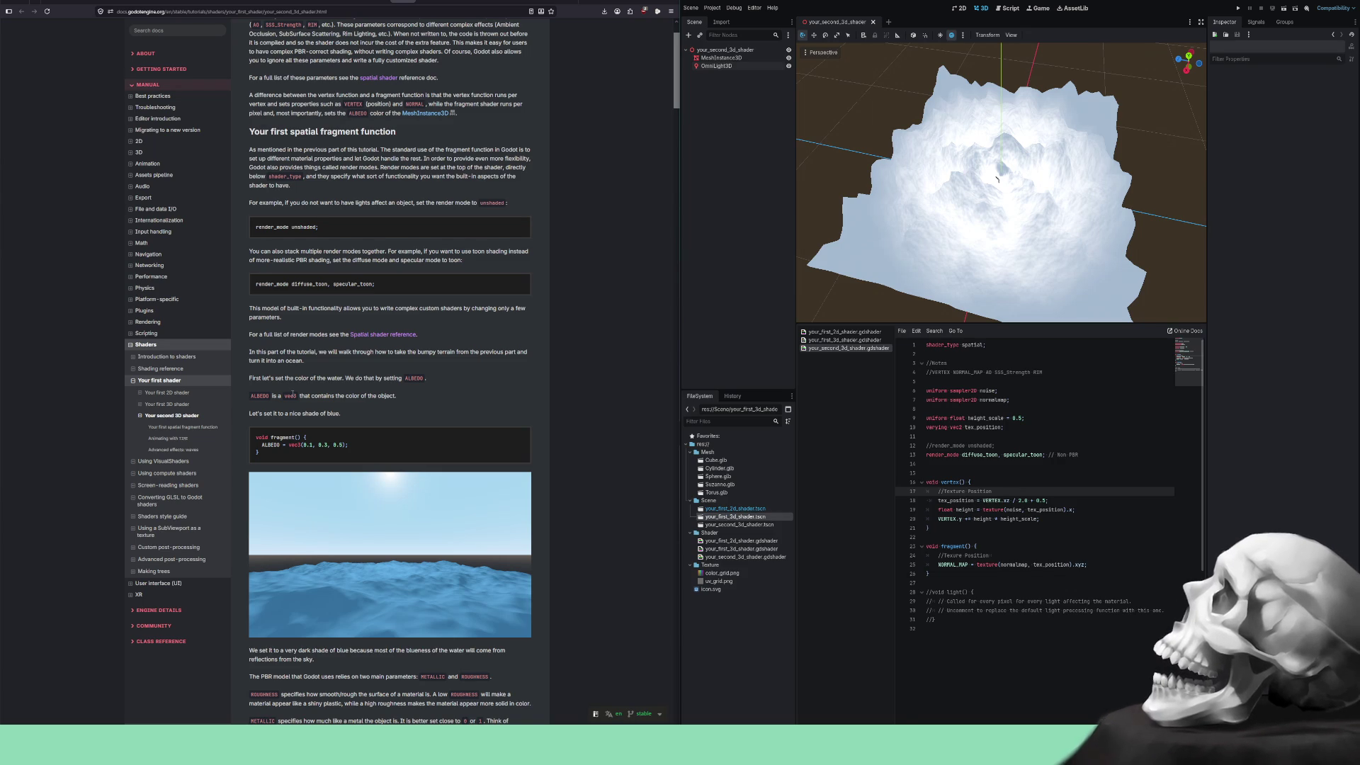
Paste ALBEDO = vec3(0.1, 0.3, 0.5) from the docs into the shader's fragment() function.
{"action": "left_click_drag", "start_coordinate": [349, 447], "coordinate": [264, 445]}
{"action": "key", "text": "ctrl+c"}
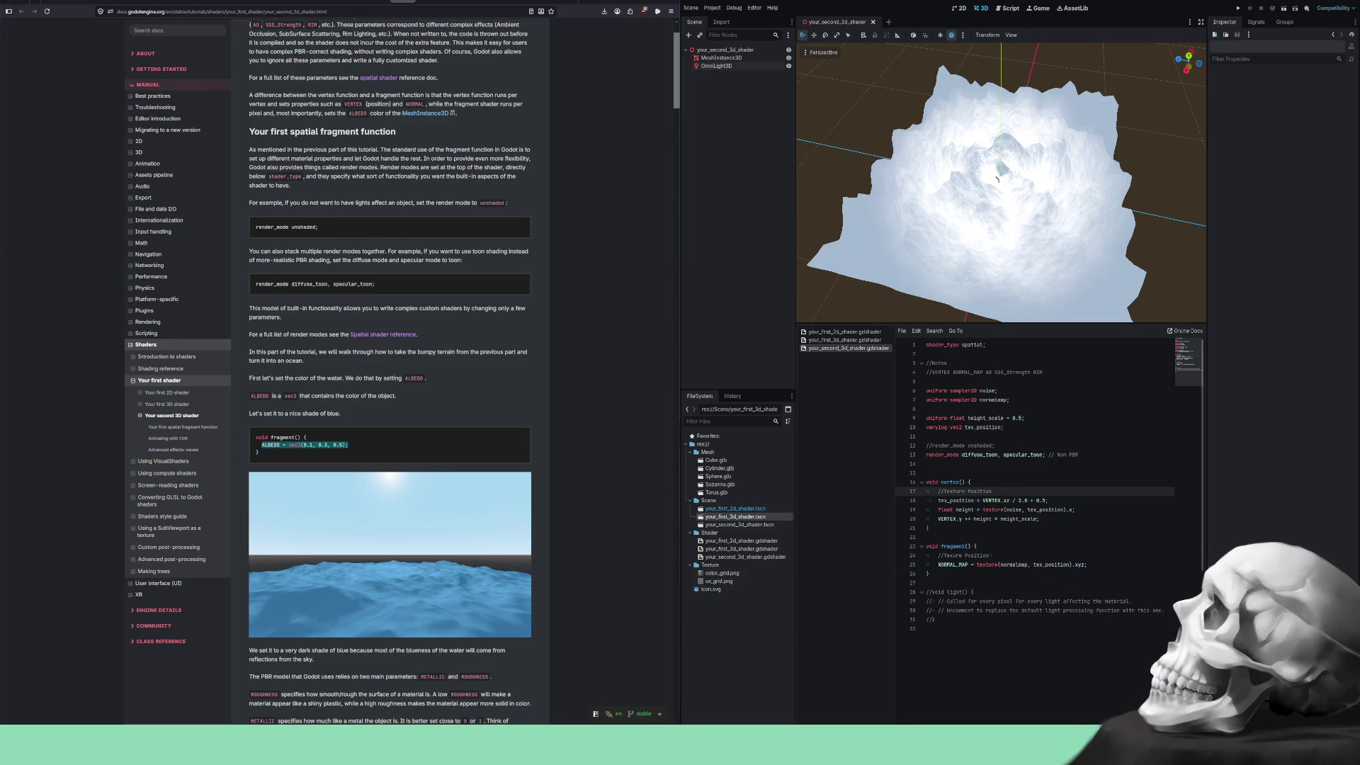
{"action": "left_click", "coordinate": [1094, 564]}
{"action": "key", "text": "Return"}
{"action": "key", "text": "ctrl+v"}
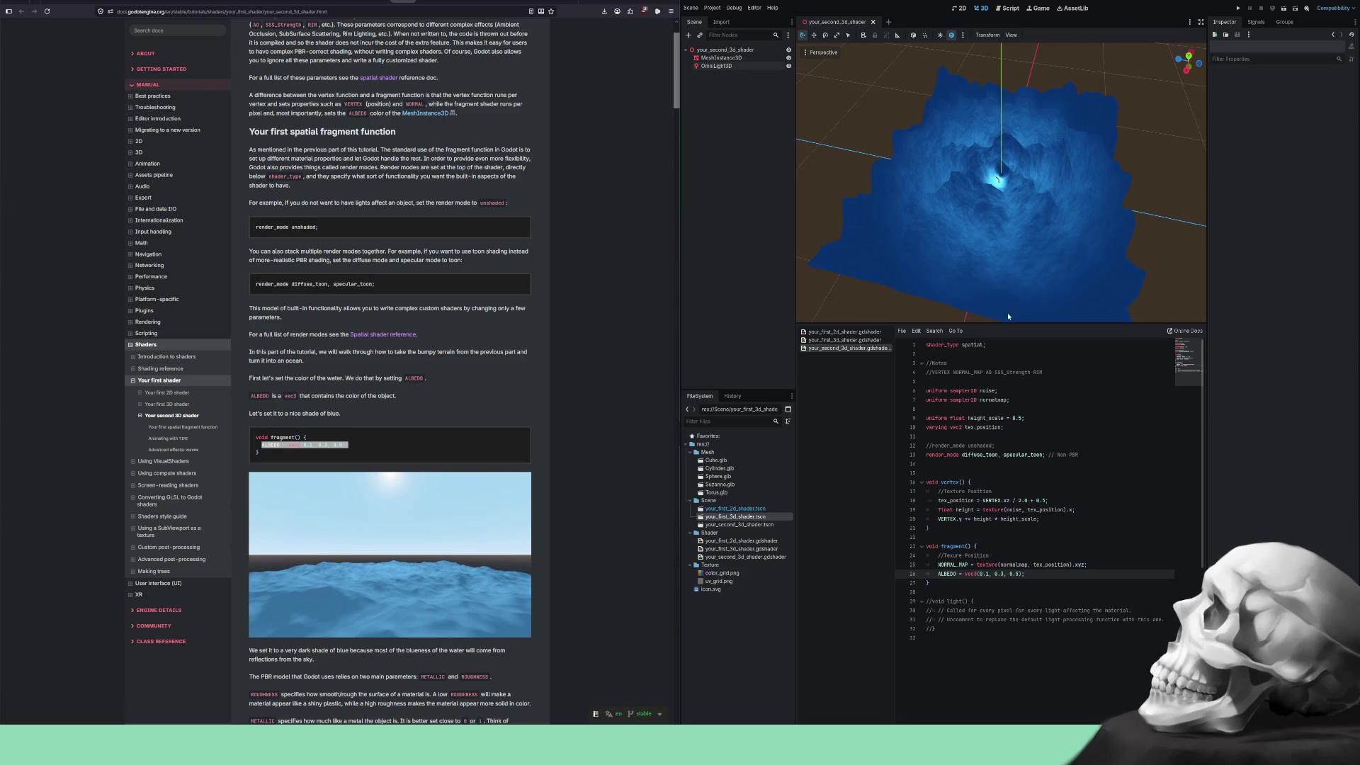
{"action": "scroll", "coordinate": [1004, 185], "scroll_direction": "up", "scroll_amount": 6}
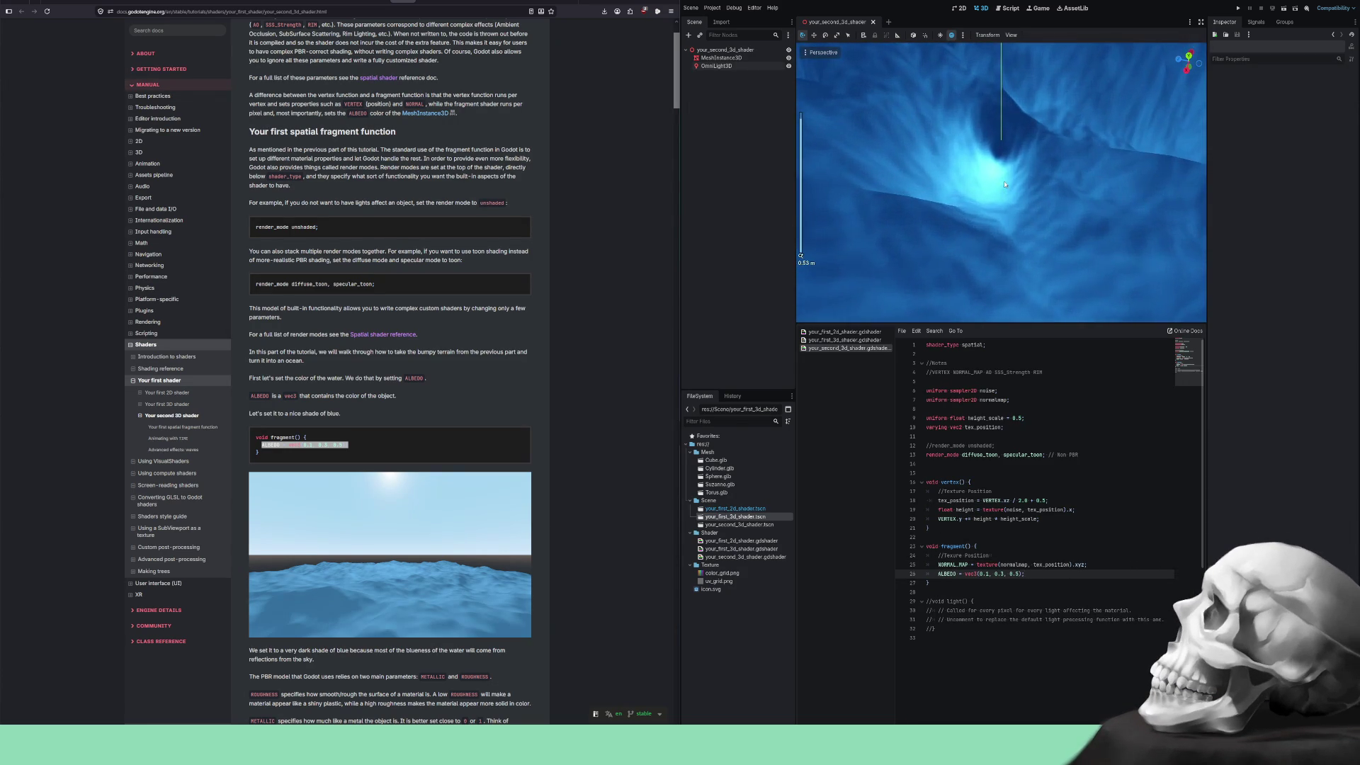
{"action": "scroll", "coordinate": [1004, 185], "scroll_direction": "down", "scroll_amount": 8}
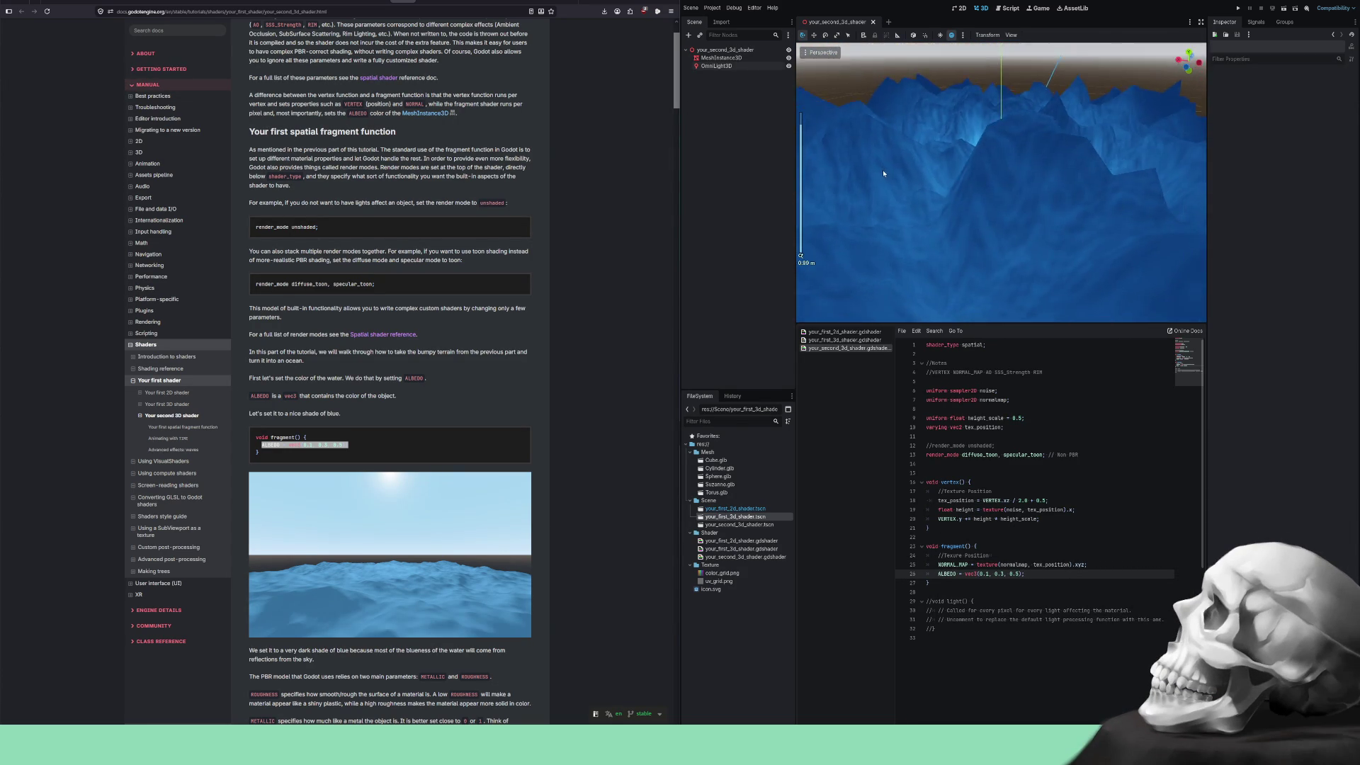
{"action": "scroll", "coordinate": [997, 155], "scroll_direction": "down", "scroll_amount": 6}
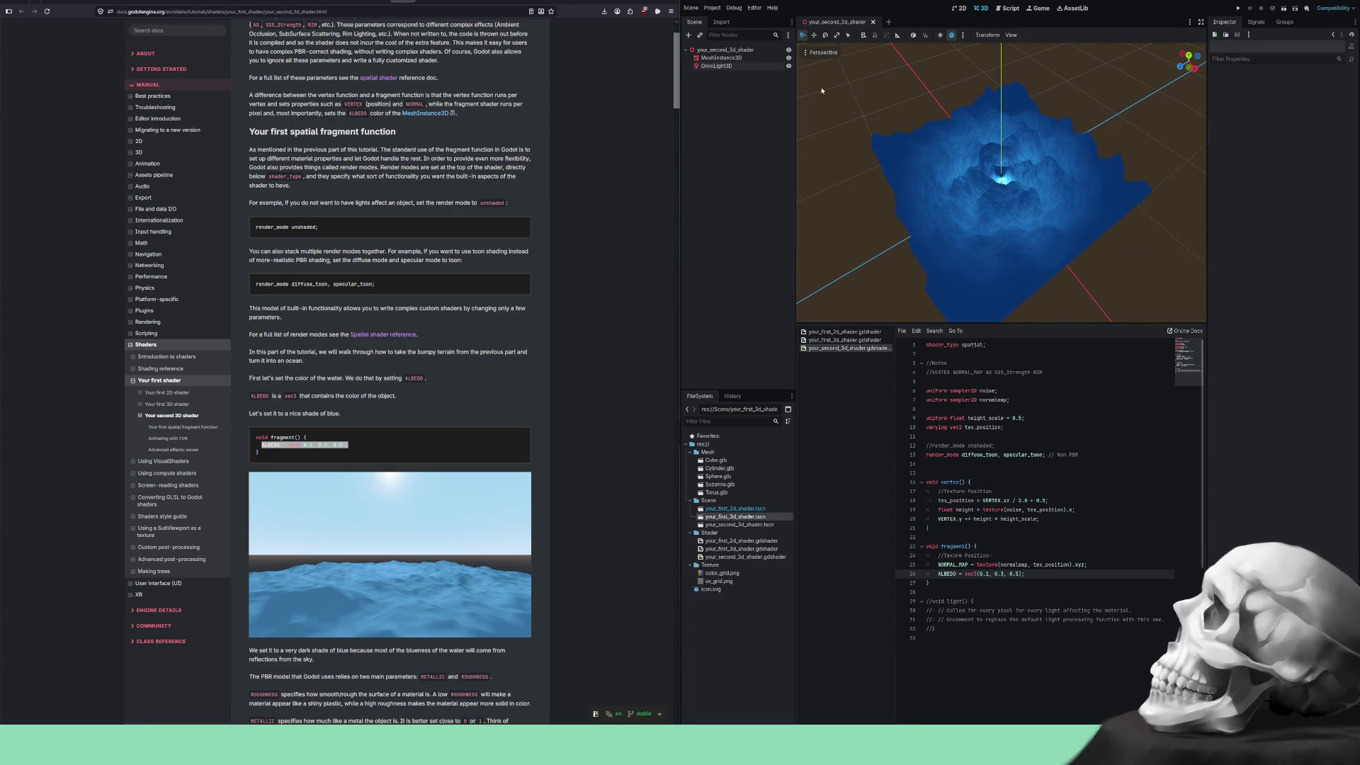
{"action": "left_click", "coordinate": [711, 68]}
Nudge the OmniLight3D up along Y and orbit to a lower view of the blue terrain.
{"action": "mouse_move", "coordinate": [1001, 135]}
{"action": "left_mouse_down"}
{"action": "mouse_move", "coordinate": [999, 74]}
{"action": "mouse_move", "coordinate": [1001, 136]}
{"action": "left_mouse_up"}
{"action": "scroll", "coordinate": [1076, 203], "scroll_direction": "up", "scroll_amount": 3}
{"action": "mouse_move", "coordinate": [1077, 203]}
{"action": "left_mouse_down"}
{"action": "mouse_move", "coordinate": [950, 147]}
{"action": "mouse_move", "coordinate": [1100, 167]}
{"action": "mouse_move", "coordinate": [759, 306]}
{"action": "left_mouse_up"}
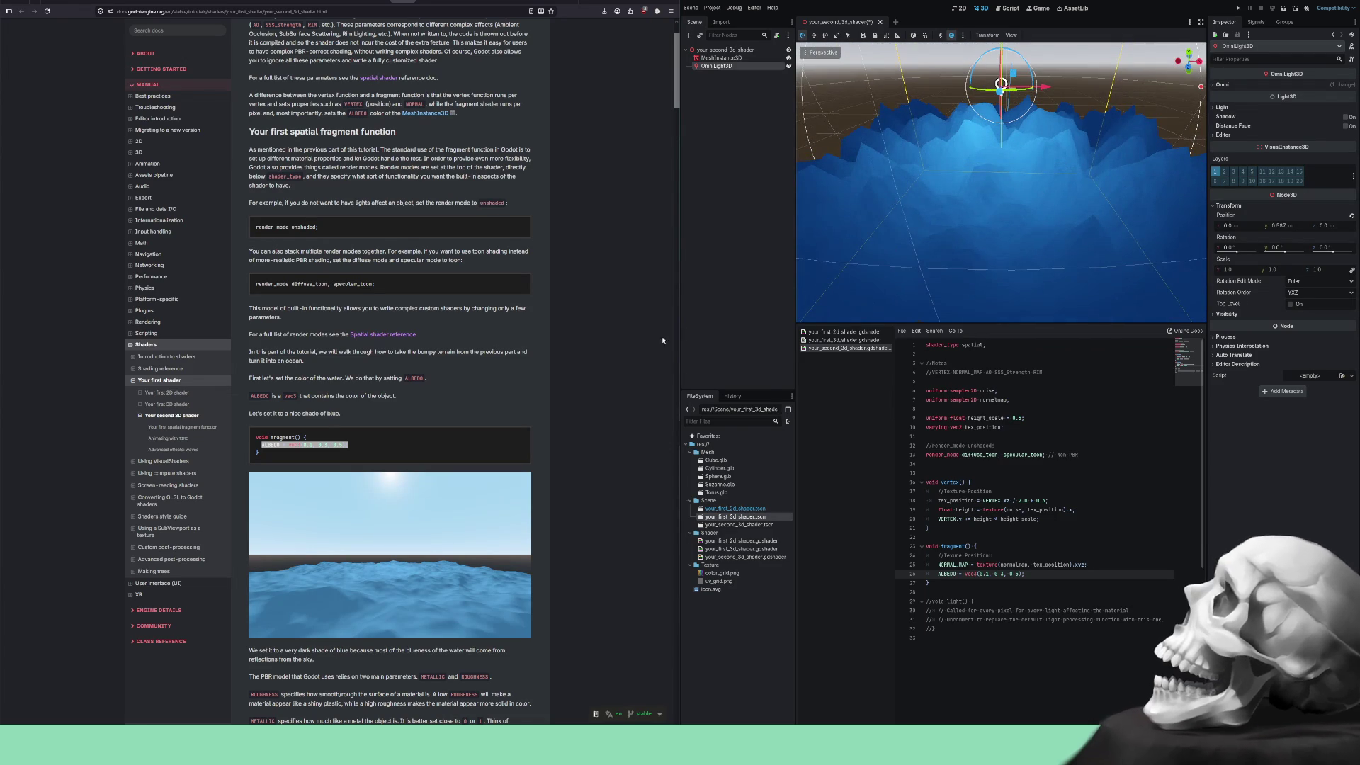
{"action": "left_click", "coordinate": [519, 389]}
{"action": "scroll", "coordinate": [519, 389], "scroll_direction": "down", "scroll_amount": 5}
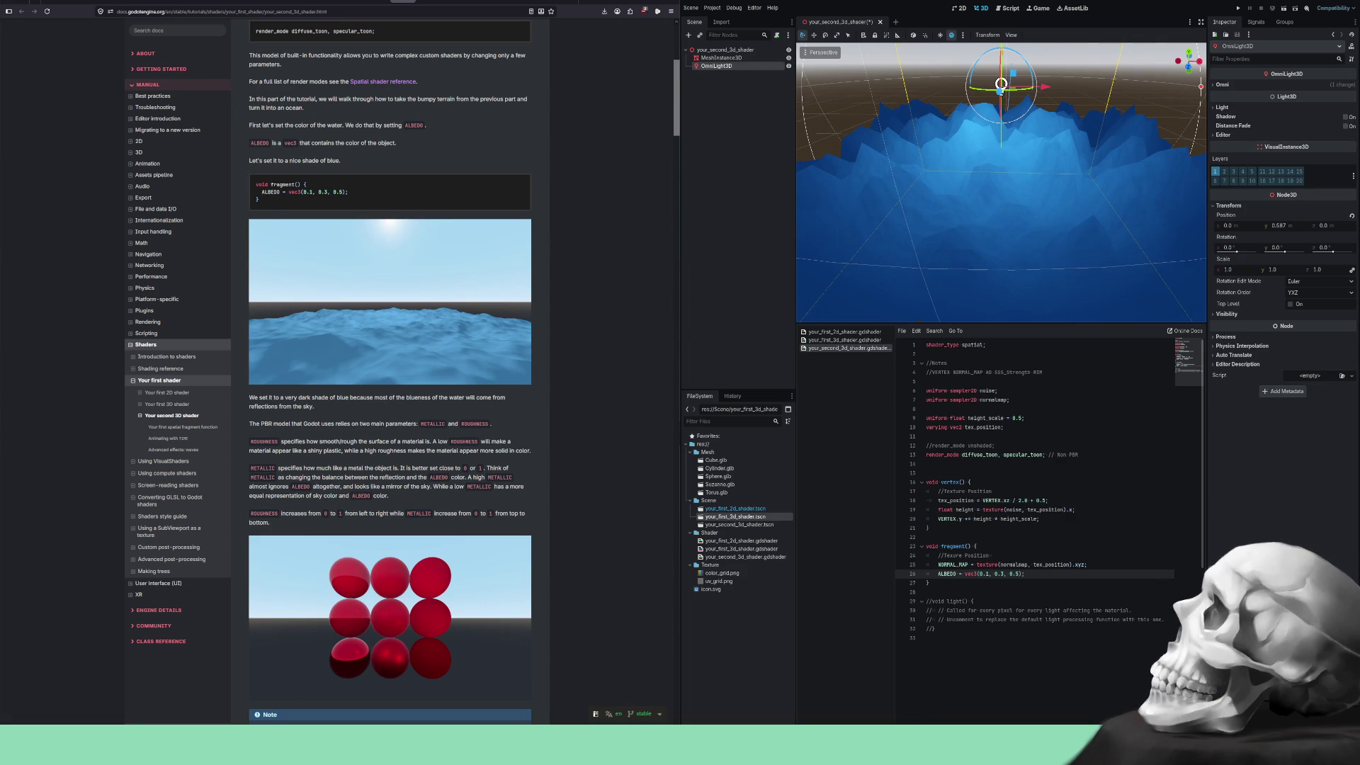
Comment out line 13's toon render mode, move lines 12–13 above the uniforms with a blank line, then save.
{"action": "left_click", "coordinate": [1095, 454]}
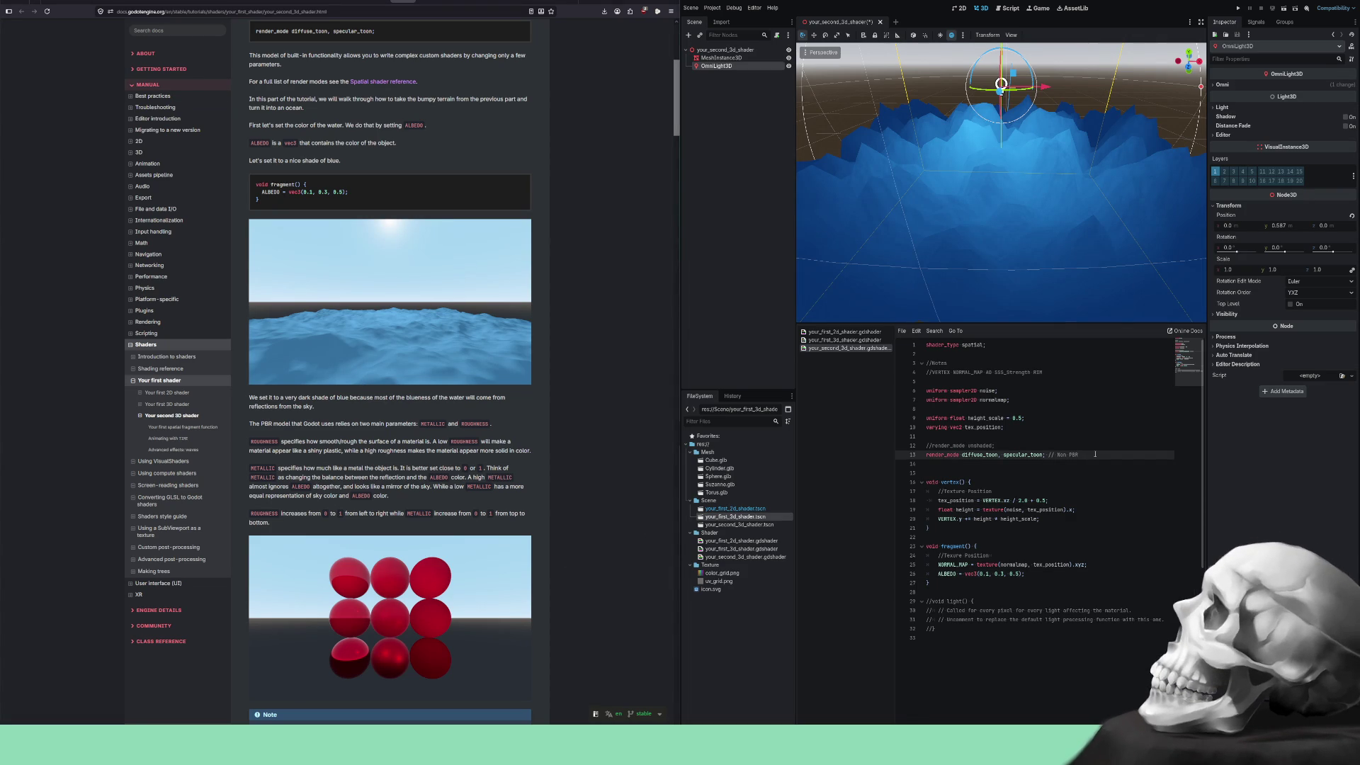
{"action": "key", "text": "ctrl+k"}
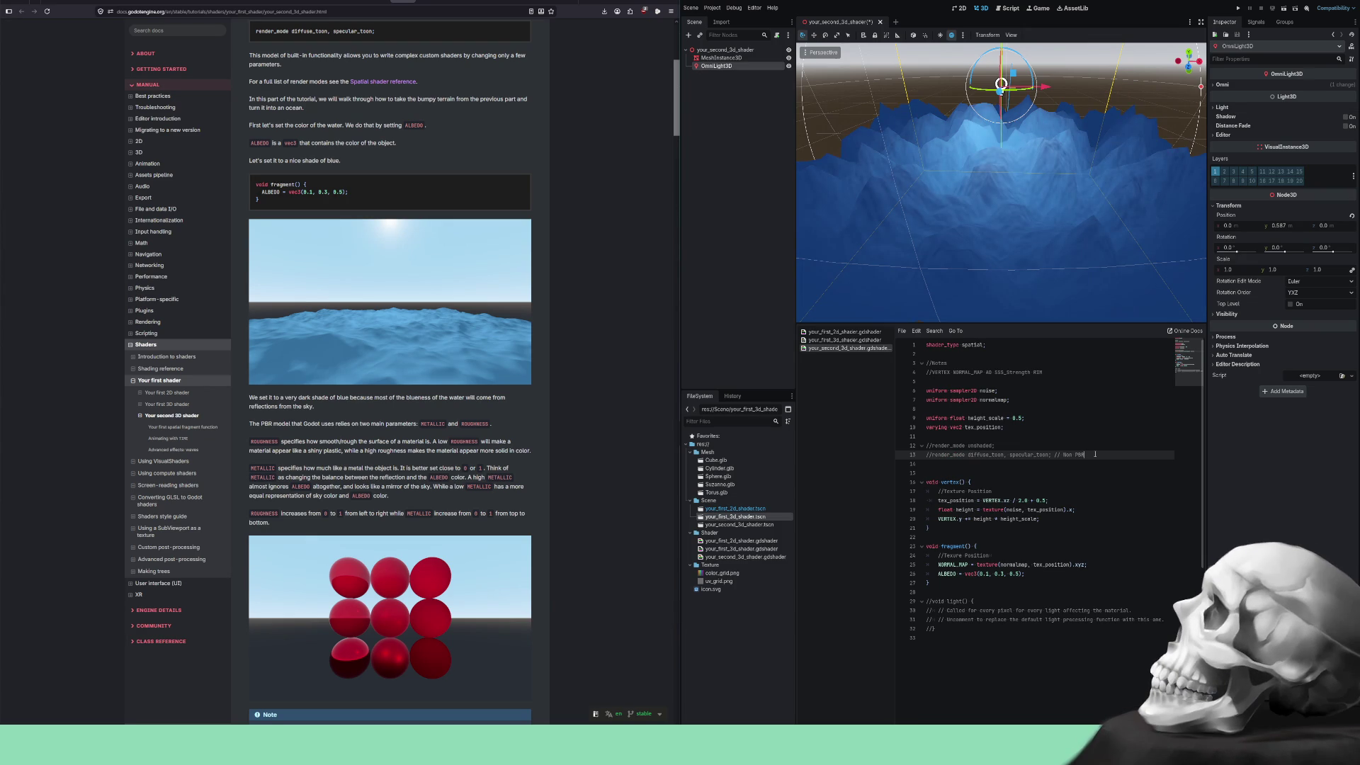
{"action": "key", "text": "shift+Up"}
{"action": "key", "text": "shift+Home"}
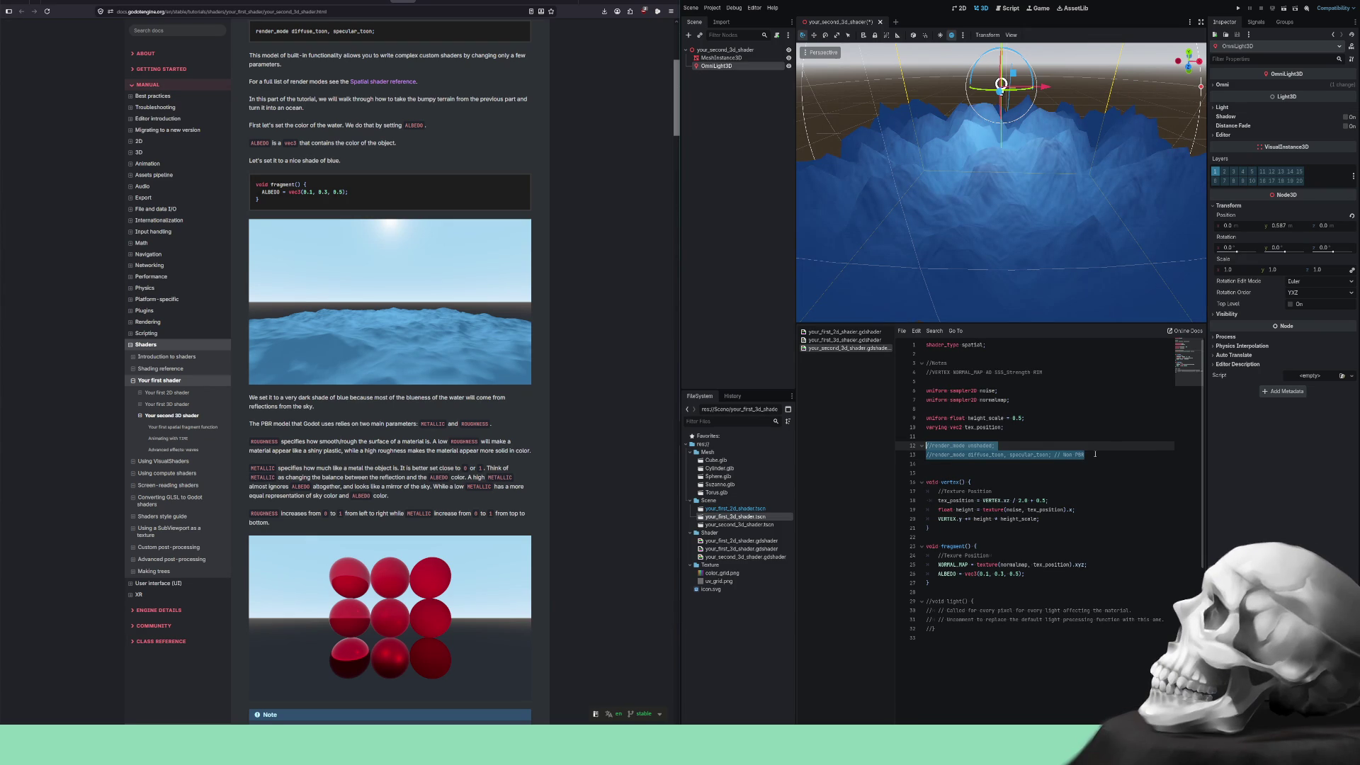
{"action": "key", "text": "alt+Up"}
{"action": "key", "text": "alt+Up"}
{"action": "key", "text": "alt+Up"}
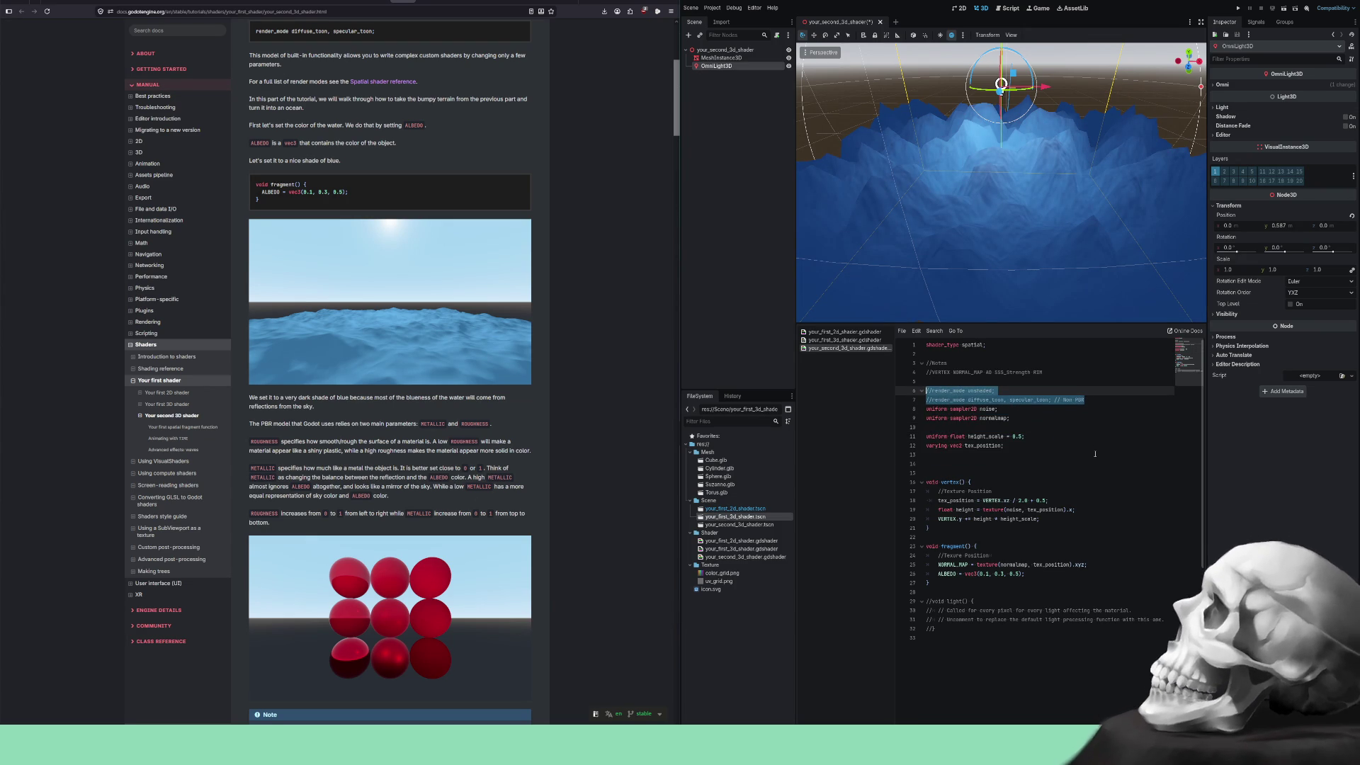
{"action": "key", "text": "Left"}
{"action": "key", "text": "Return"}
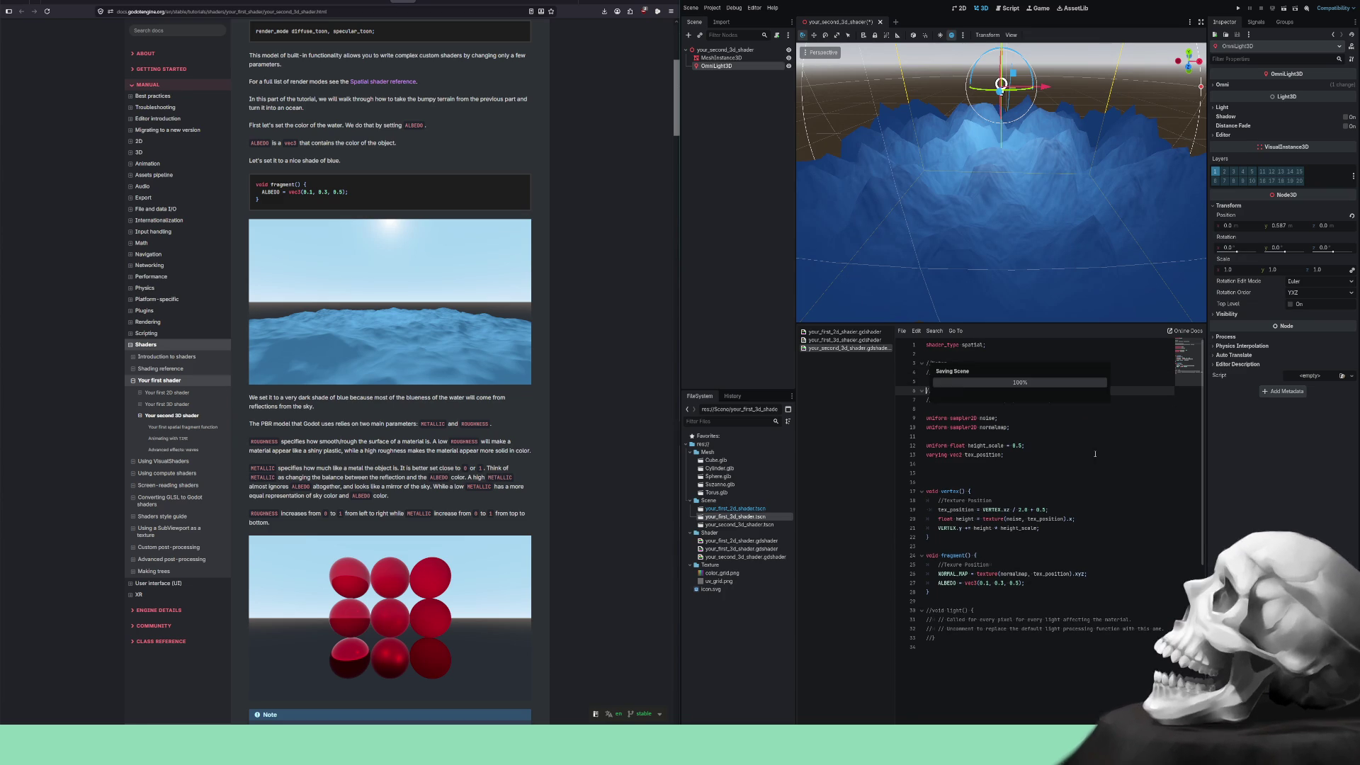
{"action": "key", "text": "ctrl+s"}
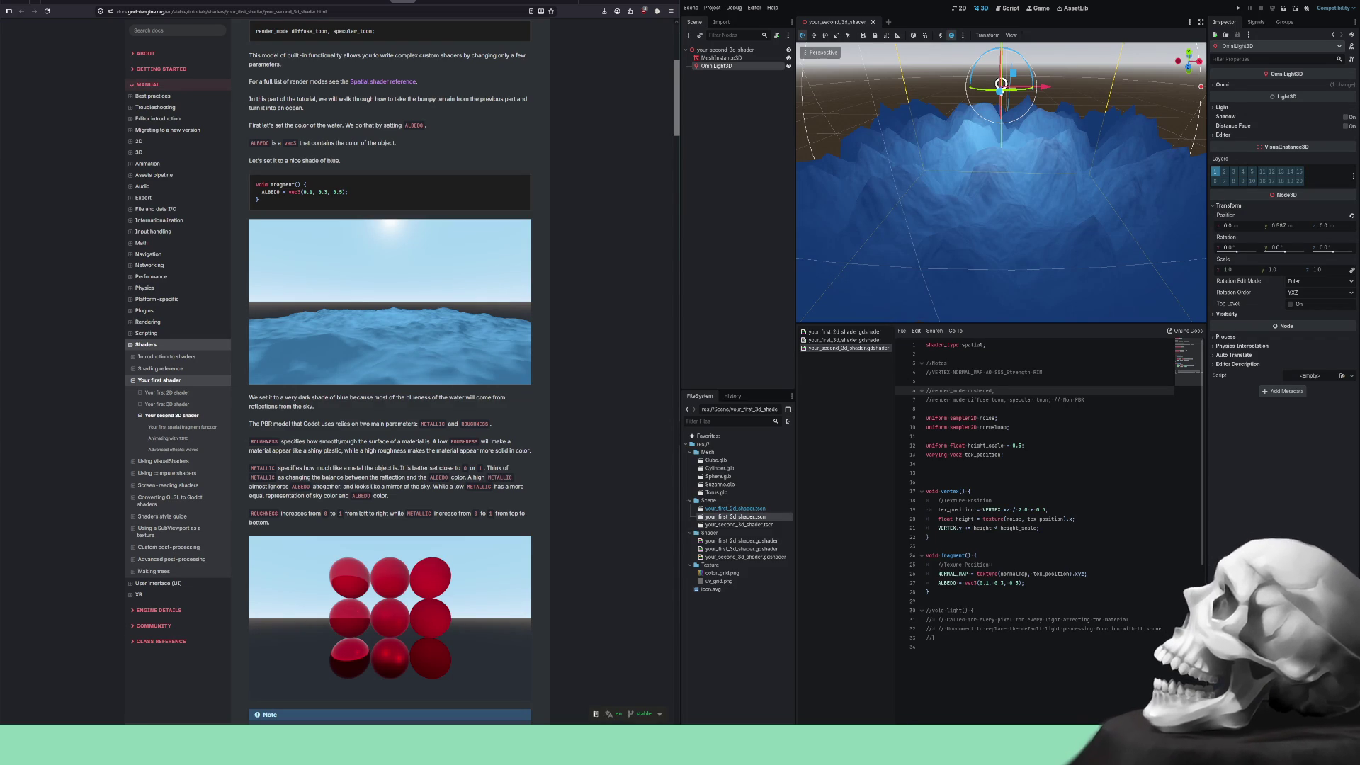
{"action": "scroll", "coordinate": [268, 448], "scroll_direction": "down", "scroll_amount": 2}
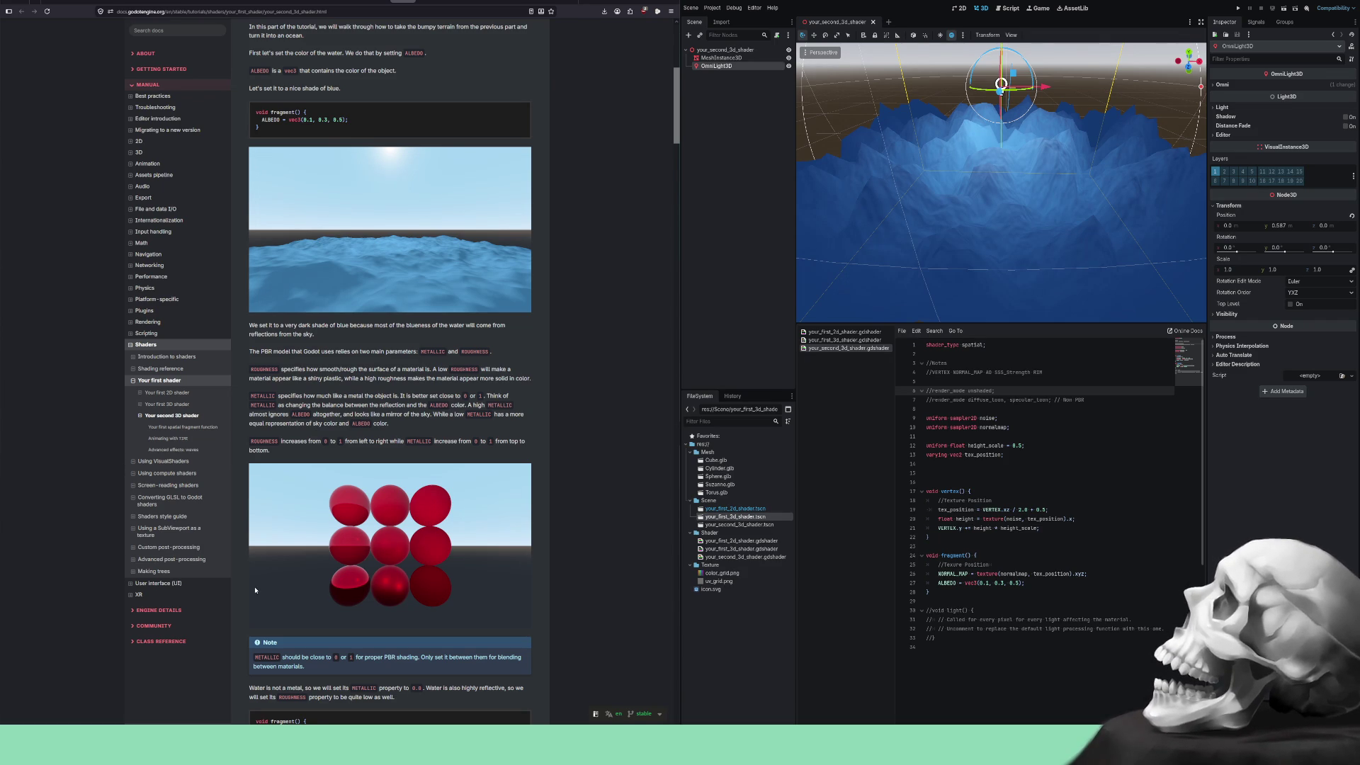
{"action": "scroll", "coordinate": [333, 470], "scroll_direction": "down", "scroll_amount": 3}
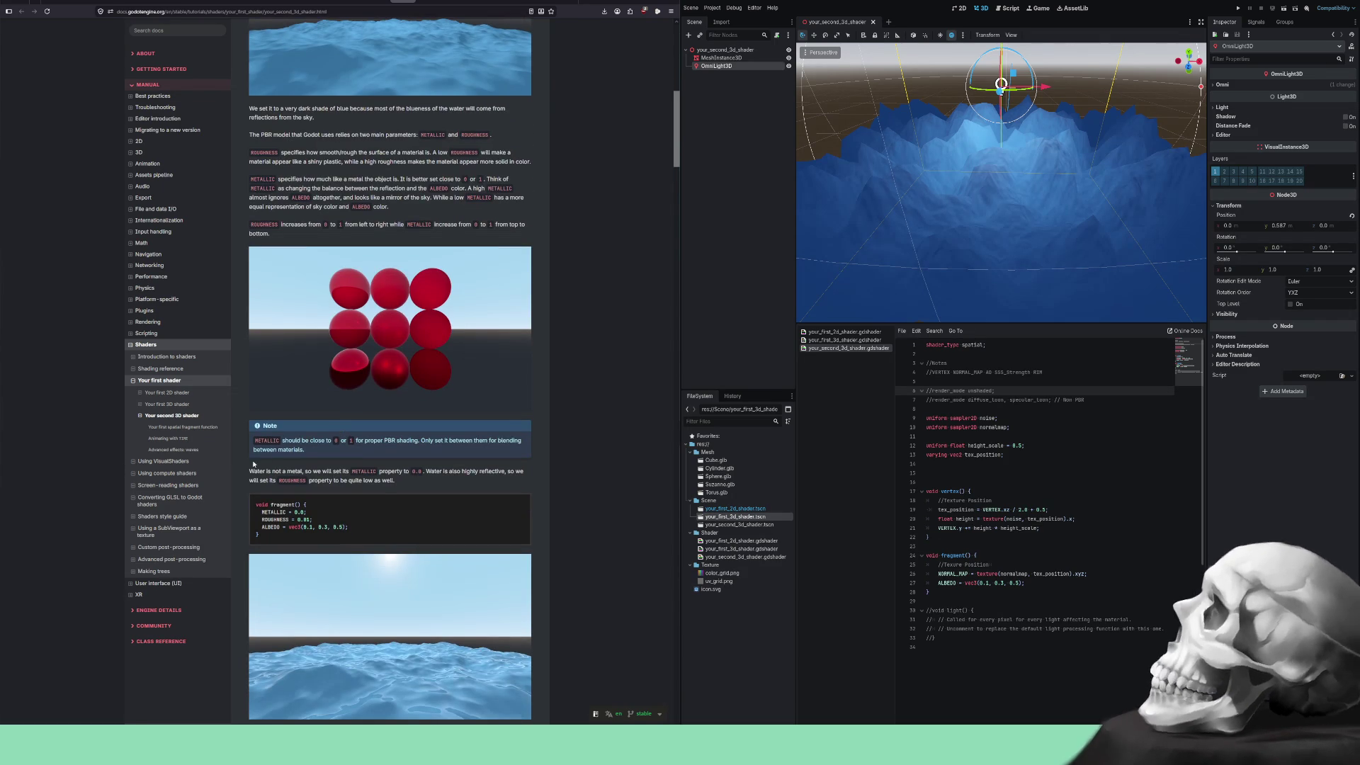
{"action": "left_click_drag", "start_coordinate": [257, 471], "coordinate": [412, 473]}
{"action": "left_click", "coordinate": [263, 470]}
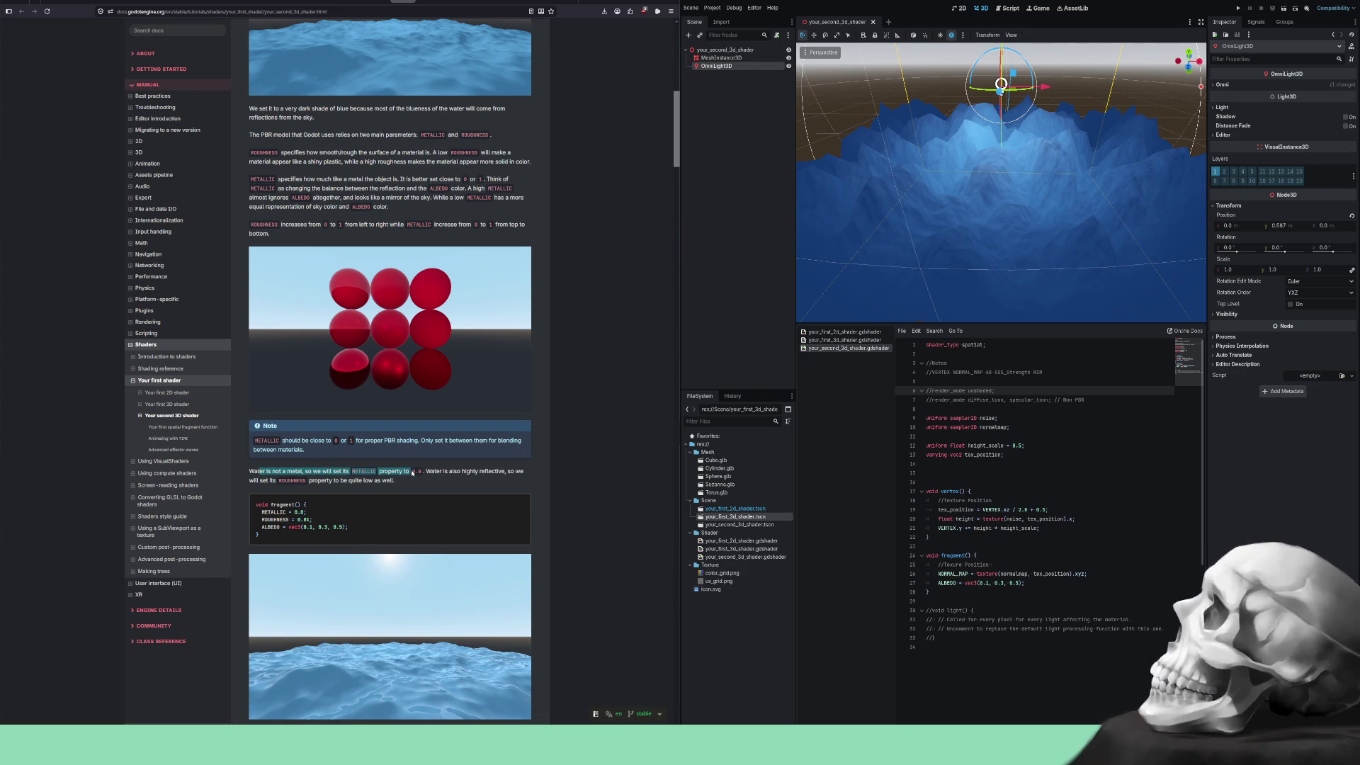
{"action": "left_click", "coordinate": [412, 475]}
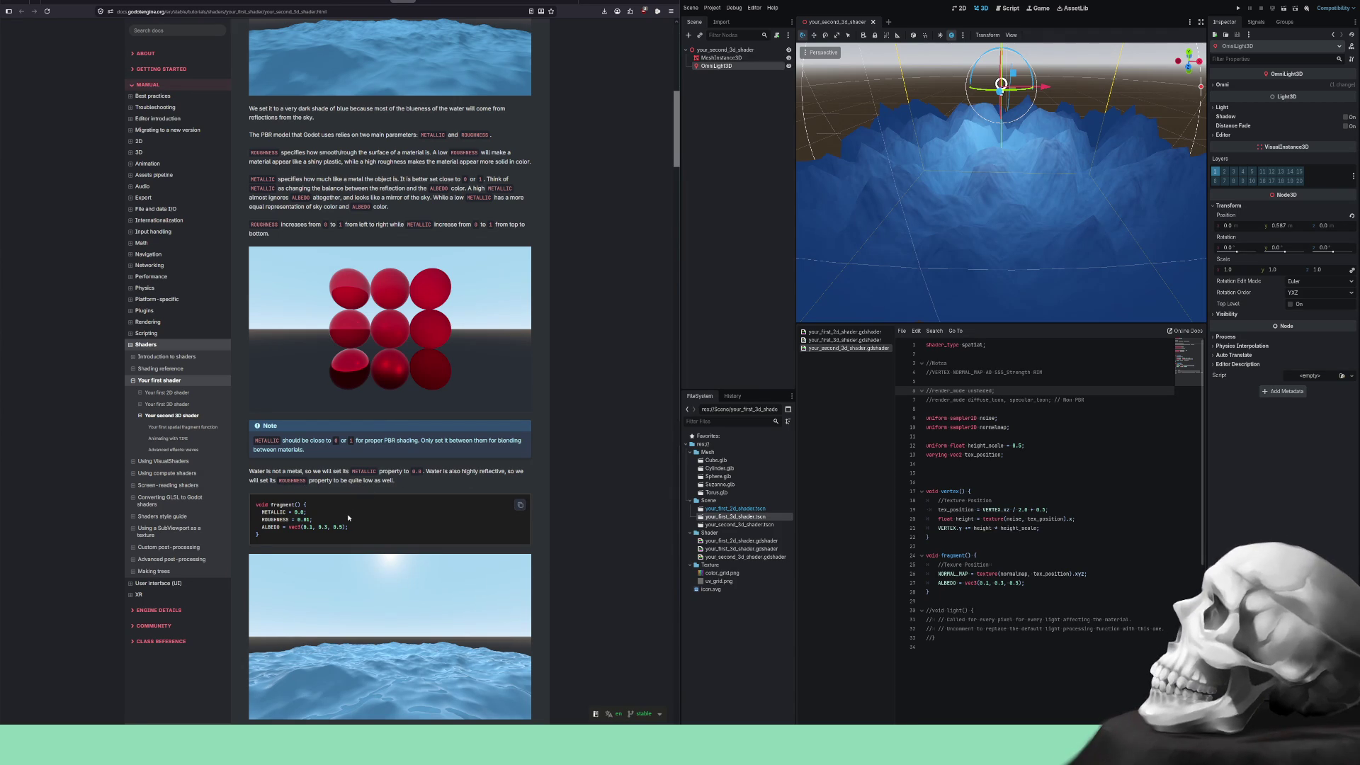
{"action": "left_click_drag", "start_coordinate": [348, 529], "coordinate": [256, 510]}
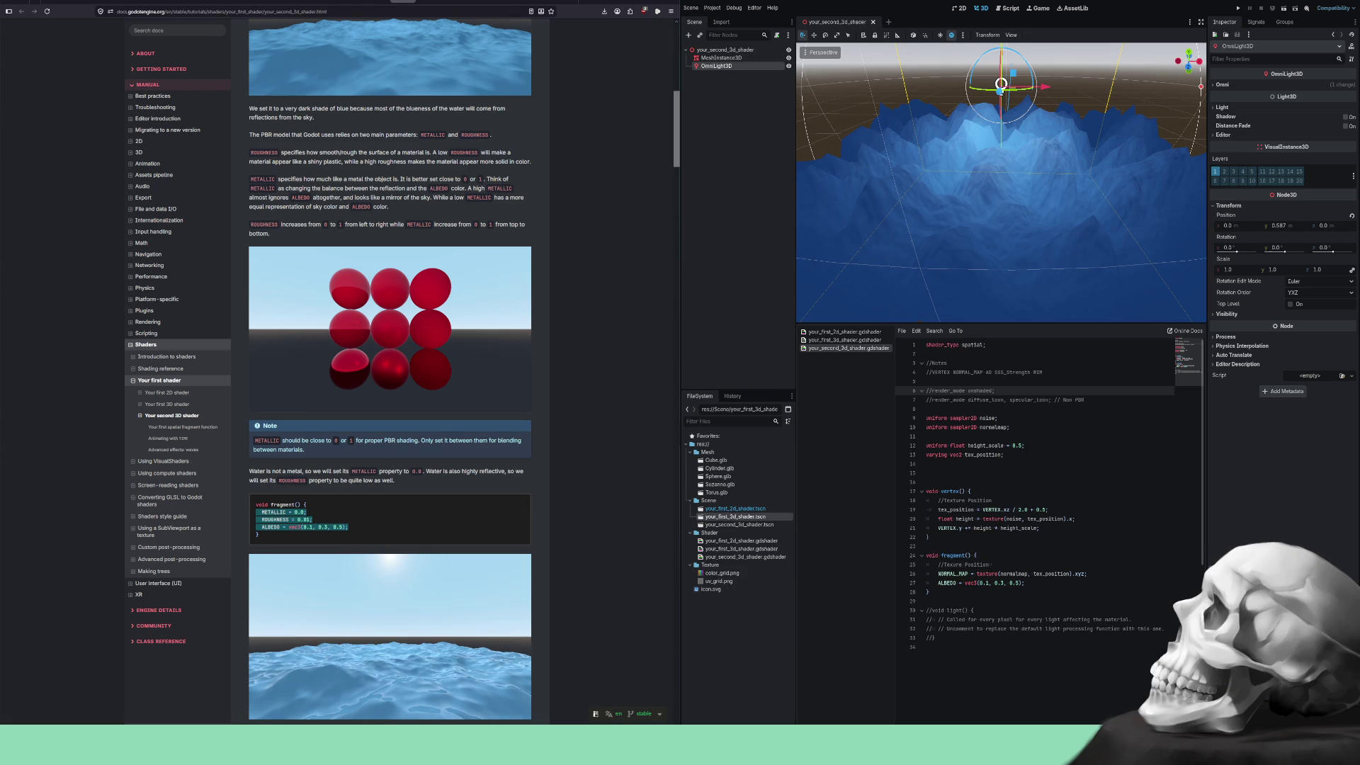
{"action": "left_click", "coordinate": [911, 582]}
Paste the three copied fragment lines (METALLIC 0.0, ROUGHNESS 0.01) and fix their indentation.
{"action": "type", "text": "METALLIC = 0.0;   ROUGHNESS = 0.01;   ALBEDO = vec3(0.1, 0.3, 0.5);"}
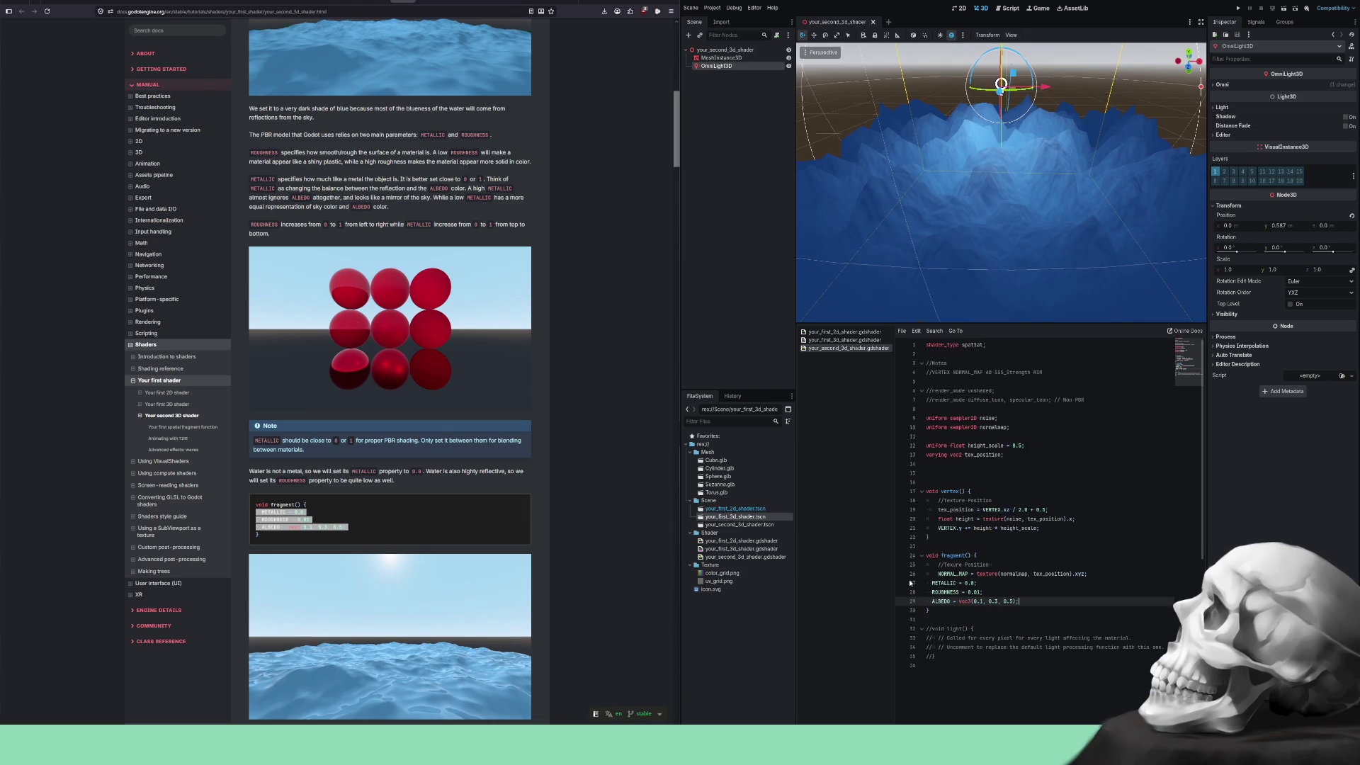
{"action": "left_click", "coordinate": [971, 582], "text": "shift"}
{"action": "key", "text": "shift+Tab"}
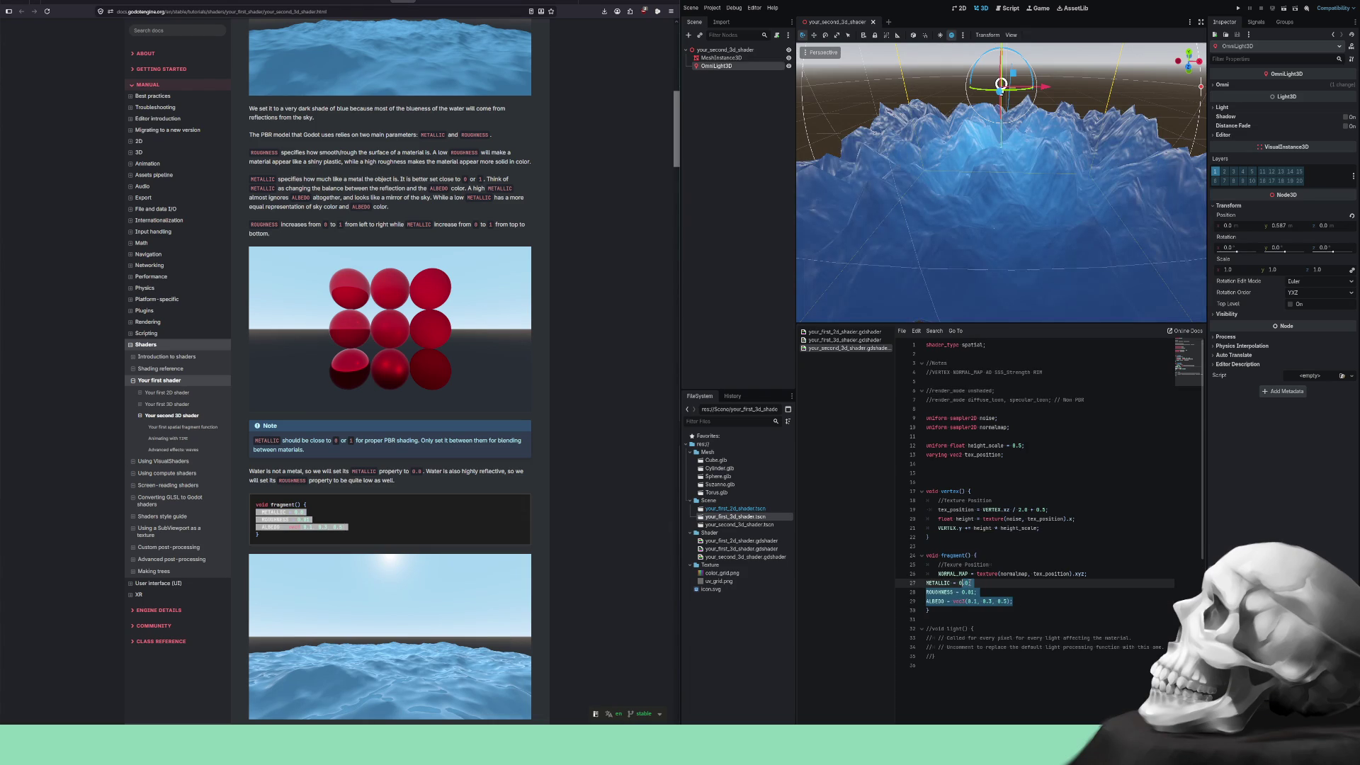
{"action": "key", "text": "Tab"}
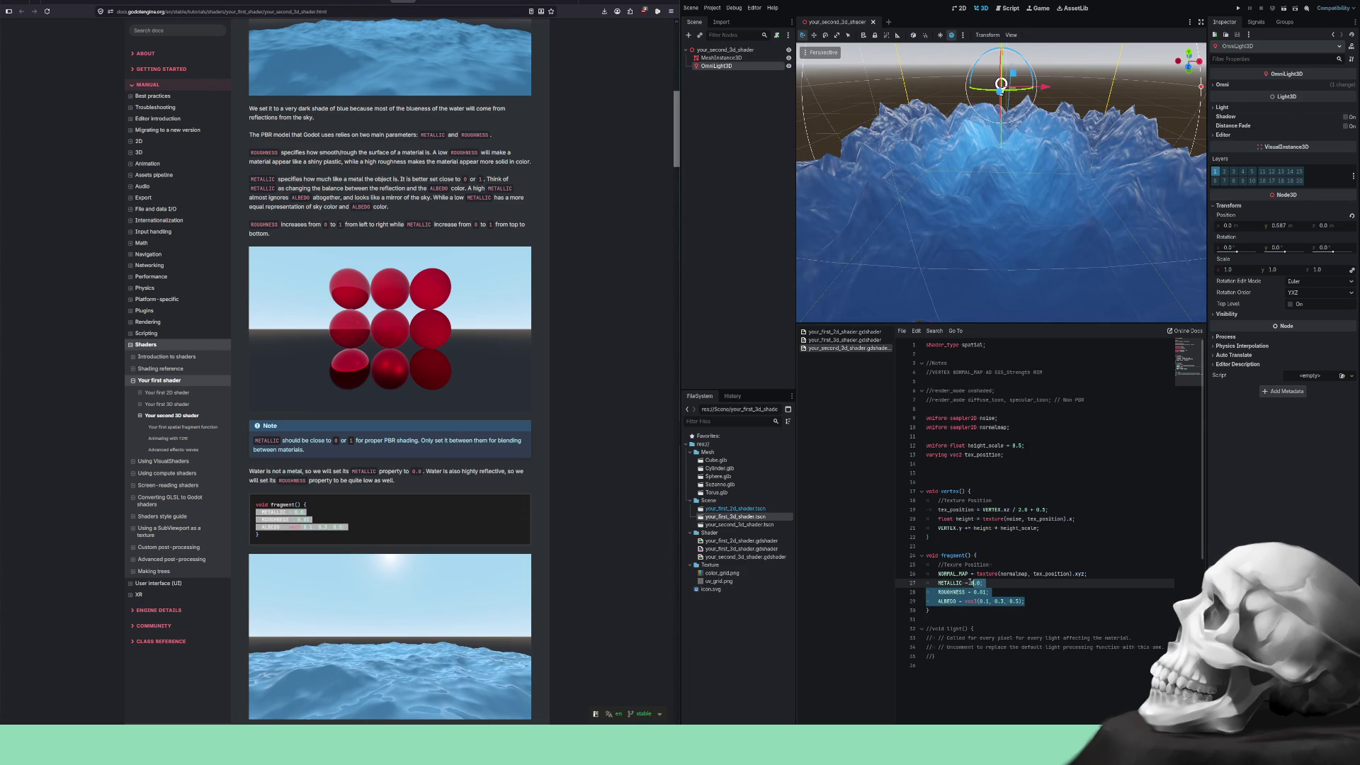
Drag the OmniLight3D down along Y so it sits closer to the glossy water.
{"action": "mouse_move", "coordinate": [1009, 197]}
{"action": "left_mouse_down"}
{"action": "mouse_move", "coordinate": [1025, 246]}
{"action": "mouse_move", "coordinate": [999, 179]}
{"action": "left_mouse_up"}
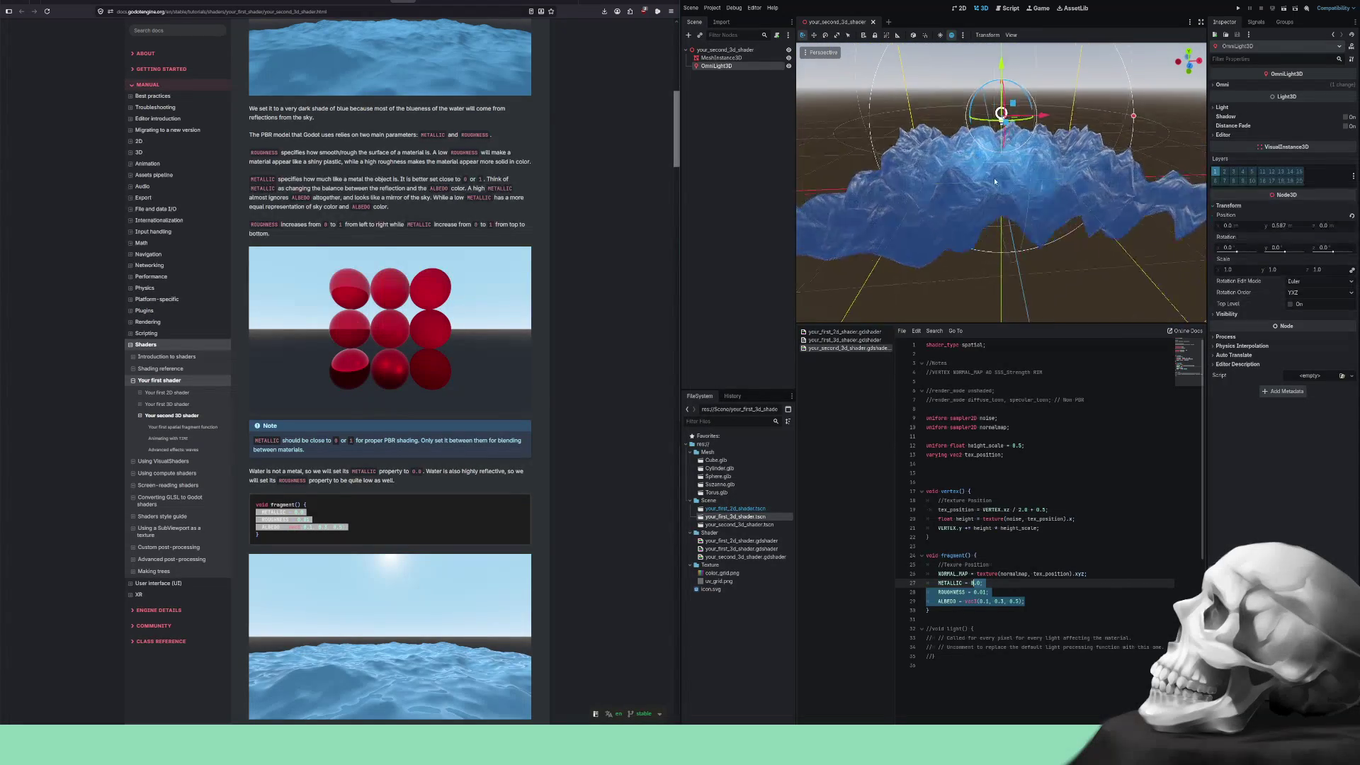
{"action": "scroll", "coordinate": [1000, 178], "scroll_direction": "up", "scroll_amount": 5}
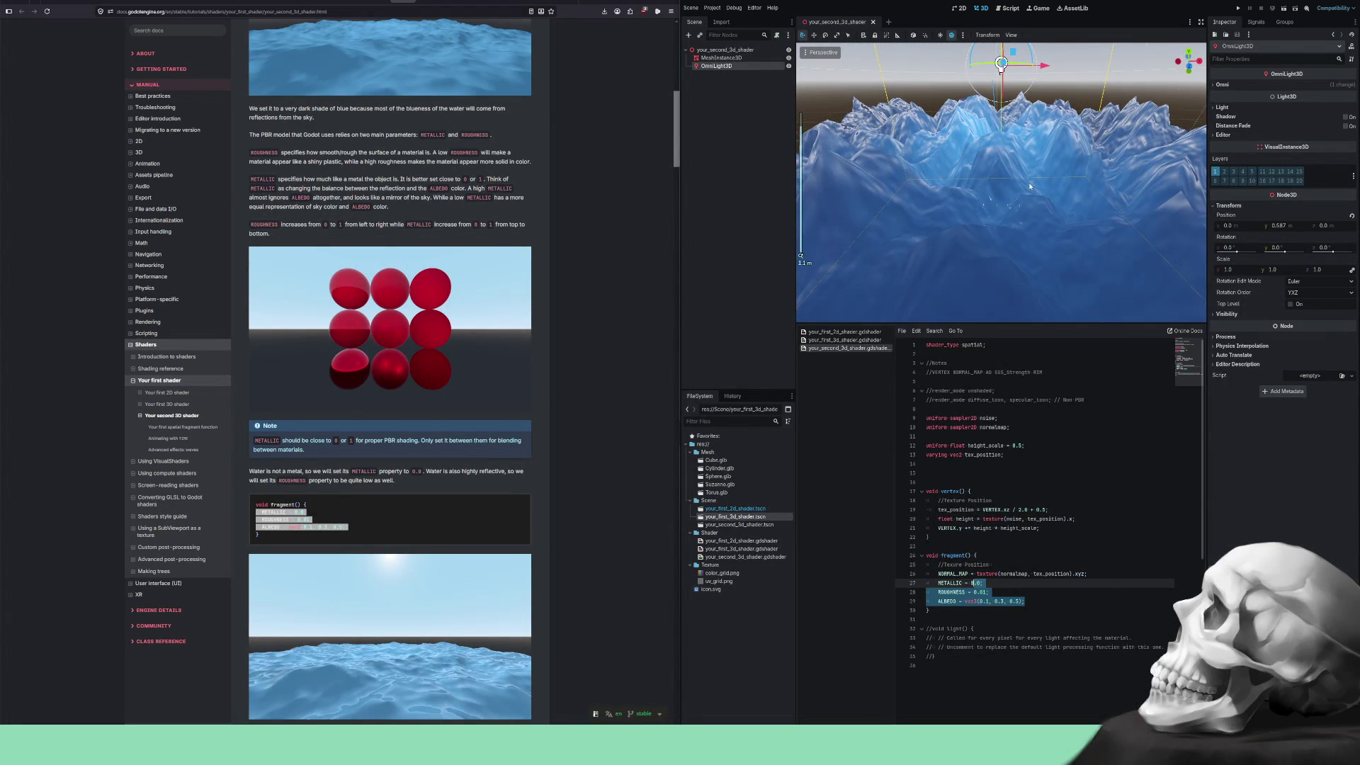
{"action": "scroll", "coordinate": [1006, 81], "scroll_direction": "down", "scroll_amount": 2}
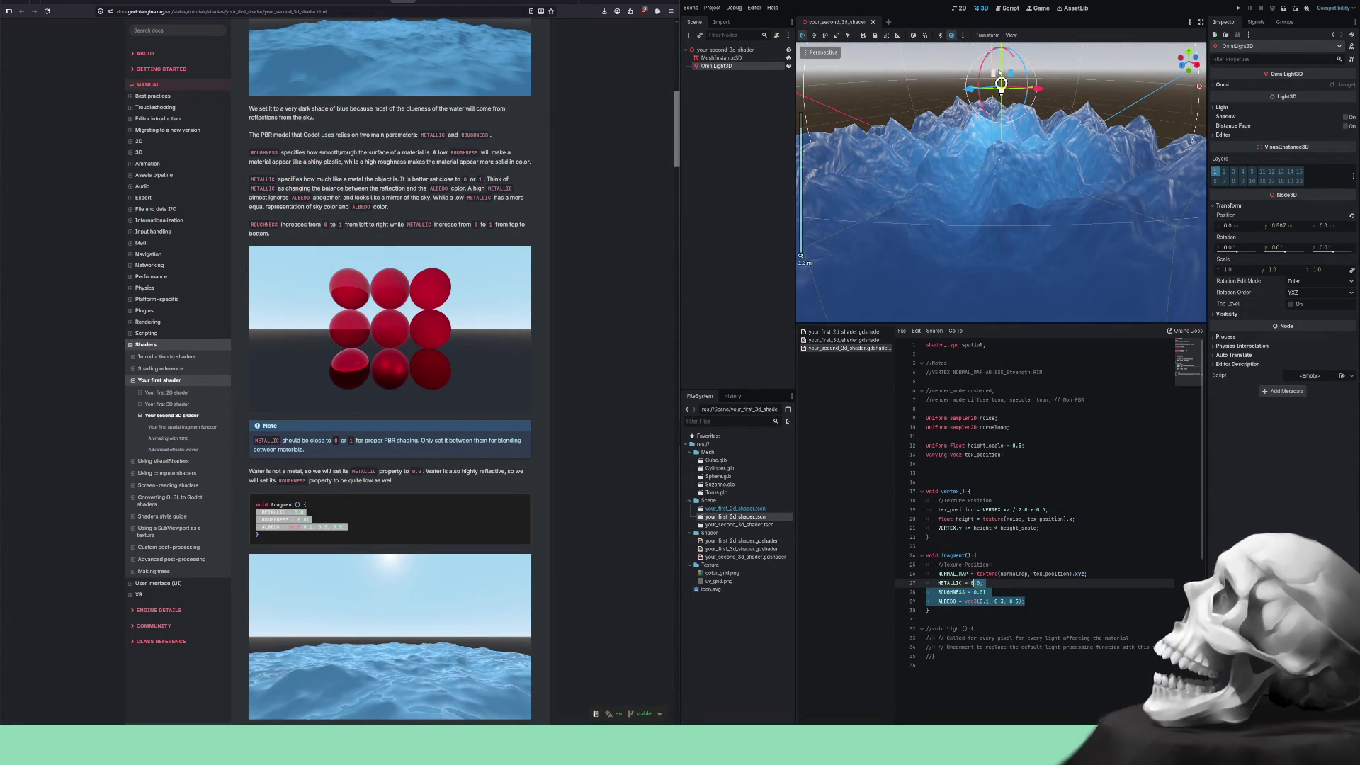
{"action": "left_click", "coordinate": [1002, 92]}
{"action": "scroll", "coordinate": [1001, 99], "scroll_direction": "down", "scroll_amount": 3}
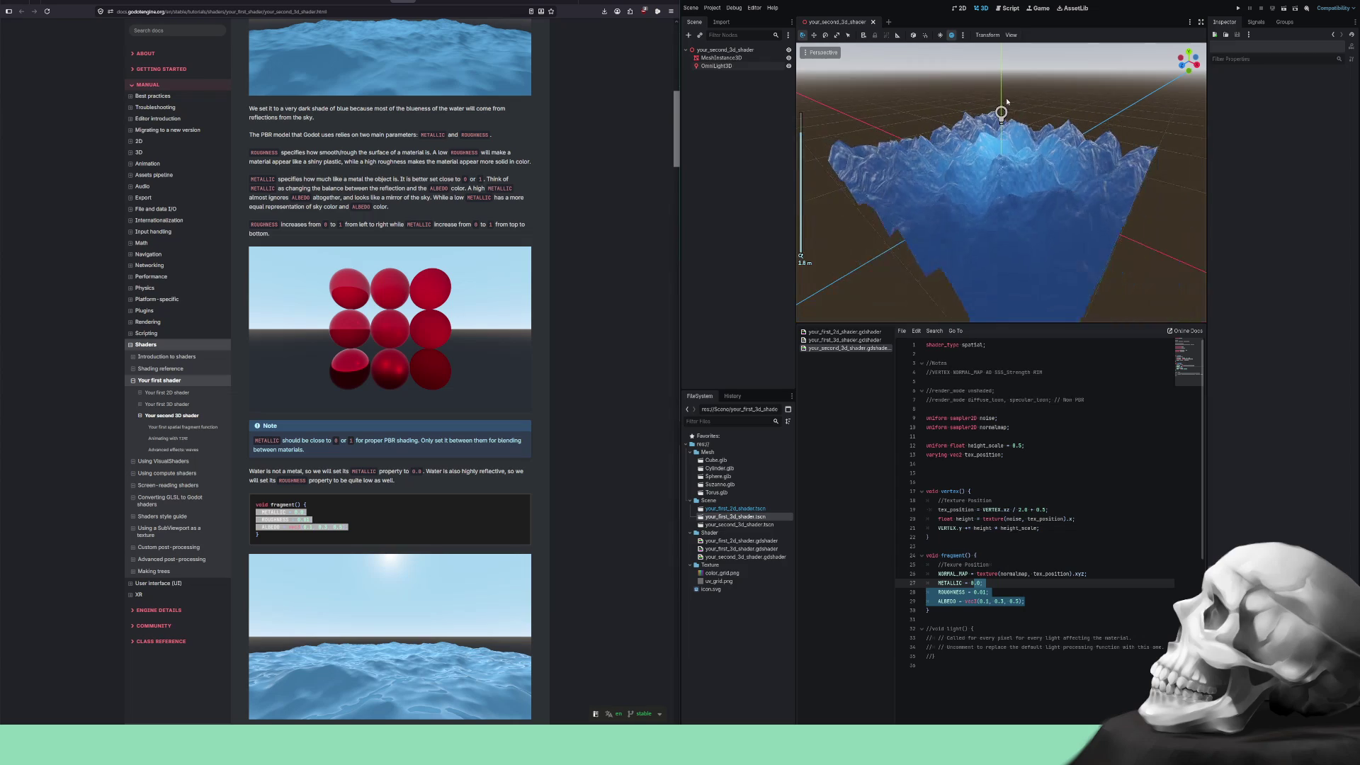
{"action": "left_click", "coordinate": [1001, 115]}
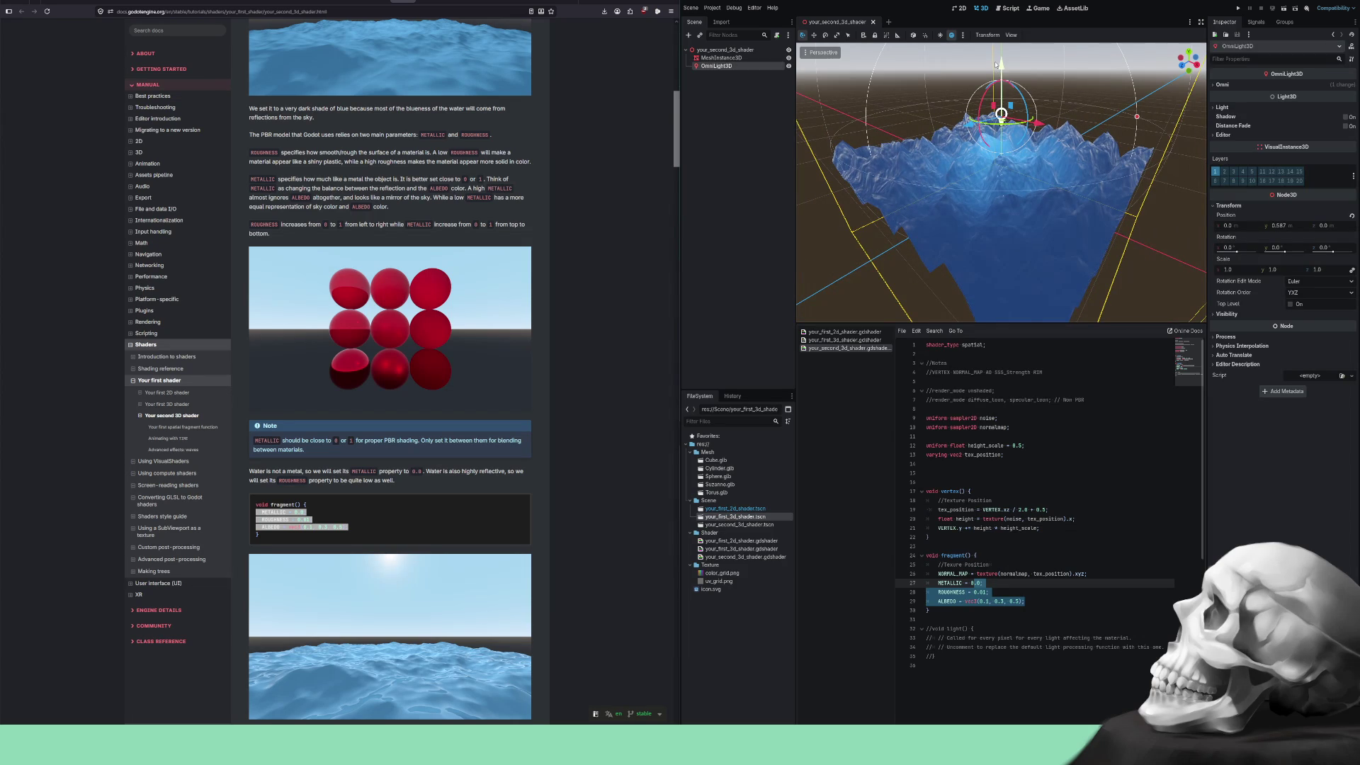
{"action": "mouse_move", "coordinate": [1002, 117]}
{"action": "left_mouse_down"}
{"action": "mouse_move", "coordinate": [1003, 145]}
{"action": "mouse_move", "coordinate": [1009, 32]}
{"action": "mouse_move", "coordinate": [1003, 58]}
{"action": "left_mouse_up"}
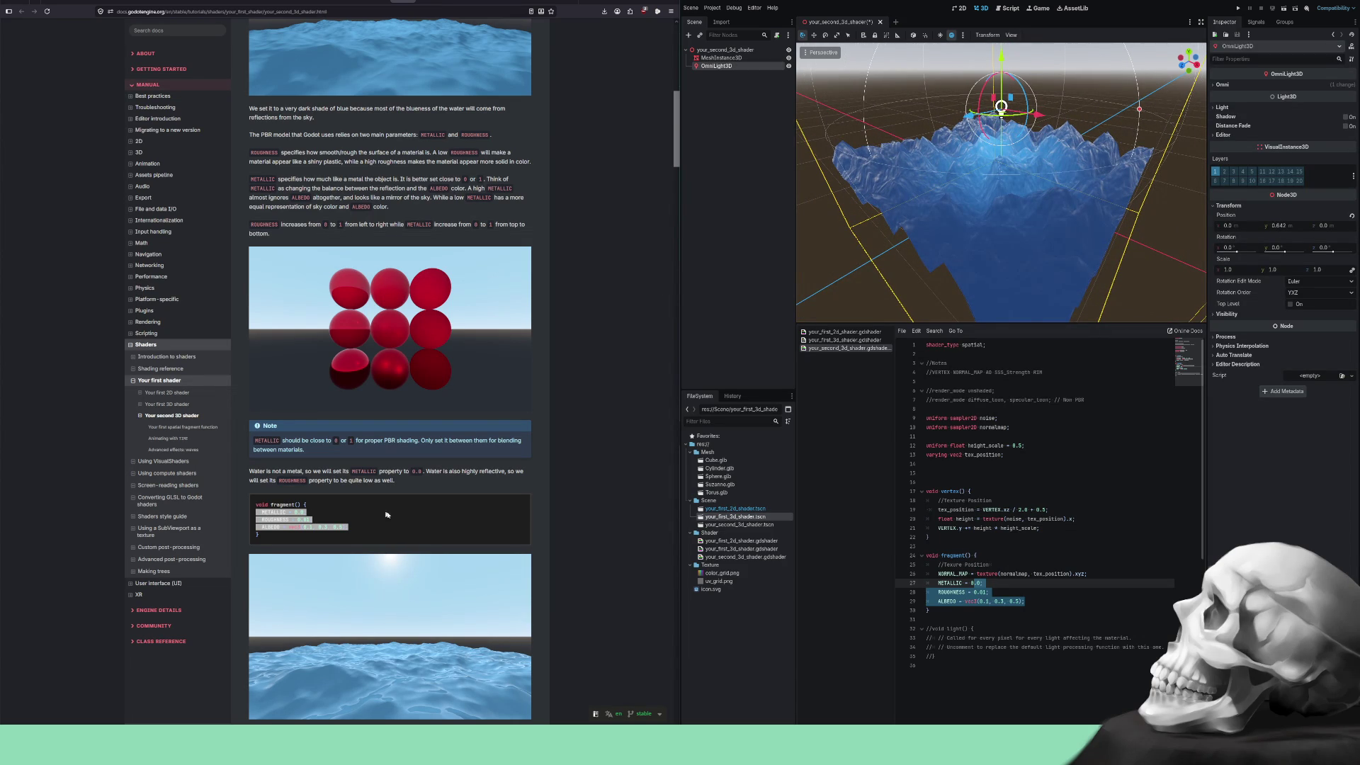
{"action": "left_click", "coordinate": [345, 519]}
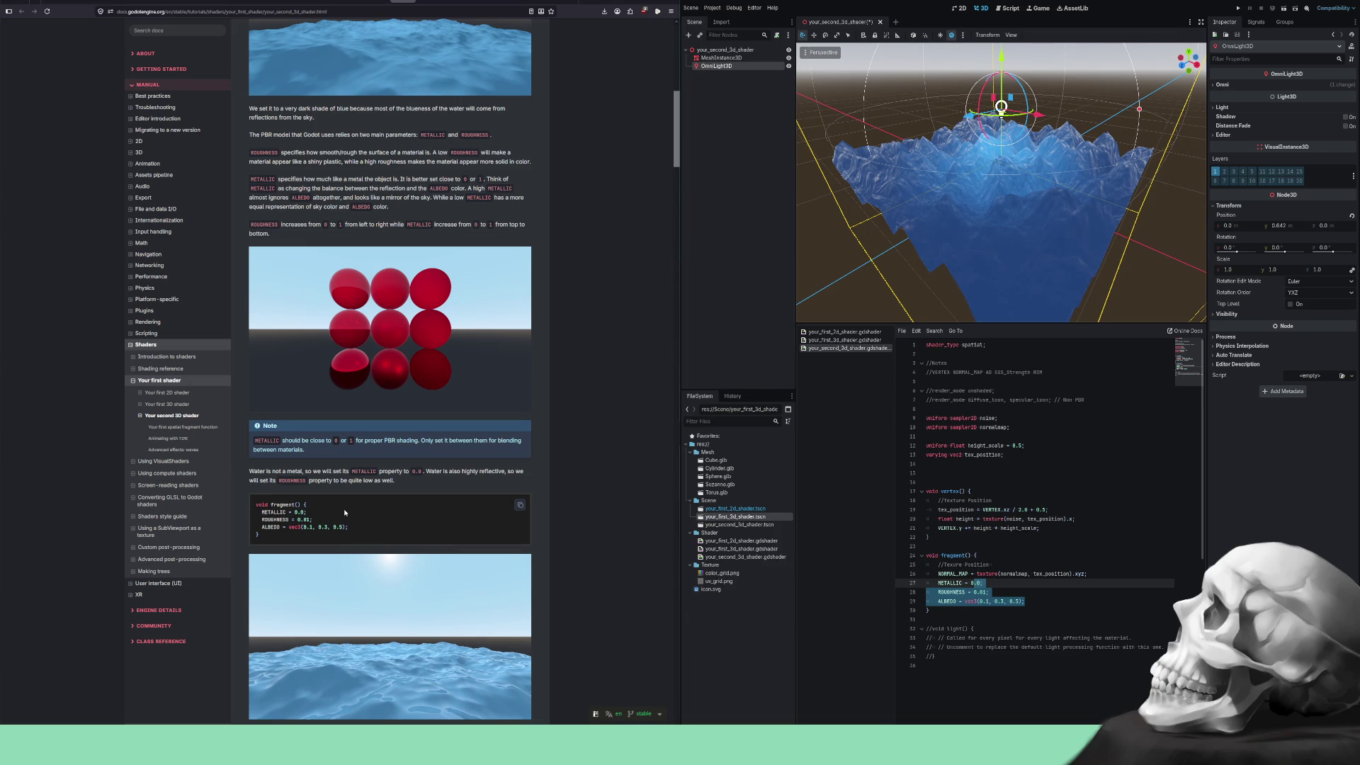
{"action": "scroll", "coordinate": [366, 505], "scroll_direction": "up", "scroll_amount": 3}
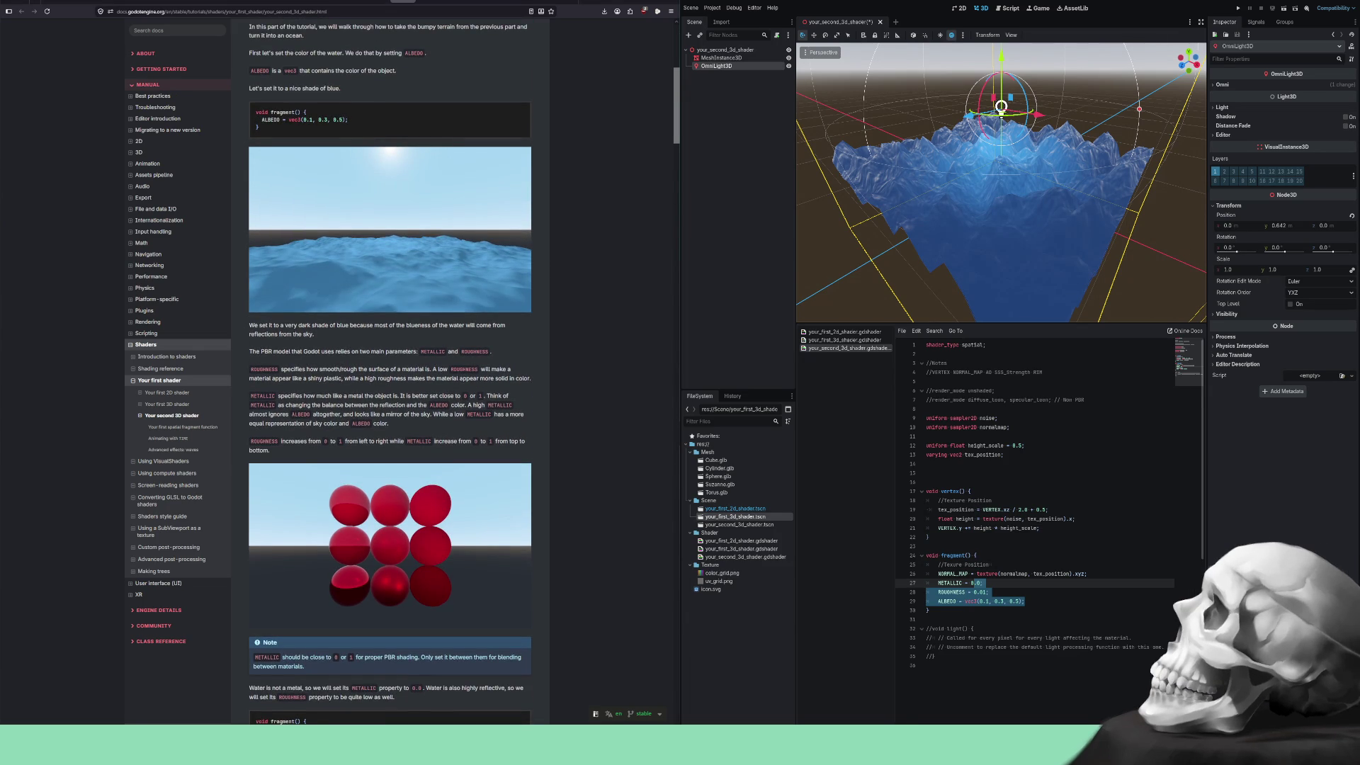
{"action": "left_click", "coordinate": [1015, 446]}
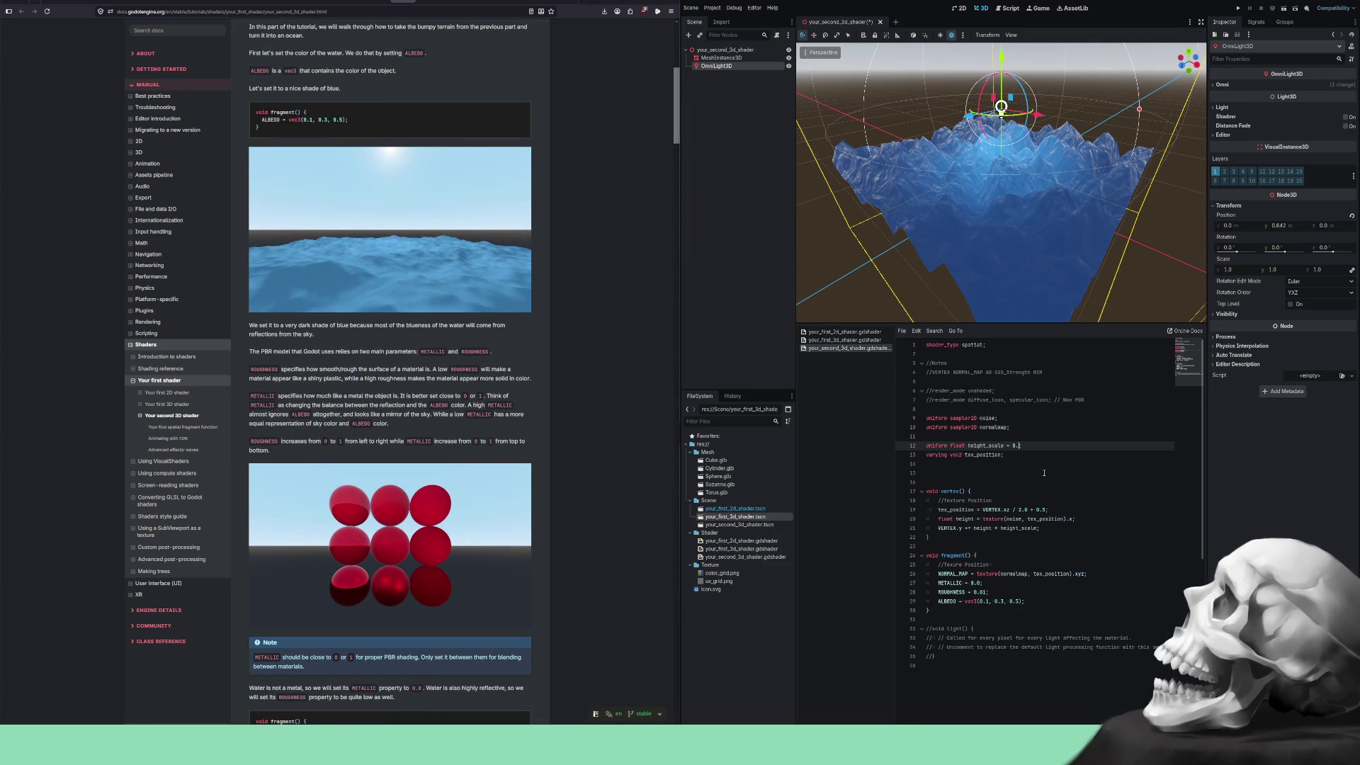
Set height_scale on line 12 to 0.1 and inspect the flatter water from several angles.
{"action": "key", "text": "Delete"}
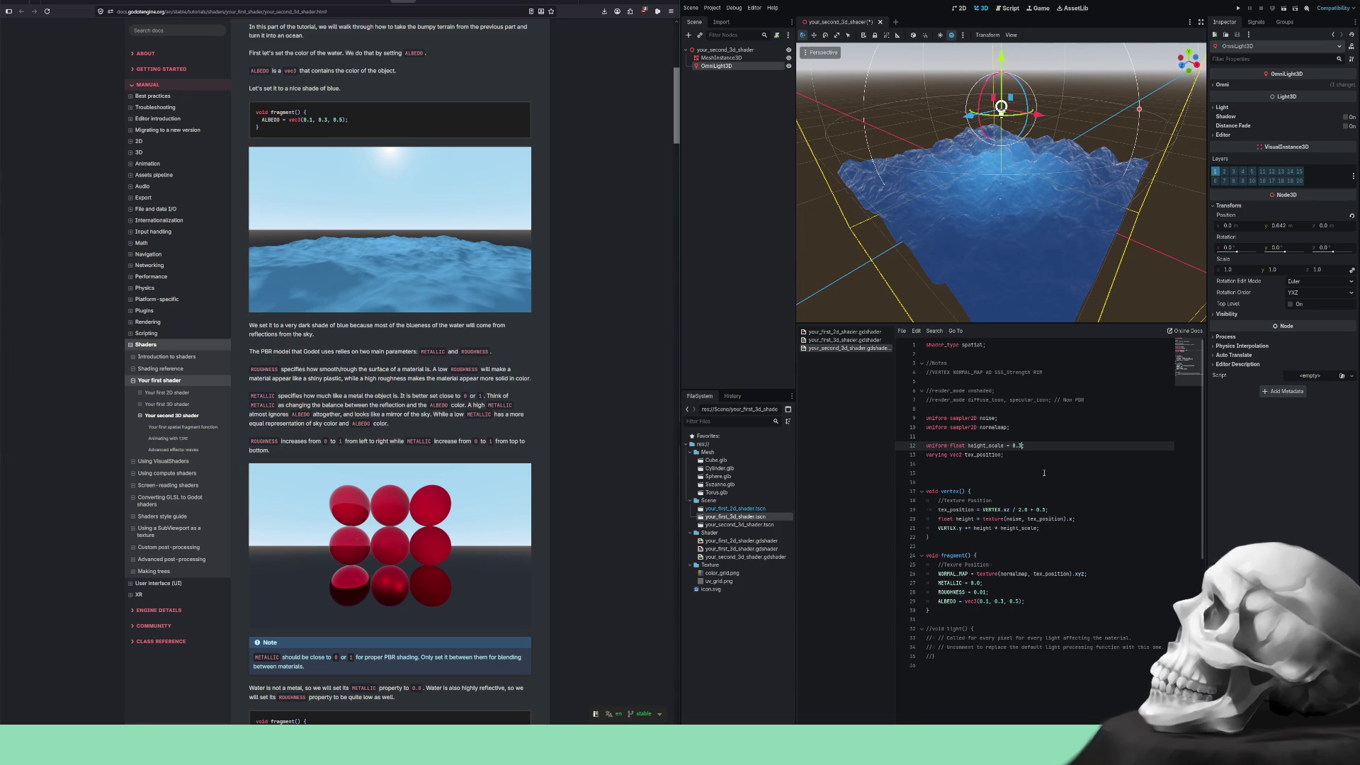
{"action": "left_click", "coordinate": [989, 220]}
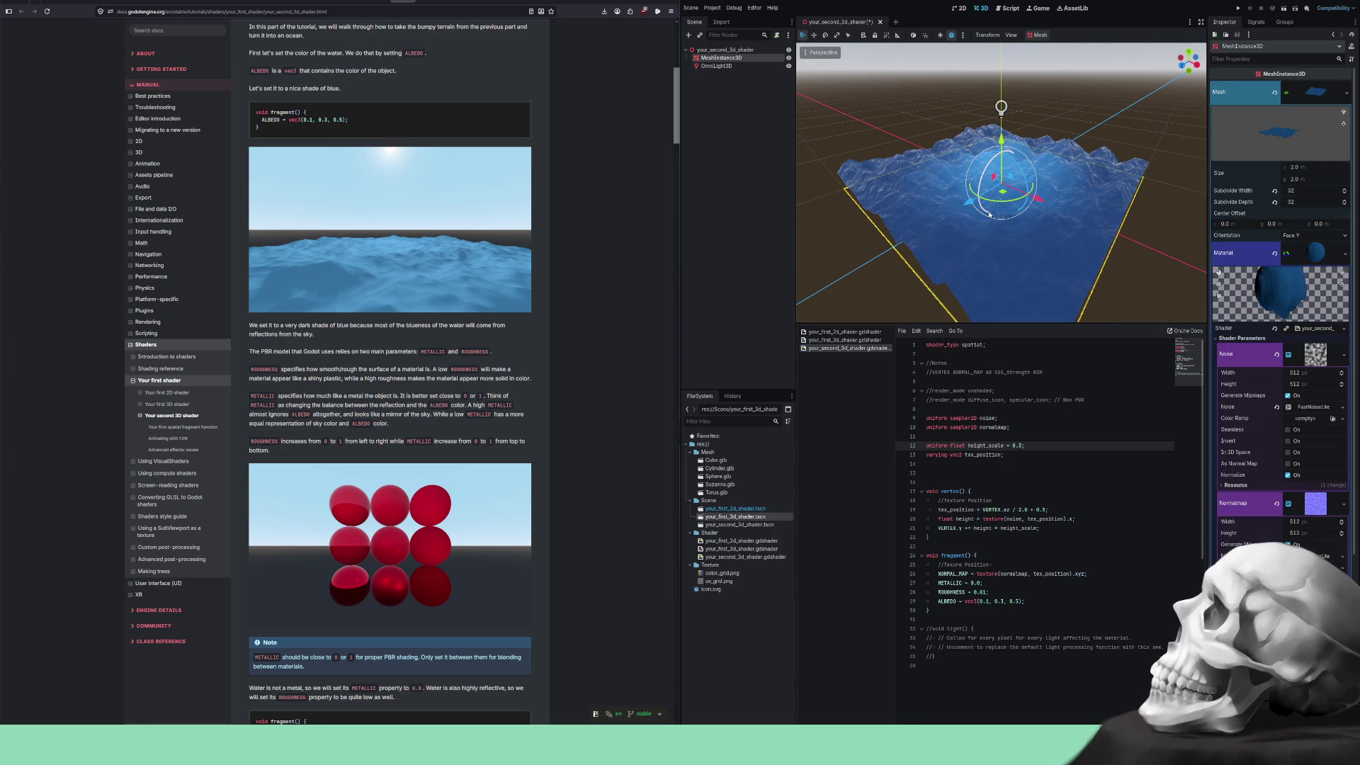
{"action": "scroll", "coordinate": [990, 214], "scroll_direction": "up", "scroll_amount": 10}
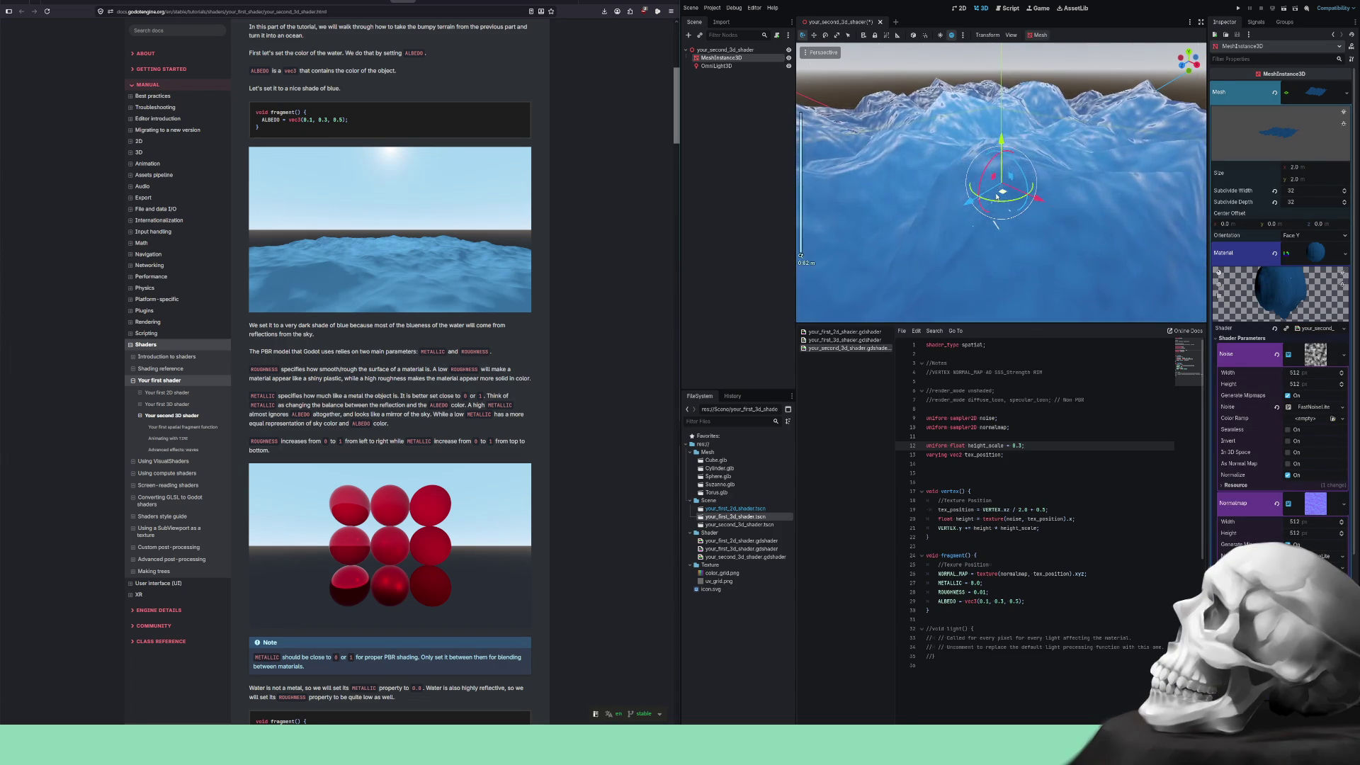
{"action": "scroll", "coordinate": [996, 183], "scroll_direction": "up", "scroll_amount": 5}
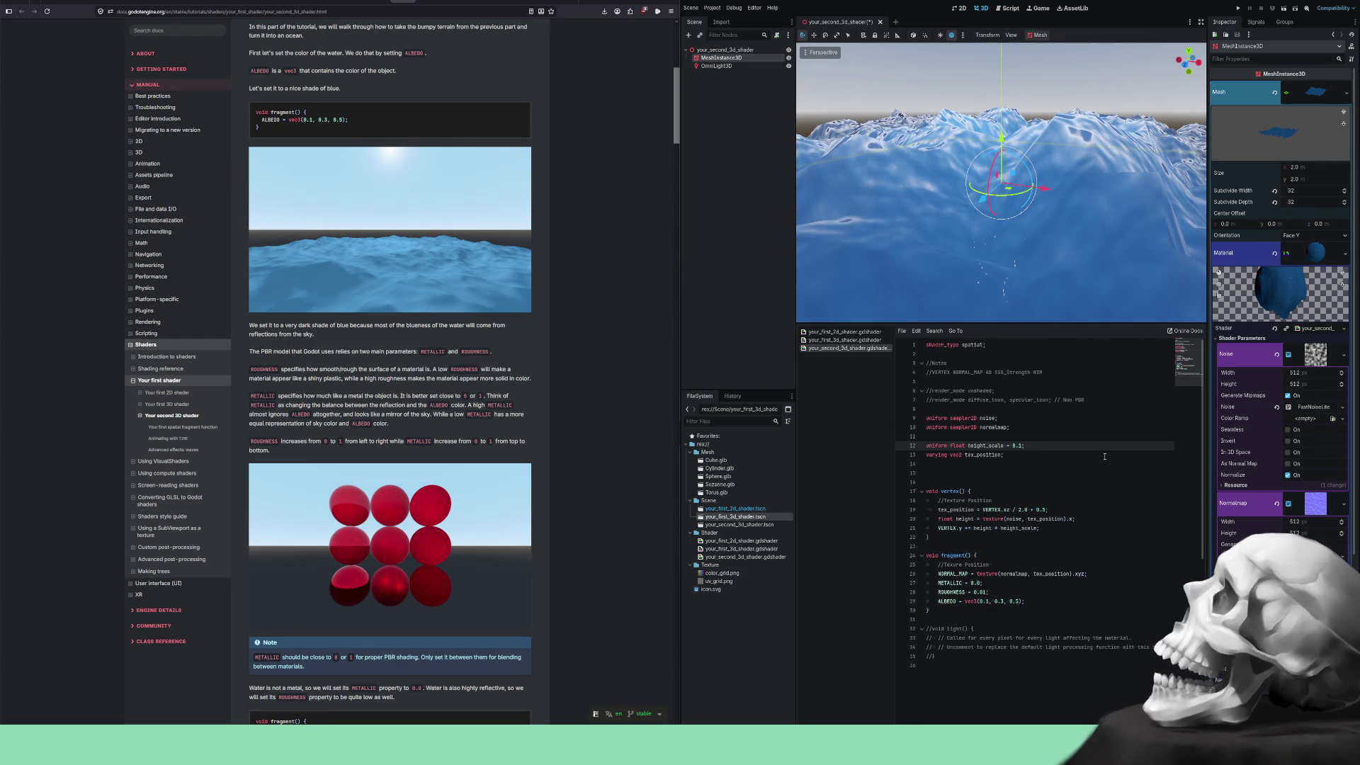
{"action": "type", "text": "1"}
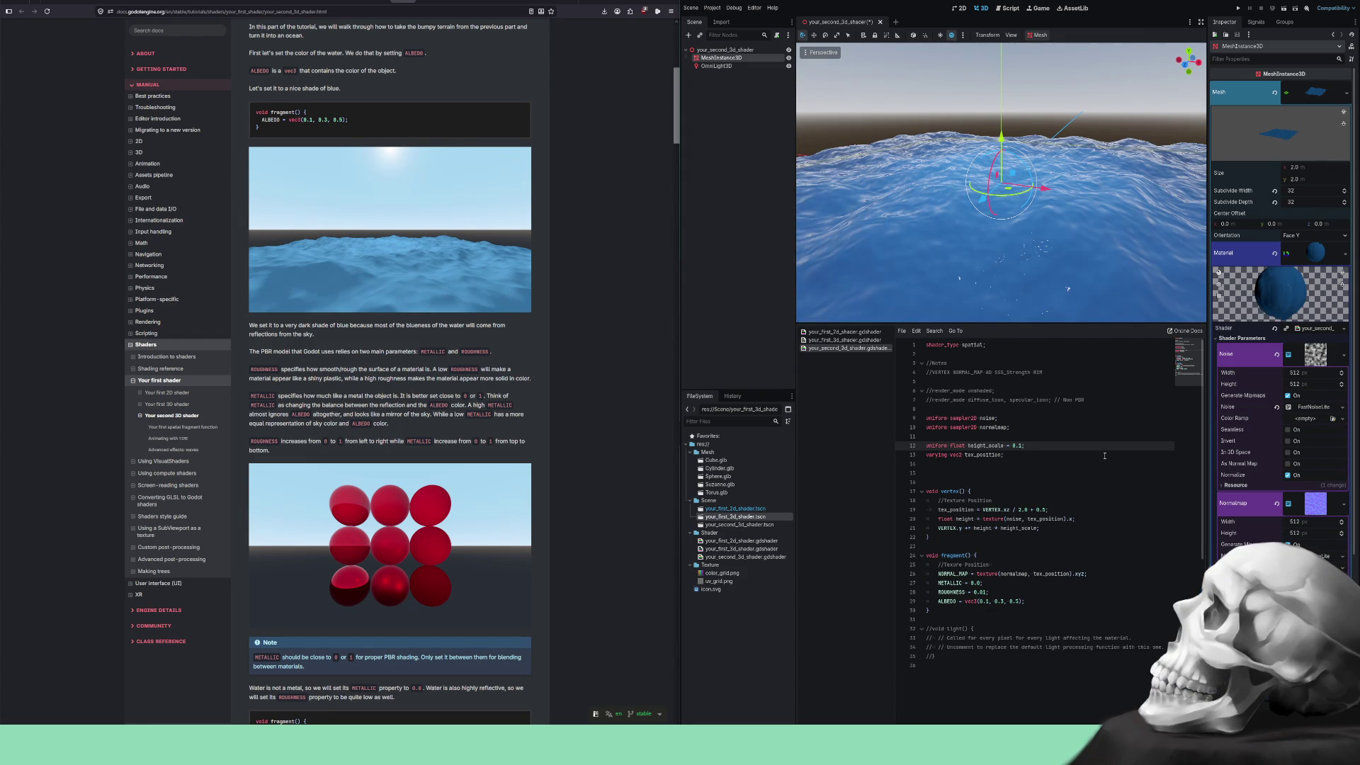
{"action": "scroll", "coordinate": [963, 230], "scroll_direction": "down", "scroll_amount": 5}
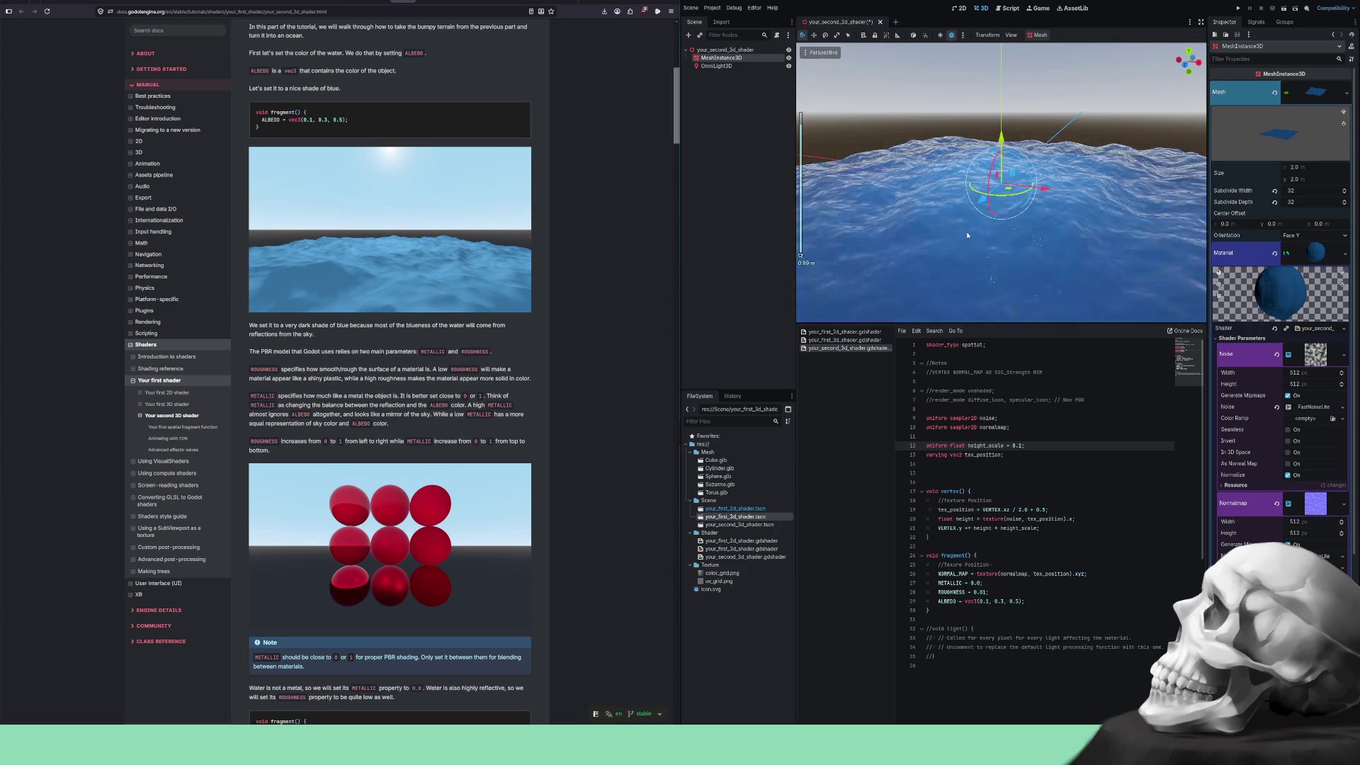
{"action": "left_click_drag", "start_coordinate": [931, 262], "coordinate": [1135, 238]}
{"action": "scroll", "coordinate": [1105, 205], "scroll_direction": "up", "scroll_amount": 5}
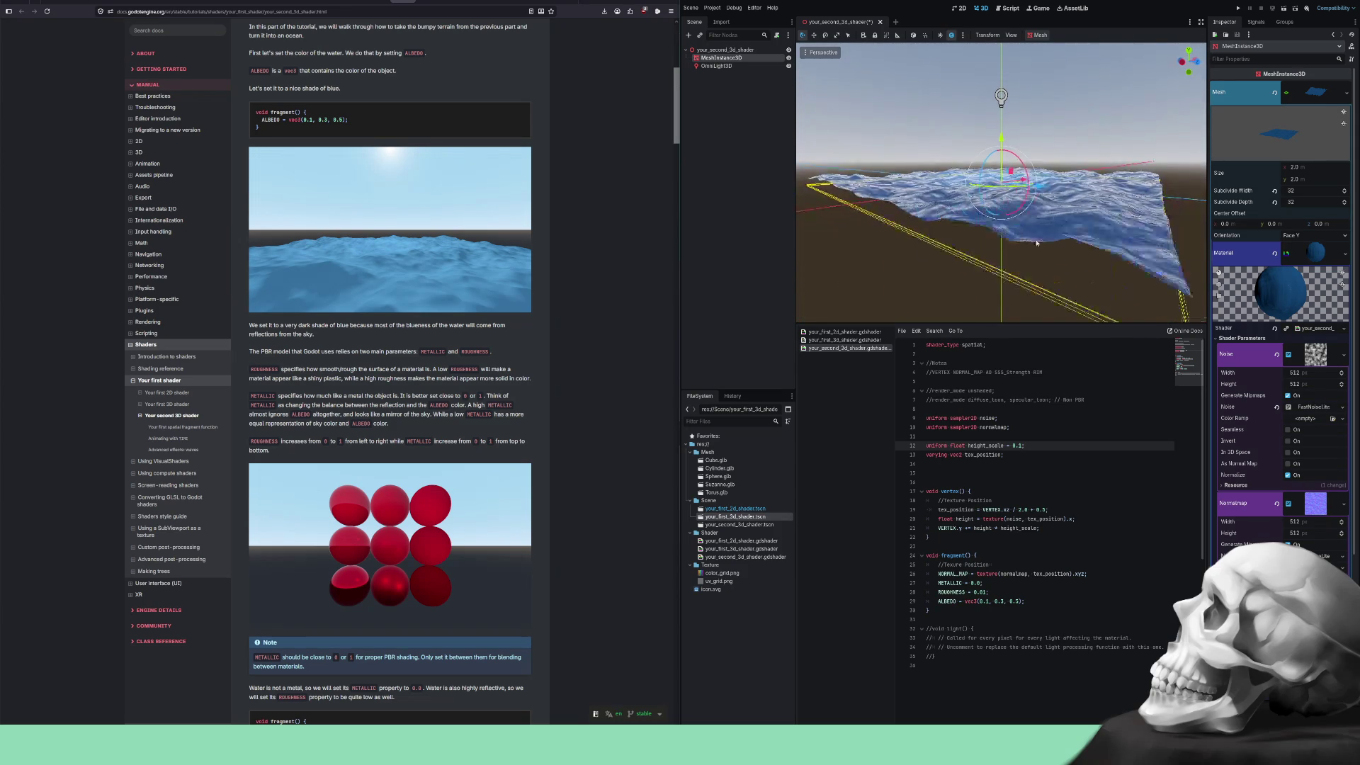
{"action": "mouse_move", "coordinate": [1094, 188]}
{"action": "left_mouse_down"}
{"action": "mouse_move", "coordinate": [1051, 209]}
{"action": "mouse_move", "coordinate": [1022, 197]}
{"action": "mouse_move", "coordinate": [1036, 187]}
{"action": "left_mouse_up"}
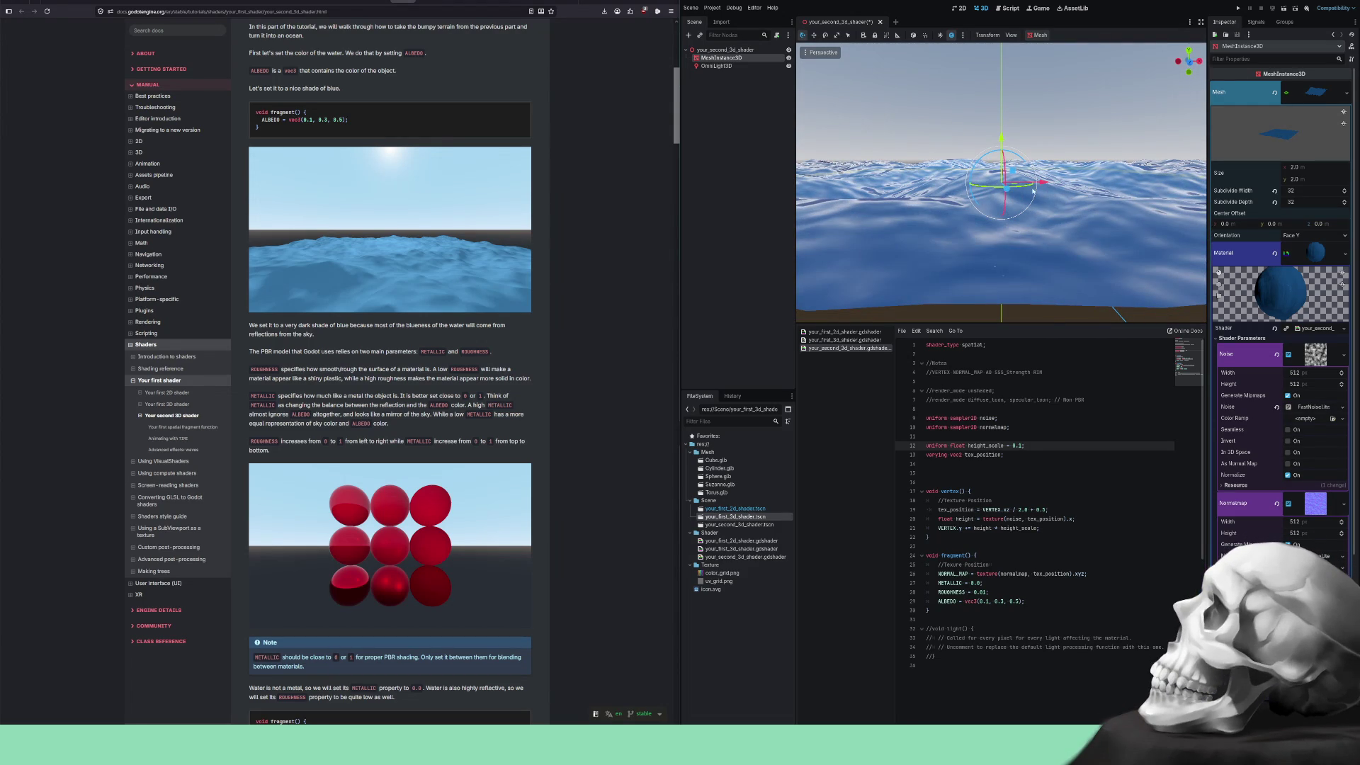
{"action": "scroll", "coordinate": [512, 367], "scroll_direction": "down", "scroll_amount": 4}
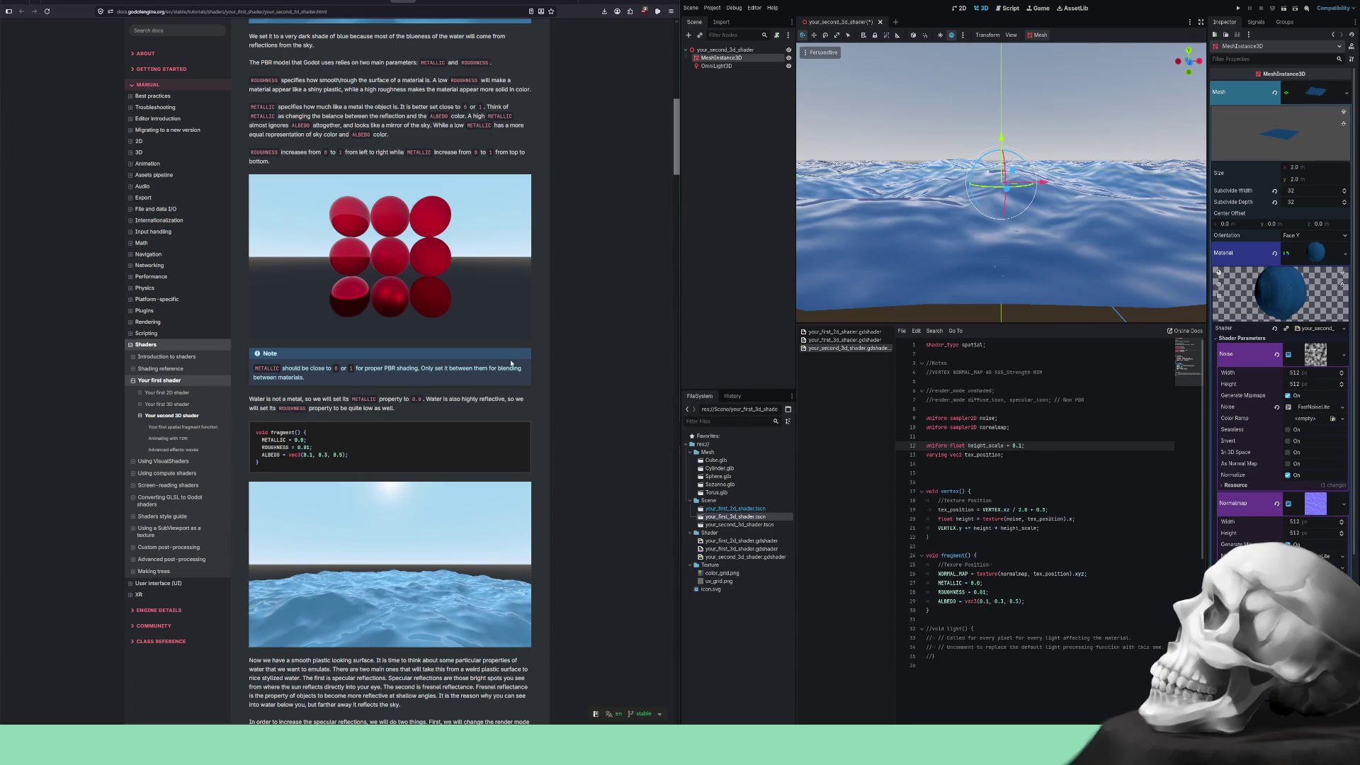
{"action": "scroll", "coordinate": [820, 263], "scroll_direction": "down", "scroll_amount": 10}
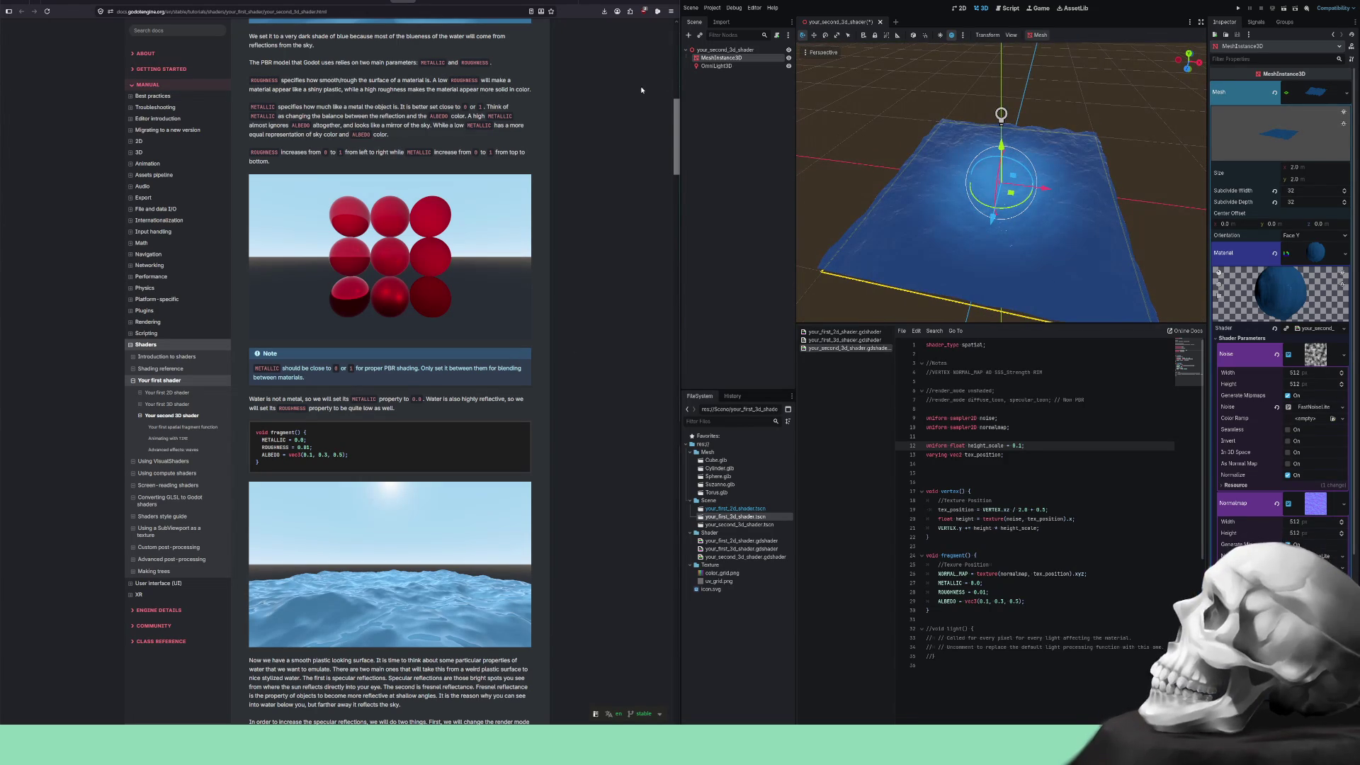
{"action": "left_click", "coordinate": [713, 50]}
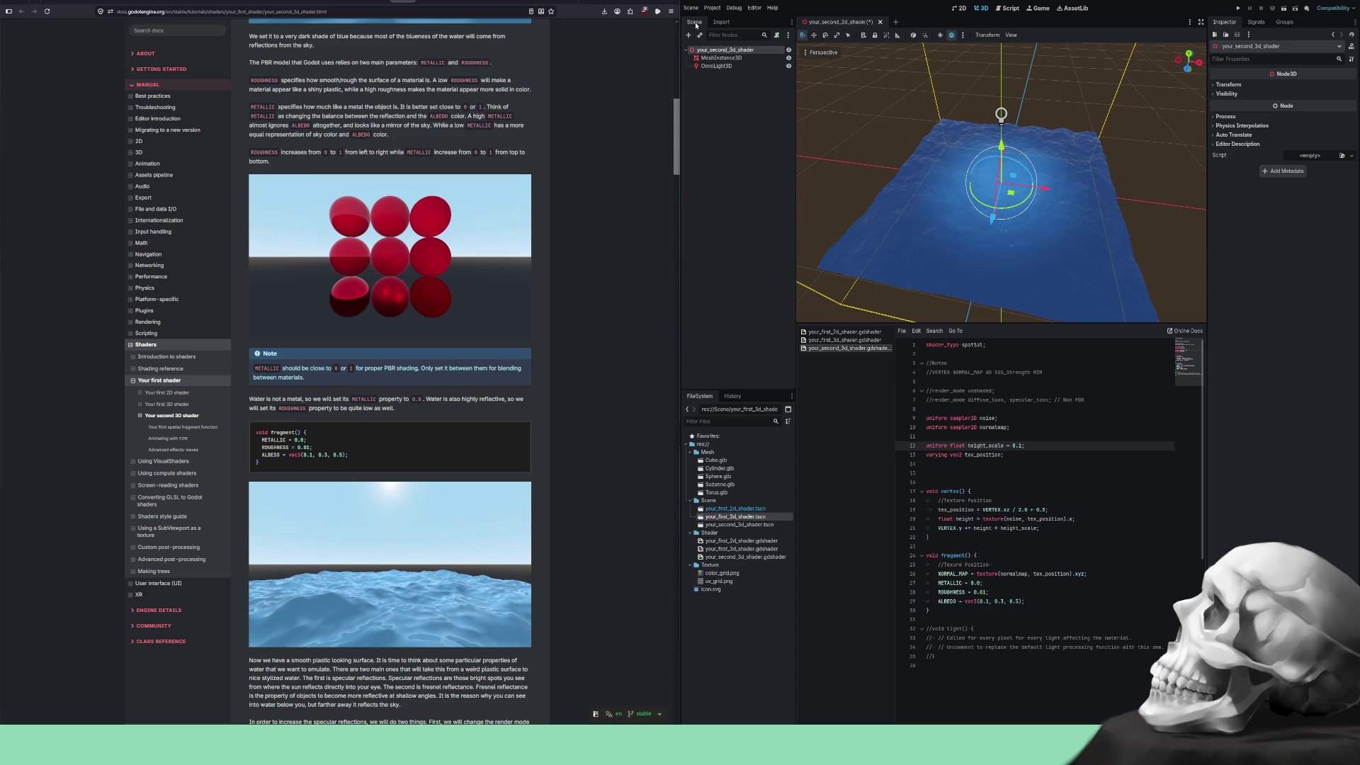
Create a MeshInstance3D node under the your_second_3d_shader root via the node search.
{"action": "left_click", "coordinate": [688, 35]}
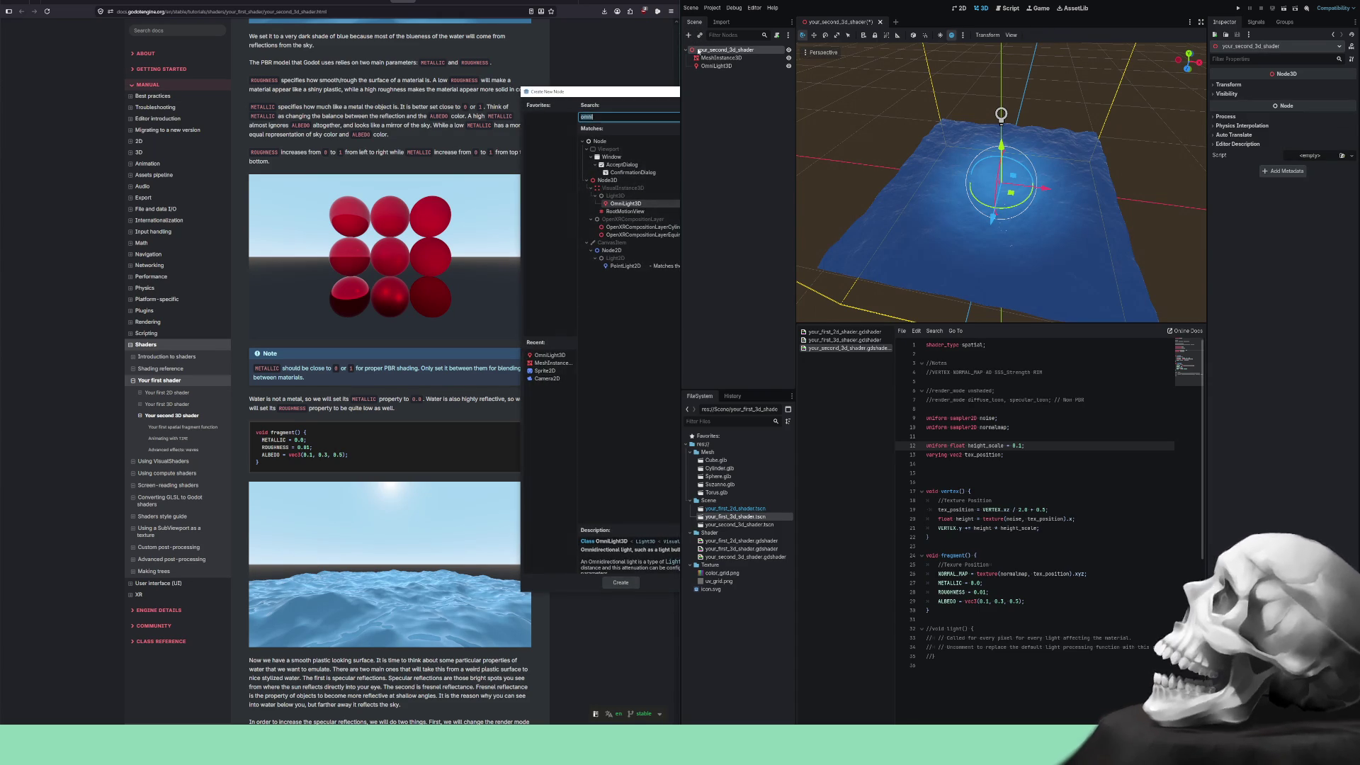
{"action": "type", "text": "mesh"}
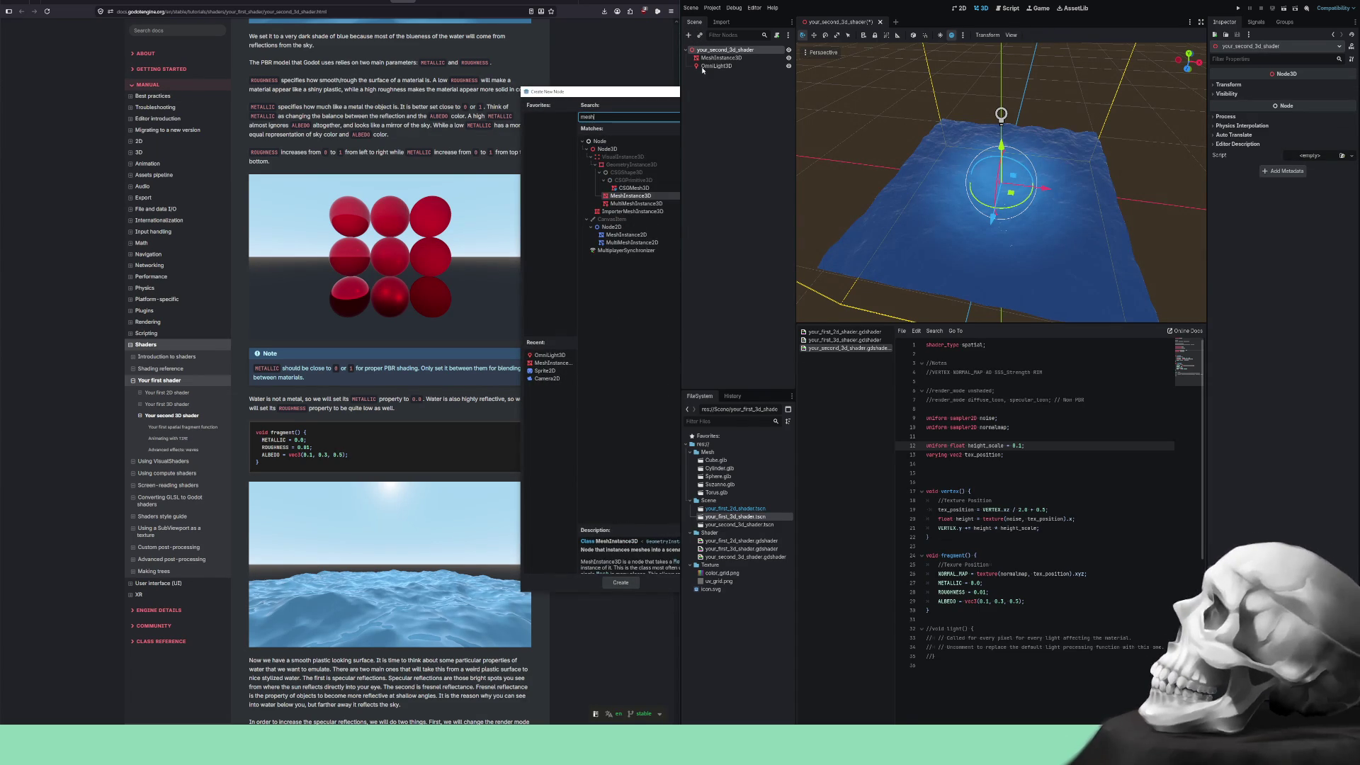
{"action": "type", "text": "instan"}
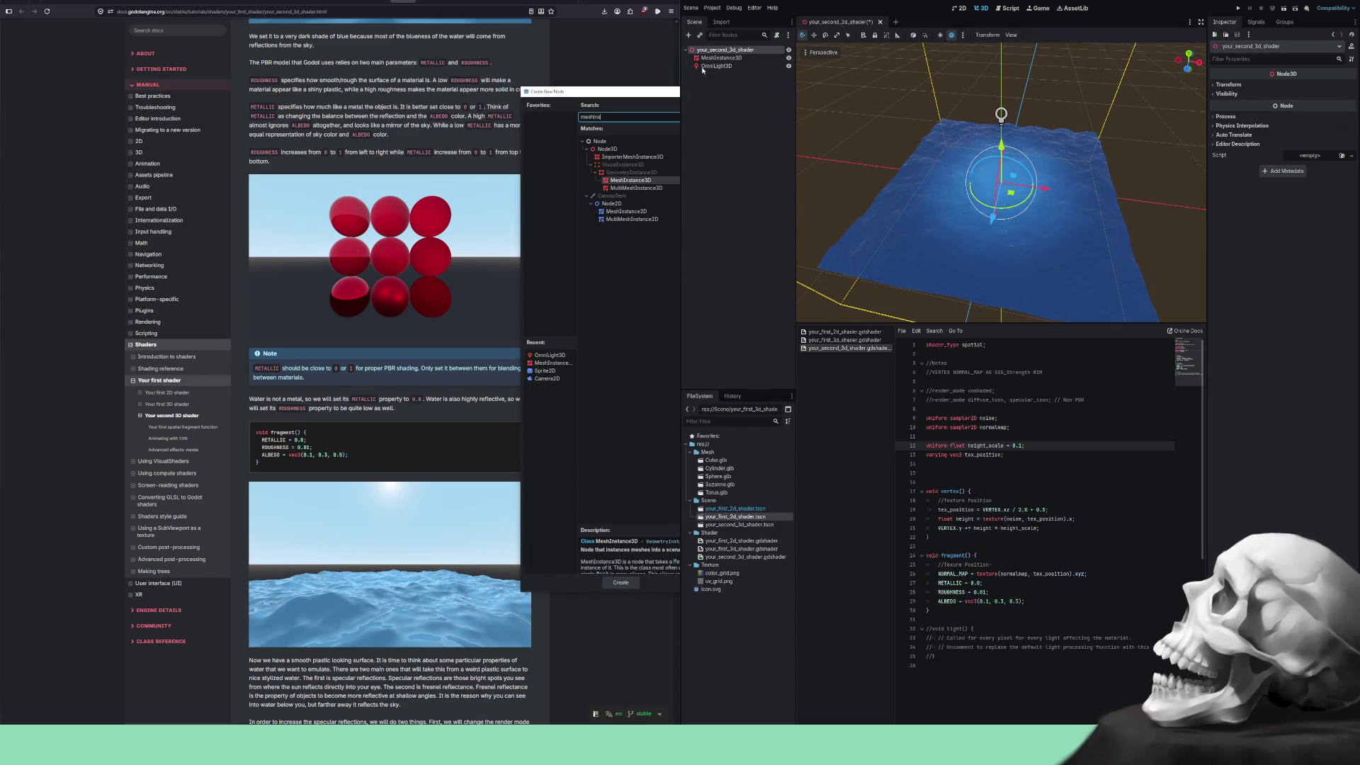
{"action": "left_click", "coordinate": [633, 181]}
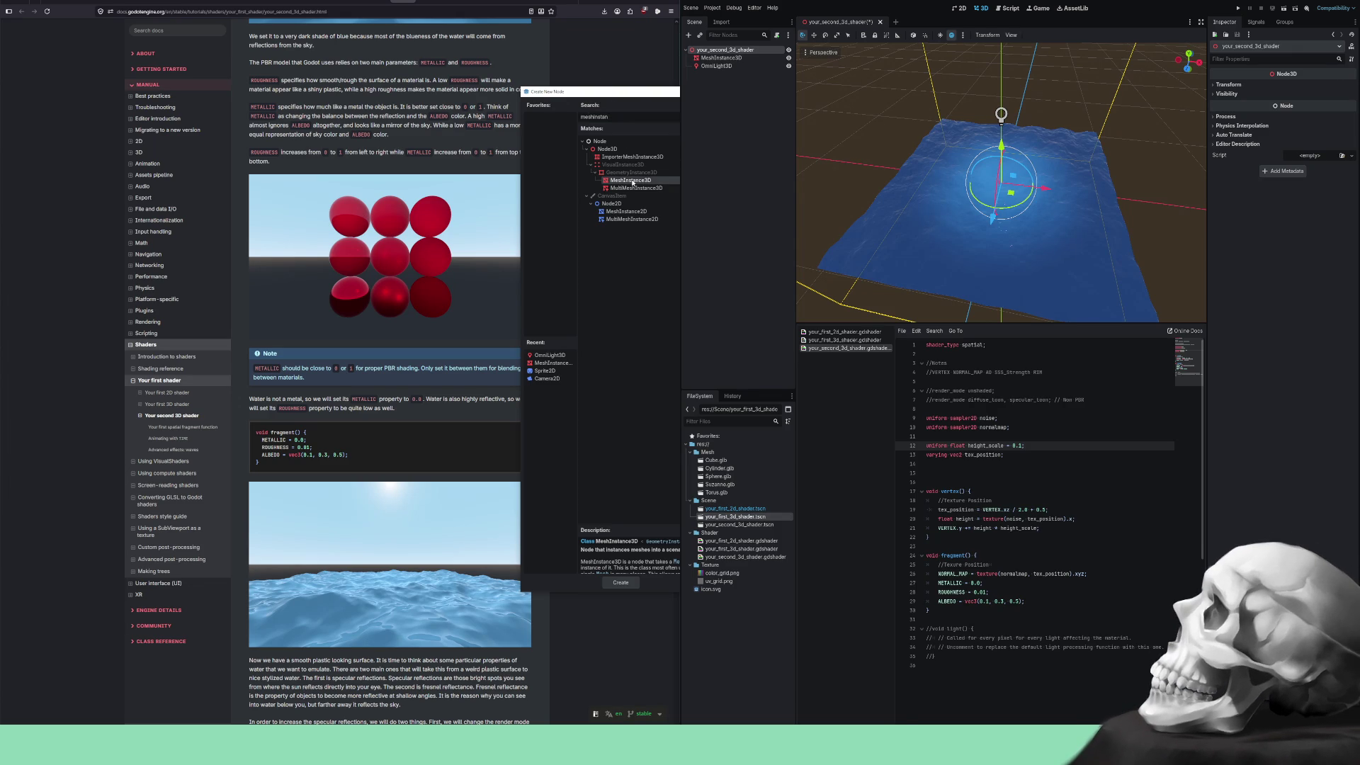
{"action": "left_click", "coordinate": [620, 584]}
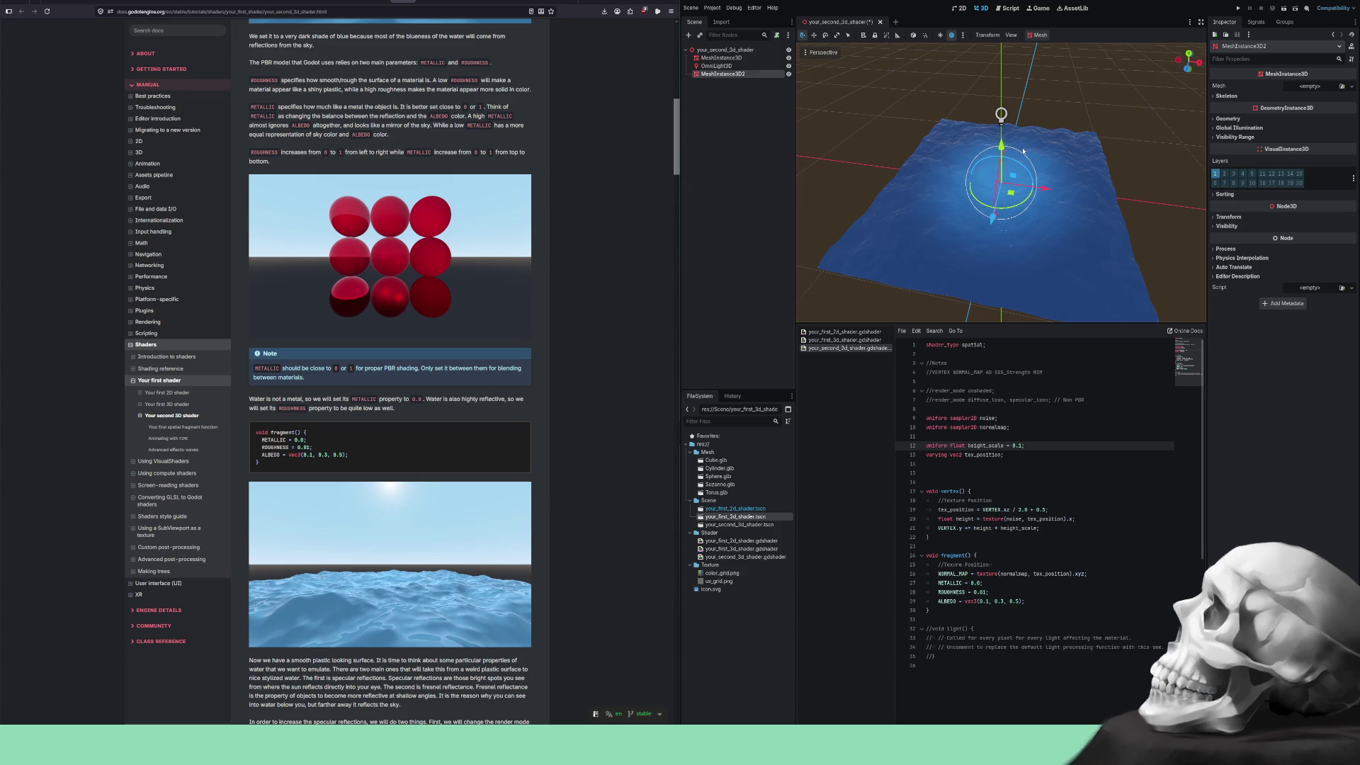
Assign a new SphereMesh to the MeshInstance3D's Mesh property.
{"action": "scroll", "coordinate": [1020, 150], "scroll_direction": "down", "scroll_amount": 3}
{"action": "left_click_drag", "start_coordinate": [1102, 174], "coordinate": [1103, 115]}
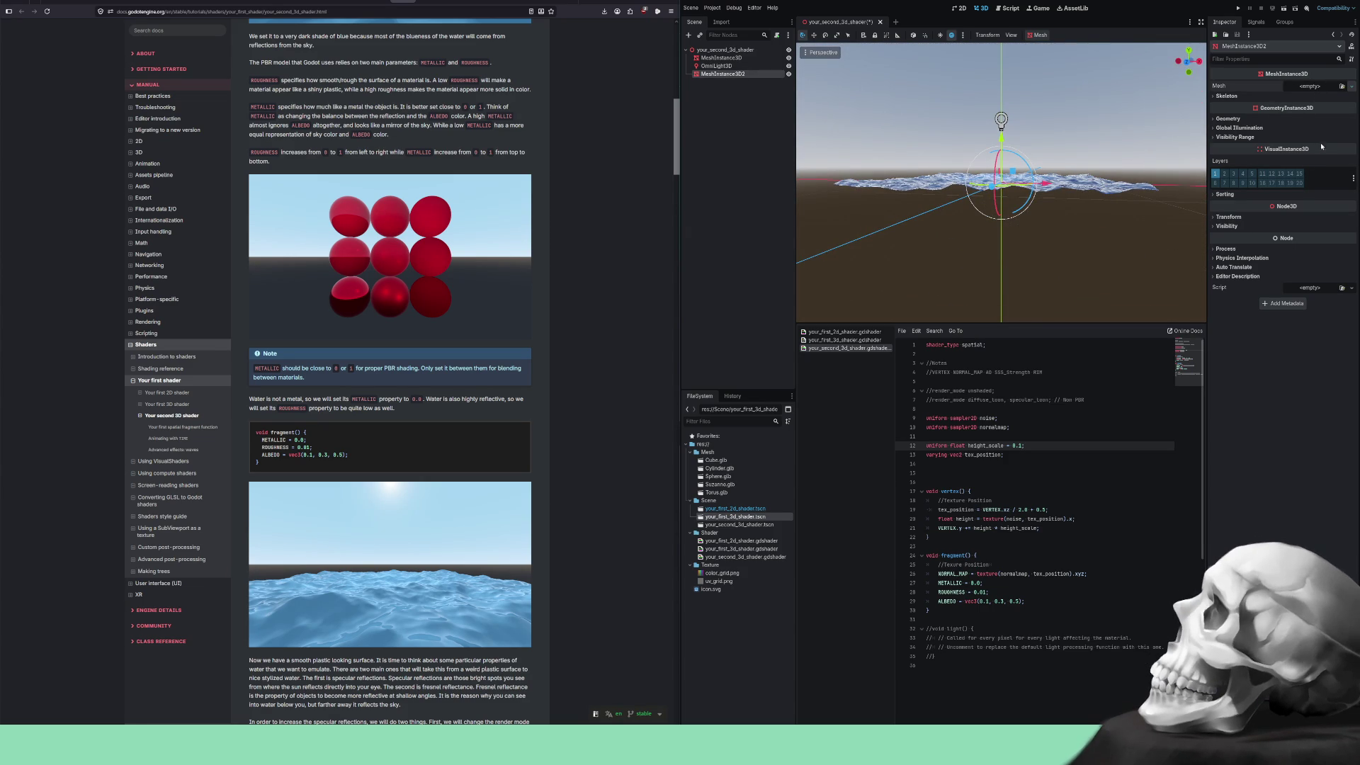
{"action": "left_click", "coordinate": [1323, 185]}
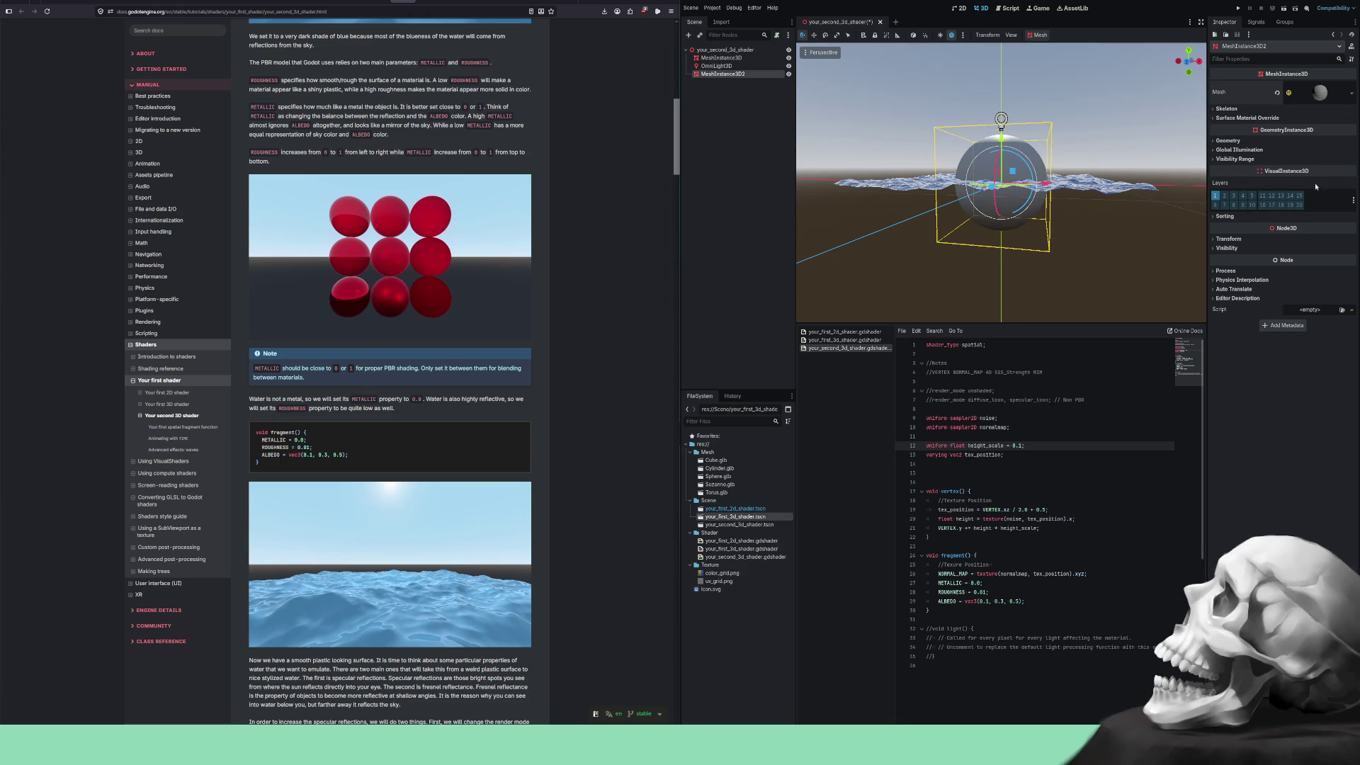
Move the sphere 2 units up and 1 unit back, then duplicate its node.
{"action": "scroll", "coordinate": [1085, 215], "scroll_direction": "down", "scroll_amount": 2}
{"action": "mouse_move", "coordinate": [1085, 216]}
{"action": "left_mouse_down"}
{"action": "mouse_move", "coordinate": [1005, 265]}
{"action": "mouse_move", "coordinate": [1043, 275]}
{"action": "mouse_move", "coordinate": [1010, 247]}
{"action": "left_mouse_up"}
{"action": "mouse_move", "coordinate": [1089, 190]}
{"action": "left_mouse_down"}
{"action": "mouse_move", "coordinate": [1001, 142]}
{"action": "mouse_move", "coordinate": [1014, 89]}
{"action": "mouse_move", "coordinate": [1020, 142]}
{"action": "mouse_move", "coordinate": [1020, 95]}
{"action": "mouse_move", "coordinate": [1027, 106]}
{"action": "mouse_move", "coordinate": [1056, 30]}
{"action": "left_mouse_up"}
{"action": "key", "text": "Escape"}
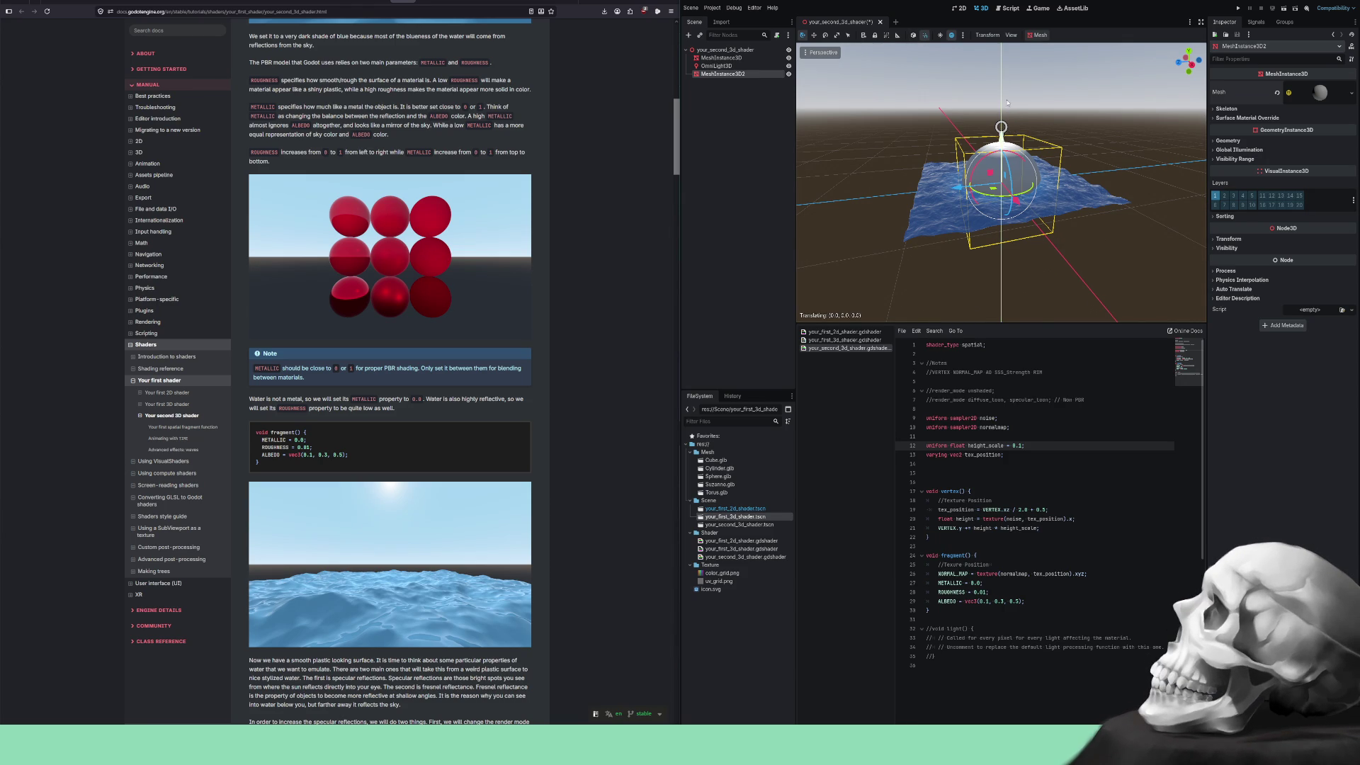
{"action": "left_click_drag", "start_coordinate": [1006, 103], "coordinate": [1010, 80]}
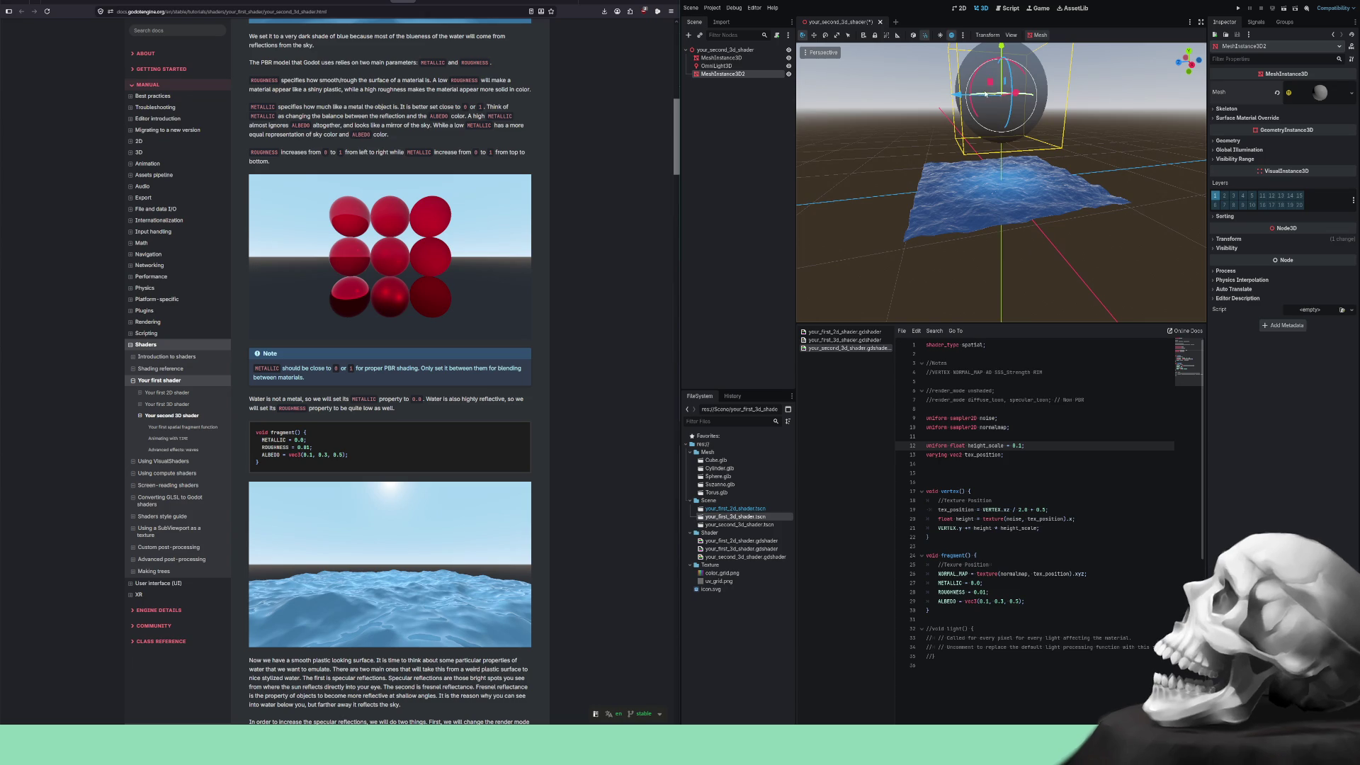
{"action": "mouse_move", "coordinate": [1009, 72]}
{"action": "left_mouse_down"}
{"action": "mouse_move", "coordinate": [1086, 206]}
{"action": "mouse_move", "coordinate": [1146, 190]}
{"action": "left_mouse_up"}
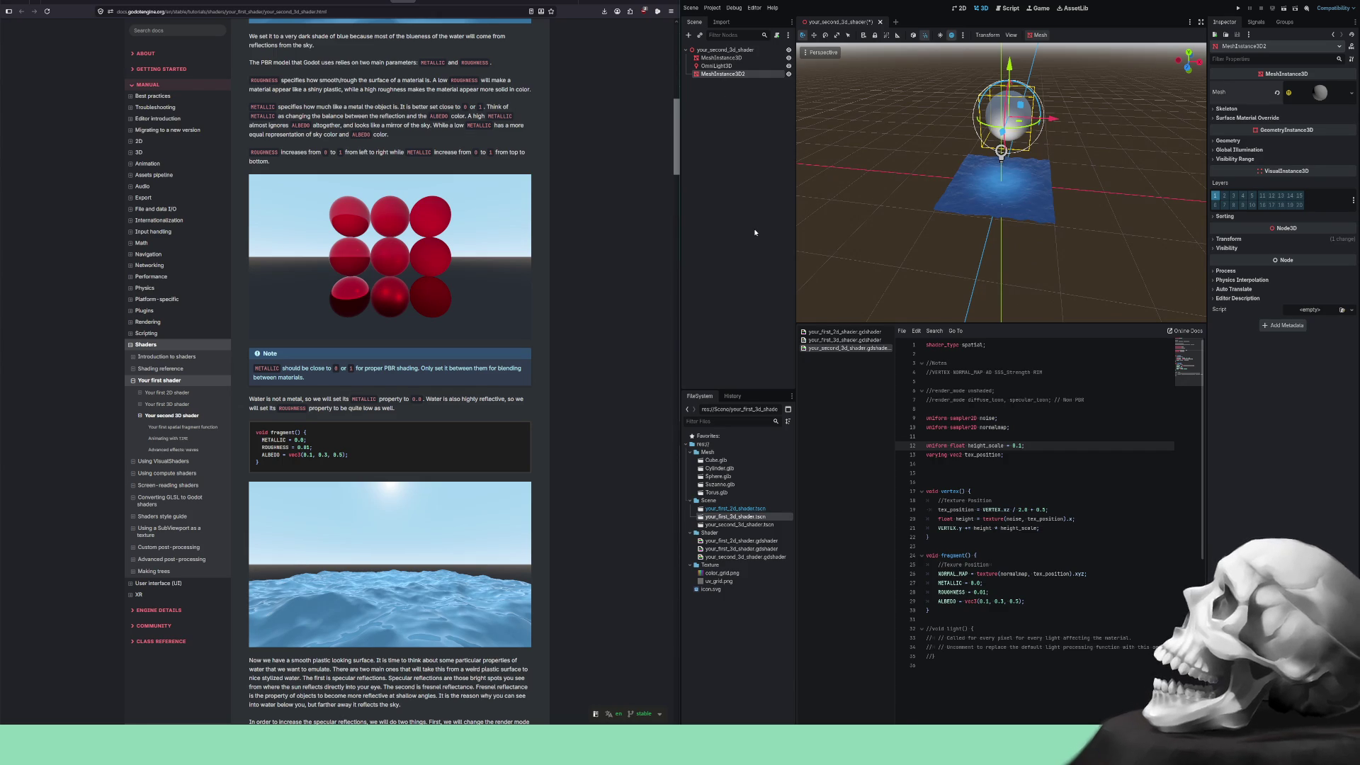
{"action": "key", "text": "ctrl+d"}
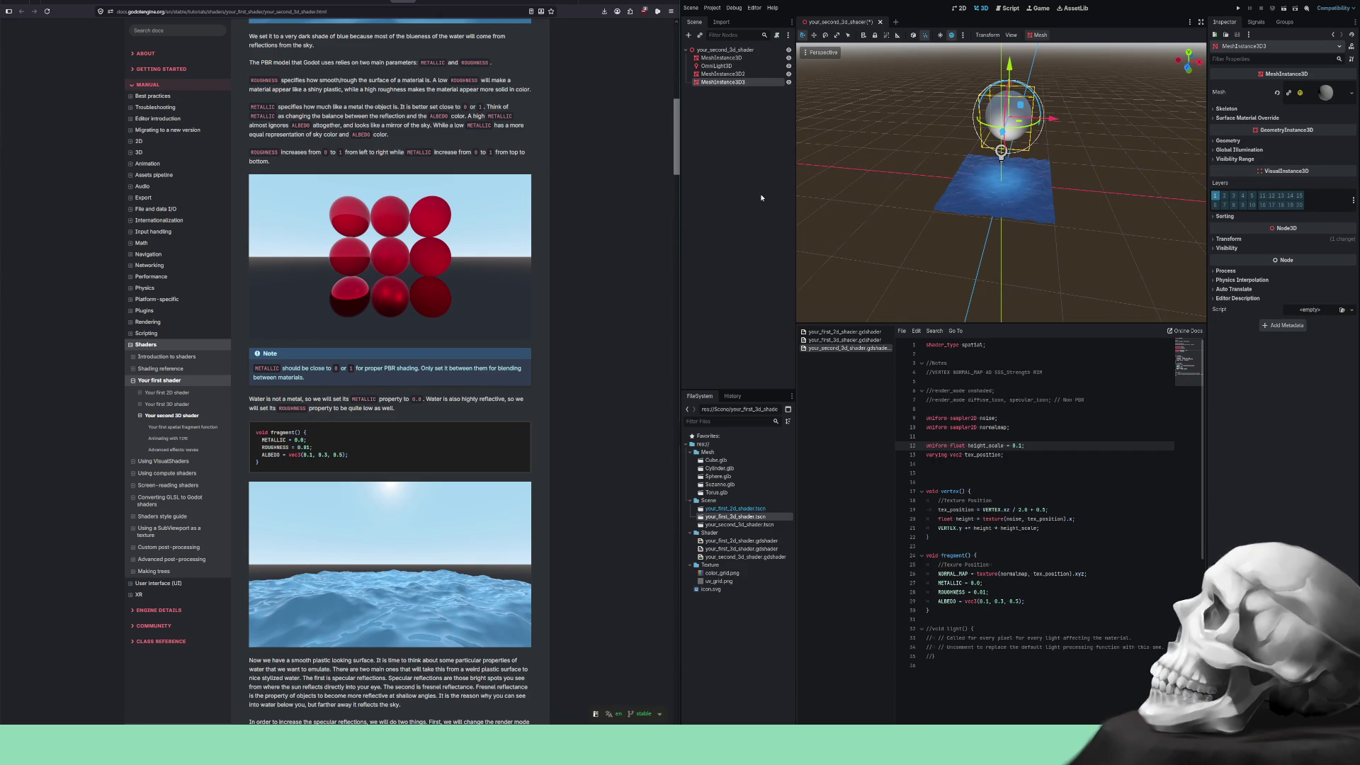
Duplicate the sphere again and slide MeshInstance3D3 sideways along X to form a row.
{"action": "key", "text": "ctrl+d"}
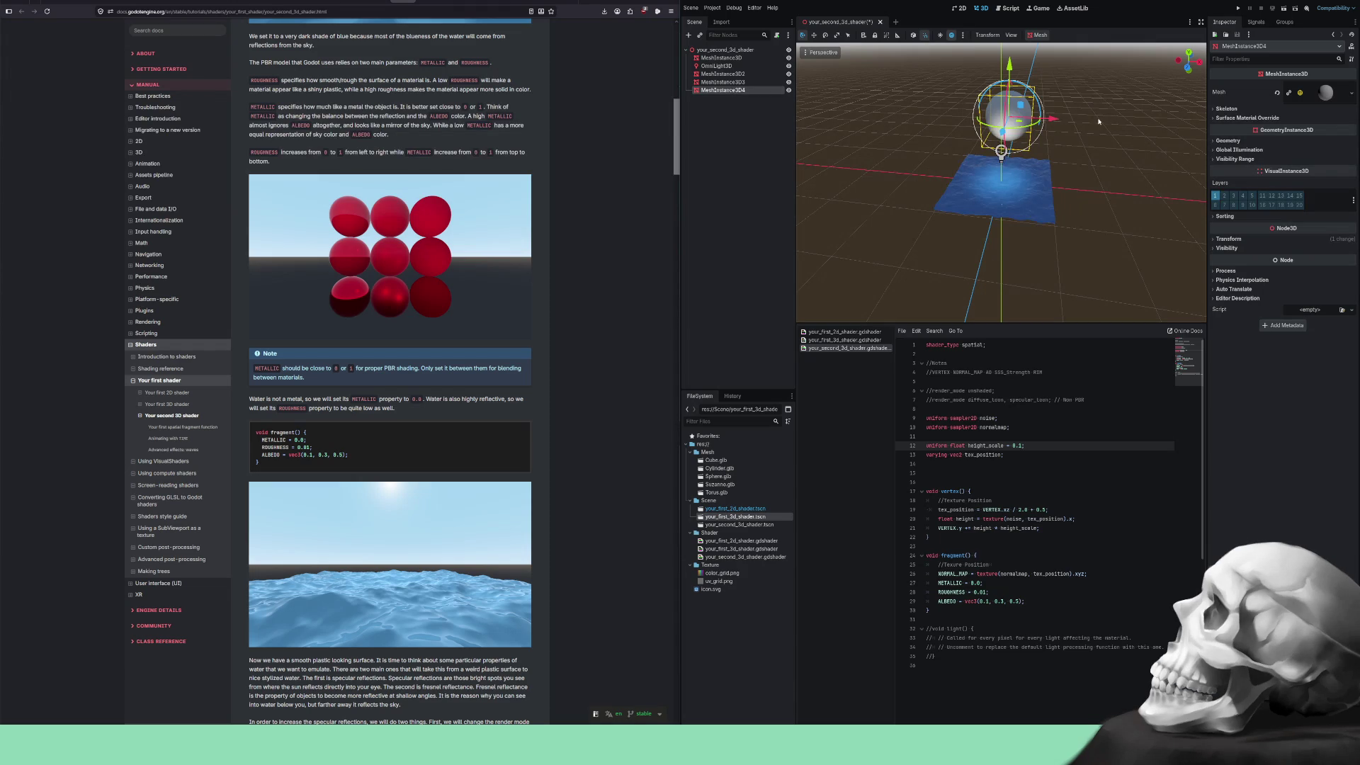
{"action": "left_click", "coordinate": [737, 82]}
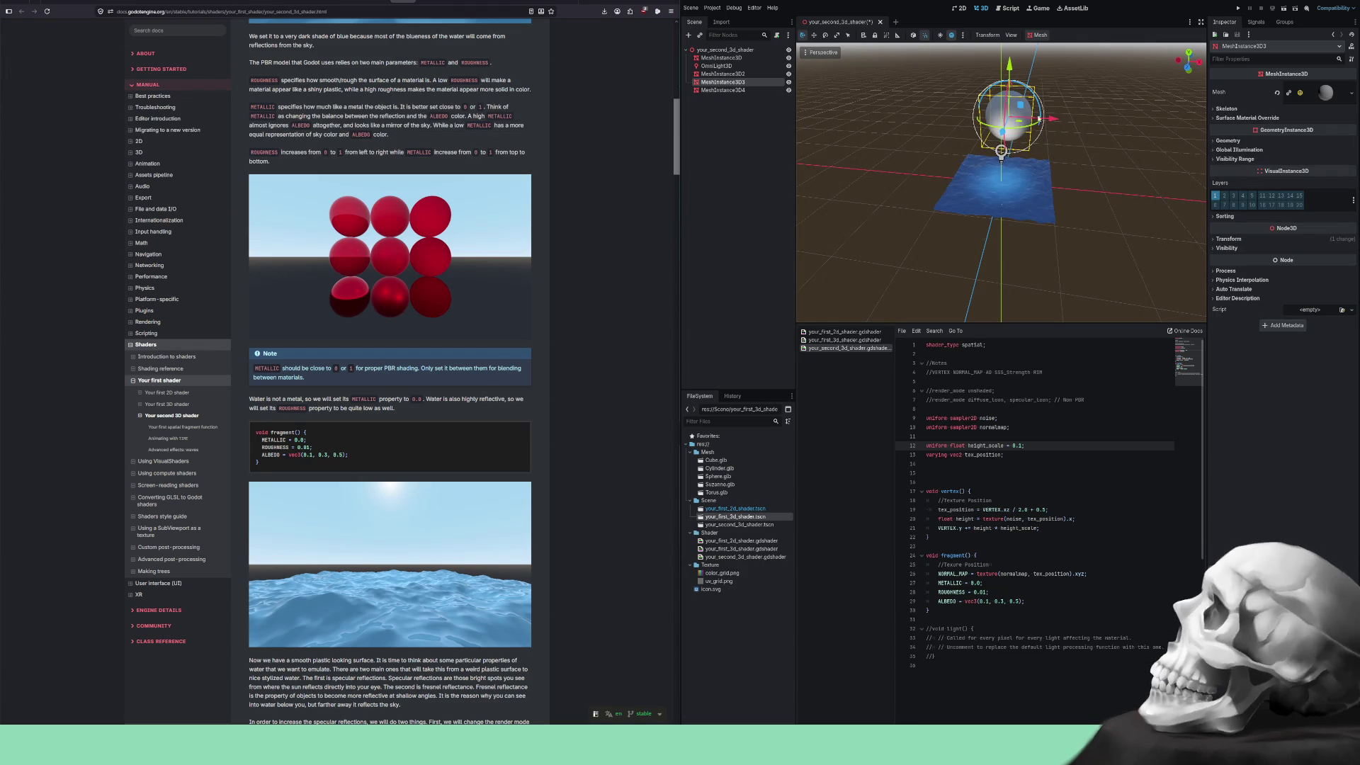
{"action": "left_click_drag", "start_coordinate": [1053, 119], "coordinate": [1172, 123]}
{"action": "left_click", "coordinate": [740, 90]}
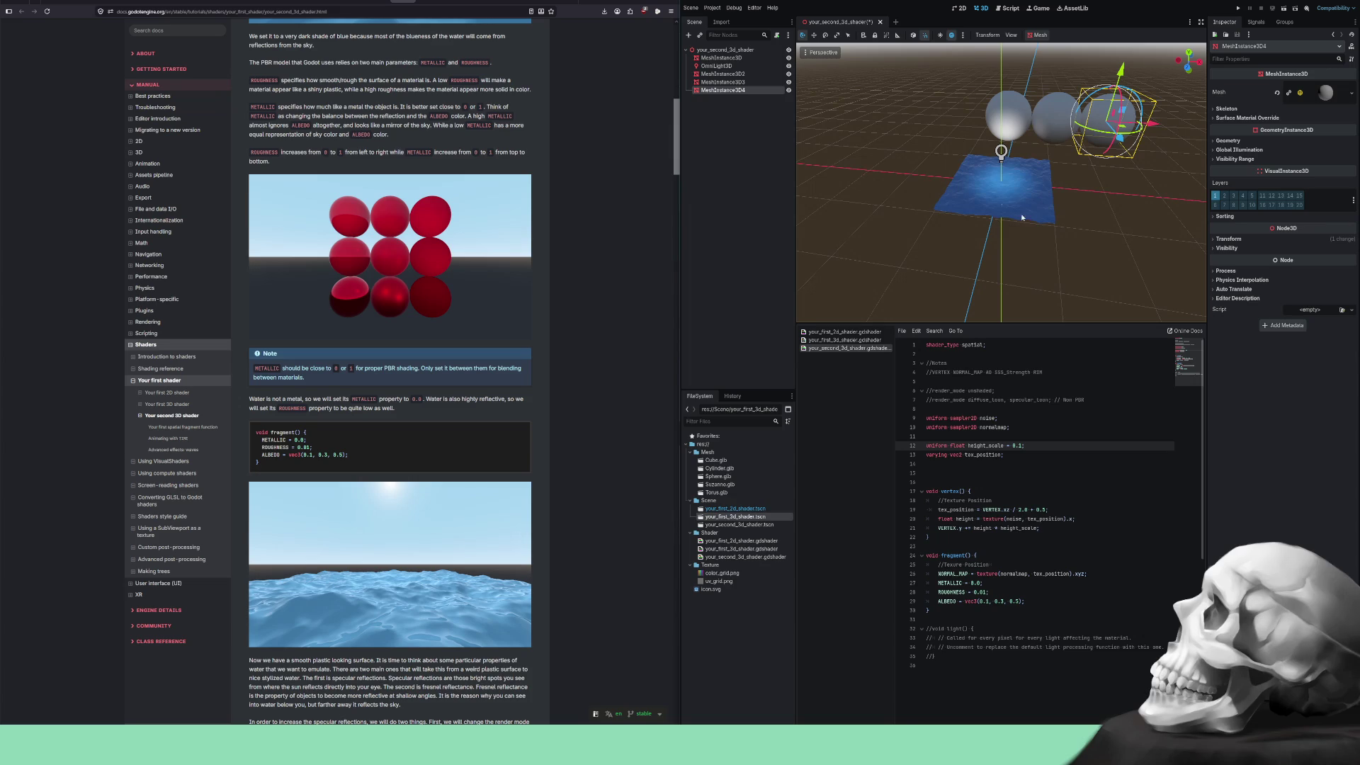
Select all three spheres, level the view on the row, and duplicate them.
{"action": "left_click", "coordinate": [727, 75]}
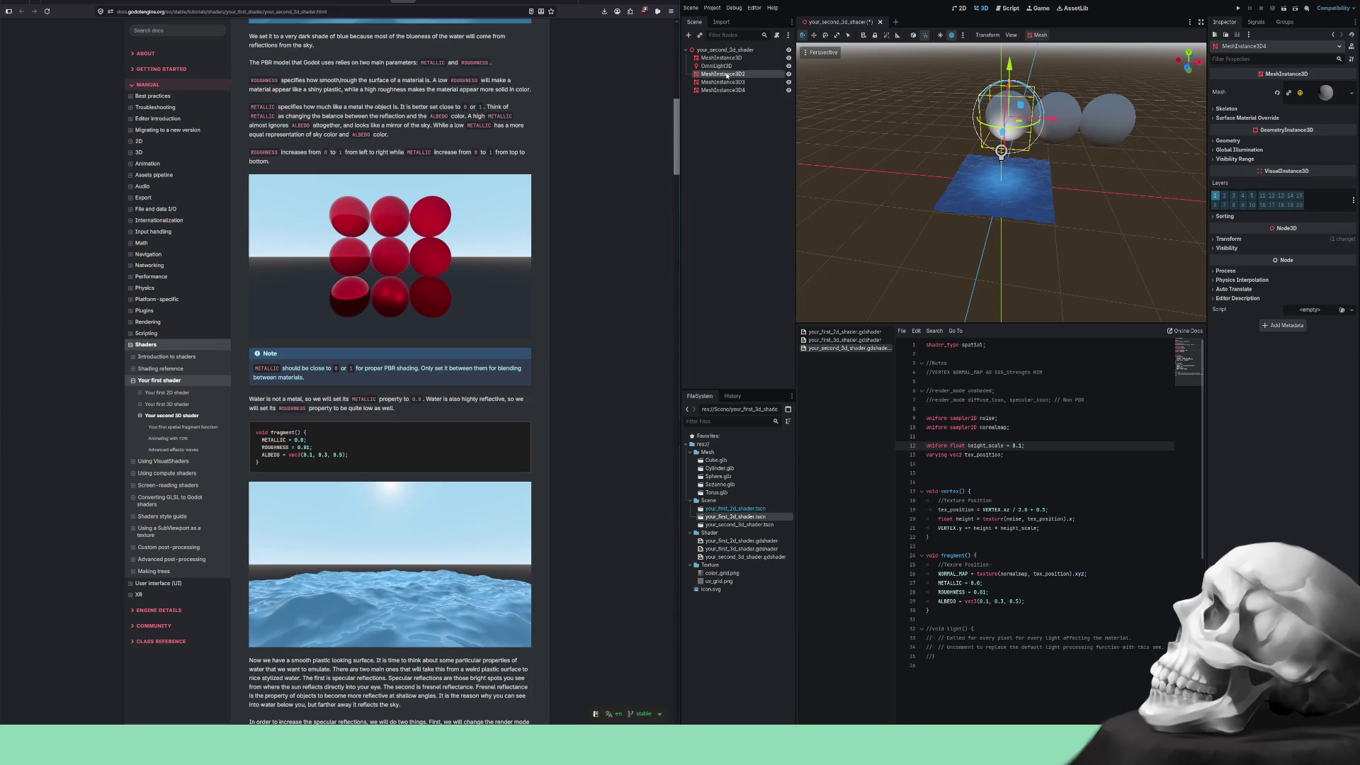
{"action": "left_click", "coordinate": [729, 90], "text": "shift"}
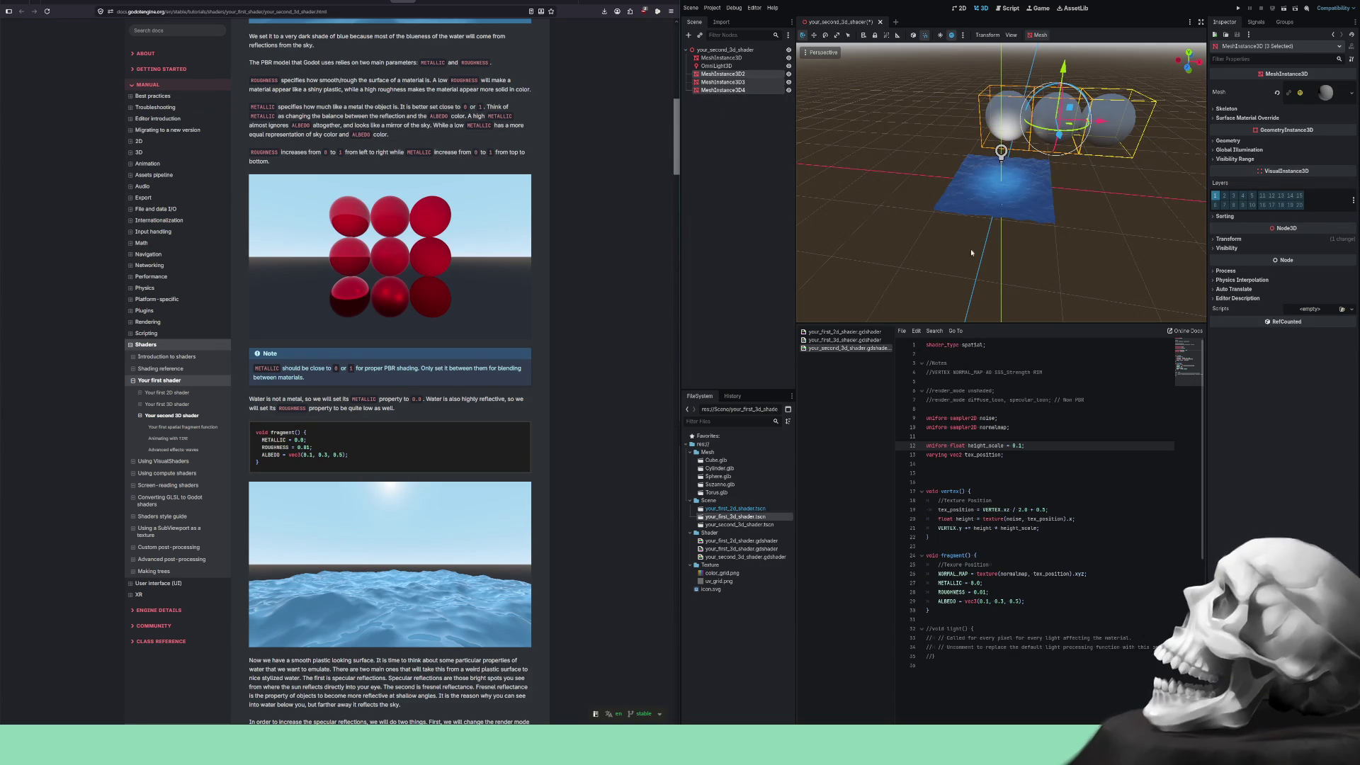
{"action": "mouse_move", "coordinate": [1057, 207]}
{"action": "left_mouse_down"}
{"action": "mouse_move", "coordinate": [1043, 222]}
{"action": "mouse_move", "coordinate": [1053, 191]}
{"action": "left_mouse_up"}
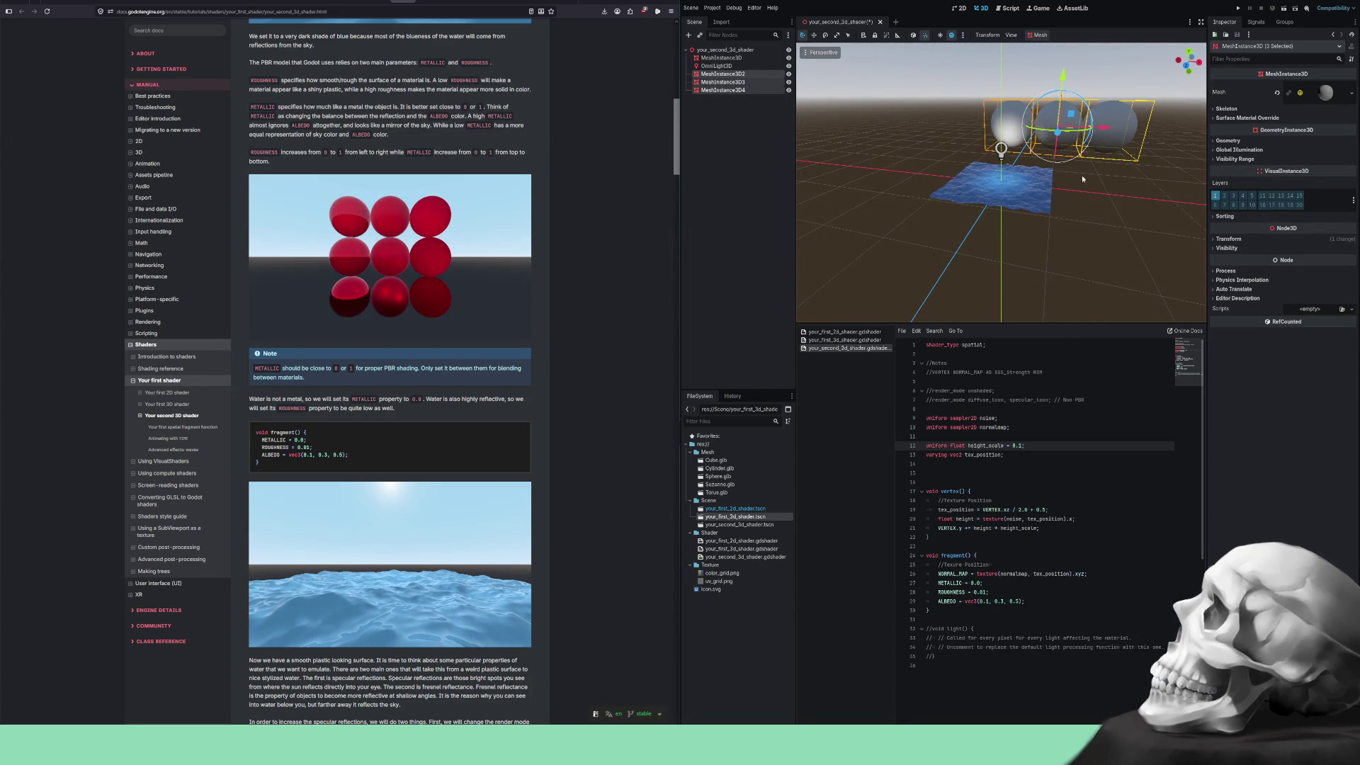
{"action": "scroll", "coordinate": [1040, 236], "scroll_direction": "up", "scroll_amount": 5}
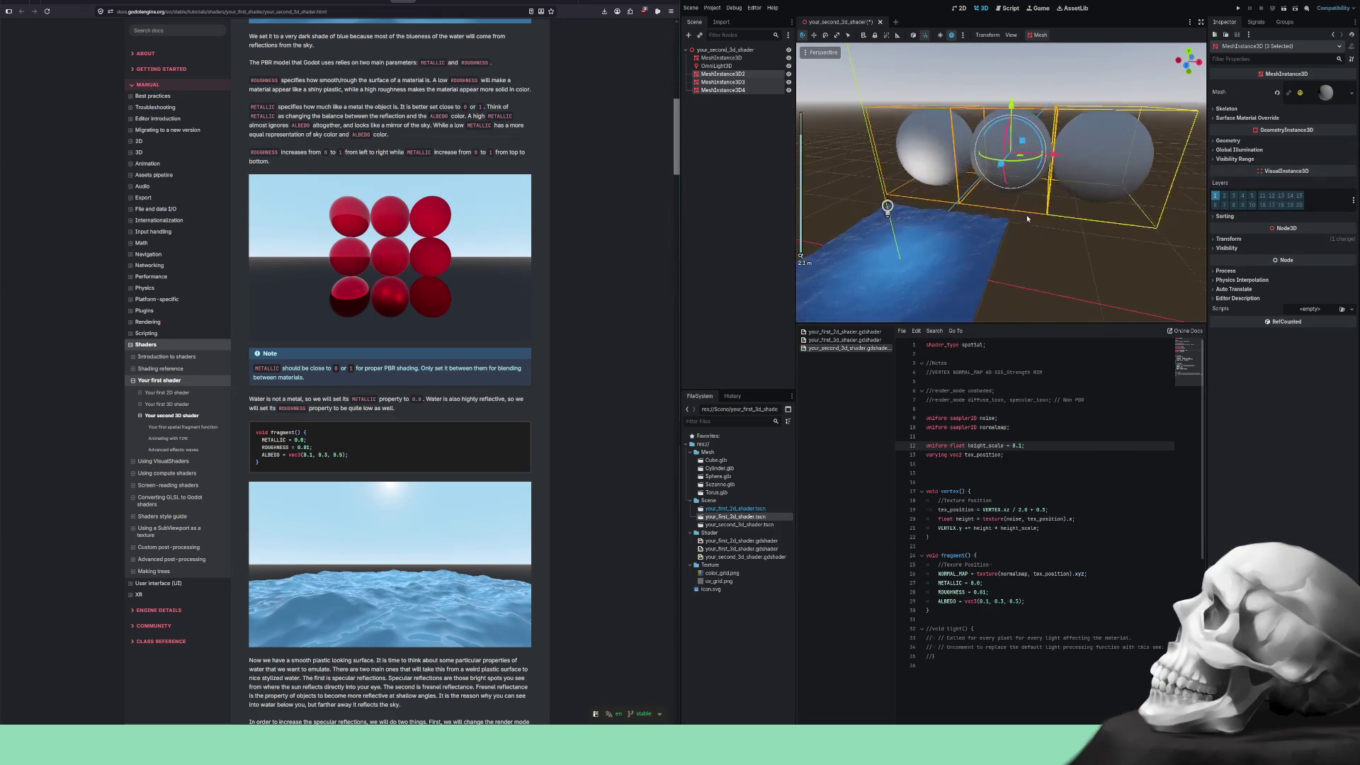
{"action": "scroll", "coordinate": [1026, 220], "scroll_direction": "down", "scroll_amount": 1}
{"action": "left_click_drag", "start_coordinate": [1026, 220], "coordinate": [1037, 272]}
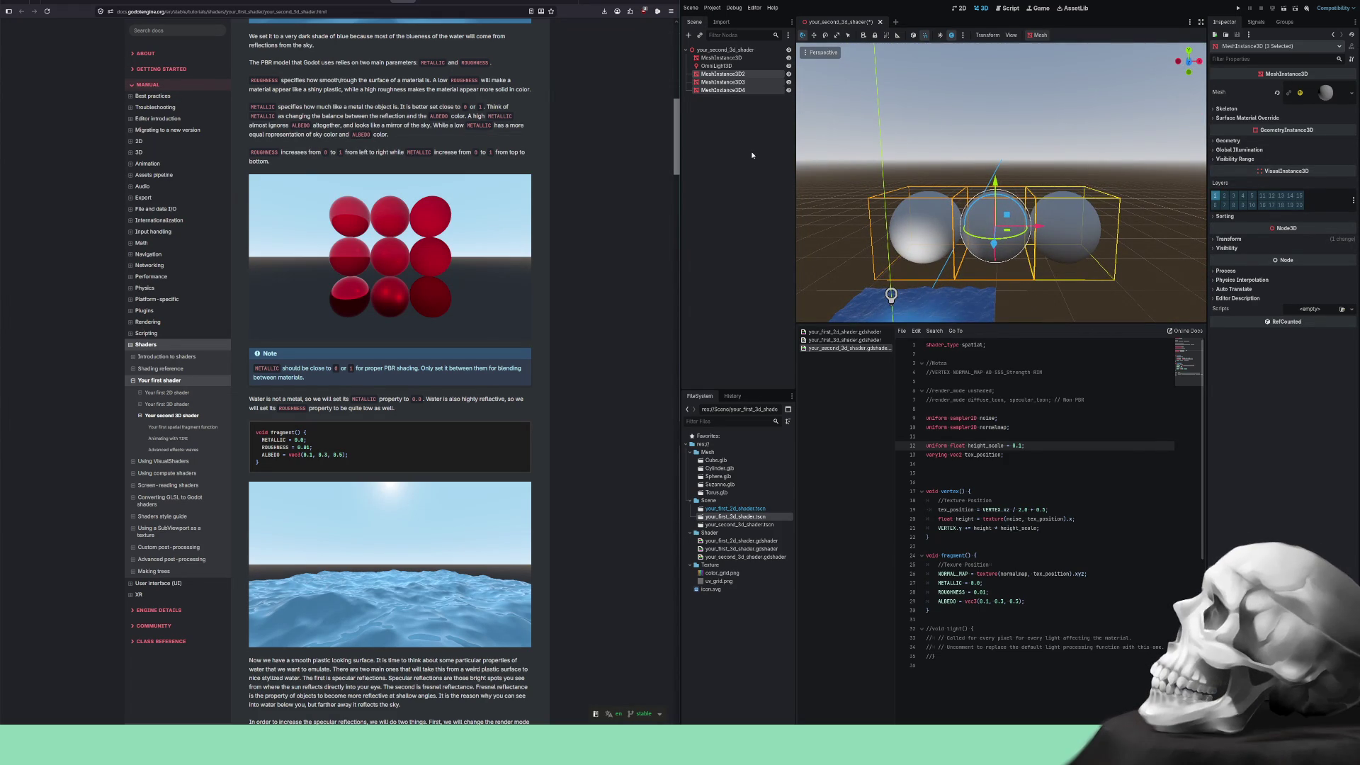
{"action": "key", "text": "ctrl+d"}
Raise each of the three duplicated spheres into a second row above the first.
{"action": "left_click", "coordinate": [730, 98]}
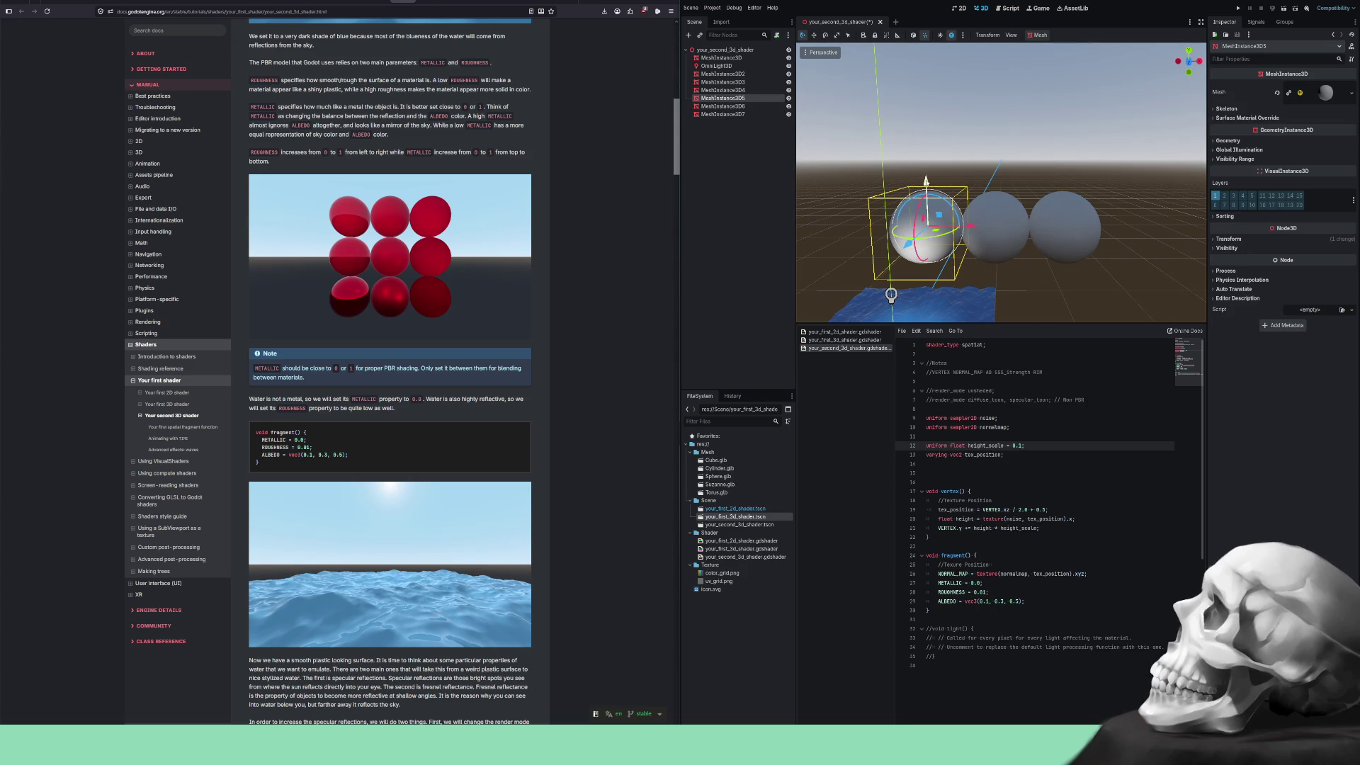
{"action": "left_click_drag", "start_coordinate": [925, 181], "coordinate": [924, 108]}
{"action": "left_click", "coordinate": [722, 107]}
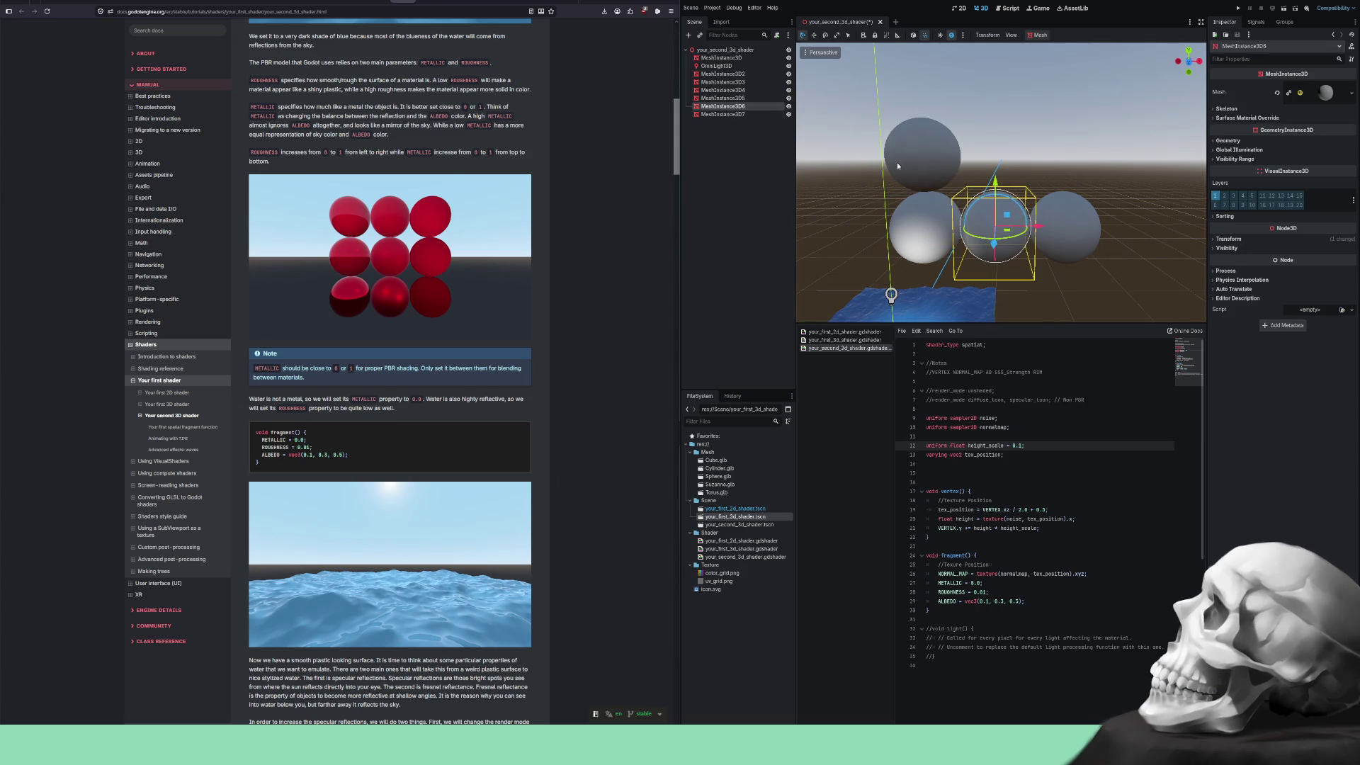
{"action": "left_click_drag", "start_coordinate": [996, 182], "coordinate": [996, 111]}
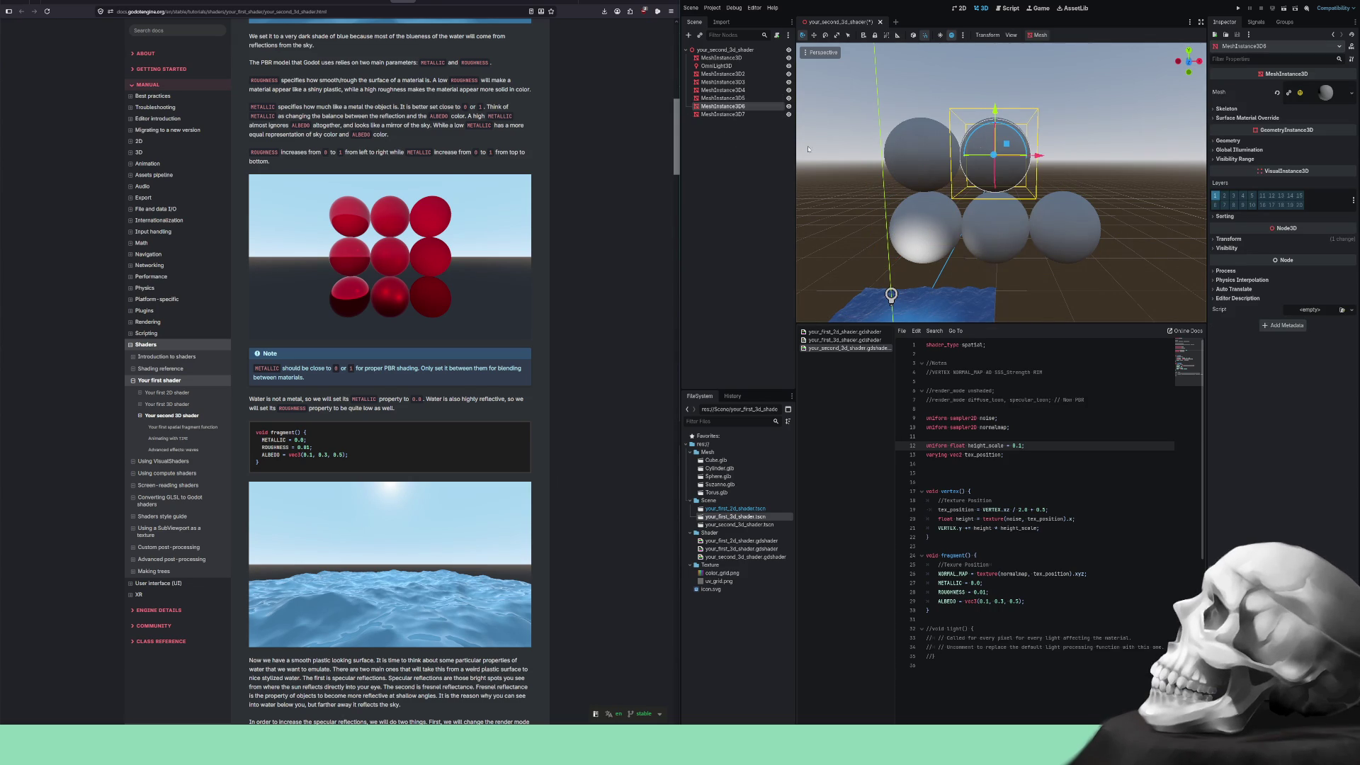
{"action": "left_click", "coordinate": [734, 115]}
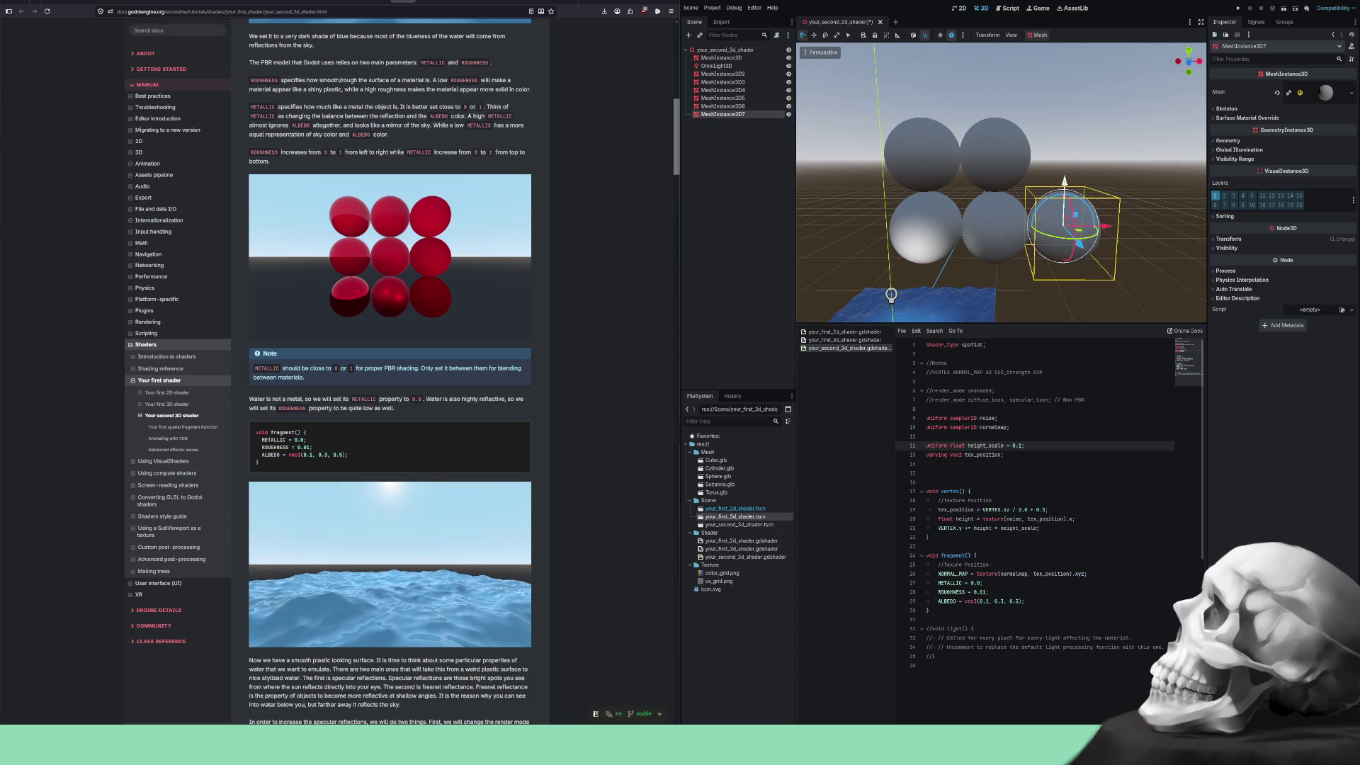
{"action": "left_click_drag", "start_coordinate": [1064, 182], "coordinate": [1068, 112]}
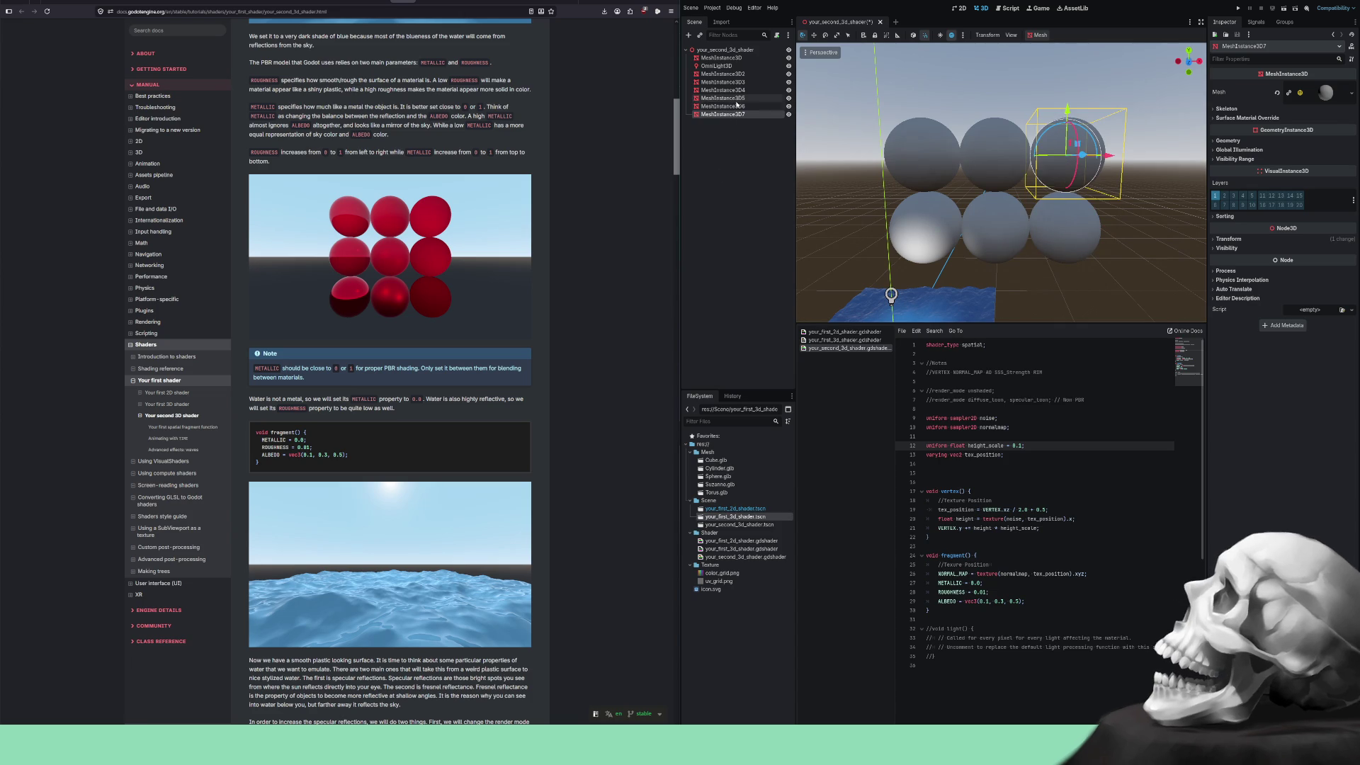
{"action": "left_click", "coordinate": [729, 97], "text": "shift"}
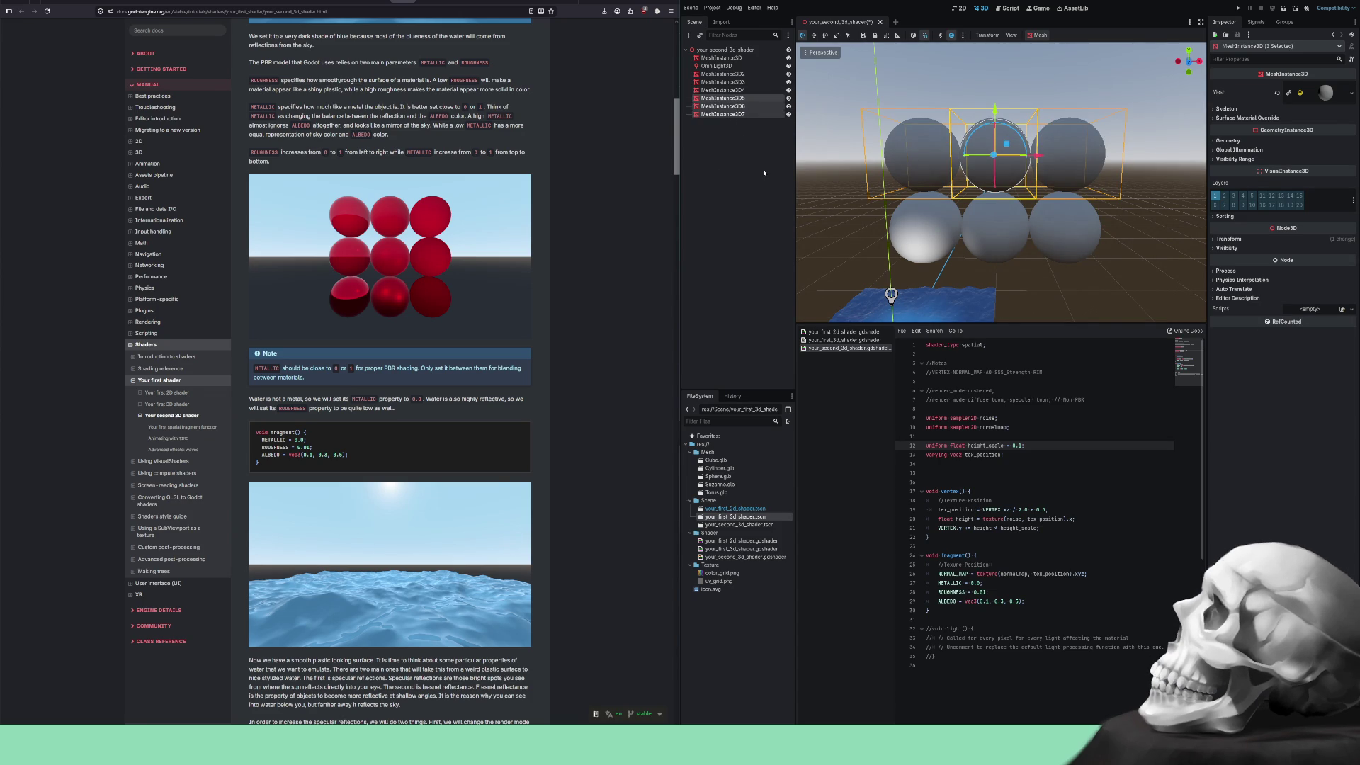
Duplicate the upper row and lift the copies into a third row, completing the 3x3 grid.
{"action": "key", "text": "ctrl+d"}
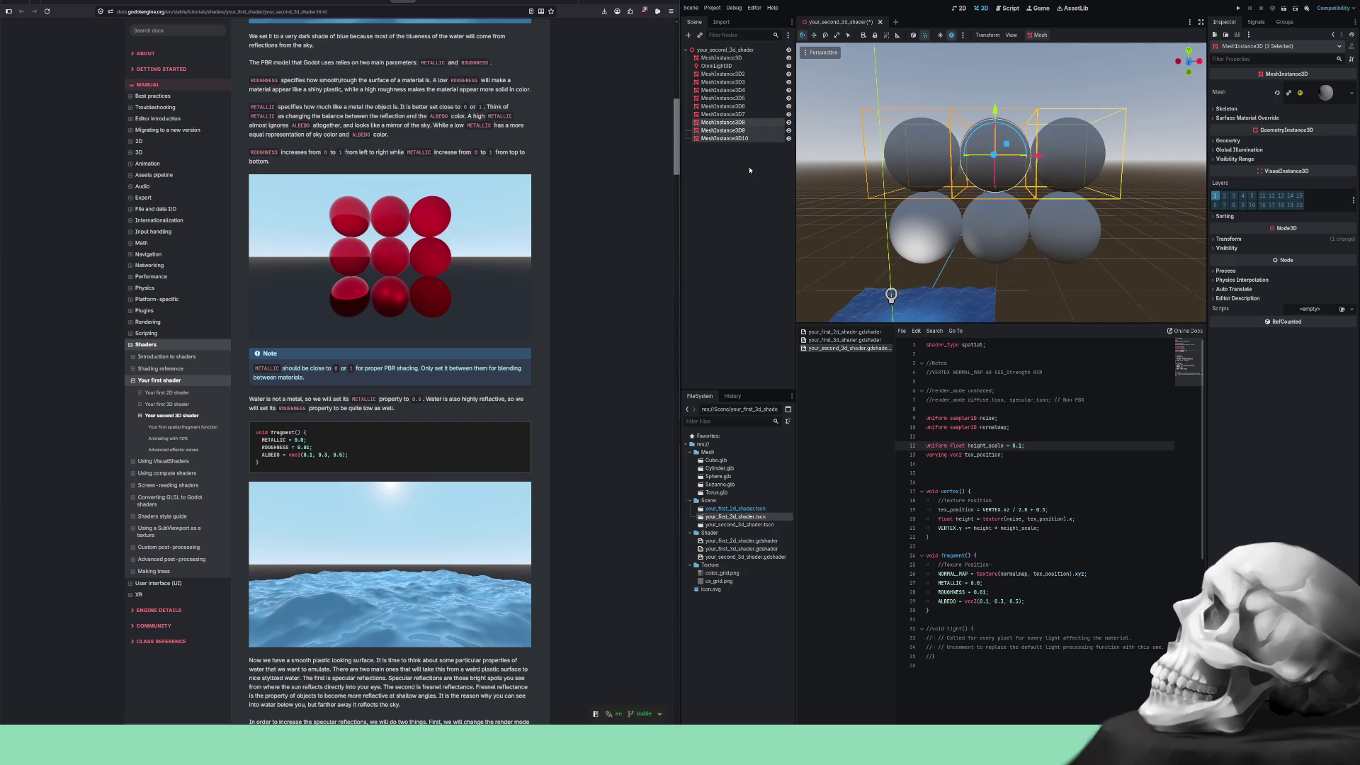
{"action": "left_click", "coordinate": [751, 170]}
{"action": "left_click", "coordinate": [923, 121]}
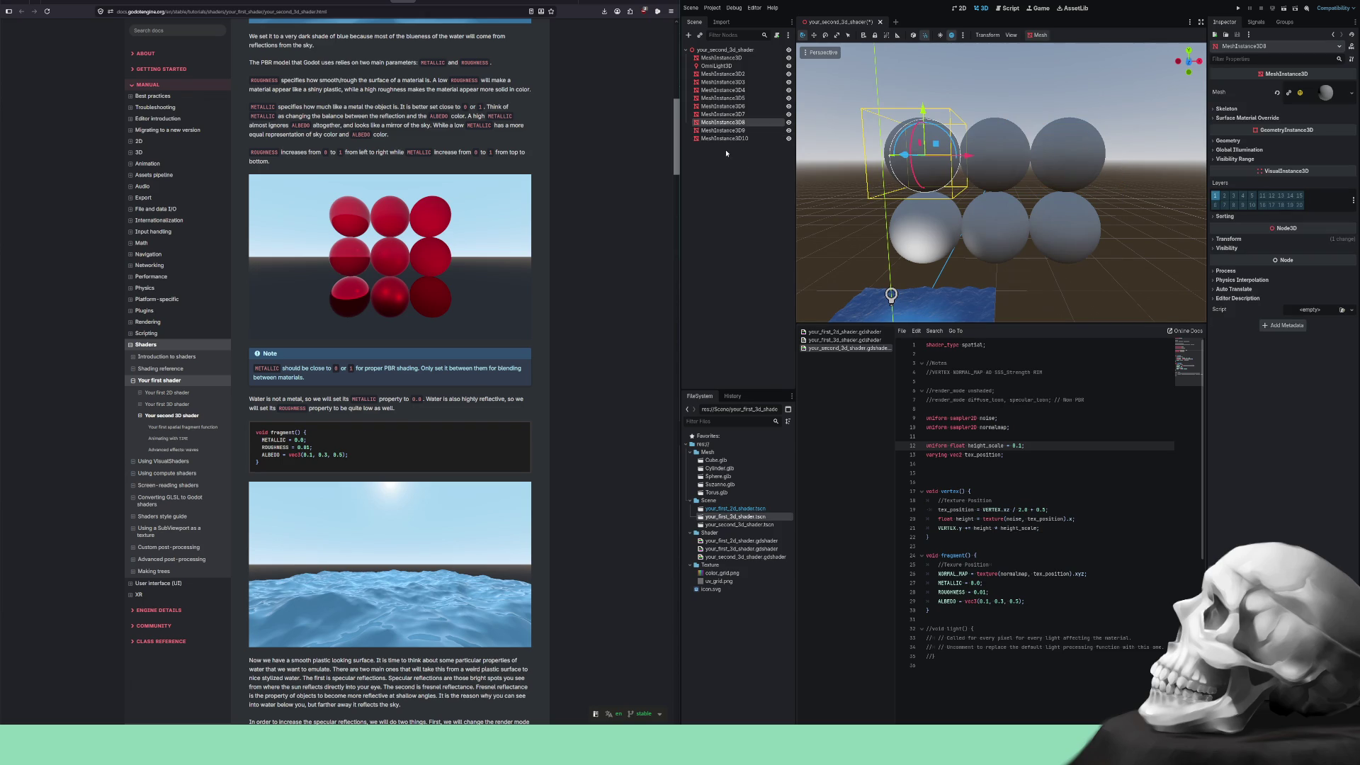
{"action": "left_click", "coordinate": [728, 138], "text": "shift"}
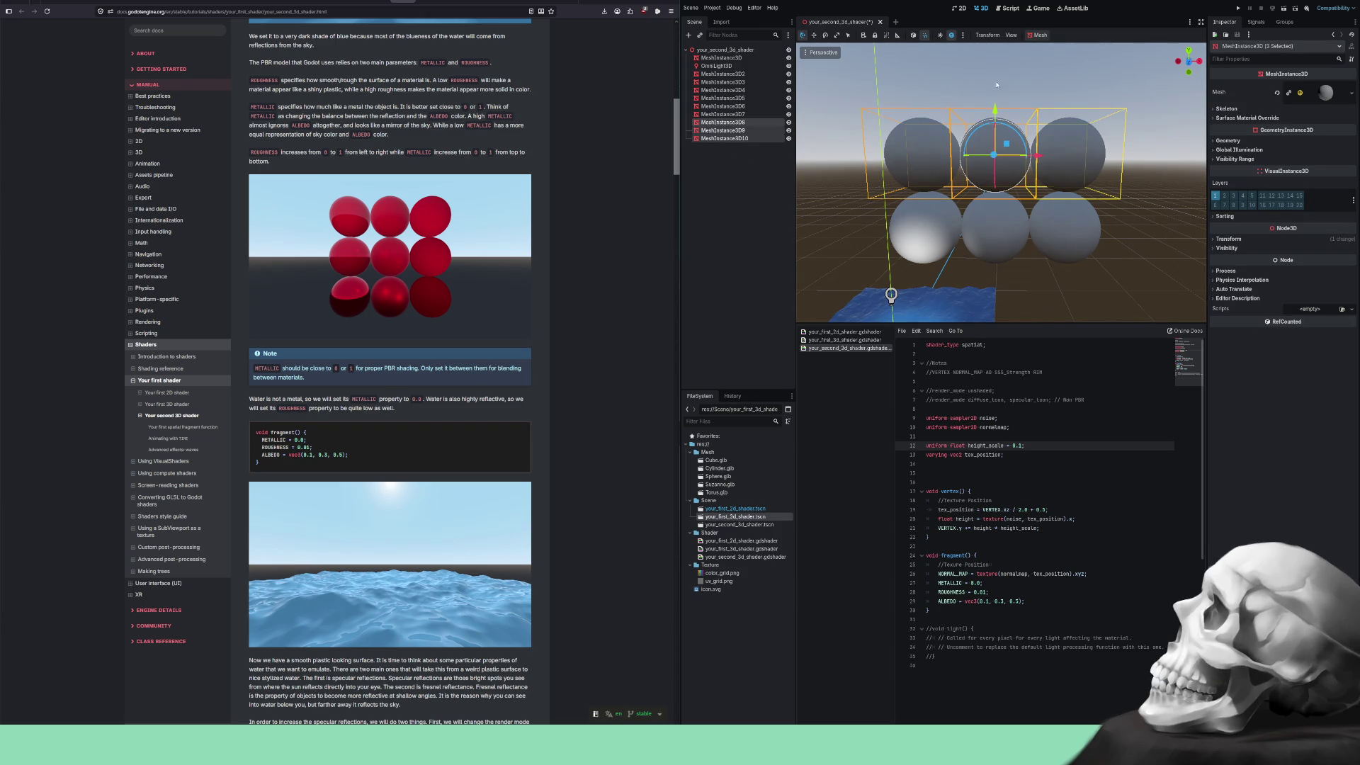
{"action": "left_click_drag", "start_coordinate": [999, 106], "coordinate": [996, 51]}
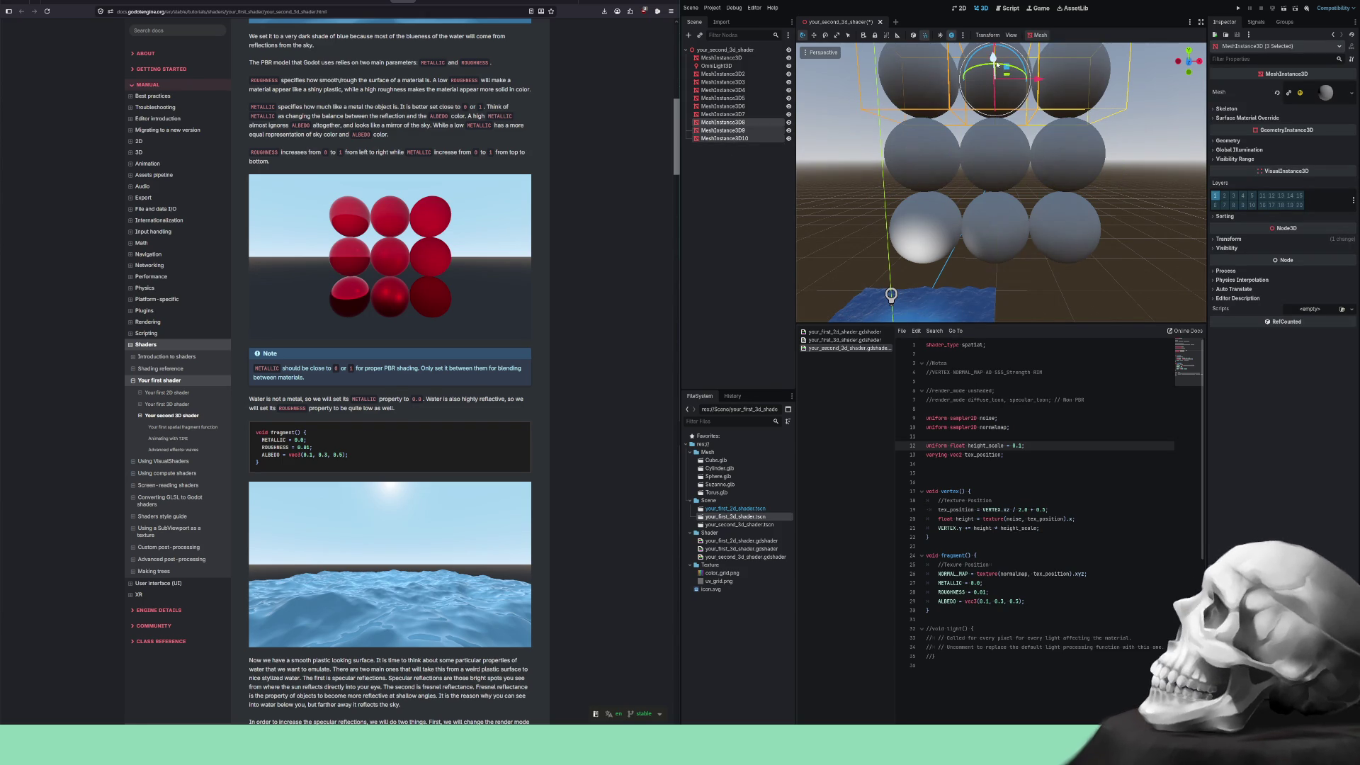
{"action": "left_click", "coordinate": [1131, 200]}
{"action": "scroll", "coordinate": [1131, 201], "scroll_direction": "down", "scroll_amount": 2}
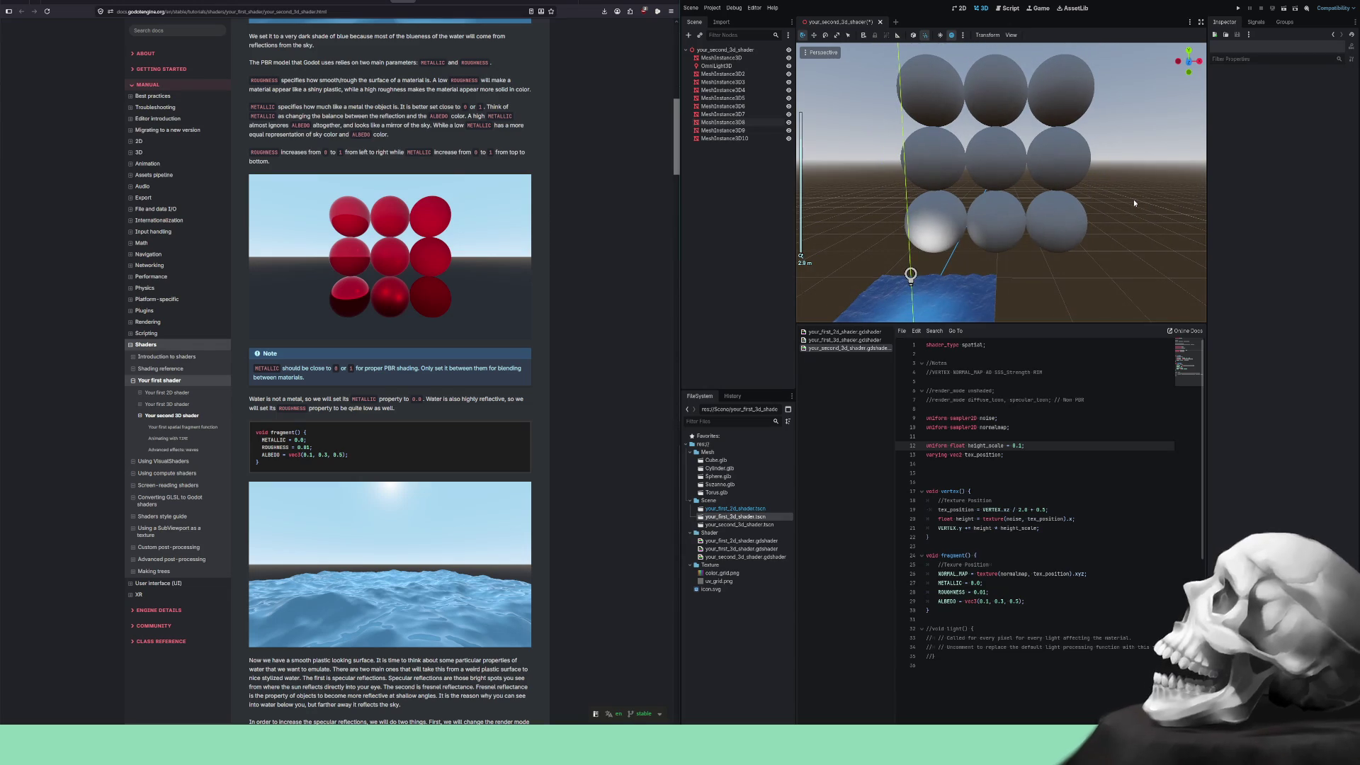
{"action": "scroll", "coordinate": [1131, 200], "scroll_direction": "up", "scroll_amount": 2}
{"action": "mouse_move", "coordinate": [1131, 201]}
{"action": "left_mouse_down"}
{"action": "mouse_move", "coordinate": [1124, 219]}
{"action": "mouse_move", "coordinate": [1044, 243]}
{"action": "mouse_move", "coordinate": [1112, 195]}
{"action": "left_mouse_up"}
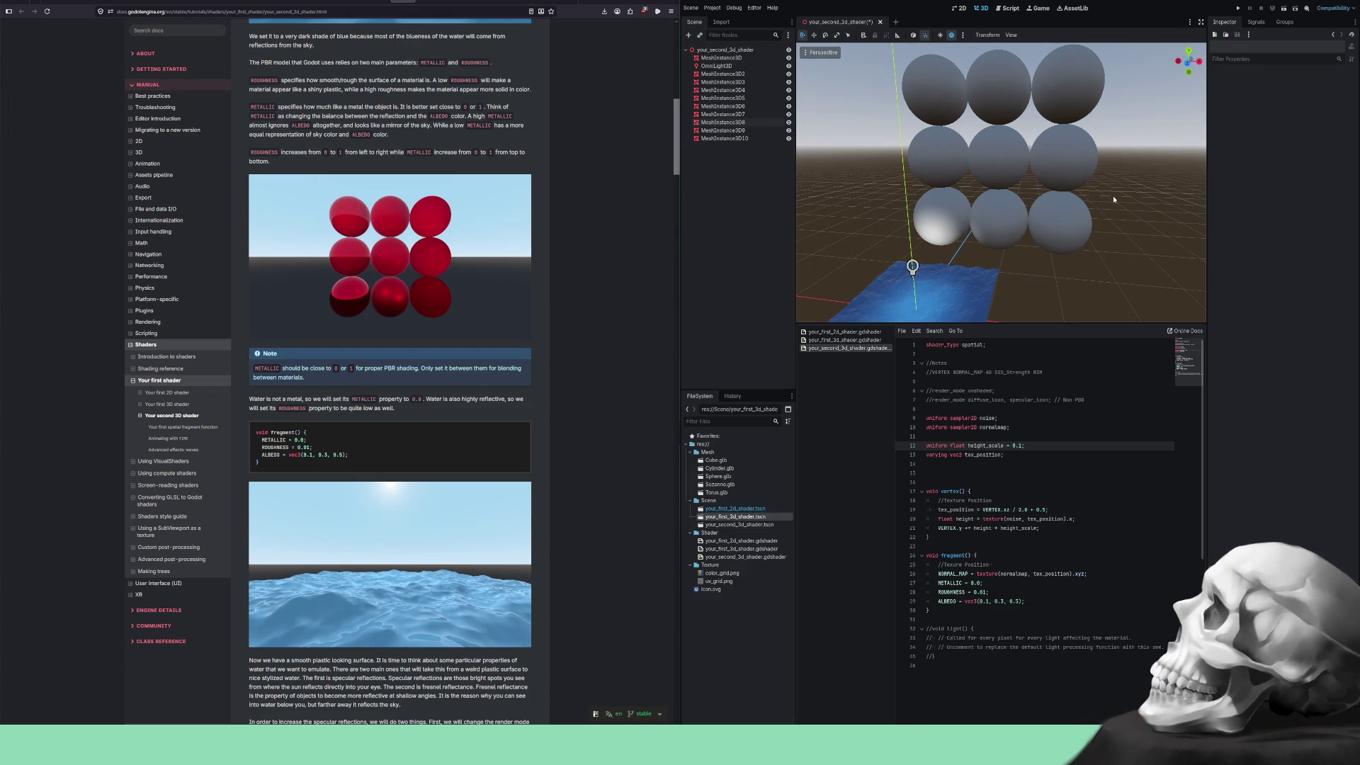
On bottom-left sphere MeshInstance3D2, toggle the mesh's Is Hemisphere on and off, ending unchecked.
{"action": "left_click", "coordinate": [945, 209]}
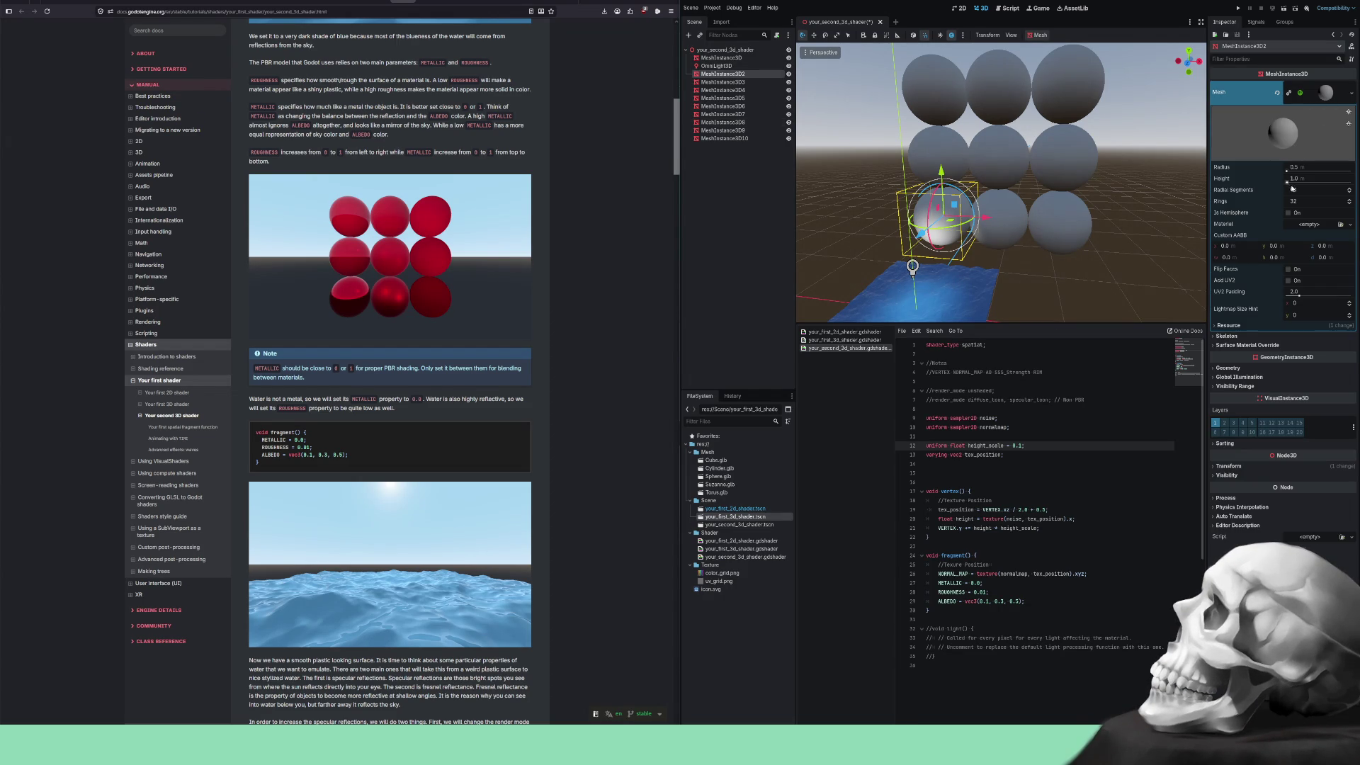
{"action": "left_click", "coordinate": [1293, 212]}
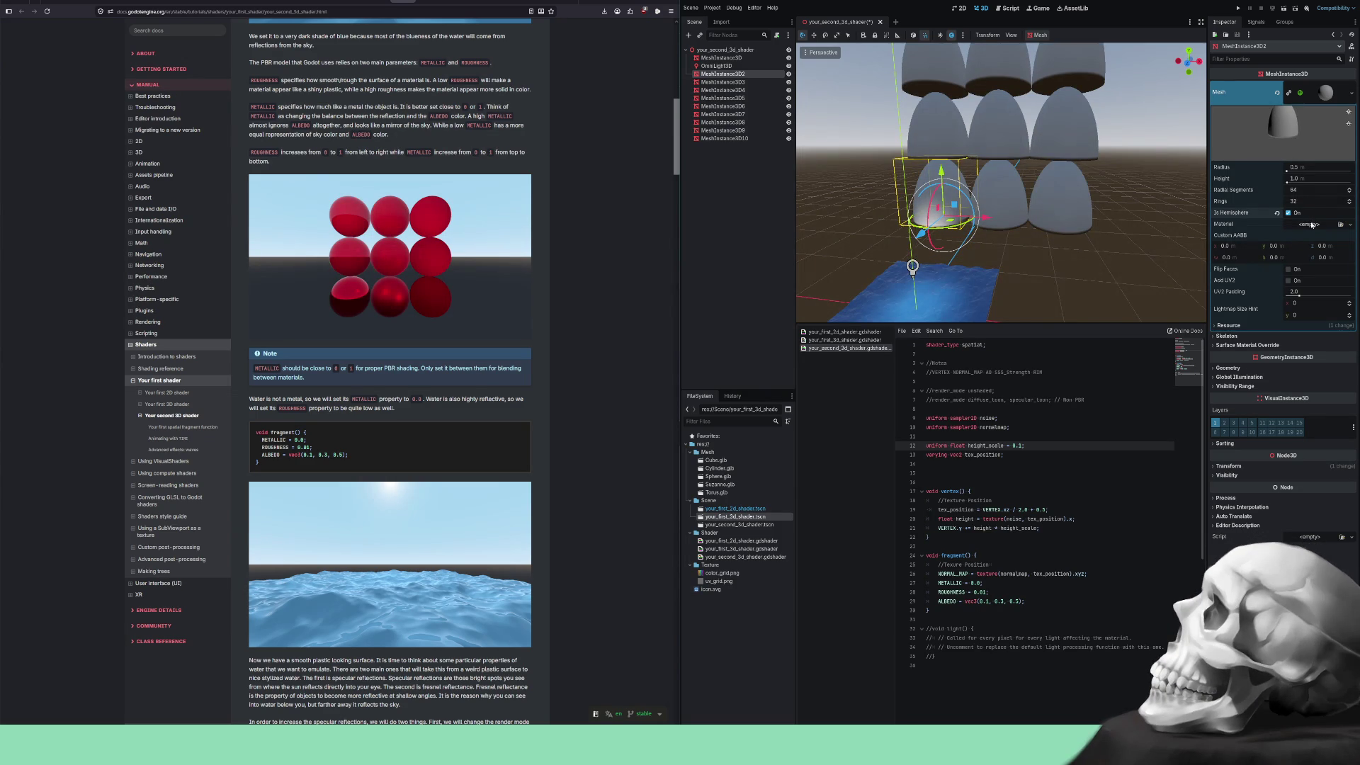
{"action": "left_click", "coordinate": [1298, 215]}
{"action": "left_click", "coordinate": [1298, 215]}
{"action": "left_click", "coordinate": [1298, 215]}
{"action": "left_click", "coordinate": [1297, 216]}
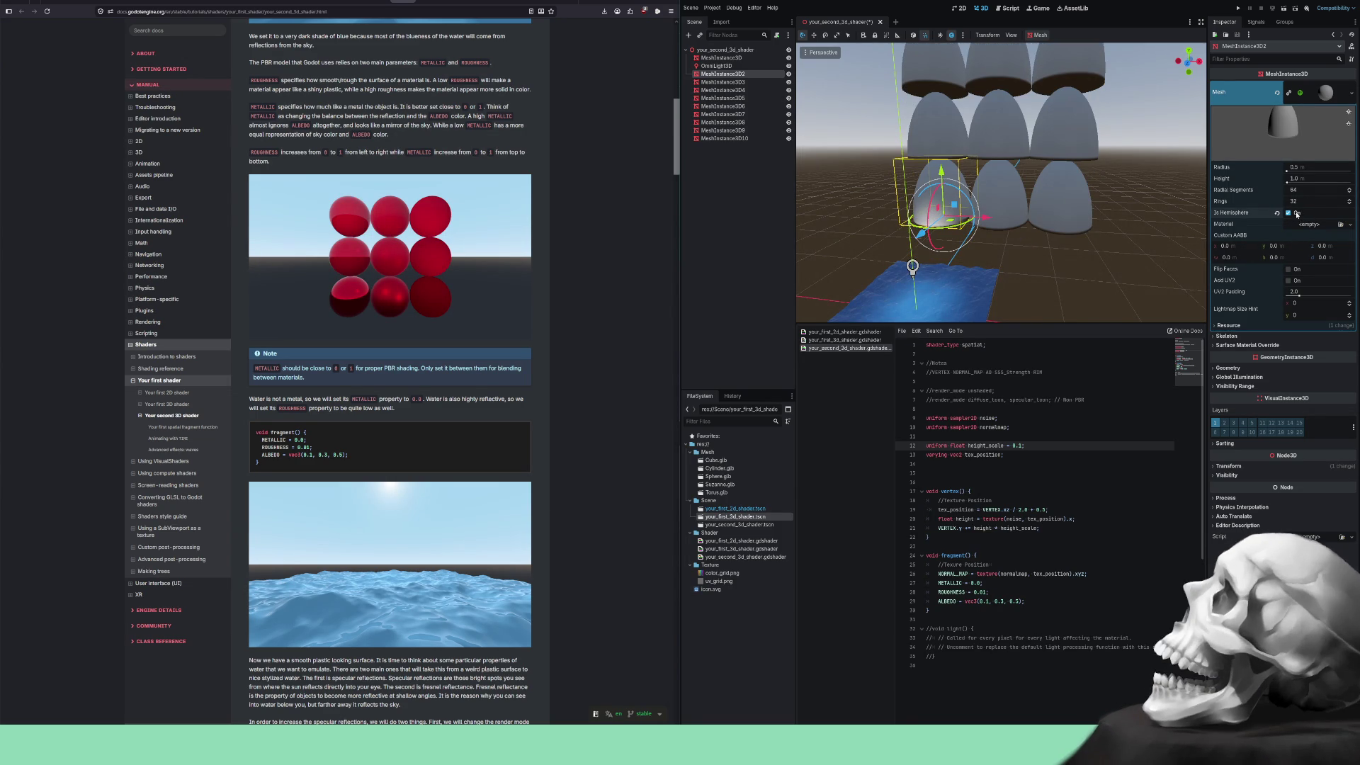
{"action": "left_click", "coordinate": [1297, 213]}
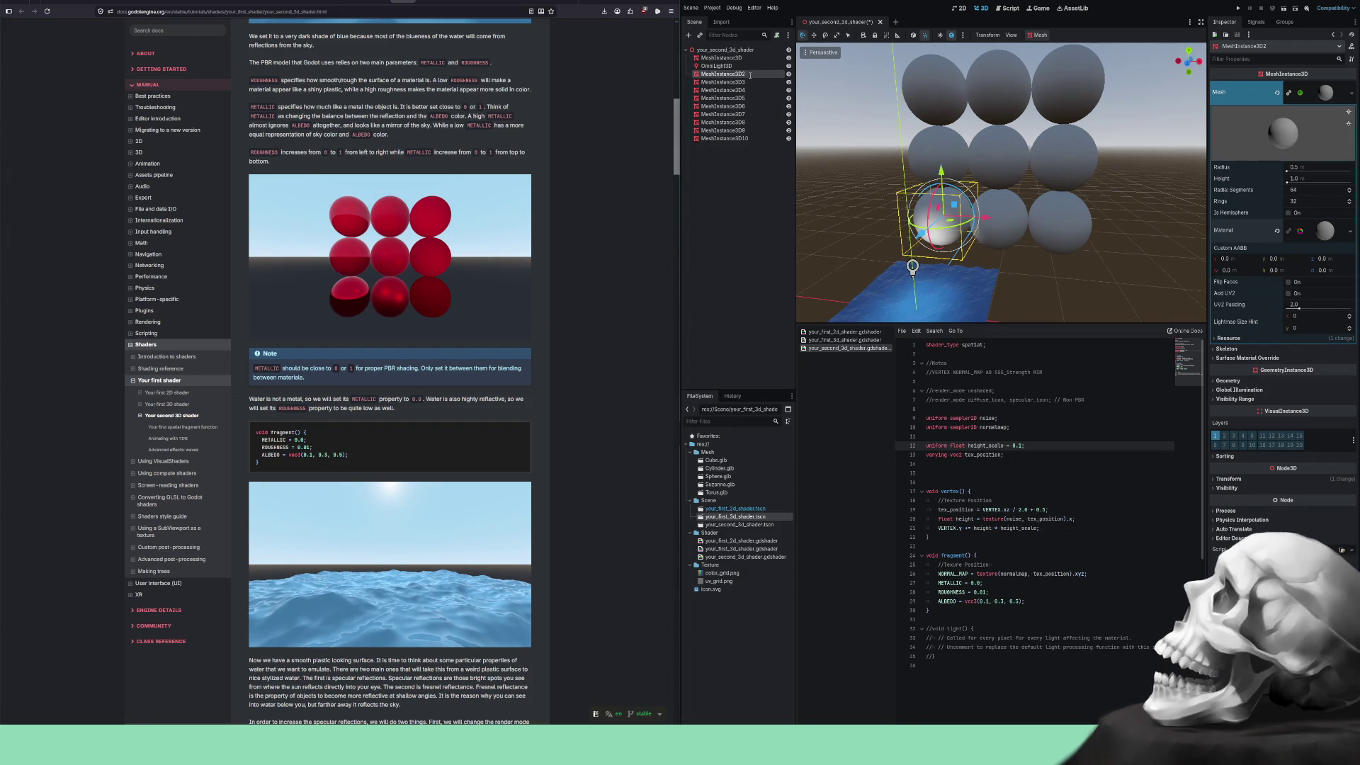
Rename the first three sphere nodes to MeshInstance3D1, MeshInstance3D2 and MeshInstance3D3.
{"action": "key", "text": "BackSpace"}
{"action": "type", "text": "1"}
{"action": "key", "text": "Return"}
{"action": "left_click", "coordinate": [751, 82]}
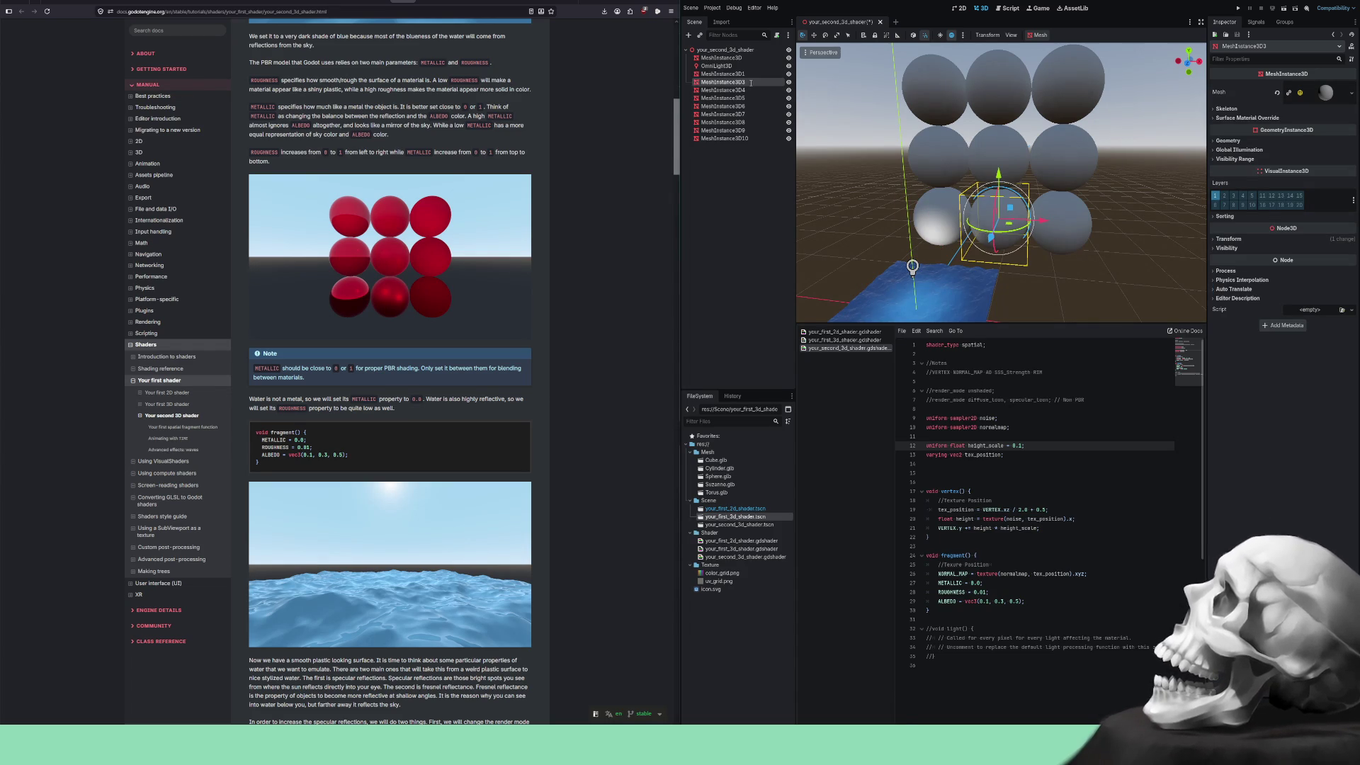
{"action": "key", "text": "BackSpace"}
{"action": "type", "text": "2"}
{"action": "key", "text": "Return"}
{"action": "left_click", "coordinate": [751, 90]}
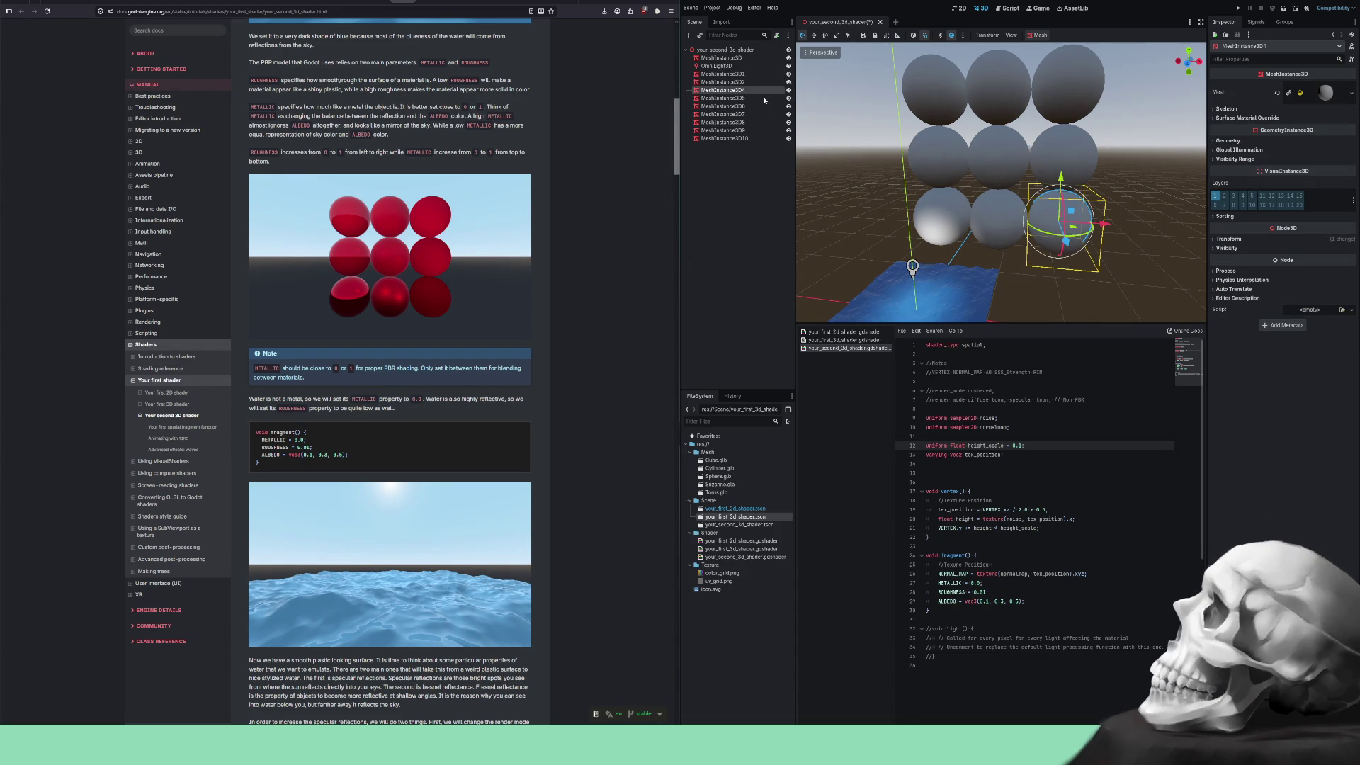
{"action": "key", "text": "BackSpace"}
{"action": "type", "text": "3"}
{"action": "key", "text": "Return"}
Go through the remaining sphere nodes, MeshInstance3D5 to MeshInstance3D10, to rename each one.
{"action": "left_click", "coordinate": [762, 100]}
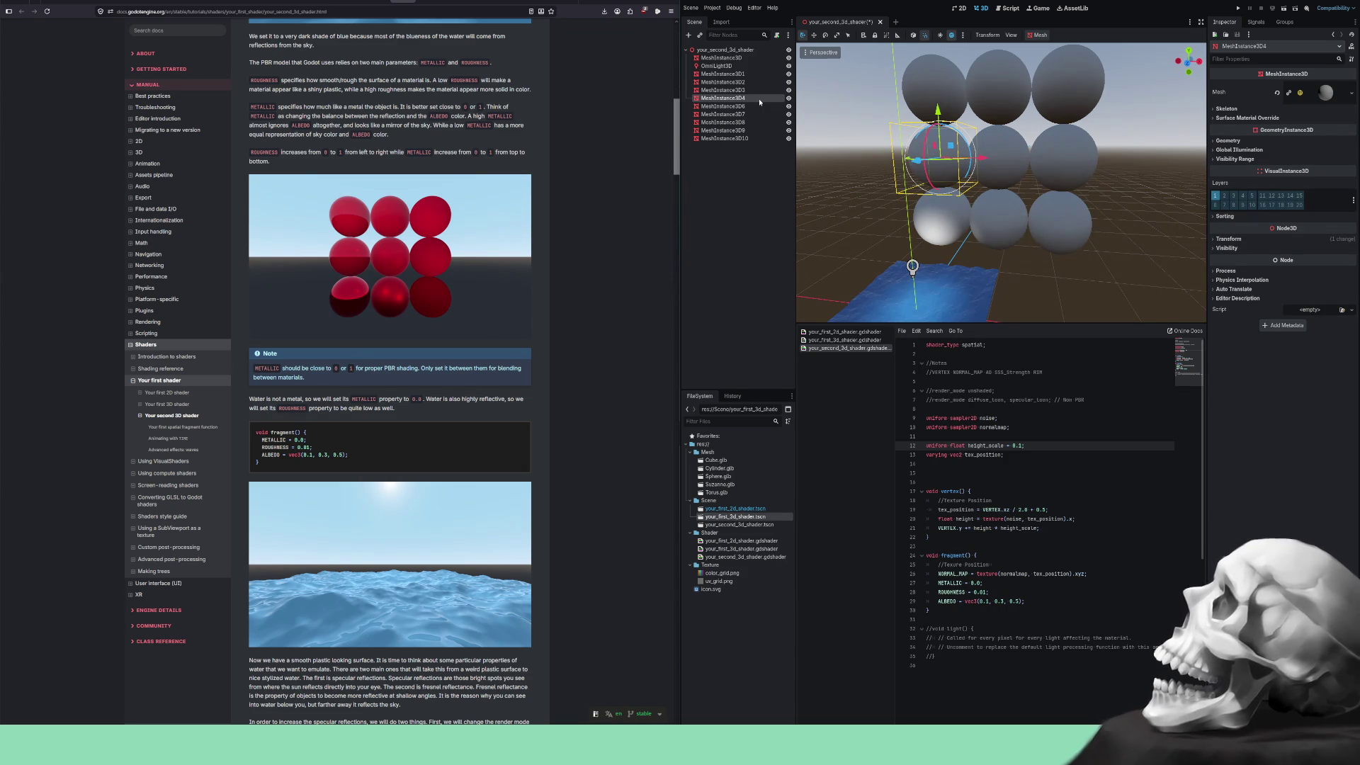
{"action": "left_click", "coordinate": [754, 107]}
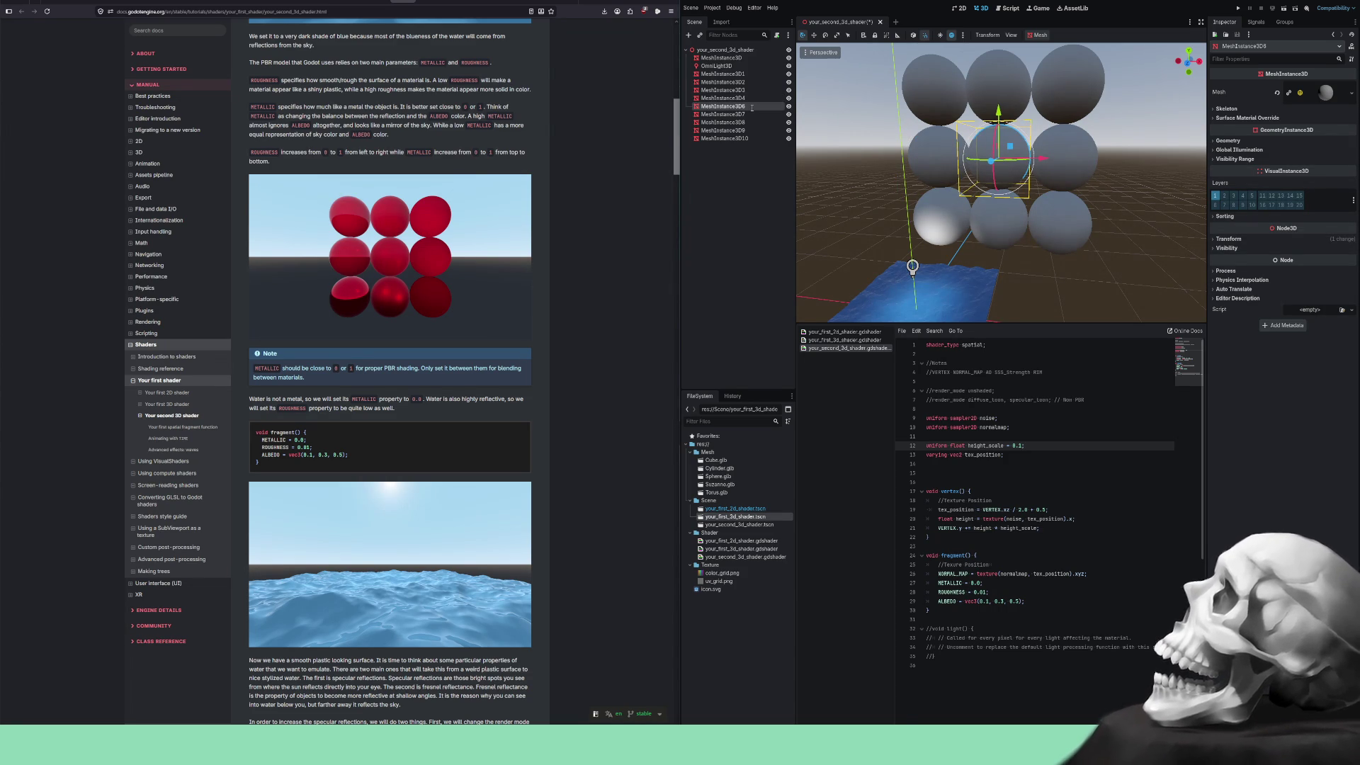
{"action": "left_click", "coordinate": [752, 115]}
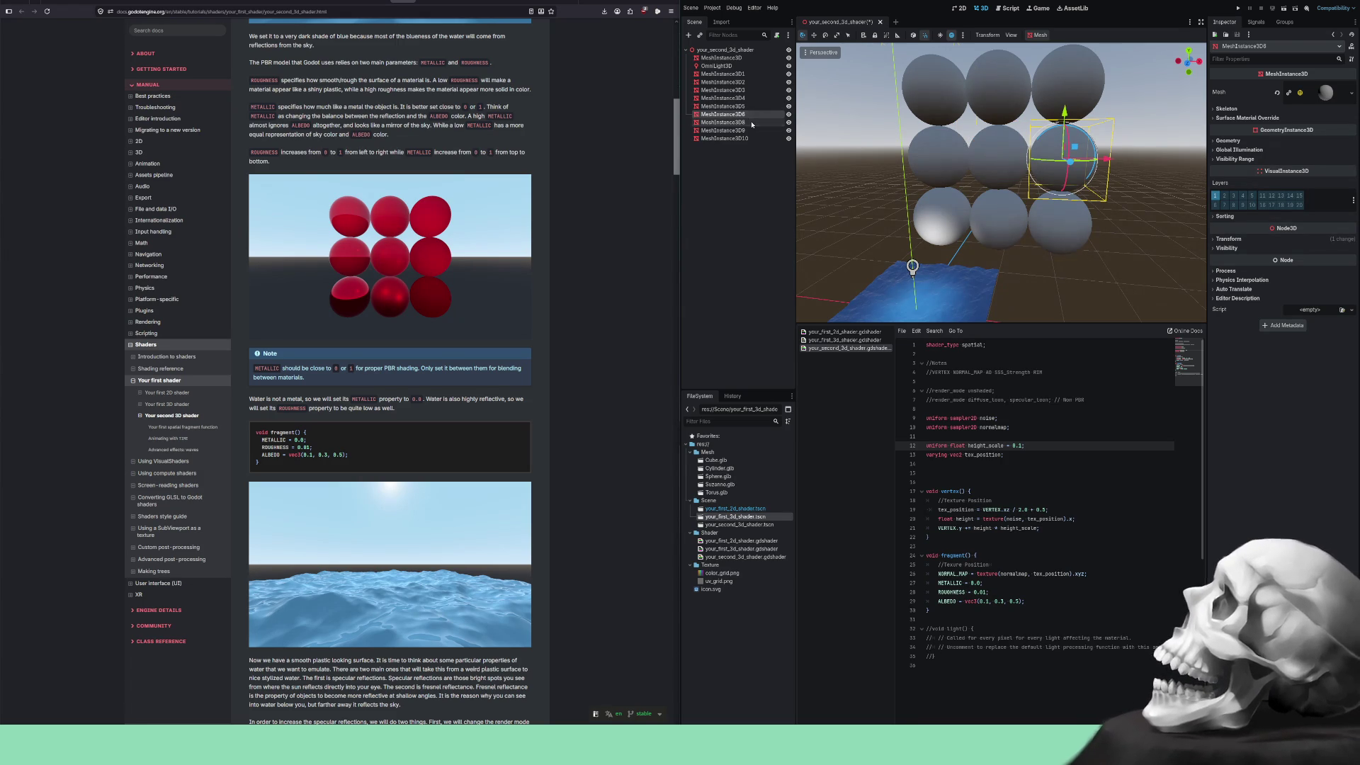
{"action": "left_click", "coordinate": [751, 122]}
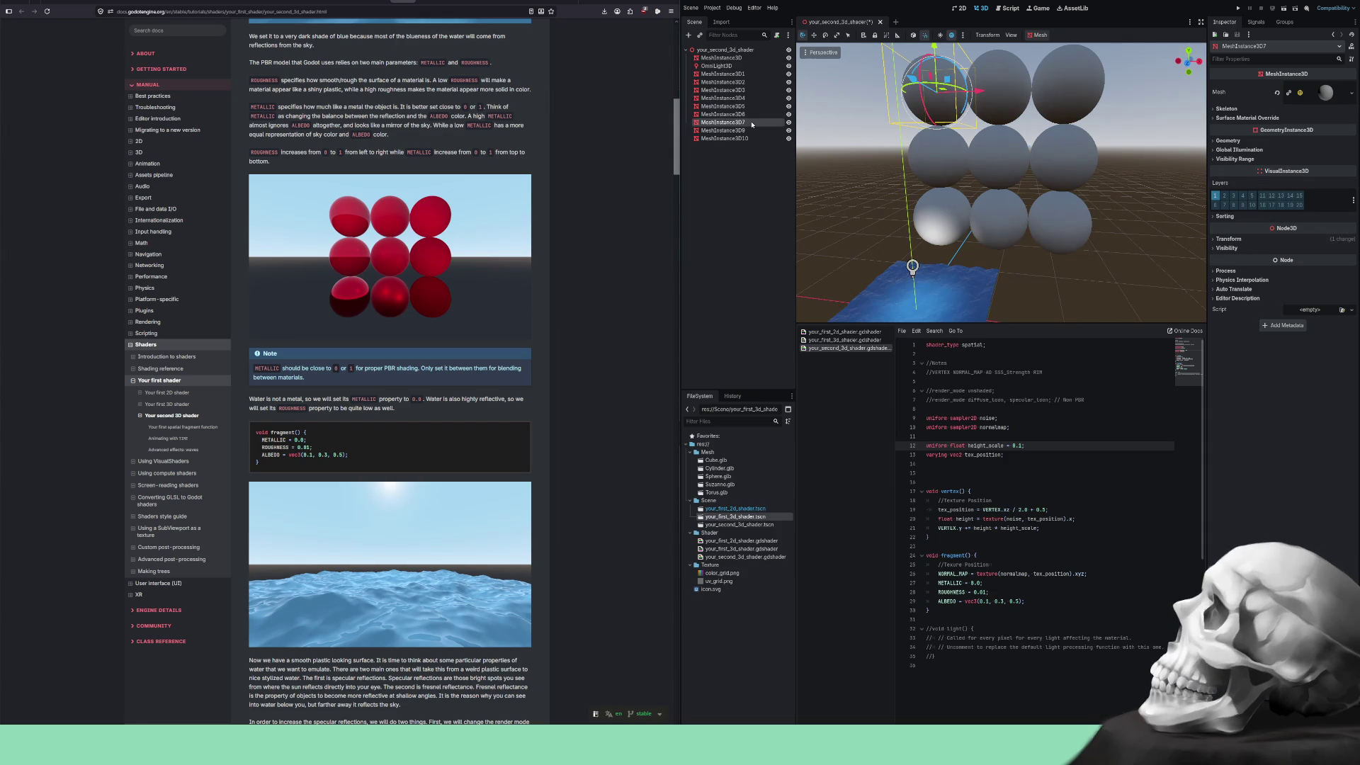
{"action": "left_click", "coordinate": [753, 131]}
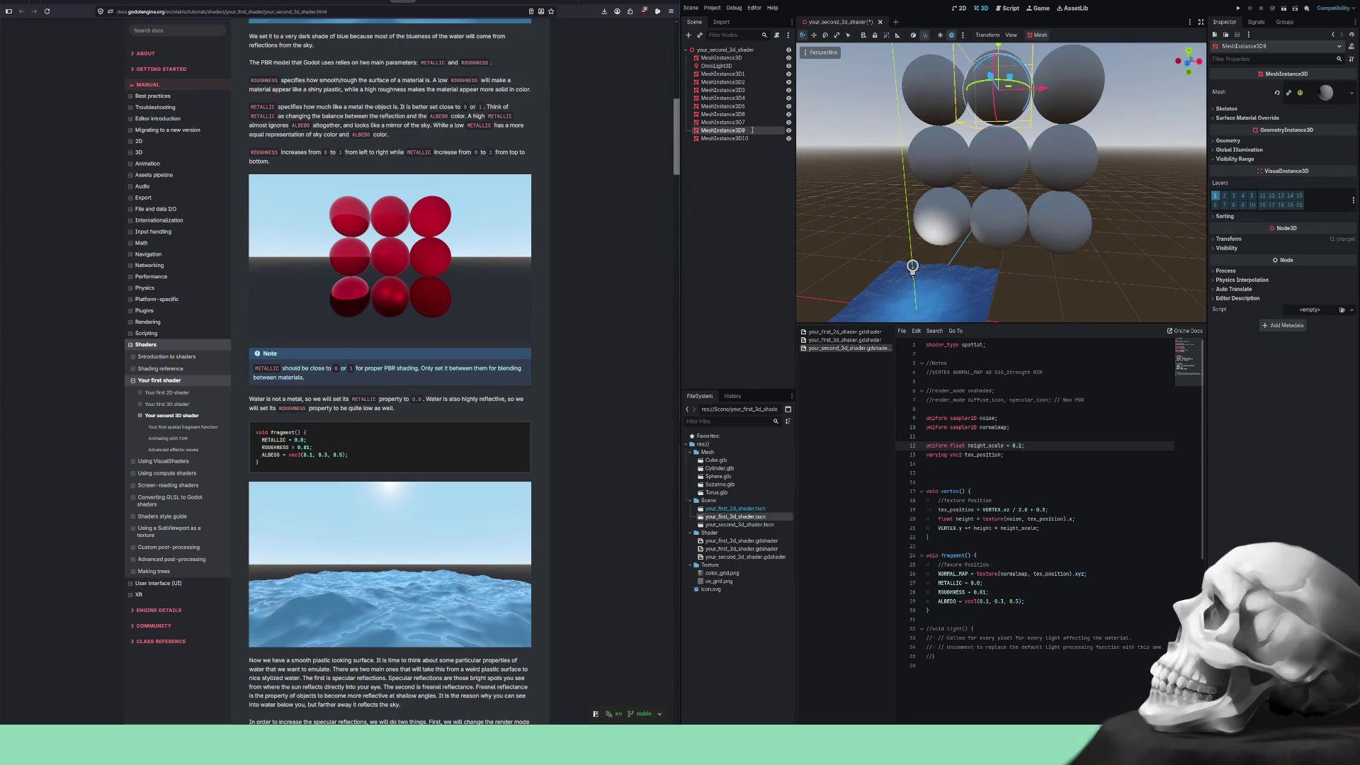
{"action": "left_click", "coordinate": [752, 139]}
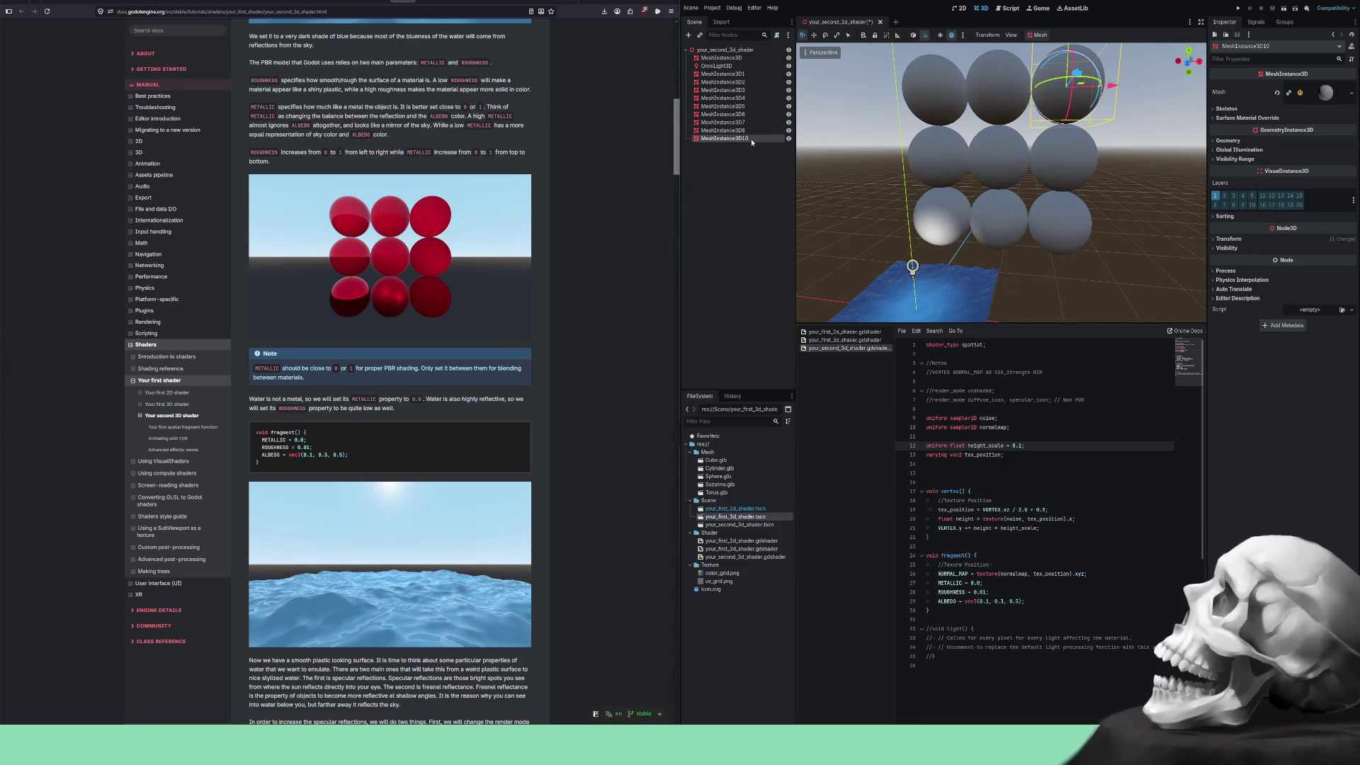
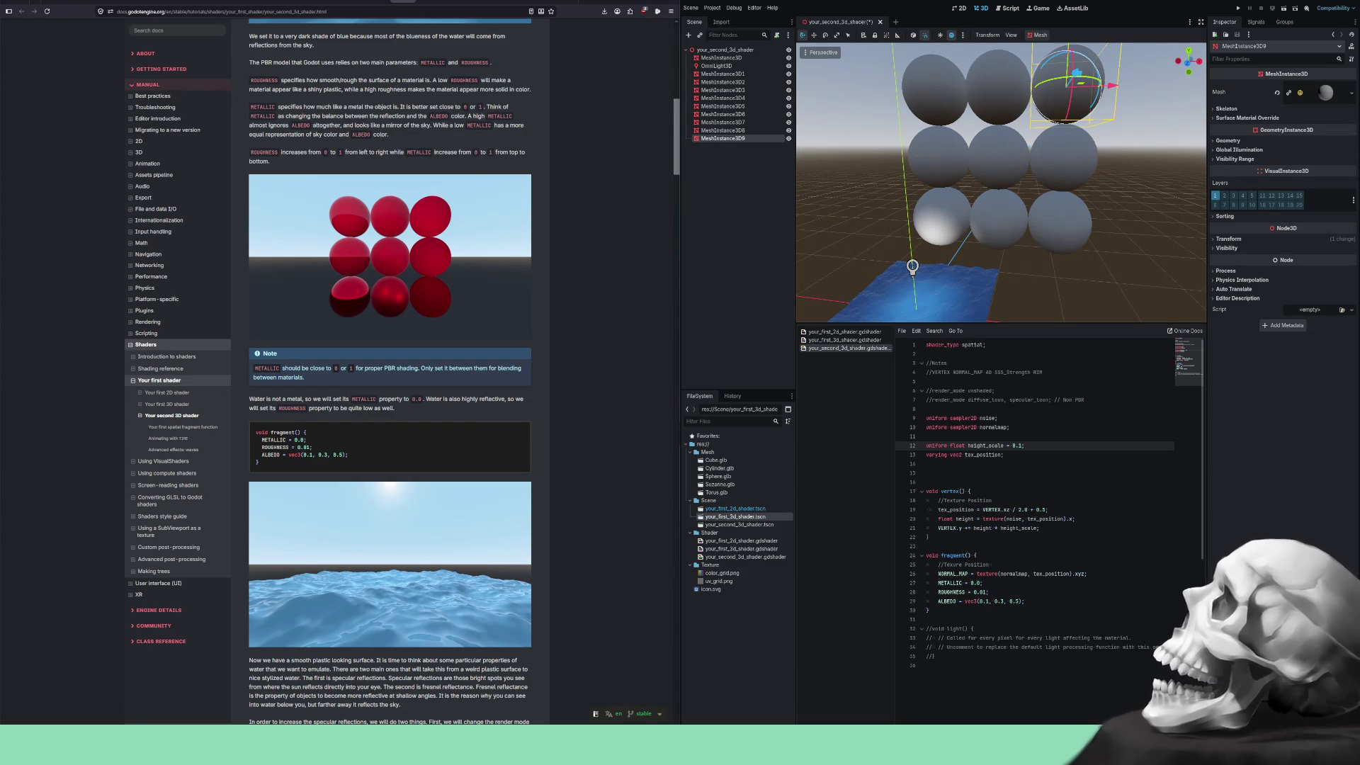
Select the bottom-left sphere, expand its Mesh > Material settings, and highlight shader lines 27–29.
{"action": "left_click", "coordinate": [753, 74]}
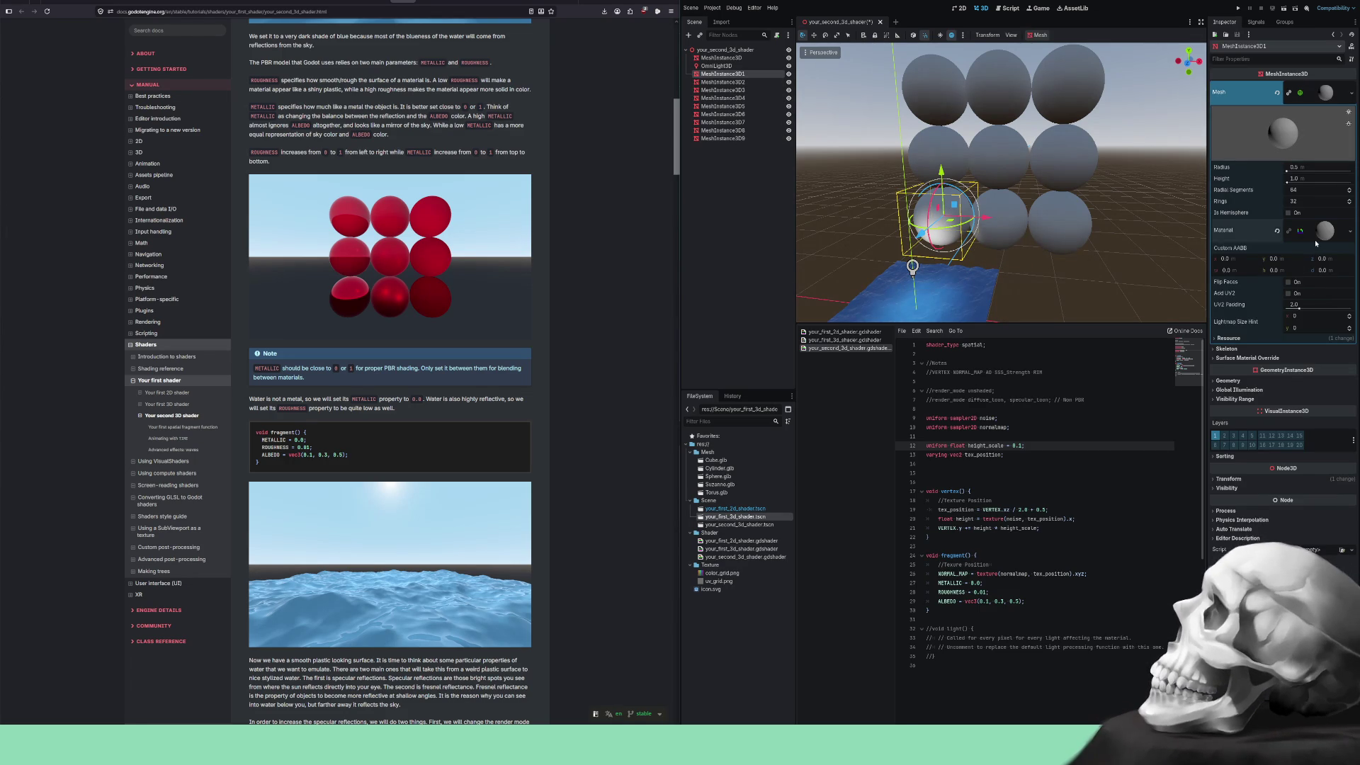
{"action": "left_click", "coordinate": [1315, 240]}
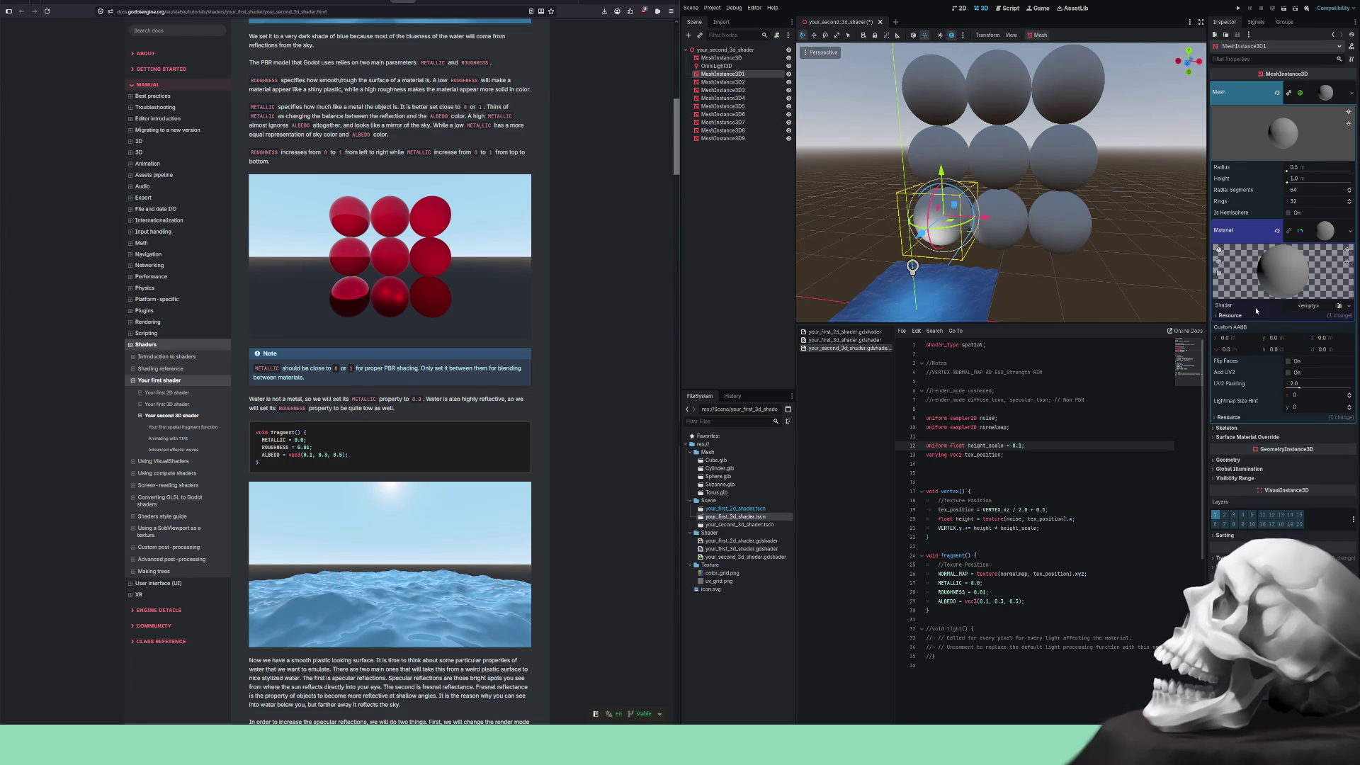
{"action": "left_click", "coordinate": [1322, 238]}
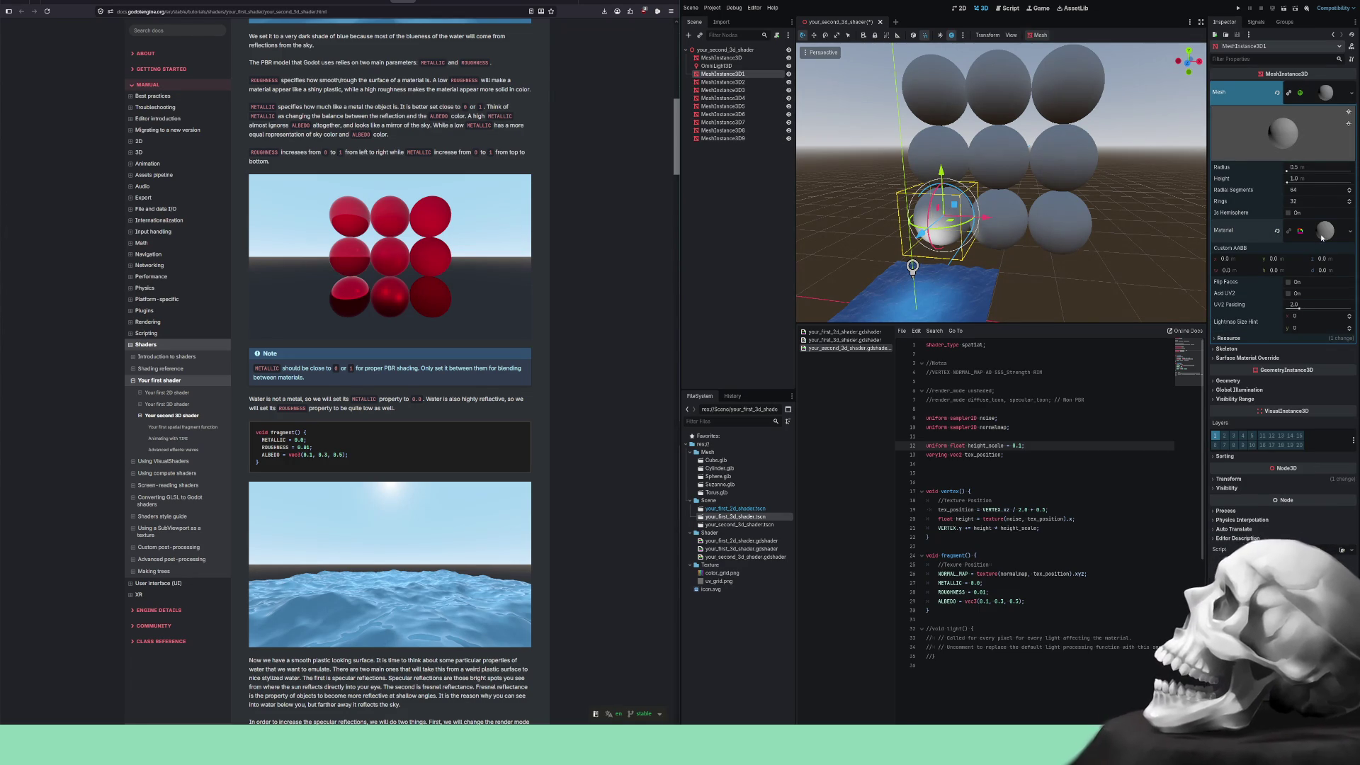
{"action": "left_click", "coordinate": [1322, 238]}
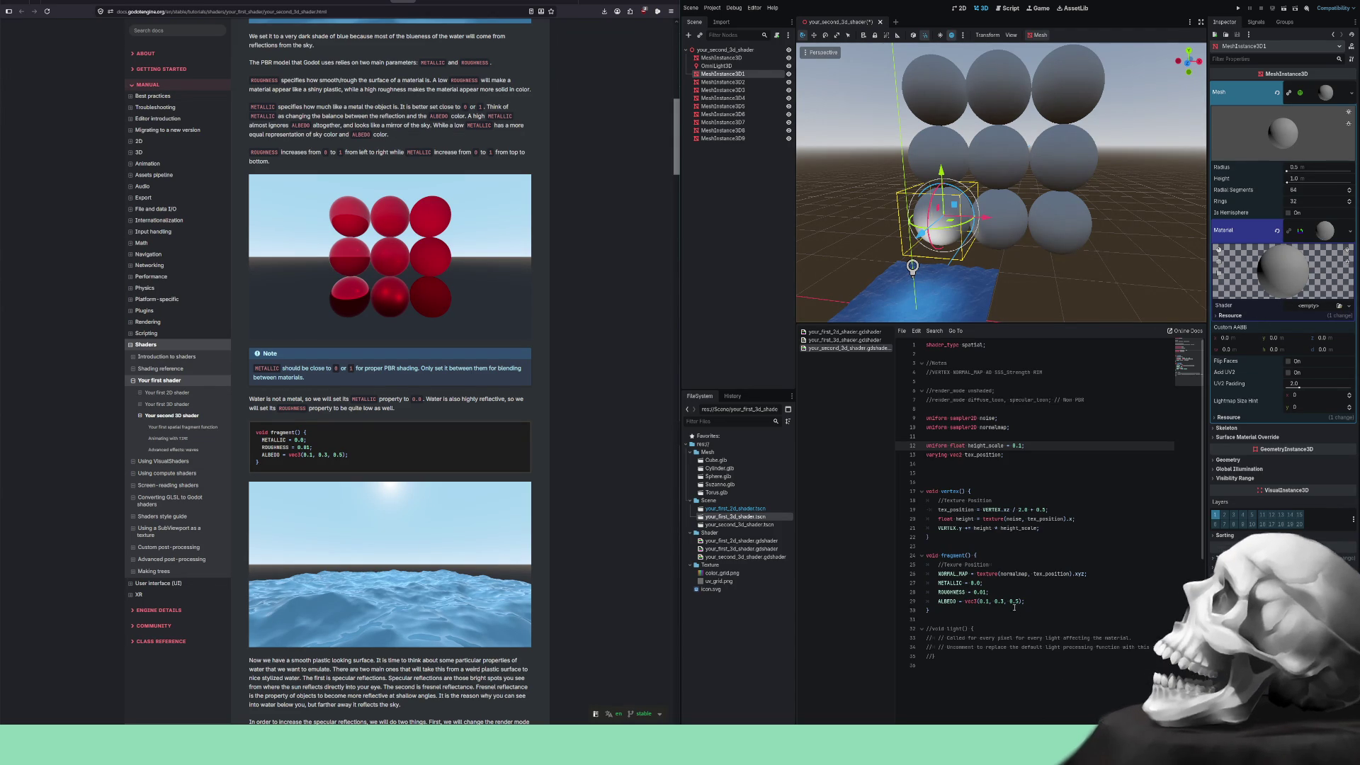
{"action": "left_click_drag", "start_coordinate": [1029, 601], "coordinate": [917, 583]}
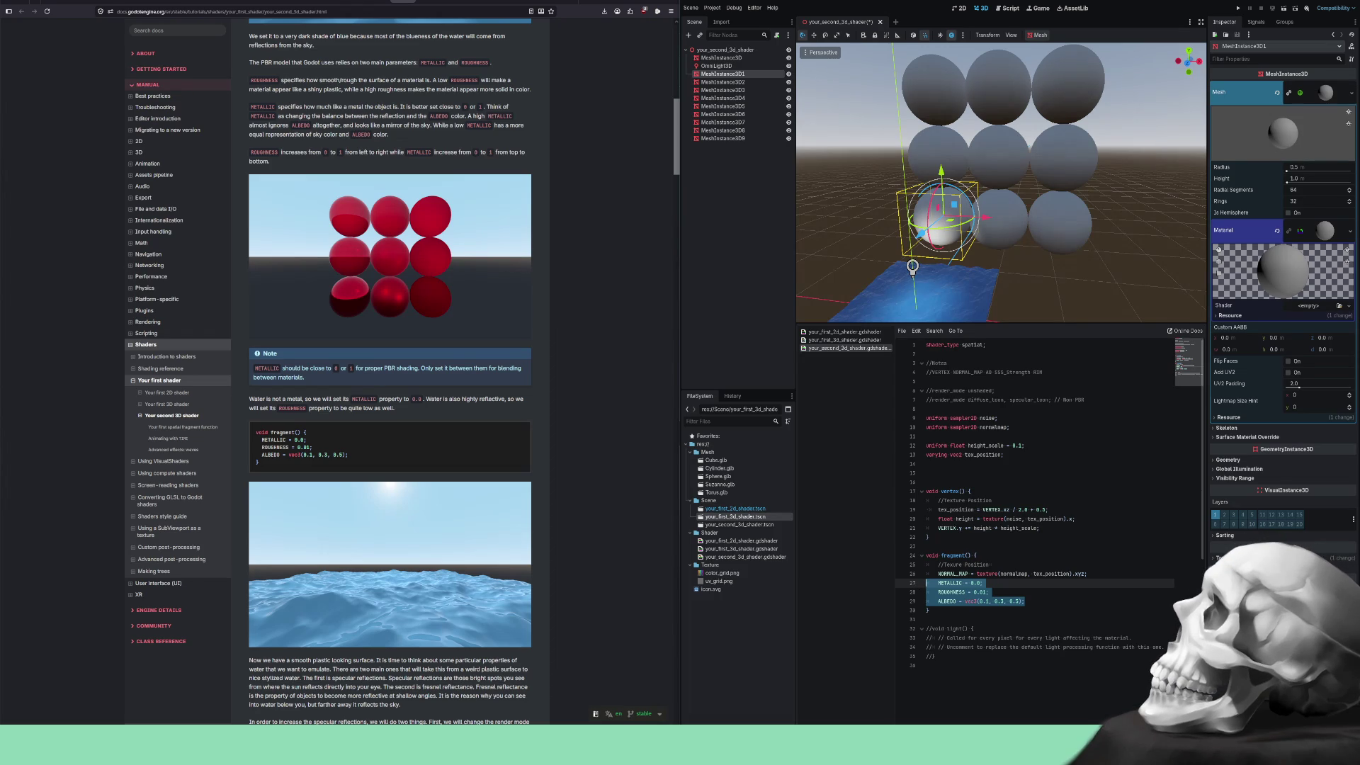
{"action": "left_click", "coordinate": [1309, 306]}
Name the new shader file red_metal_rough_shader.gdshader in the Shader folder and confirm the path.
{"action": "left_click", "coordinate": [662, 328]}
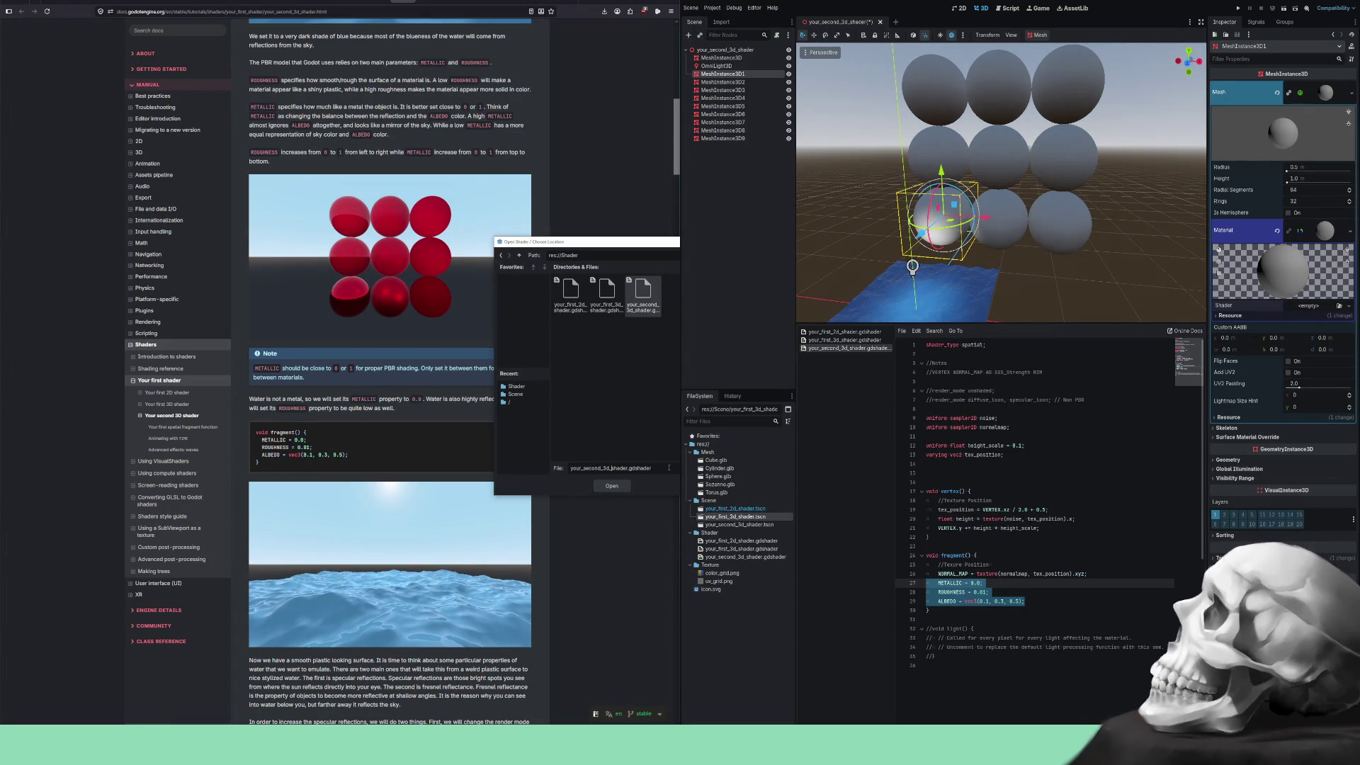
{"action": "key", "text": "shift+Home"}
{"action": "type", "text": "red"}
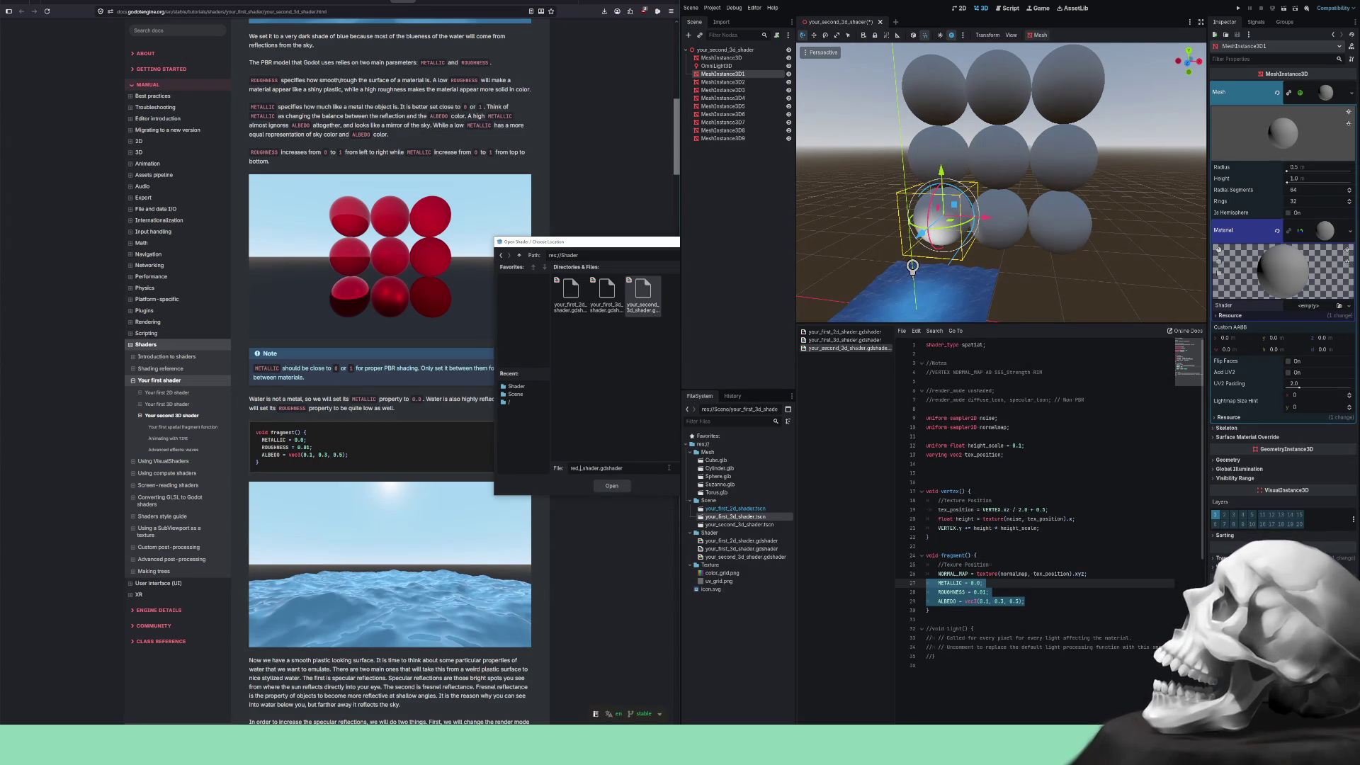
{"action": "type", "text": "_metal"}
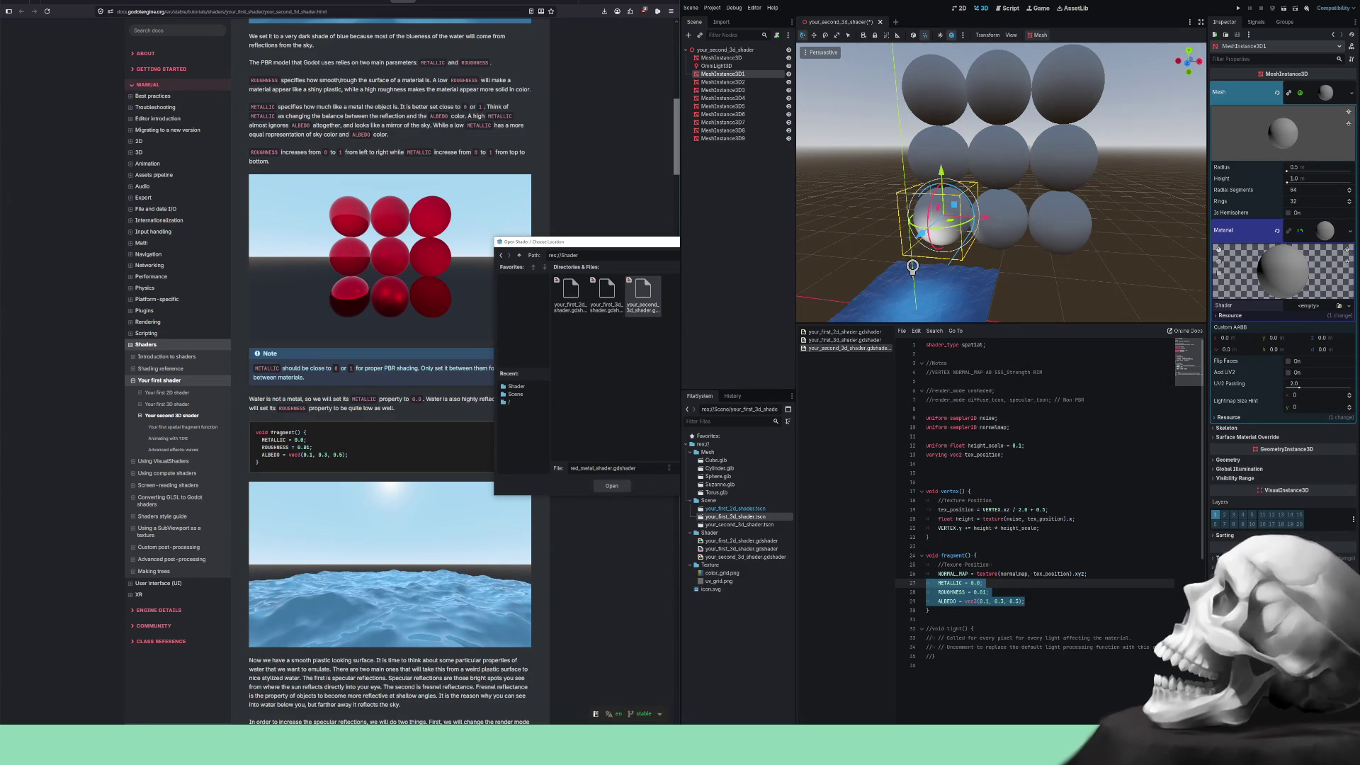
{"action": "type", "text": "_rough"}
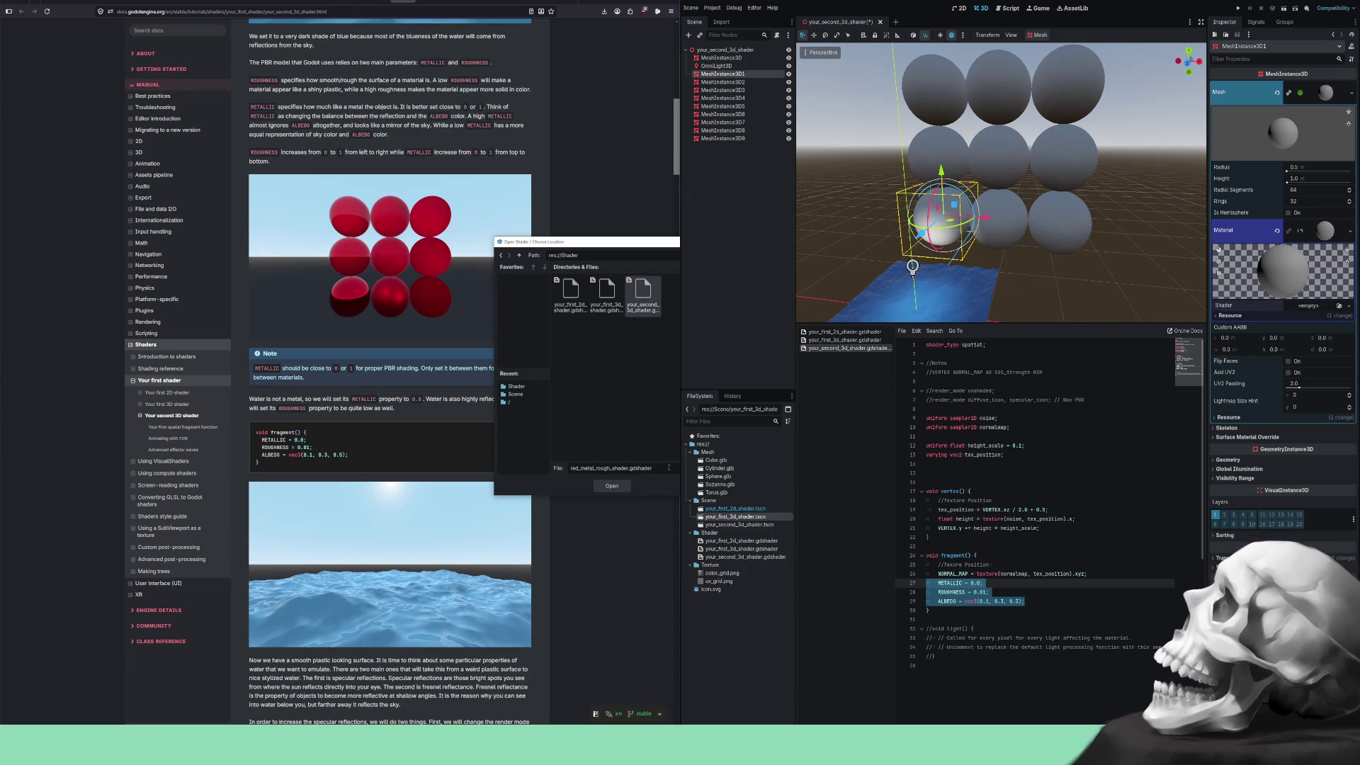
{"action": "left_click", "coordinate": [619, 489]}
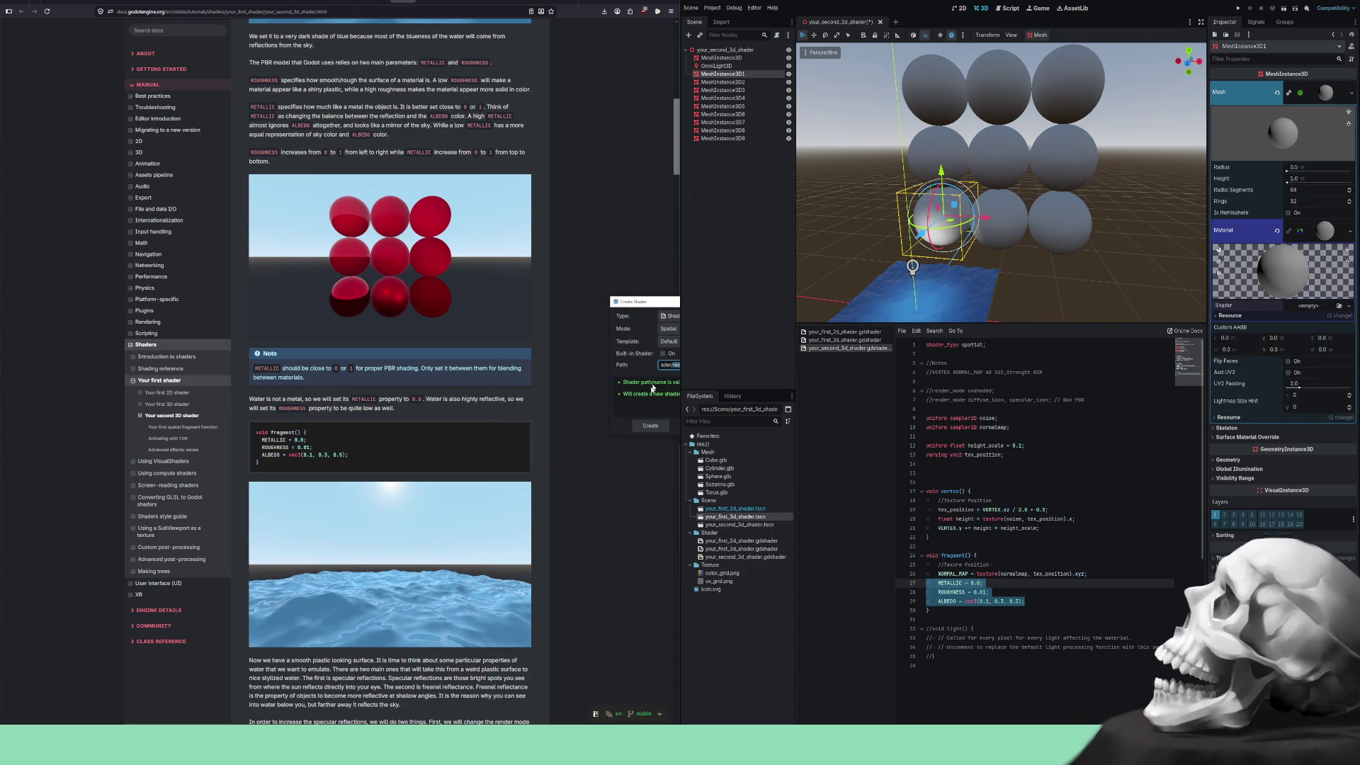
{"action": "left_click", "coordinate": [652, 428]}
Create the red_metal_rough shader and check it on the top-, middle- and bottom-left spheres.
{"action": "left_click", "coordinate": [652, 428]}
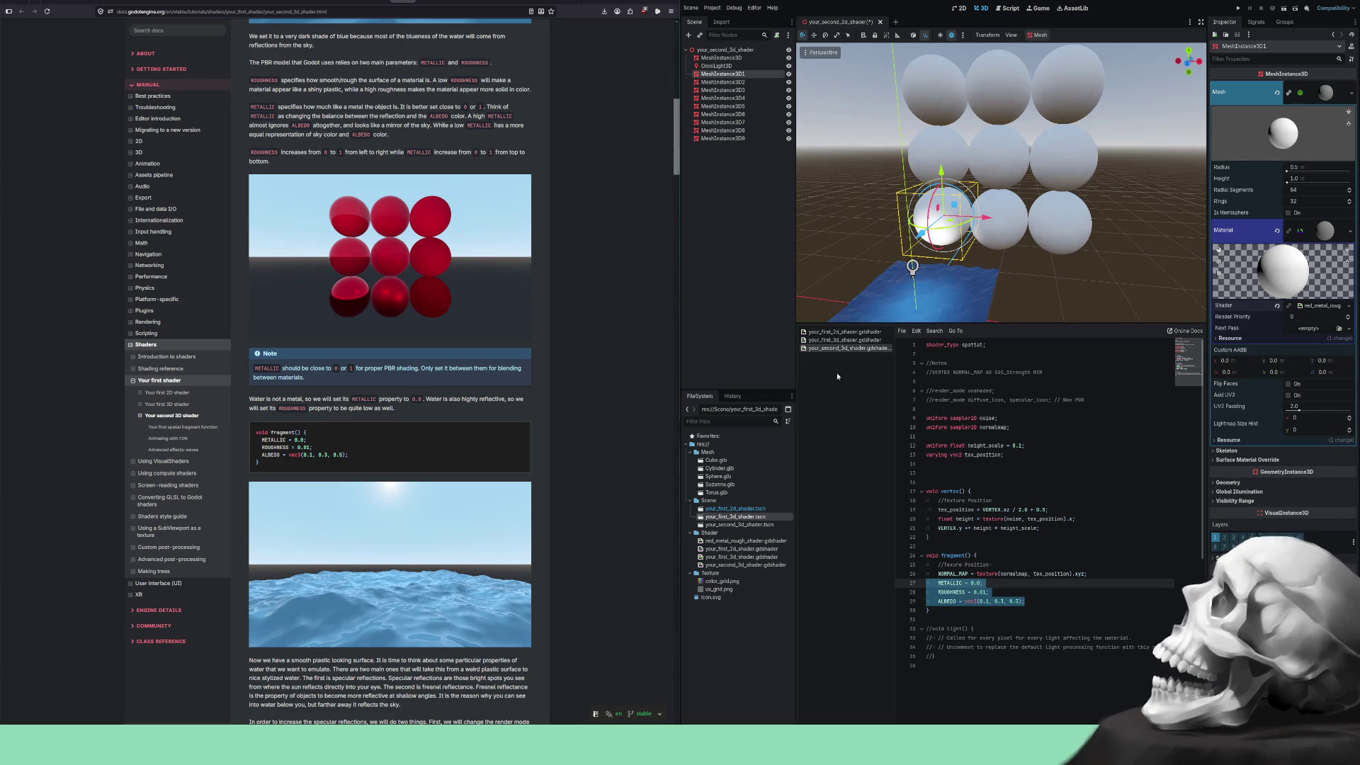
{"action": "left_click", "coordinate": [925, 97]}
{"action": "left_click", "coordinate": [930, 142]}
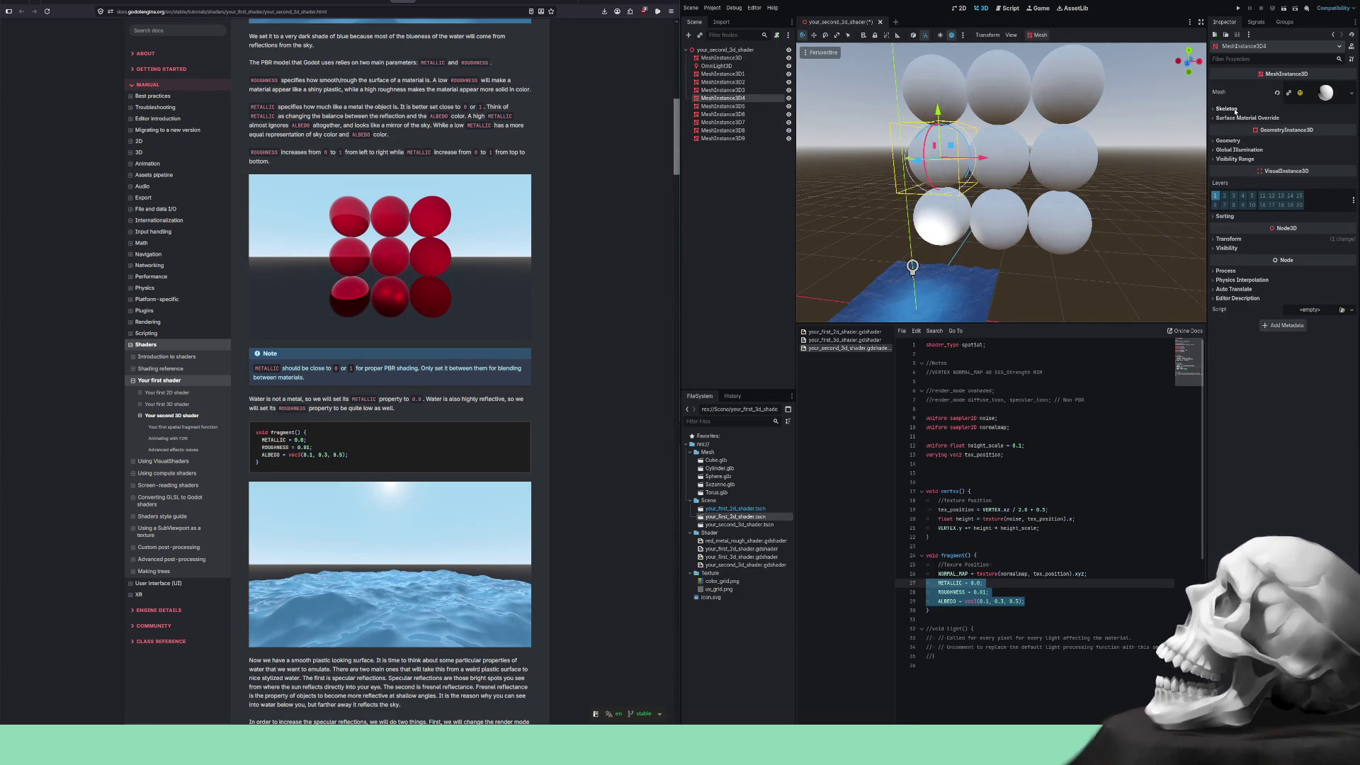
{"action": "left_click", "coordinate": [1322, 94]}
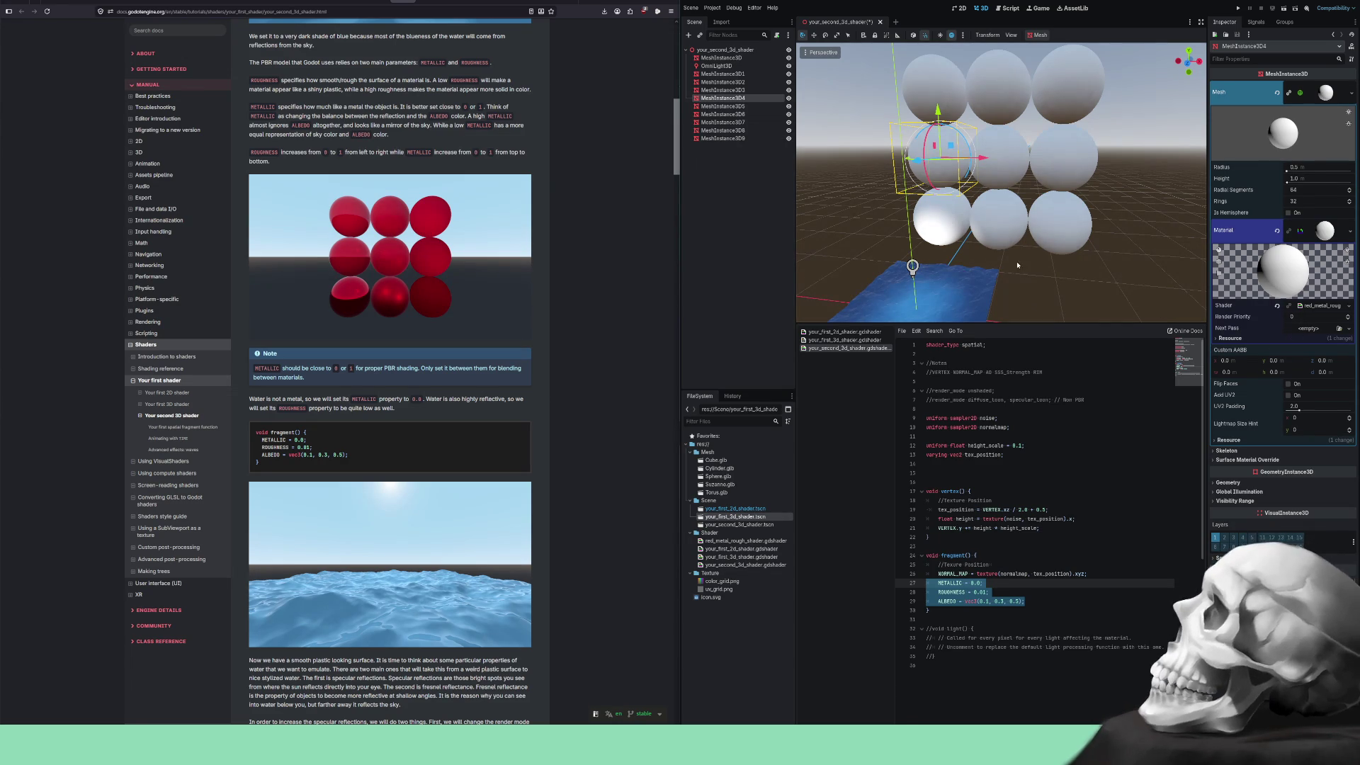
{"action": "left_click", "coordinate": [934, 230]}
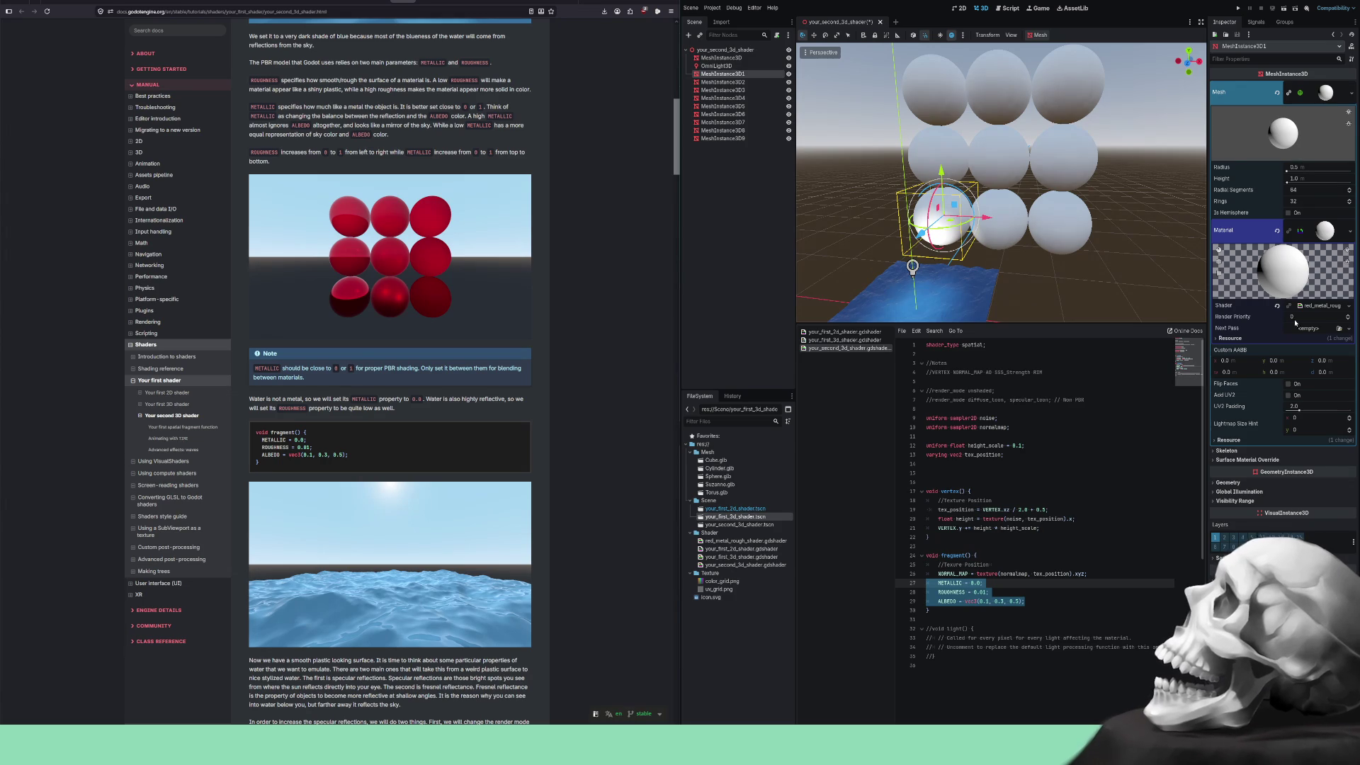
Open the assigned shader's code in the editor alongside your_second_3d_shader.gdshader.
{"action": "left_click", "coordinate": [1314, 307]}
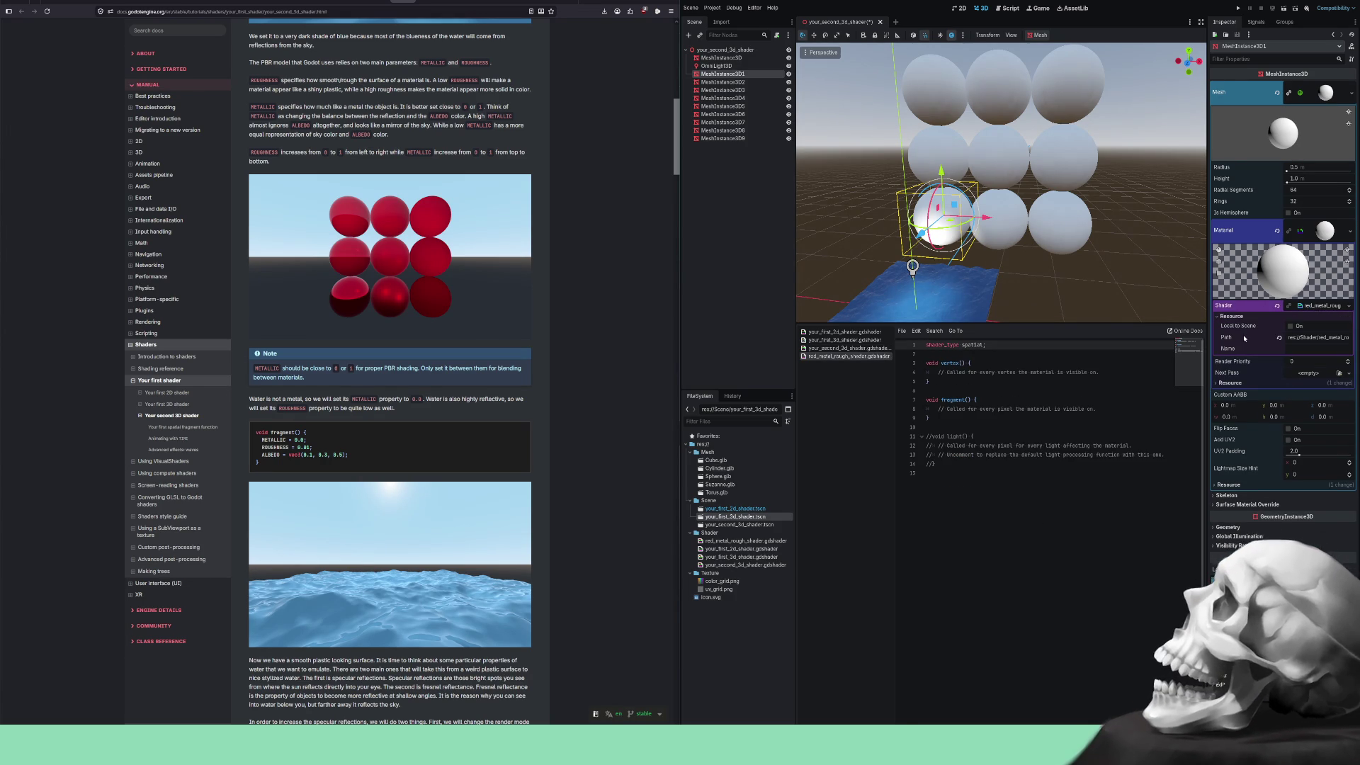
{"action": "left_click", "coordinate": [1231, 316]}
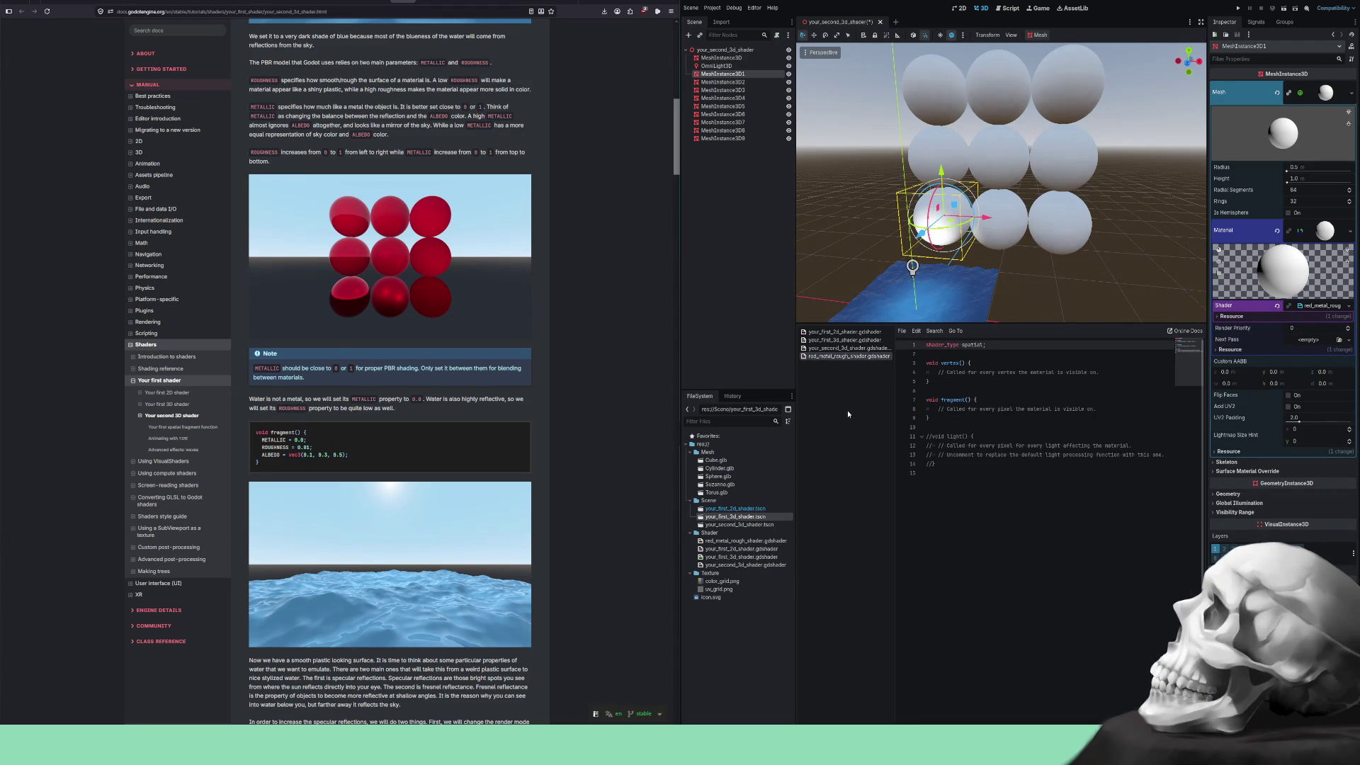
{"action": "left_click", "coordinate": [830, 349]}
Copy the METALLIC, ROUGHNESS and ALBEDO lines into red_metal_rough_shader's fragment(), replacing its placeholder comment.
{"action": "left_click", "coordinate": [1039, 602]}
{"action": "left_click_drag", "start_coordinate": [1038, 602], "coordinate": [921, 585]}
{"action": "key", "text": "ctrl+c"}
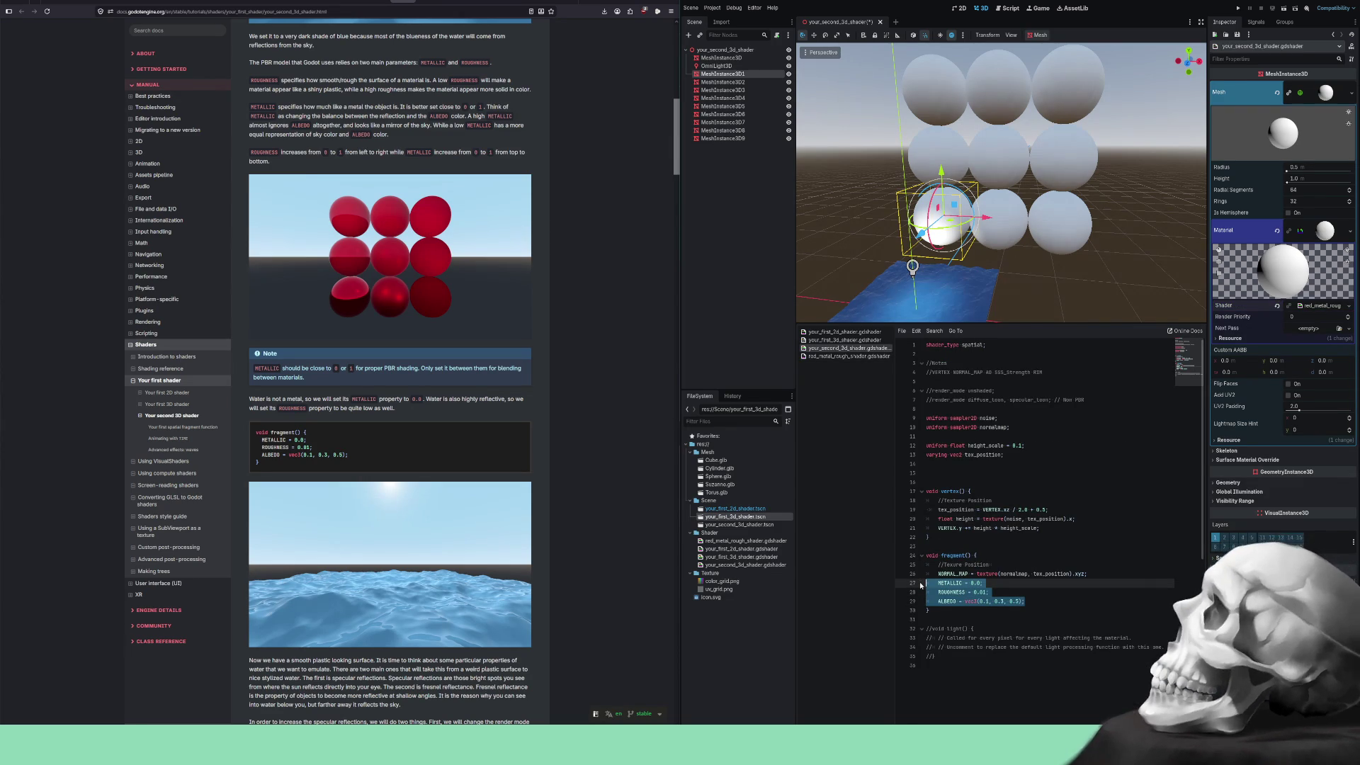
{"action": "left_click", "coordinate": [849, 356]}
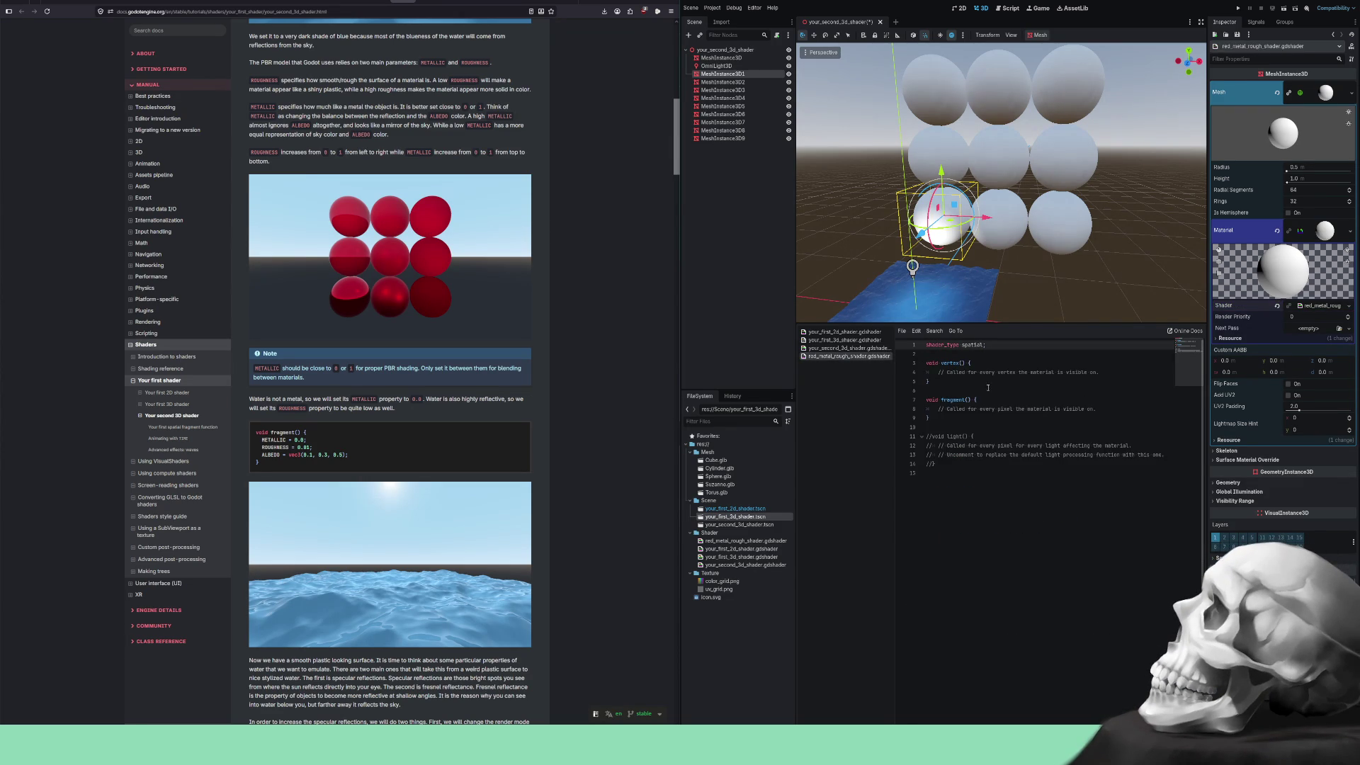
{"action": "left_click_drag", "start_coordinate": [1096, 409], "coordinate": [920, 409]}
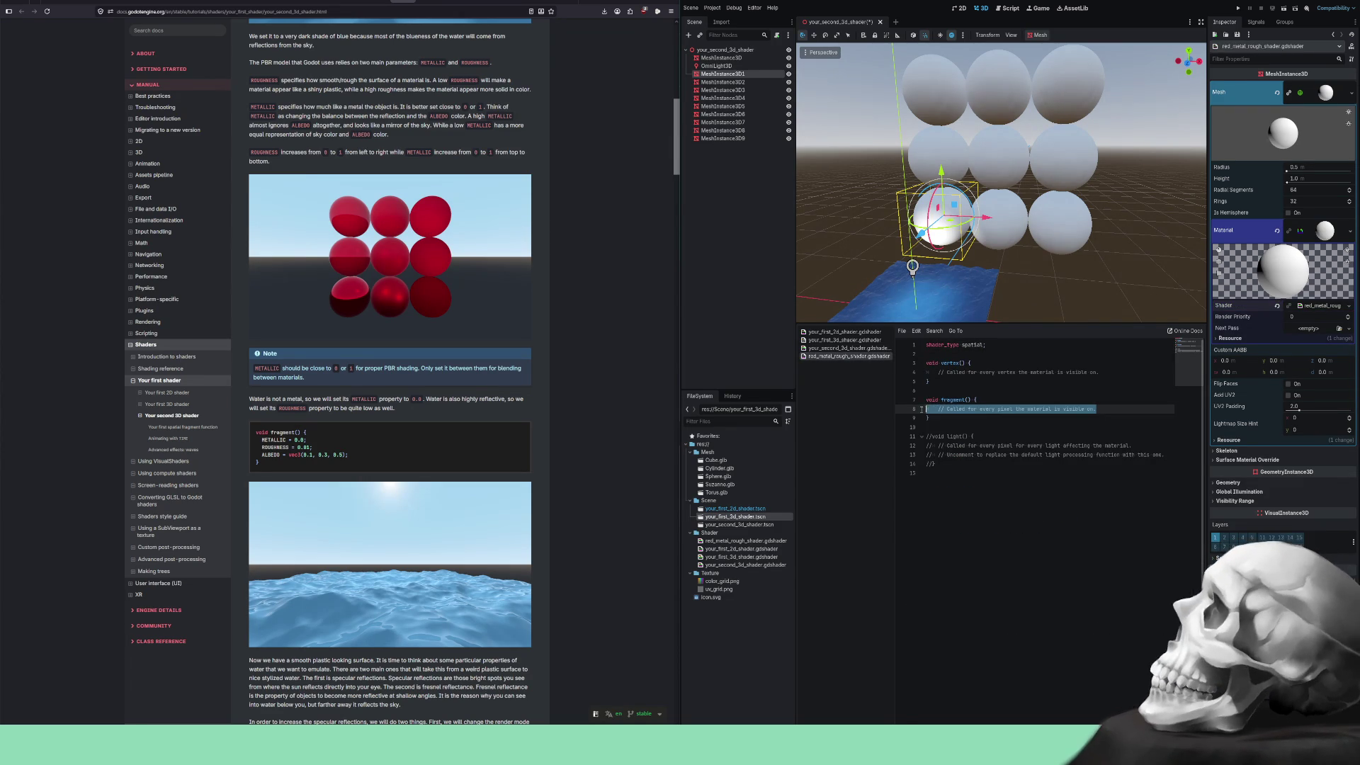
{"action": "key", "text": "ctrl+v"}
Delete the commented-out light() block and its leftover empty line.
{"action": "left_click_drag", "start_coordinate": [956, 493], "coordinate": [923, 460]}
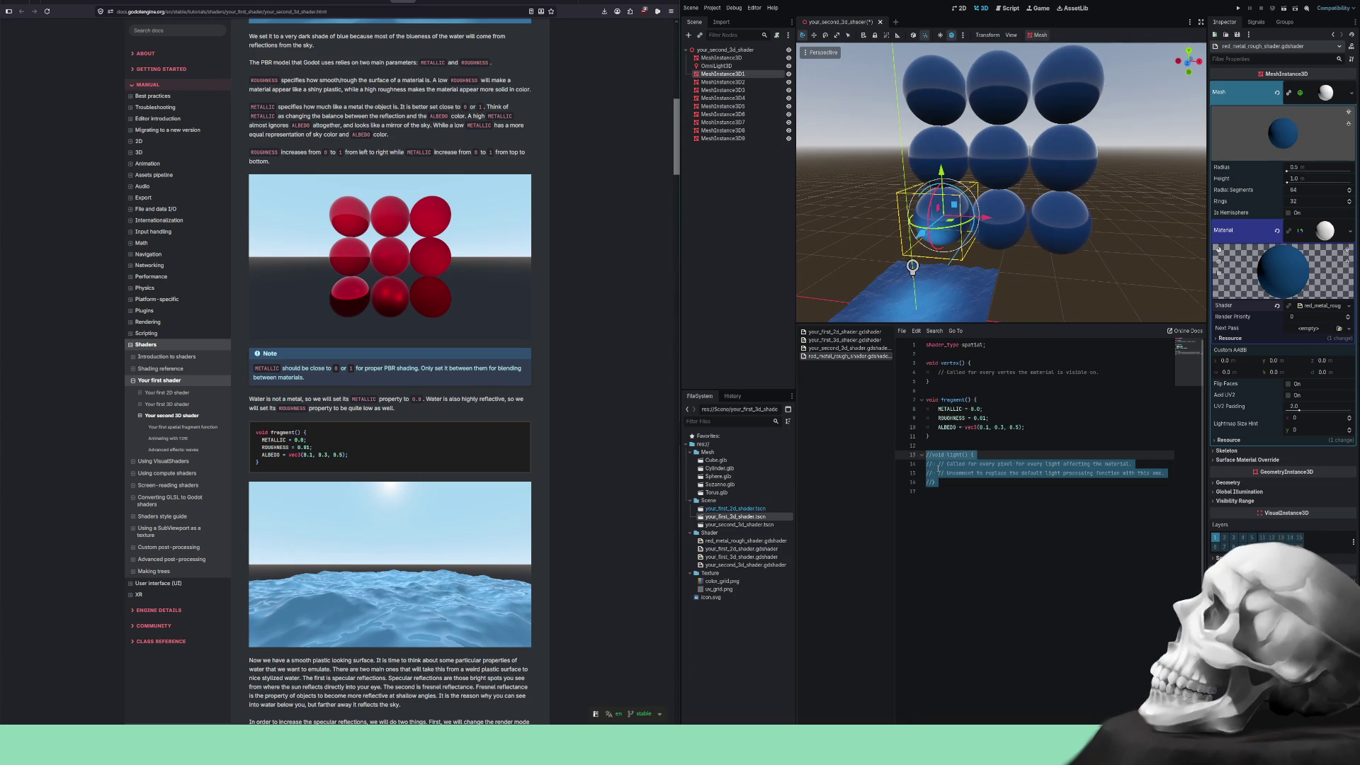
{"action": "key", "text": "BackSpace"}
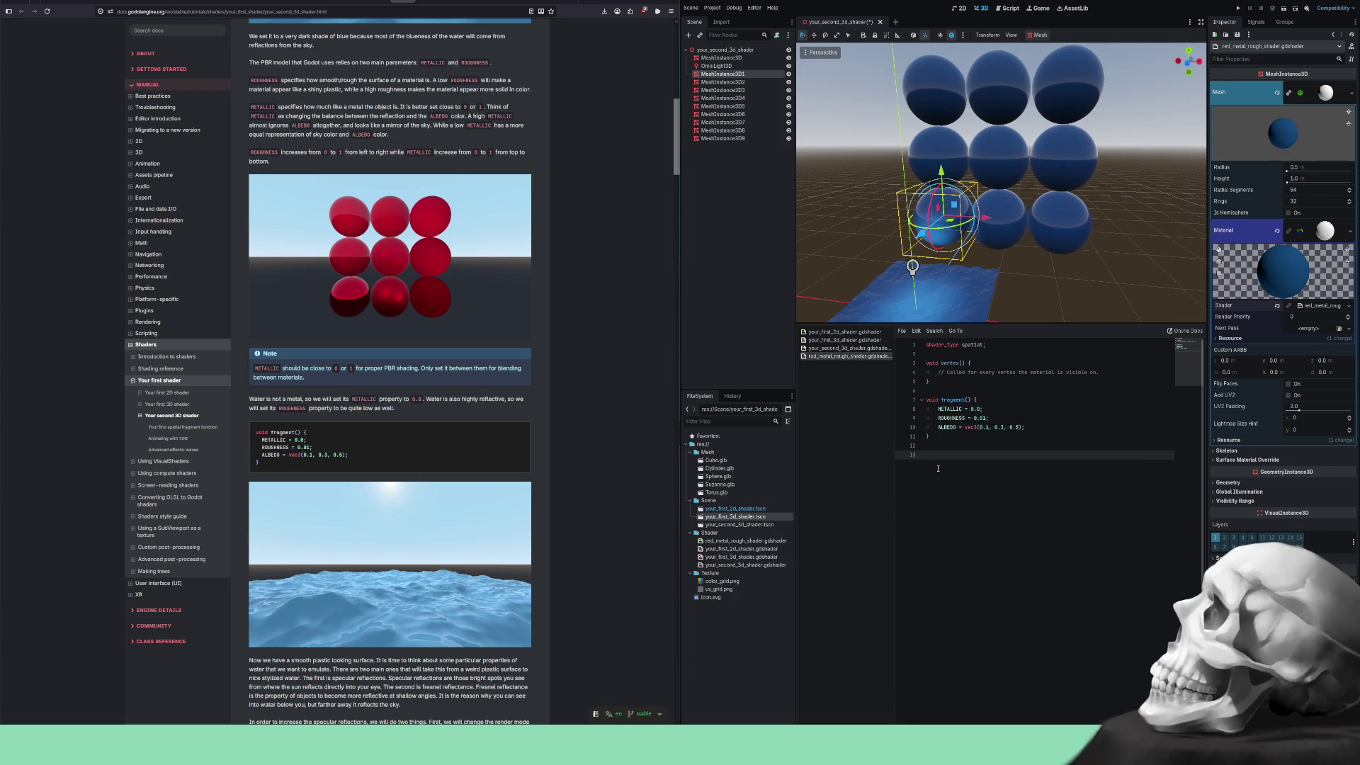
{"action": "key", "text": "BackSpace"}
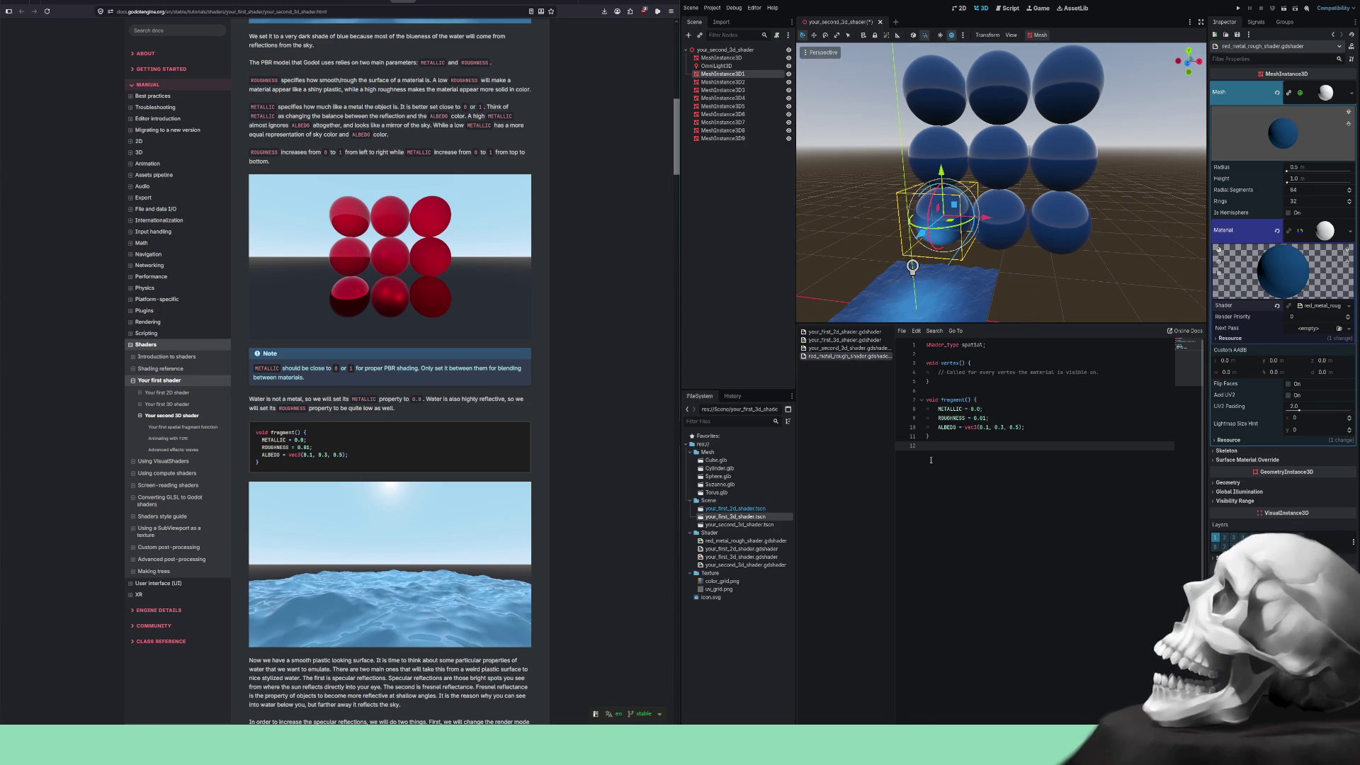
Remove the space after the comment markers on lines 6, 12 and 28 of your_first_2d_shader.
{"action": "left_click", "coordinate": [857, 333]}
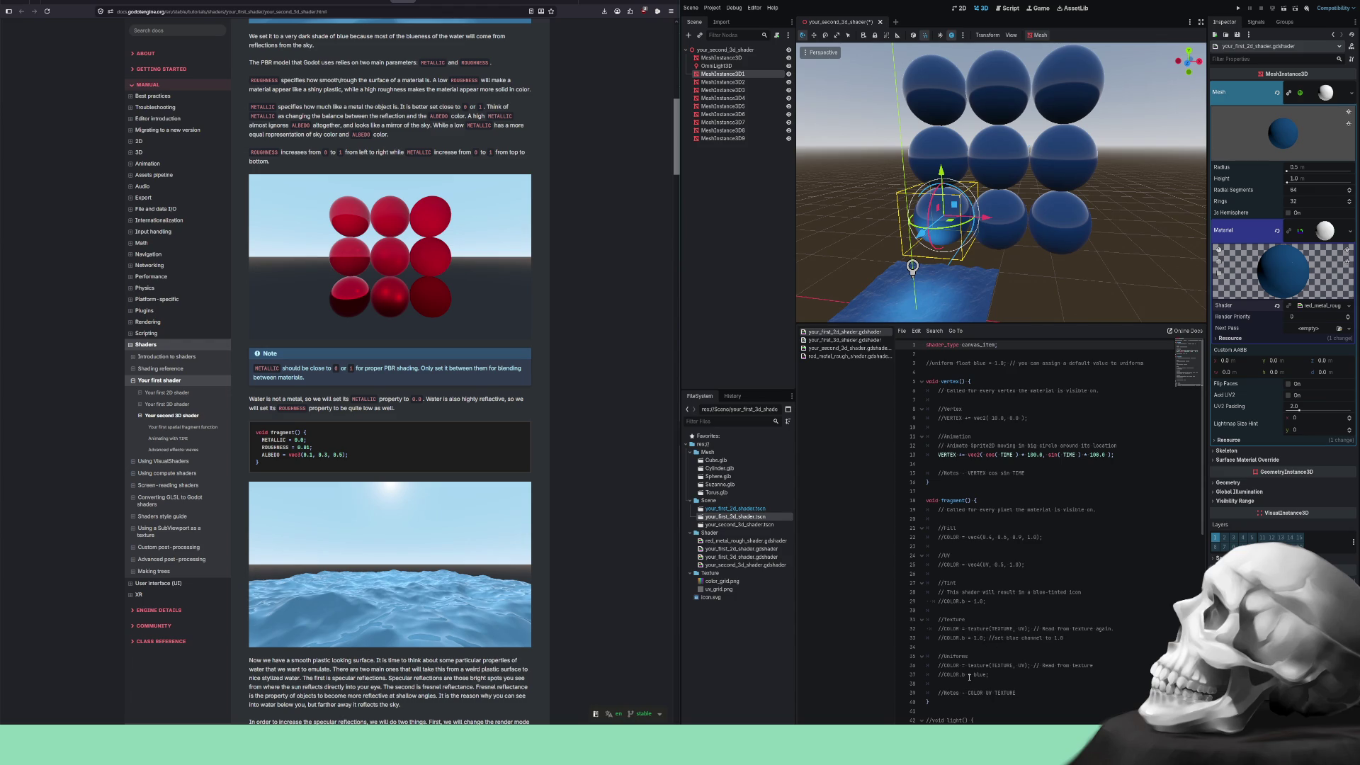
{"action": "left_click", "coordinate": [947, 594]}
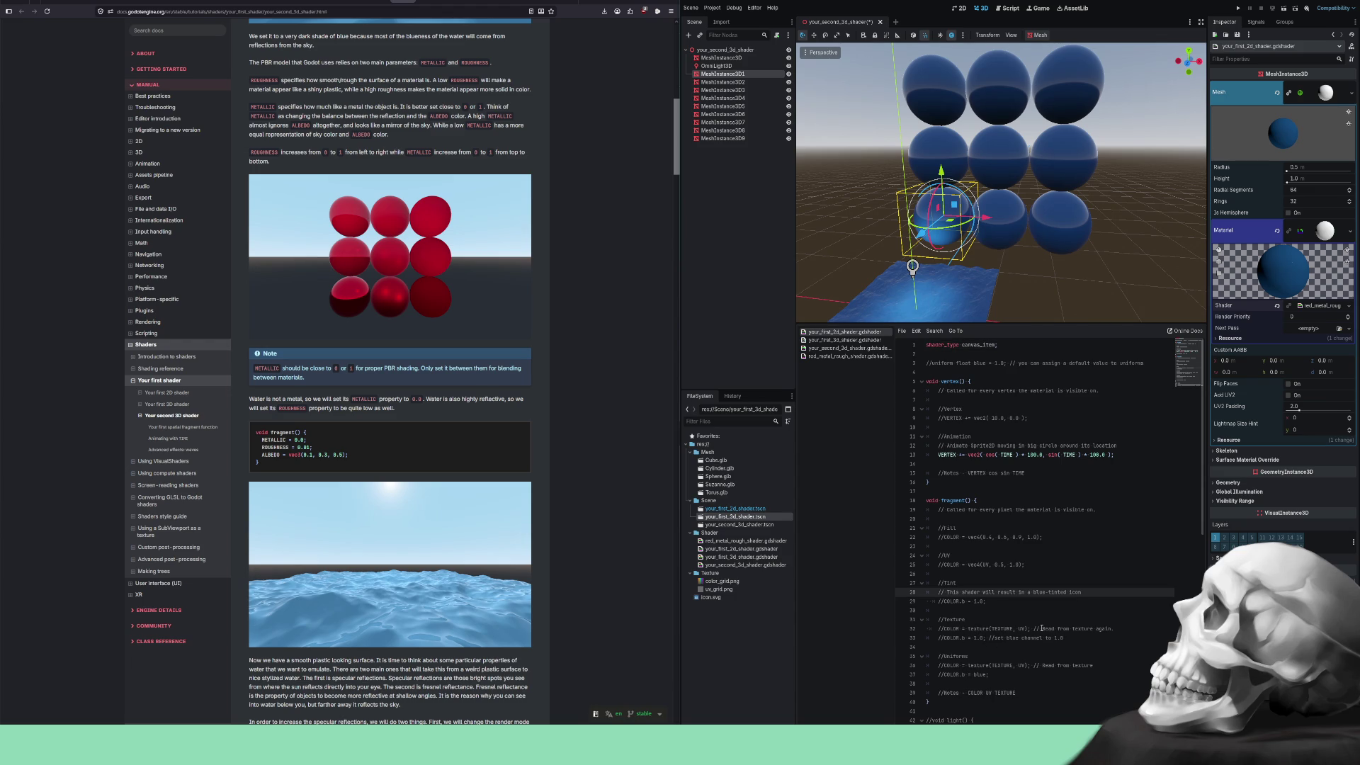
{"action": "key", "text": "BackSpace"}
{"action": "left_click", "coordinate": [947, 446]}
{"action": "key", "text": "BackSpace"}
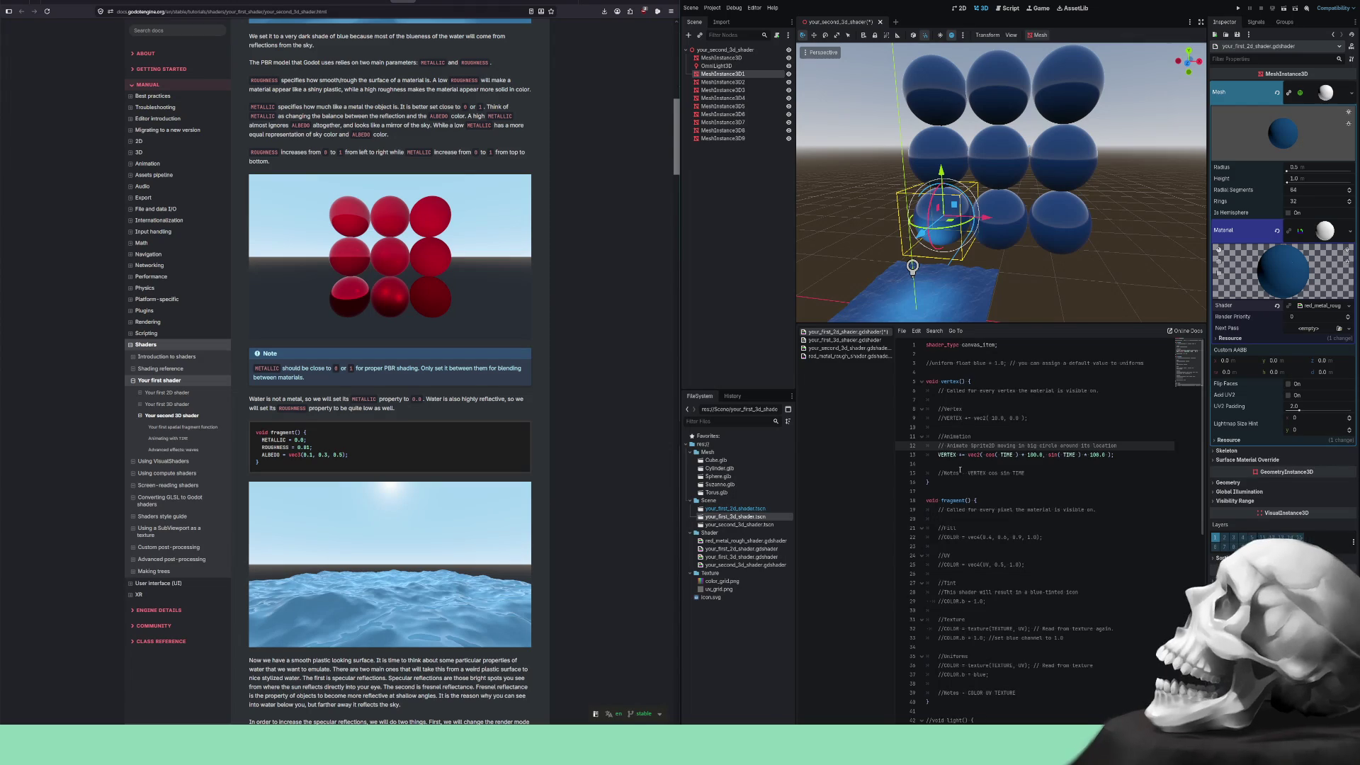
{"action": "left_click", "coordinate": [947, 391]}
{"action": "key", "text": "BackSpace"}
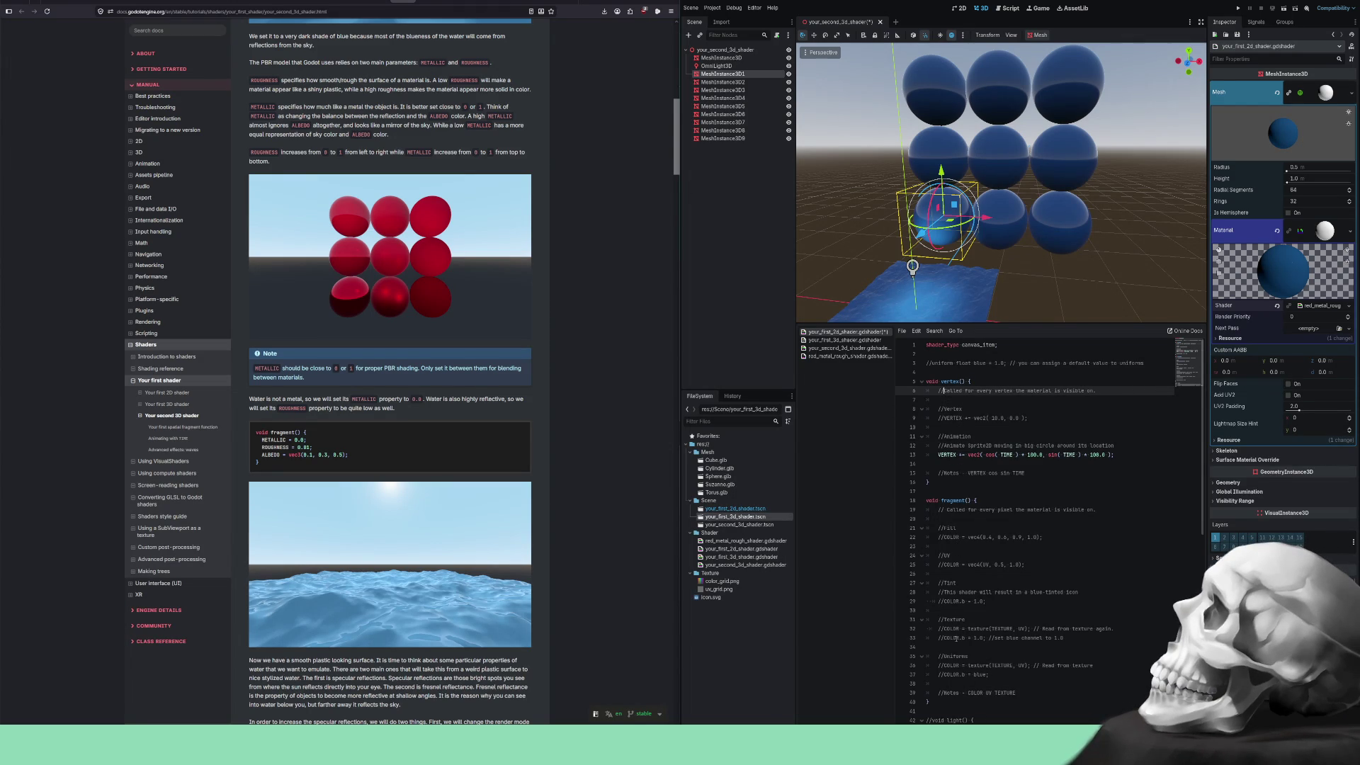
{"action": "scroll", "coordinate": [956, 639], "scroll_direction": "down", "scroll_amount": 2}
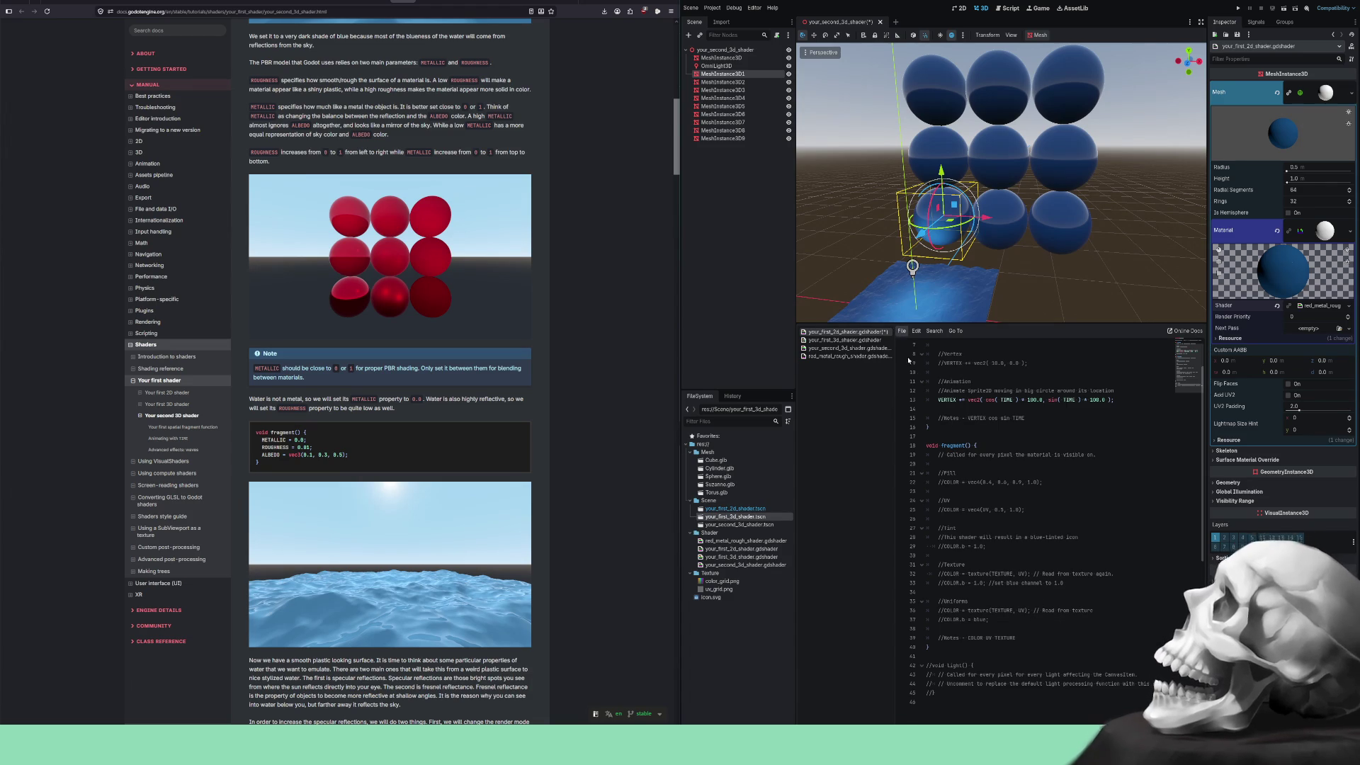
In red_metal_rough_shader, prefix the METALLIC line on line 8 with 'uniform'.
{"action": "left_click", "coordinate": [844, 340]}
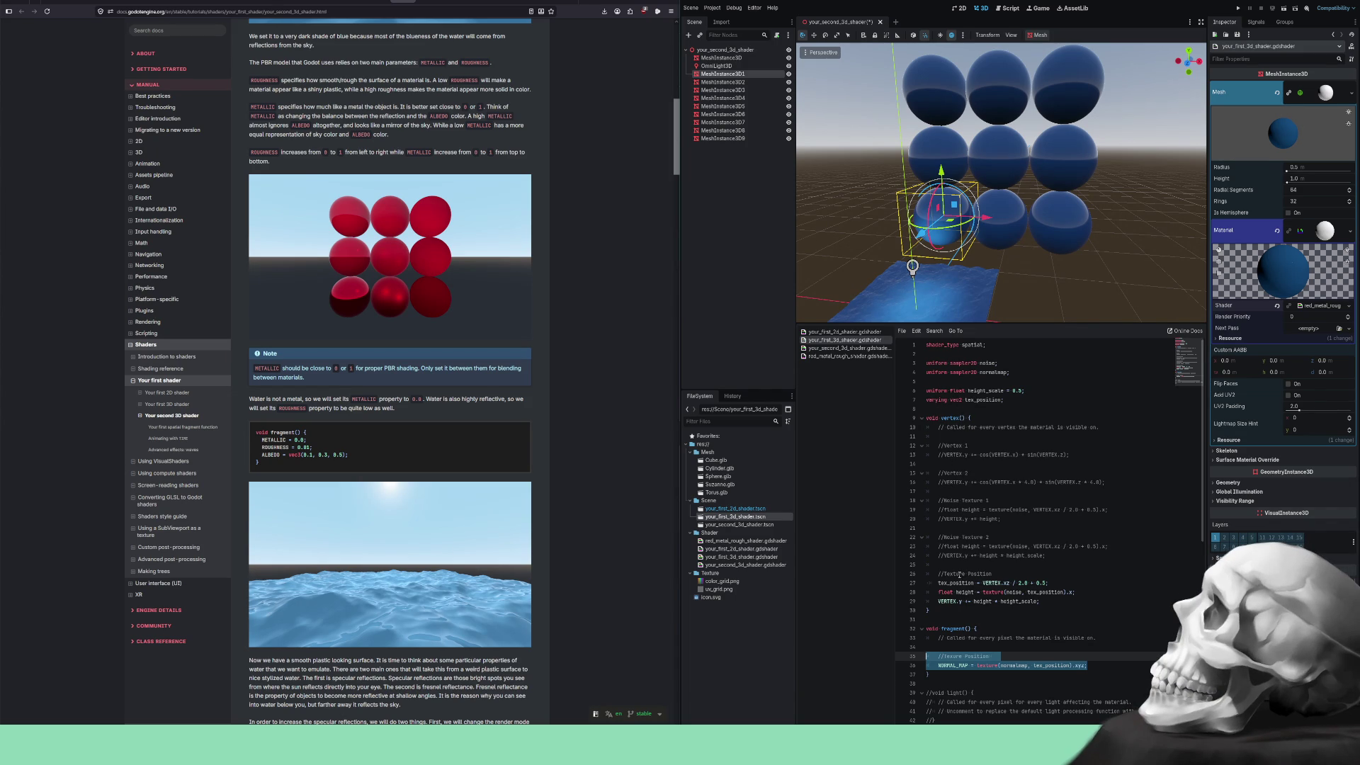
{"action": "left_click", "coordinate": [855, 357]}
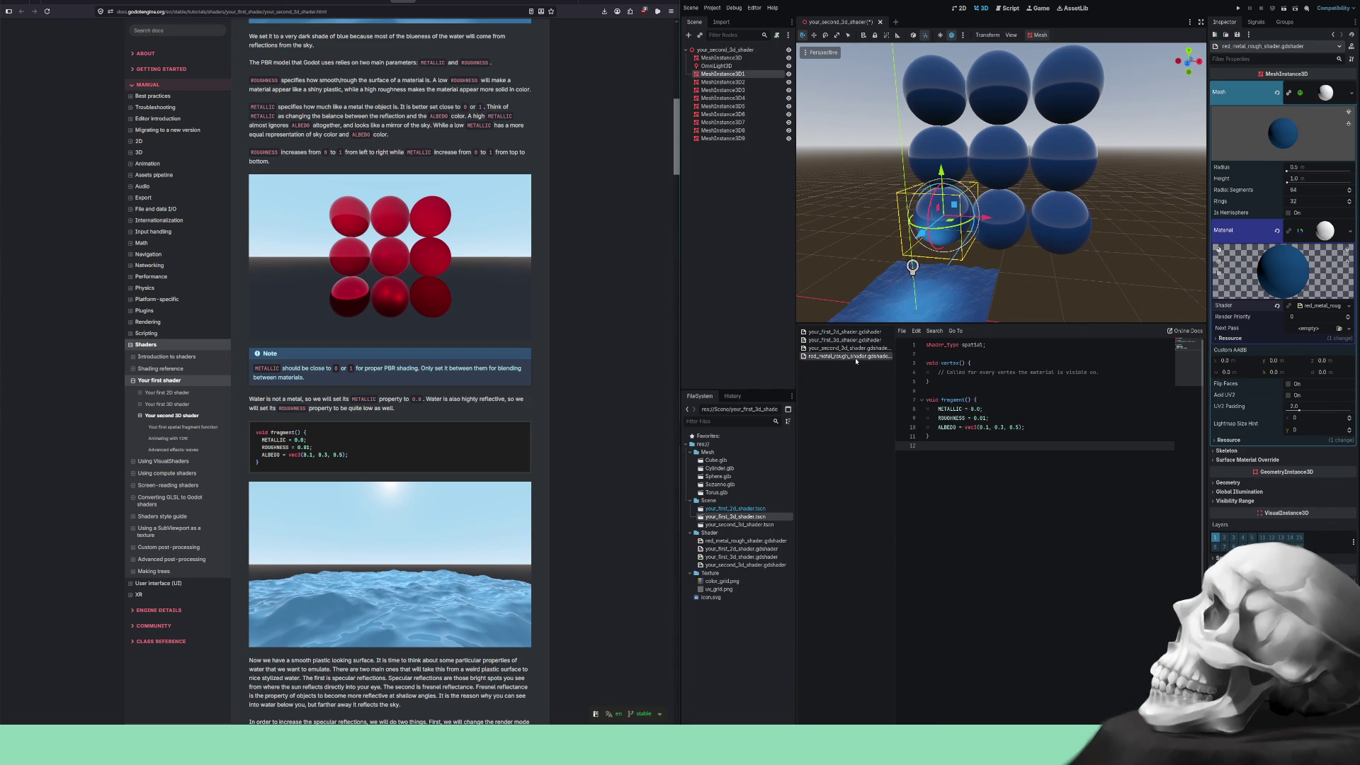
{"action": "left_click", "coordinate": [937, 409]}
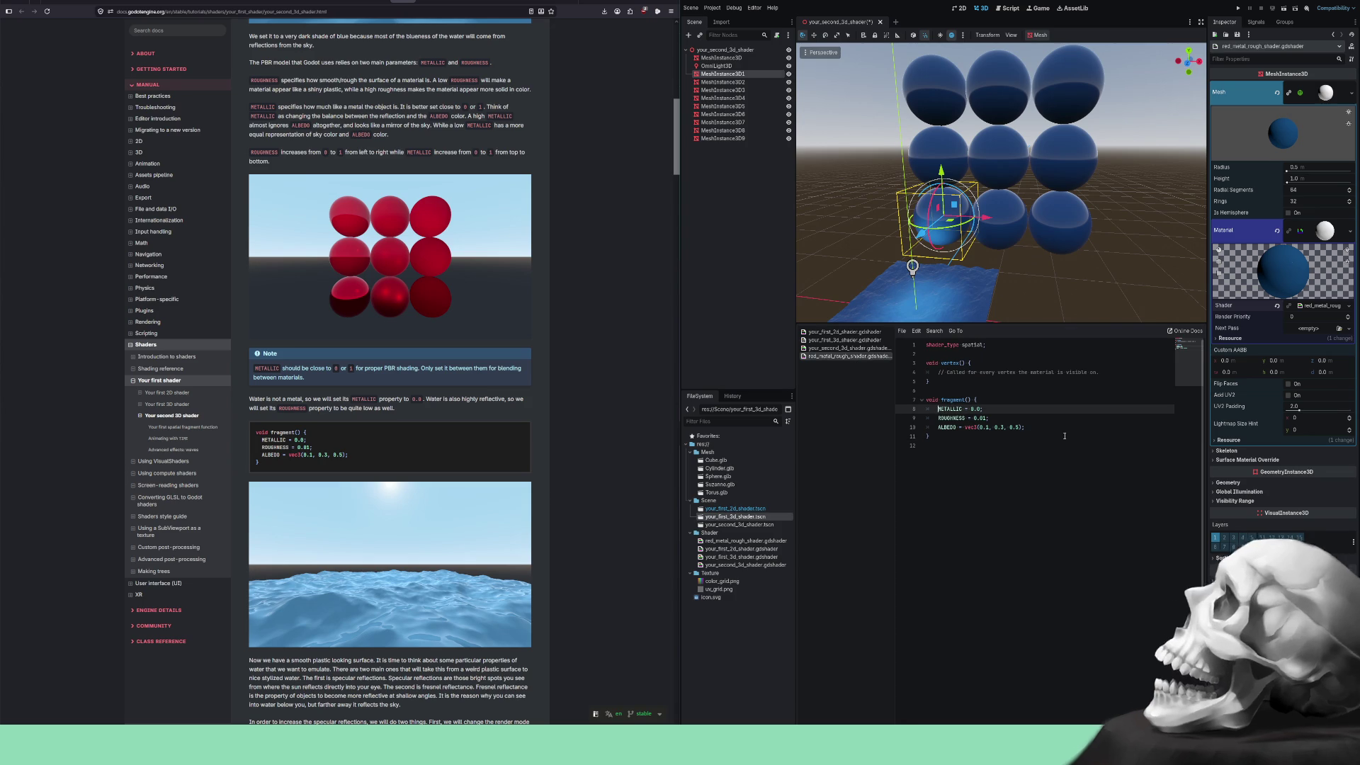
{"action": "type", "text": "uniform"}
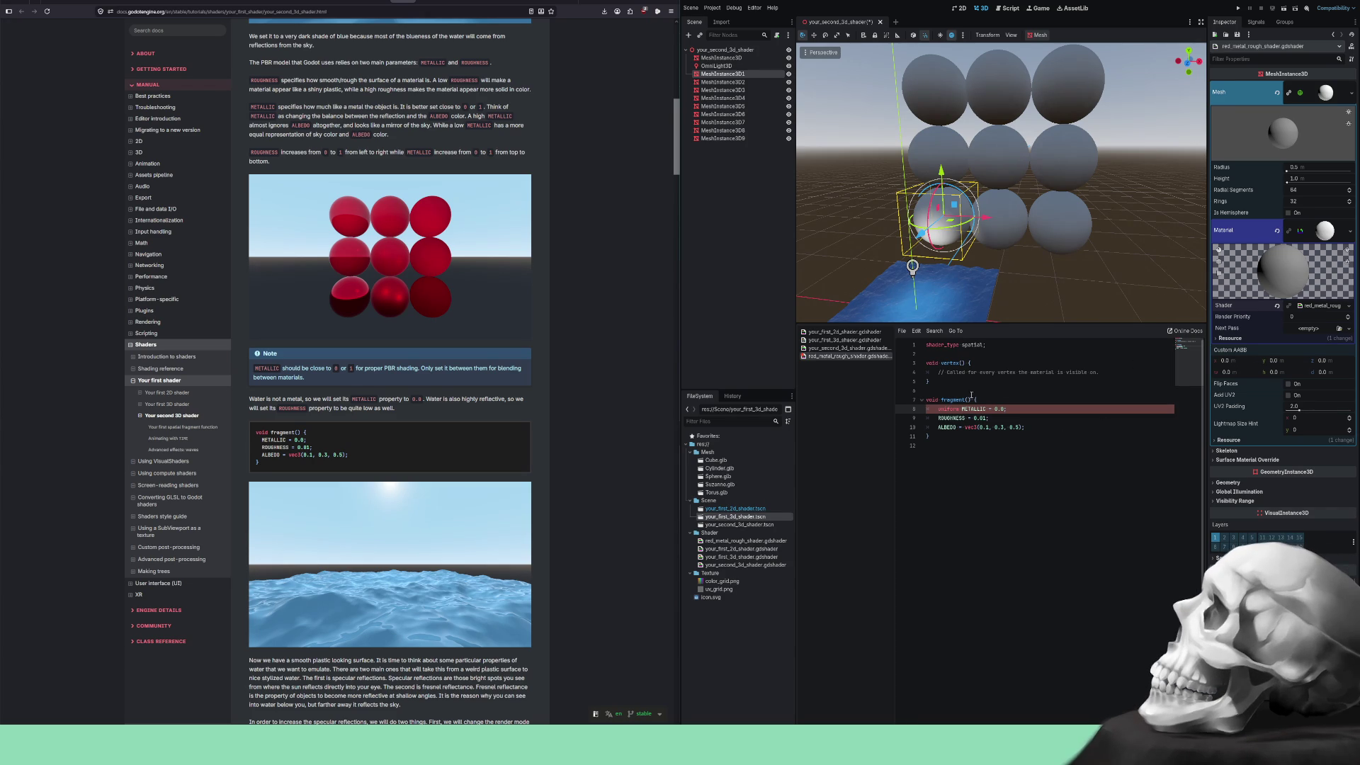
{"action": "left_click", "coordinate": [968, 354]}
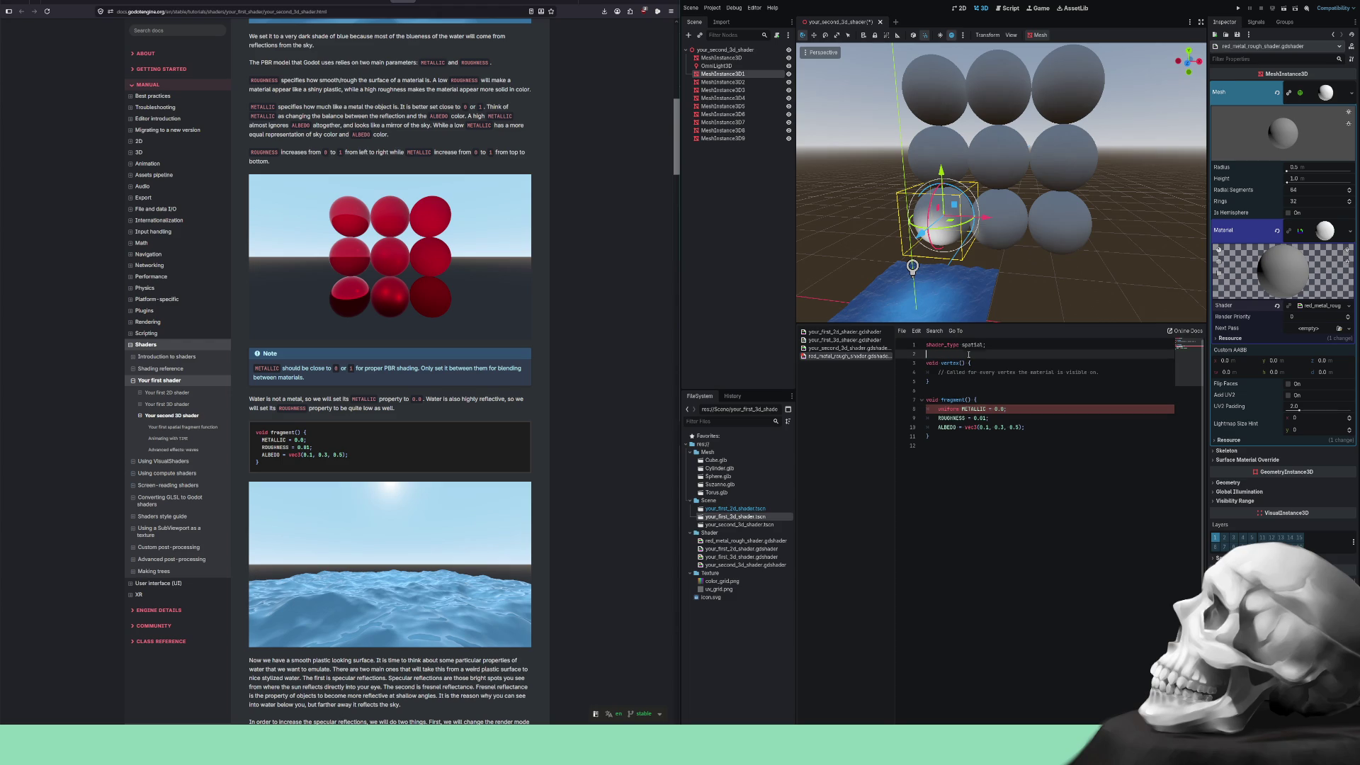
Declare 'uniform float metal = 0.0;' on line 3 of red_metal_rough_shader.
{"action": "key", "text": "Return"}
{"action": "key", "text": "Return"}
{"action": "key", "text": "Up"}
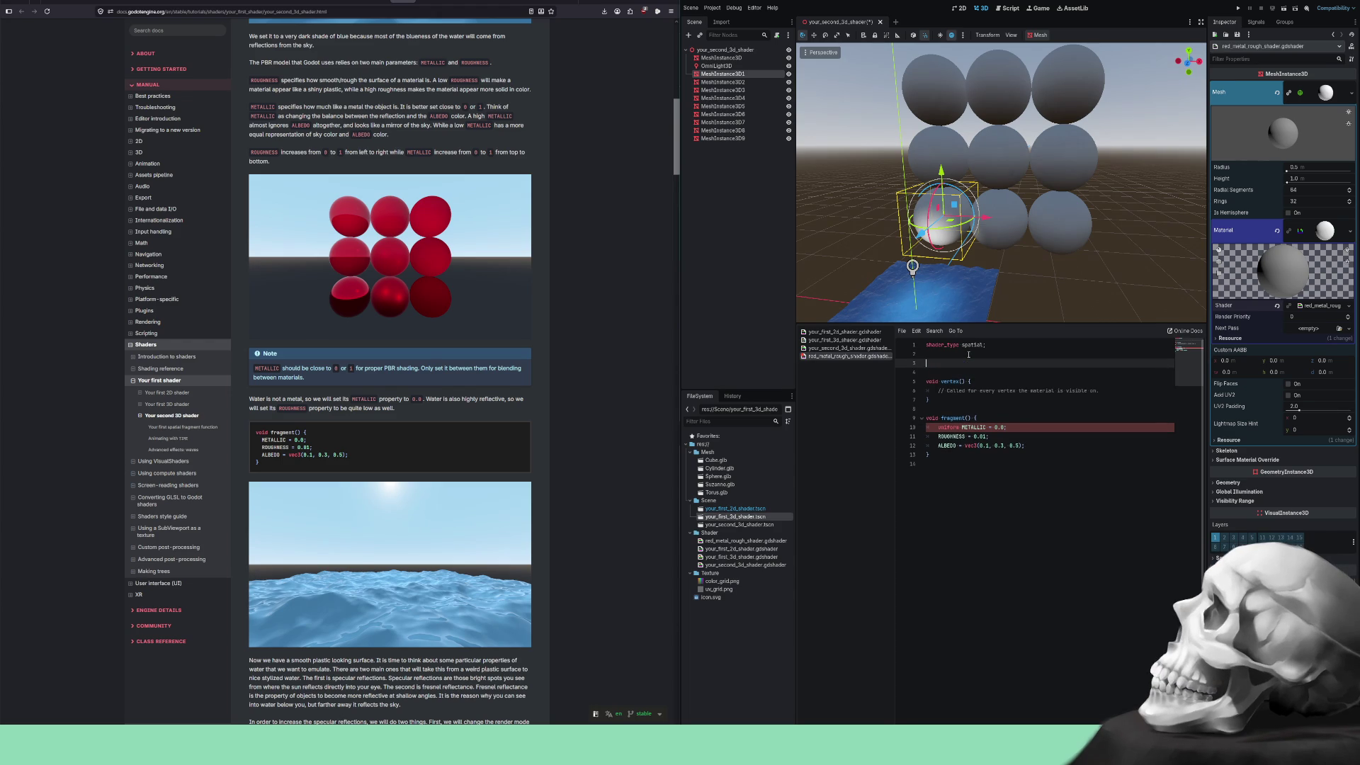
{"action": "left_click", "coordinate": [846, 331]}
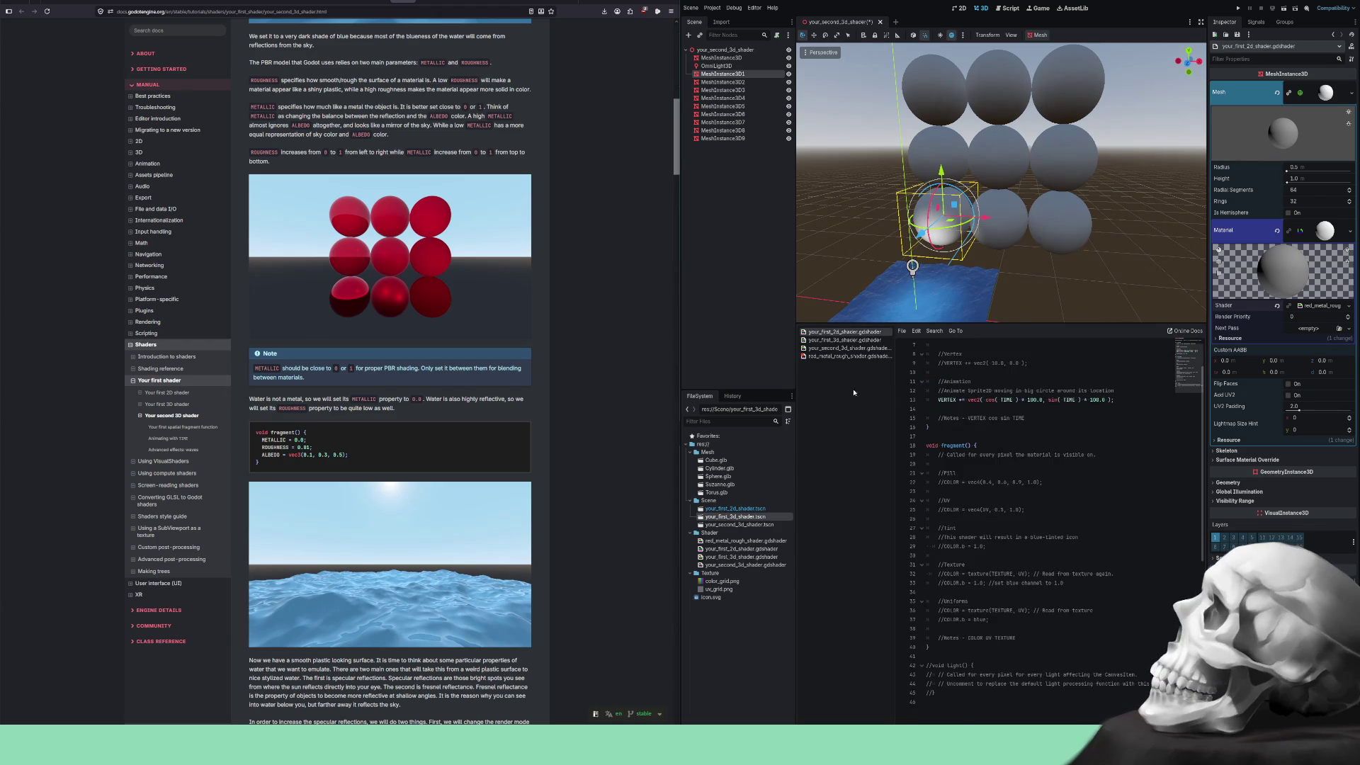
{"action": "left_click", "coordinate": [839, 340]}
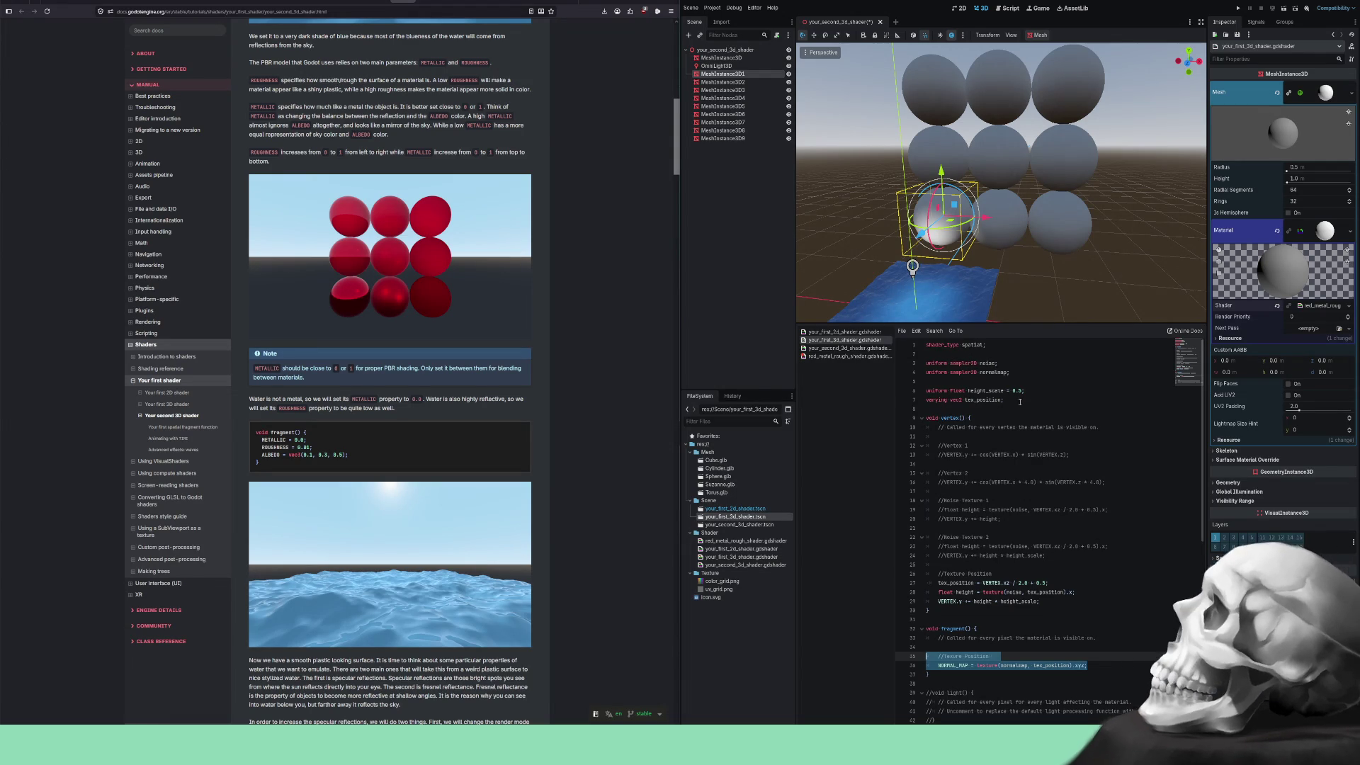
{"action": "left_click", "coordinate": [847, 356]}
{"action": "left_click", "coordinate": [948, 363]}
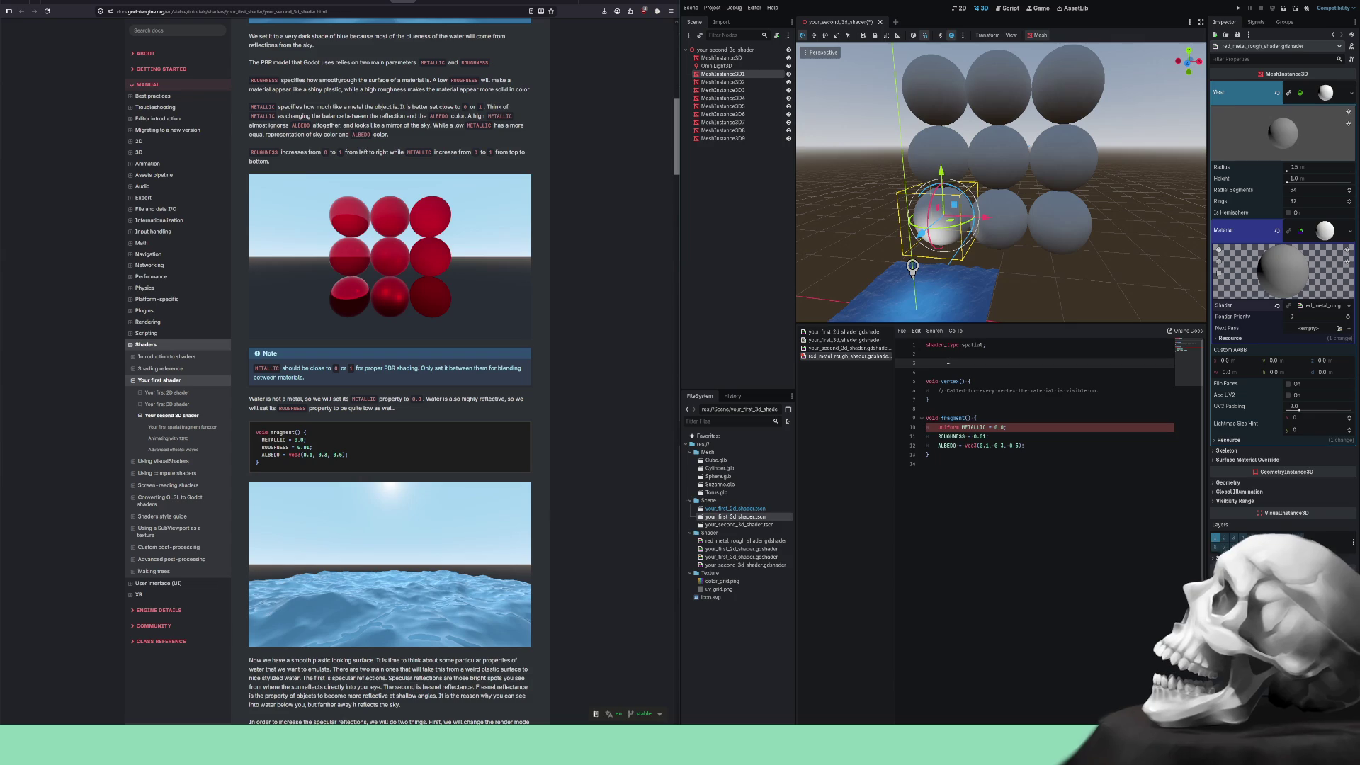
{"action": "type", "text": "uniform"}
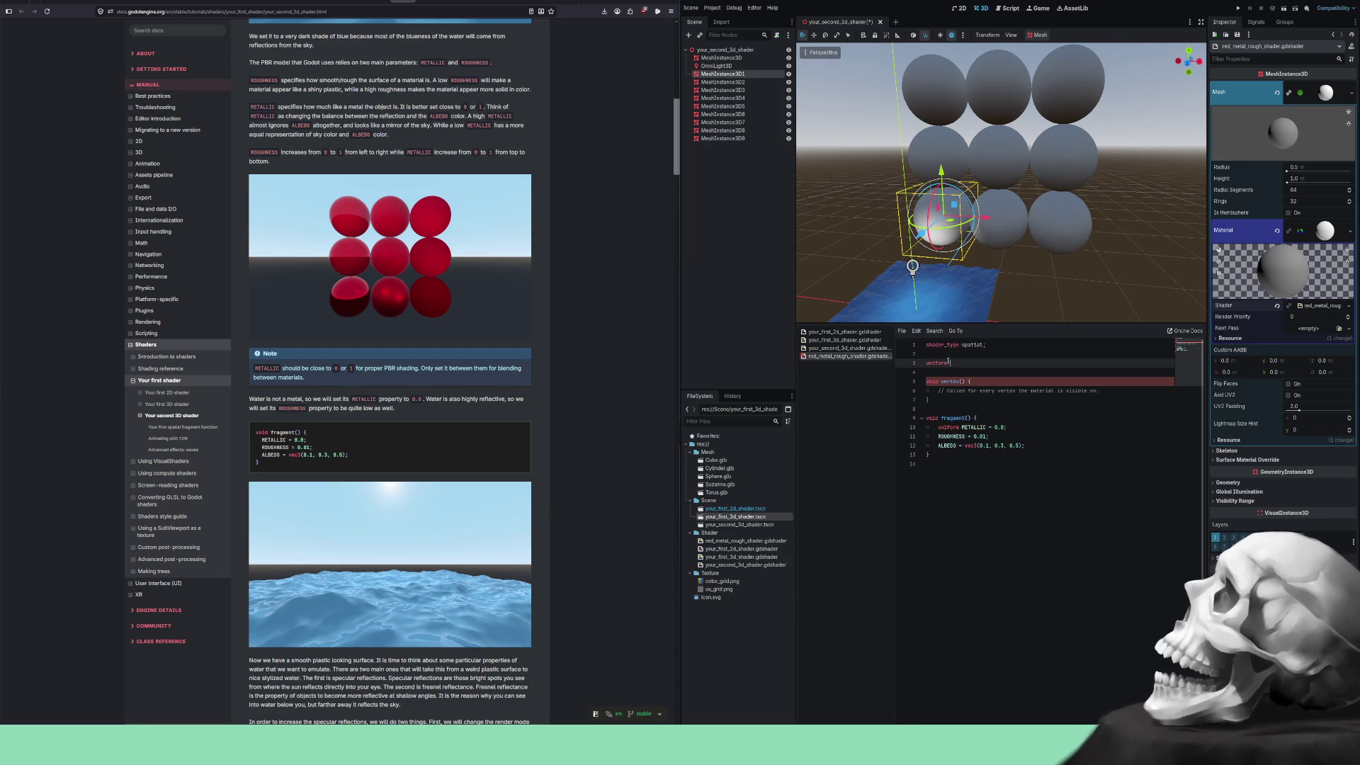
{"action": "type", "text": " float metal = 0."}
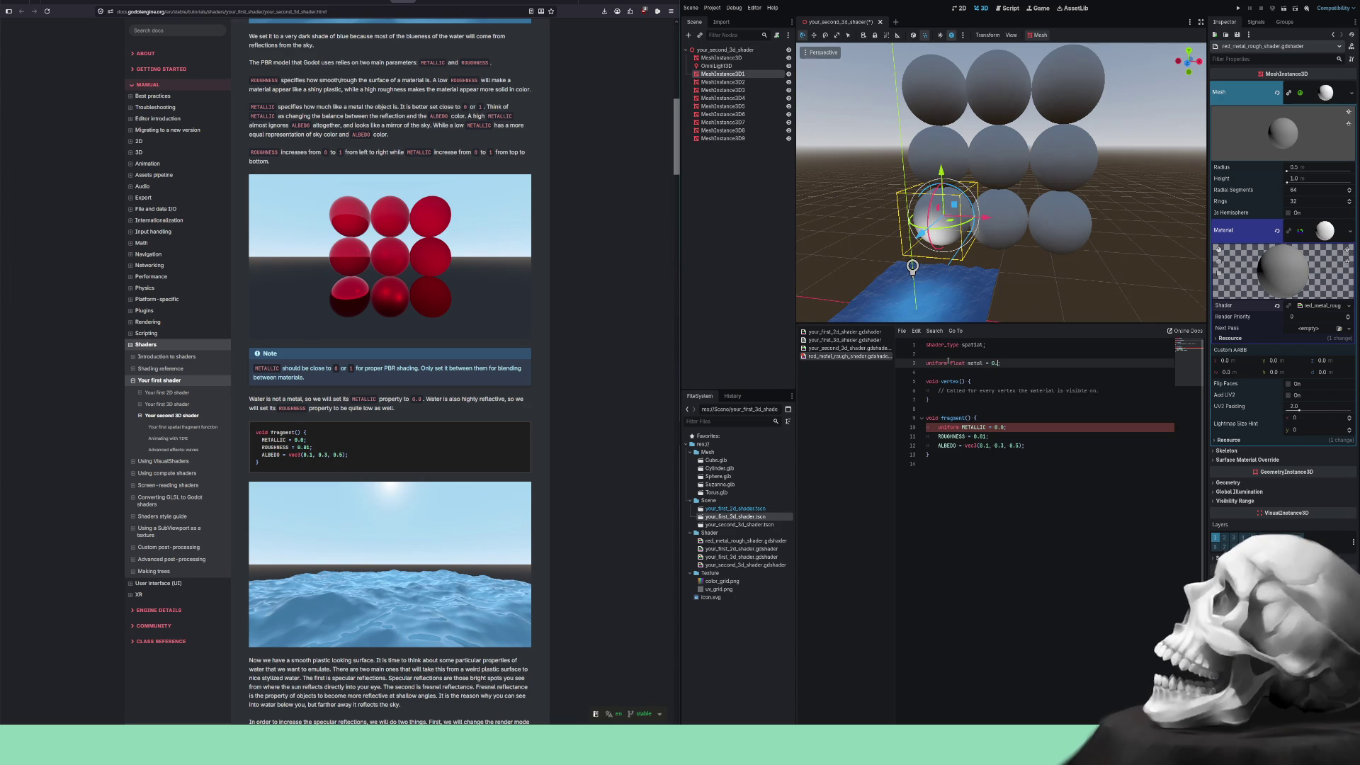
Change the fragment line to 'METALLIC = metal;', removing the stray 'uniform' and constant.
{"action": "key", "text": "Down"}
{"action": "key", "text": "Down"}
{"action": "key", "text": "Down"}
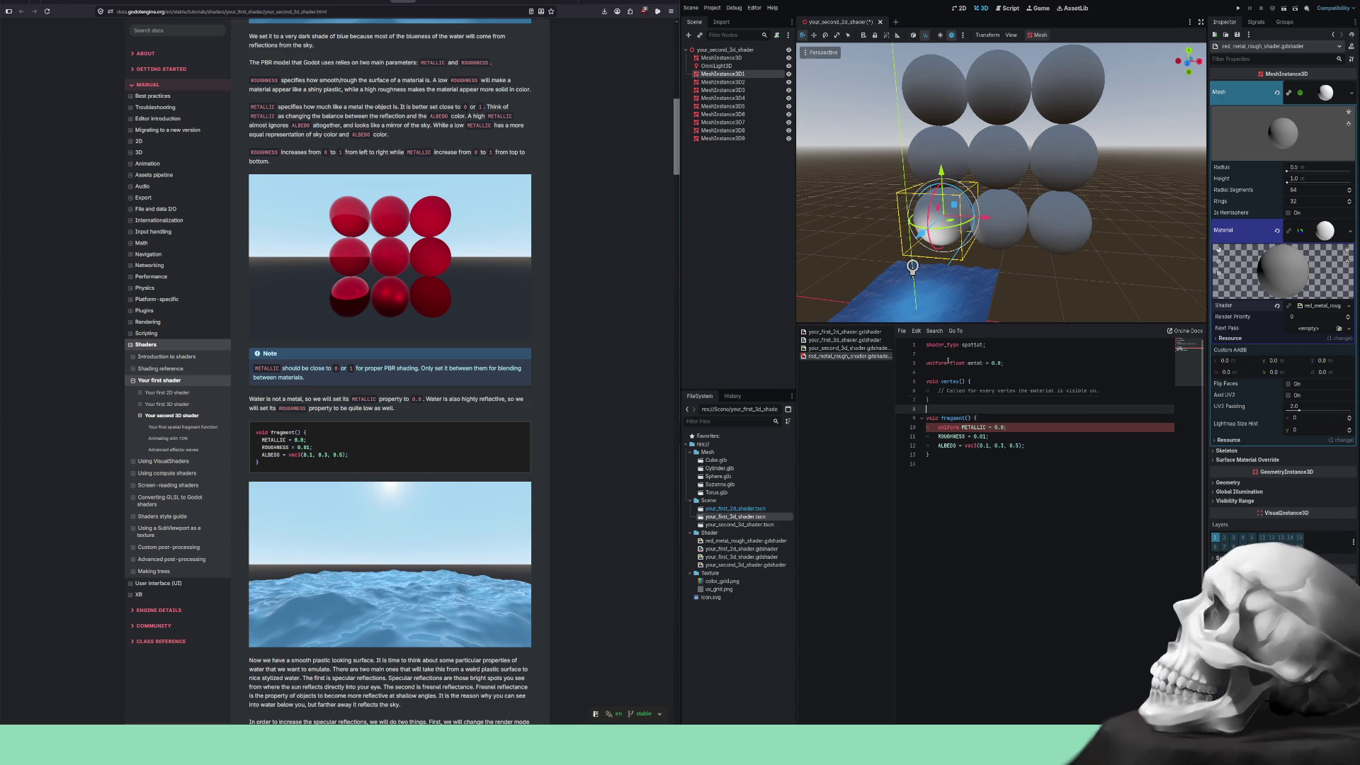
{"action": "key", "text": "Delete"}
{"action": "key", "text": "Delete"}
{"action": "key", "text": "Delete"}
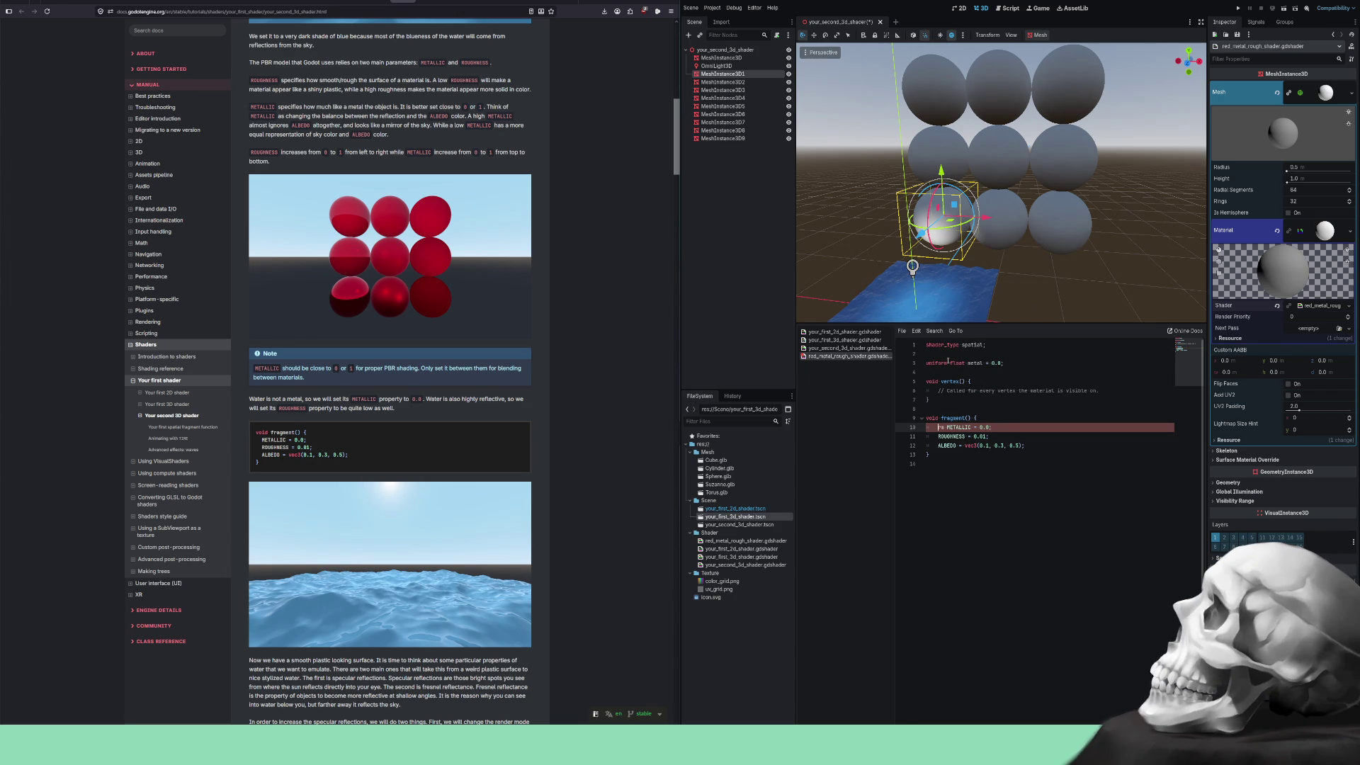
{"action": "key", "text": "BackSpace"}
{"action": "key", "text": "BackSpace"}
{"action": "key", "text": "BackSpace"}
{"action": "key", "text": "BackSpace"}
{"action": "key", "text": "BackSpace"}
{"action": "type", "text": "metal;"}
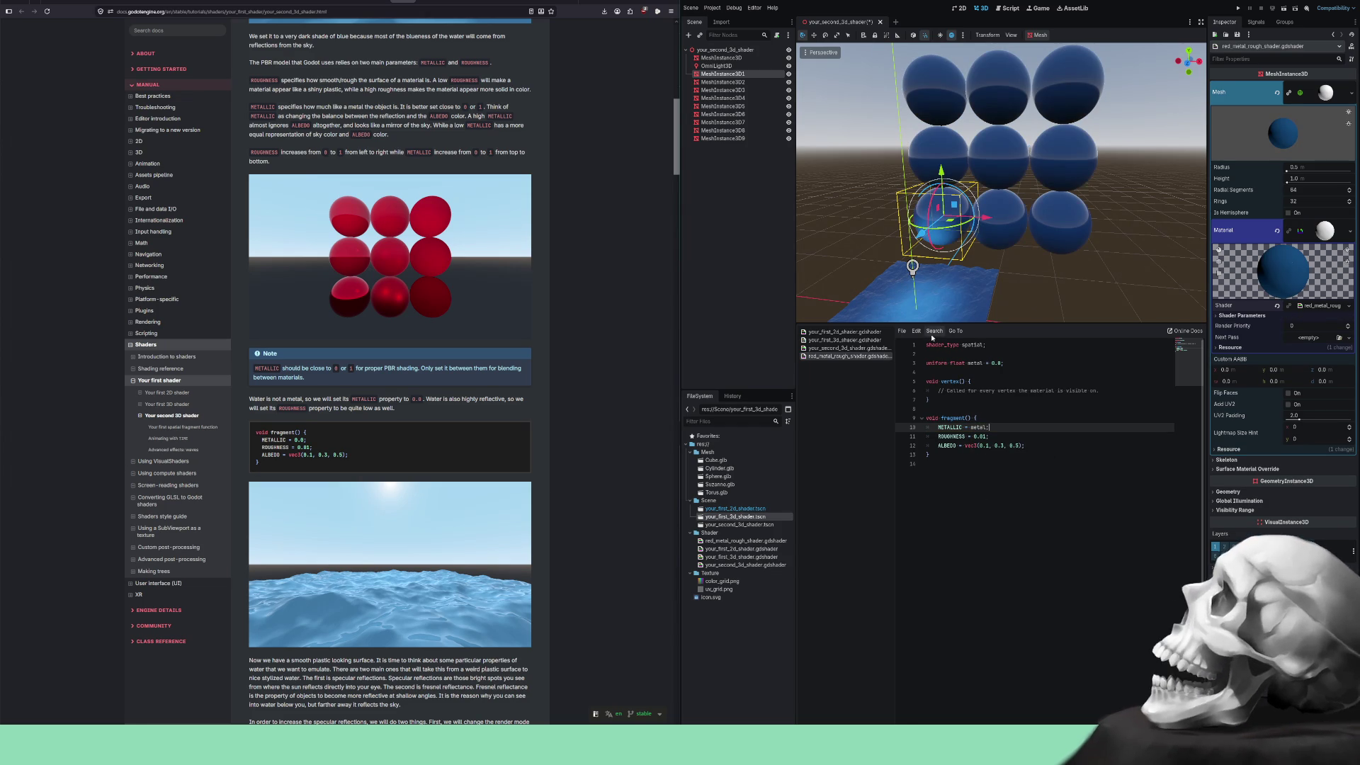
{"action": "left_click", "coordinate": [947, 363]}
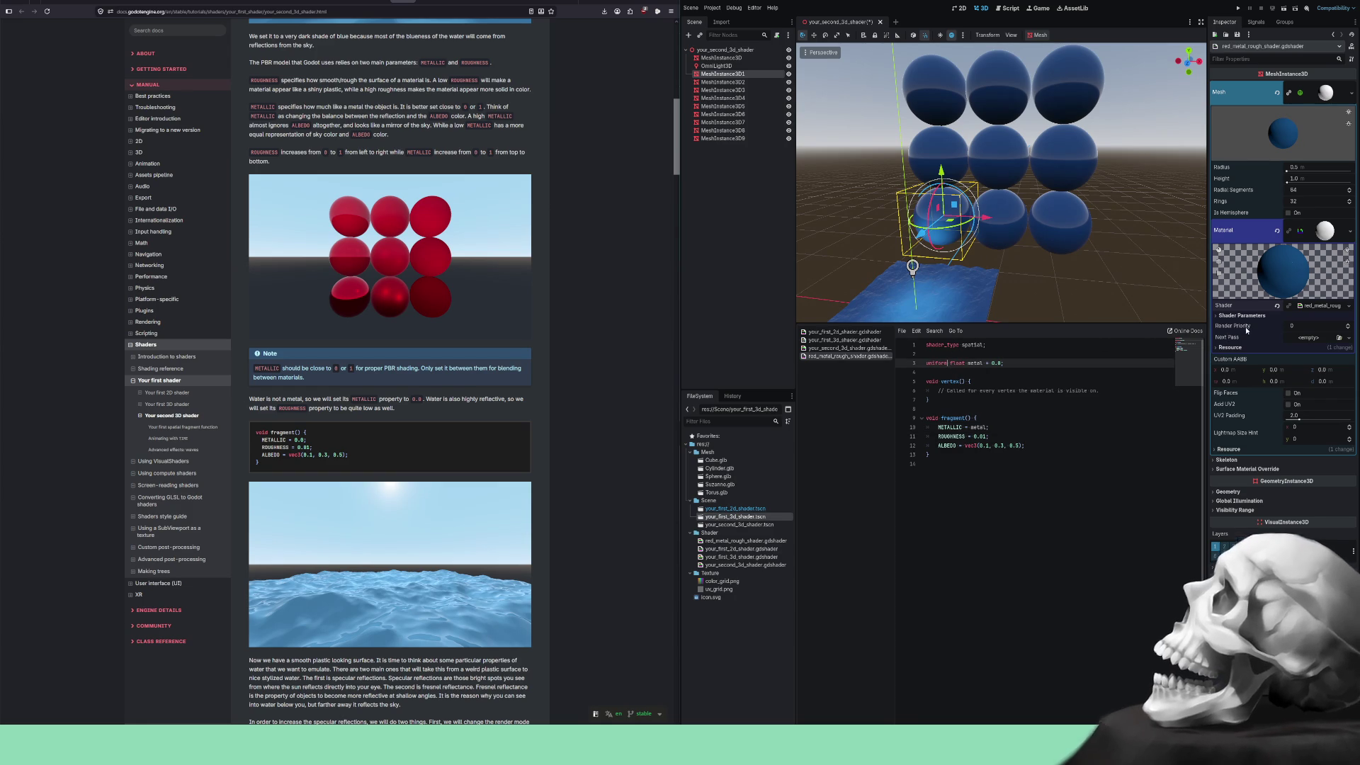
Set the material's Metal shader parameter to 0.2, then to 1.0.
{"action": "left_click", "coordinate": [1218, 320]}
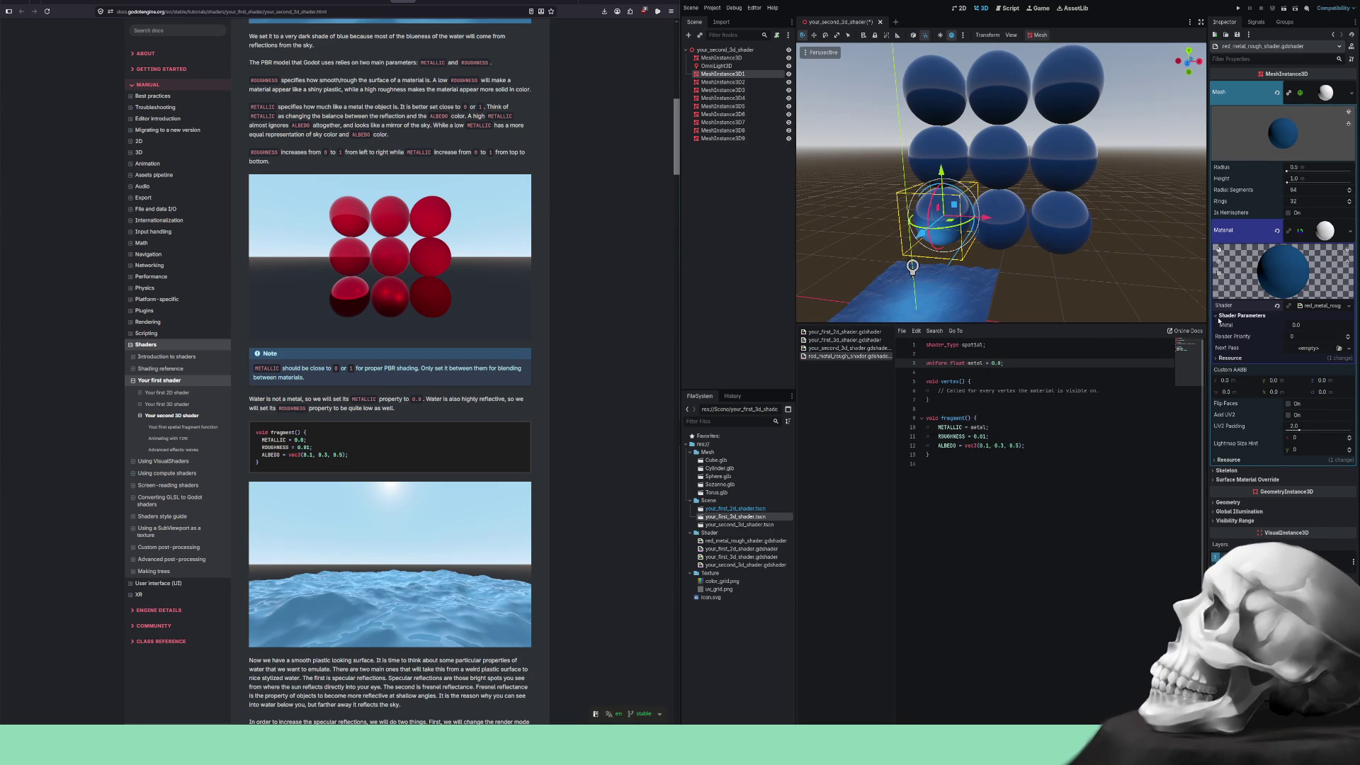
{"action": "left_click", "coordinate": [1305, 325]}
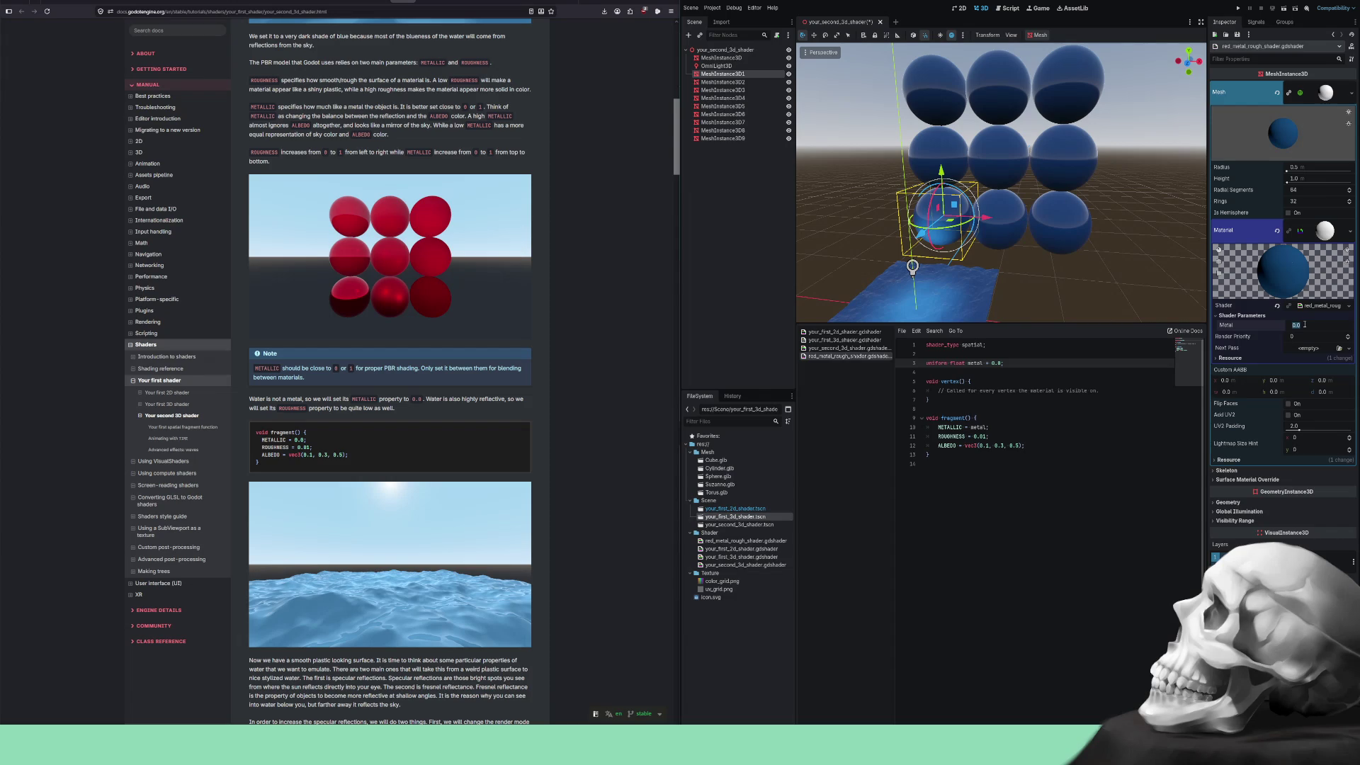
{"action": "type", "text": "0.2"}
{"action": "key", "text": "Return"}
{"action": "left_click", "coordinate": [1305, 325]}
{"action": "type", "text": "1.0"}
{"action": "key", "text": "Return"}
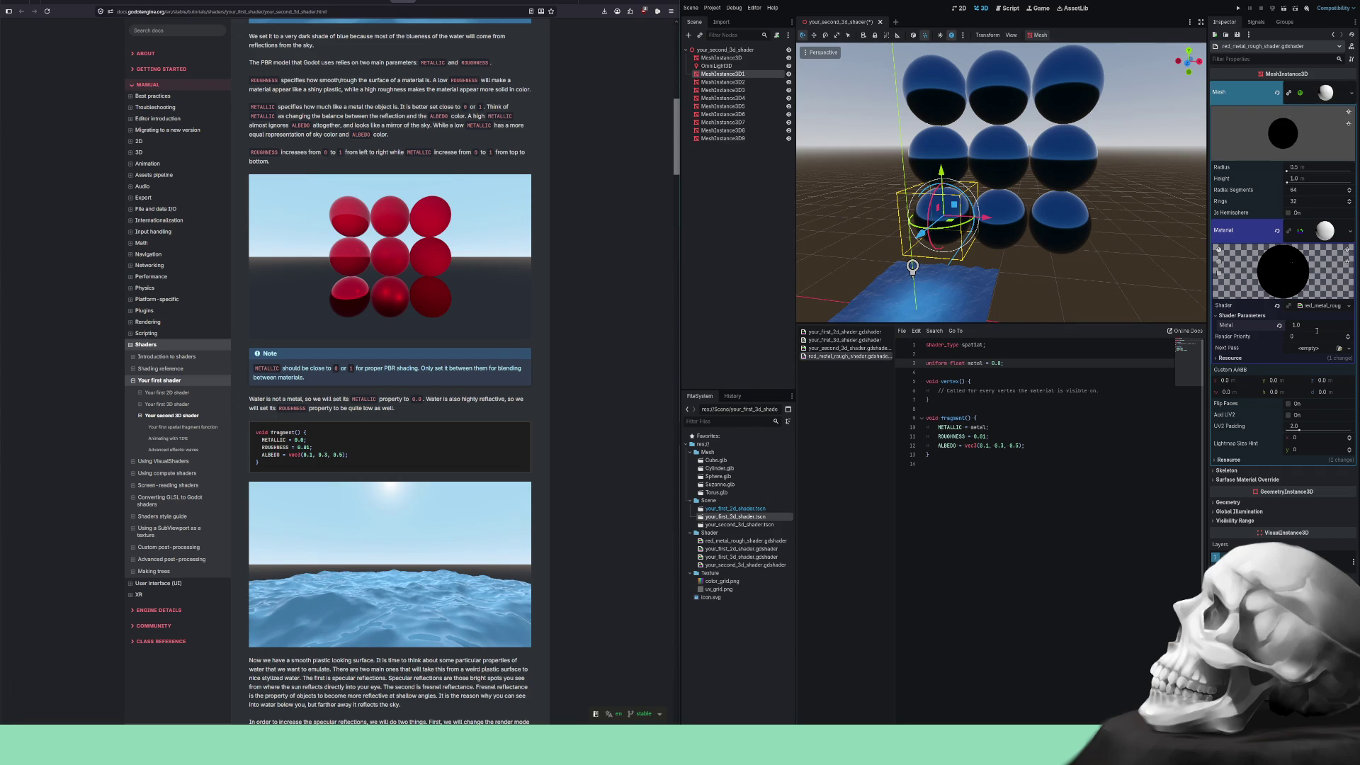
{"action": "left_click", "coordinate": [1317, 331]}
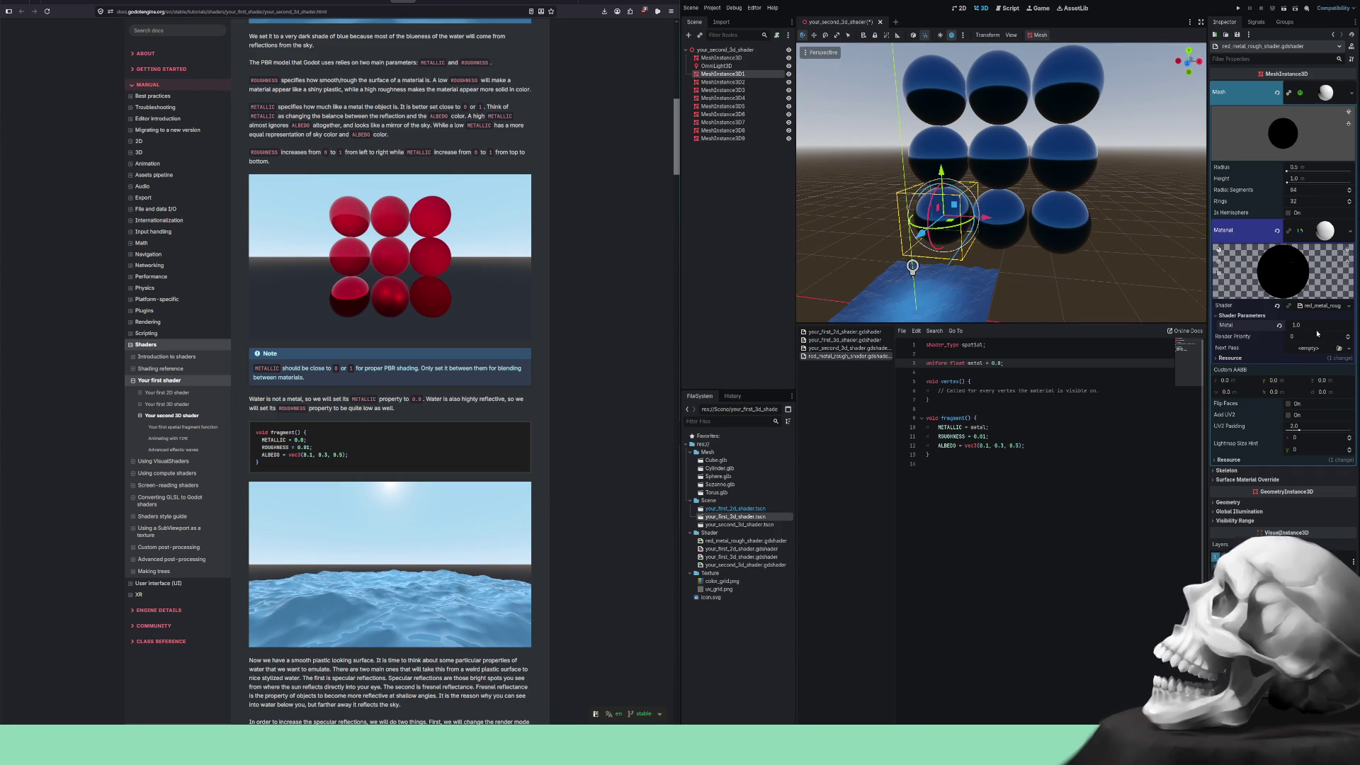
{"action": "key", "text": "Return"}
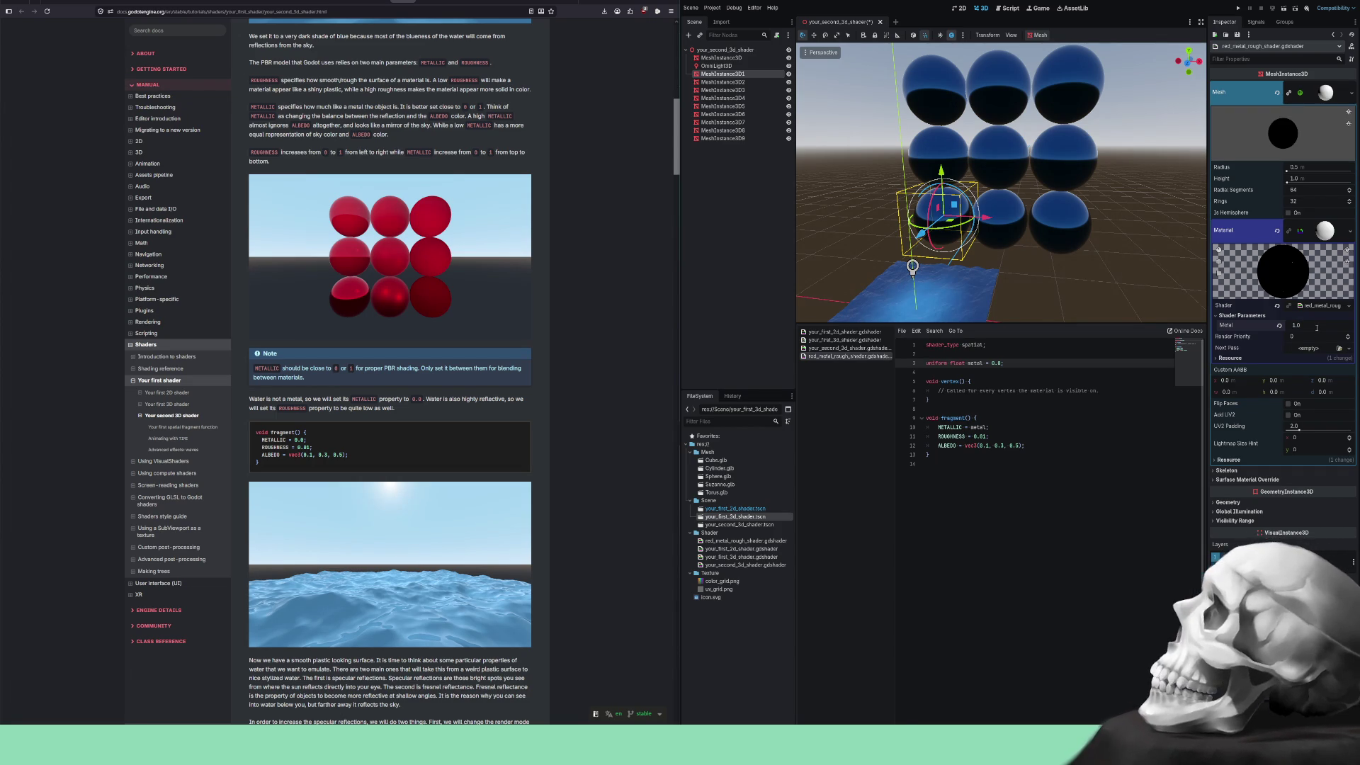
Reset the material's Metal parameter to 0.0 in the Inspector.
{"action": "left_click", "coordinate": [1317, 328]}
{"action": "key", "text": "BackSpace"}
{"action": "key", "text": "Return"}
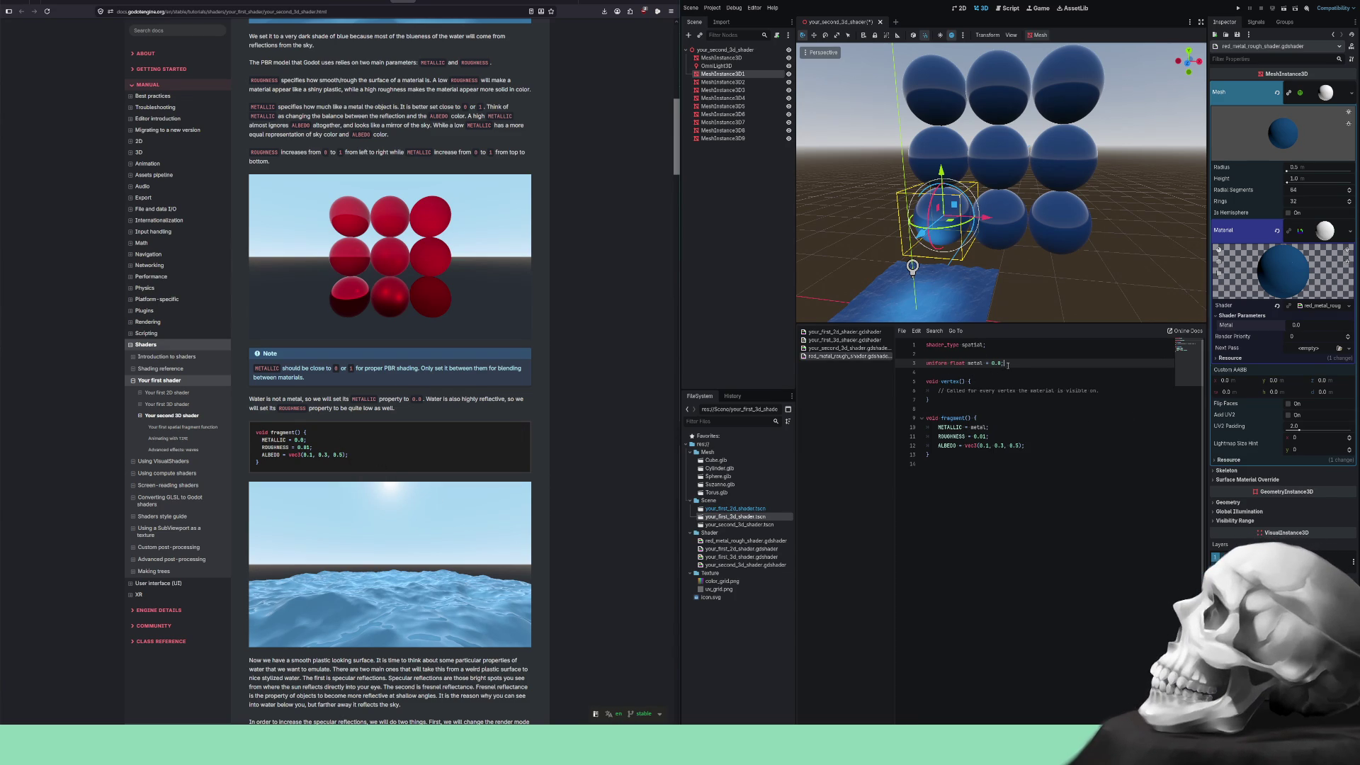
Add 'uniform float rough = 0.0;' below metal, set 'ROUGHNESS = rough;', and save.
{"action": "key", "text": "Return"}
{"action": "type", "text": "unif"}
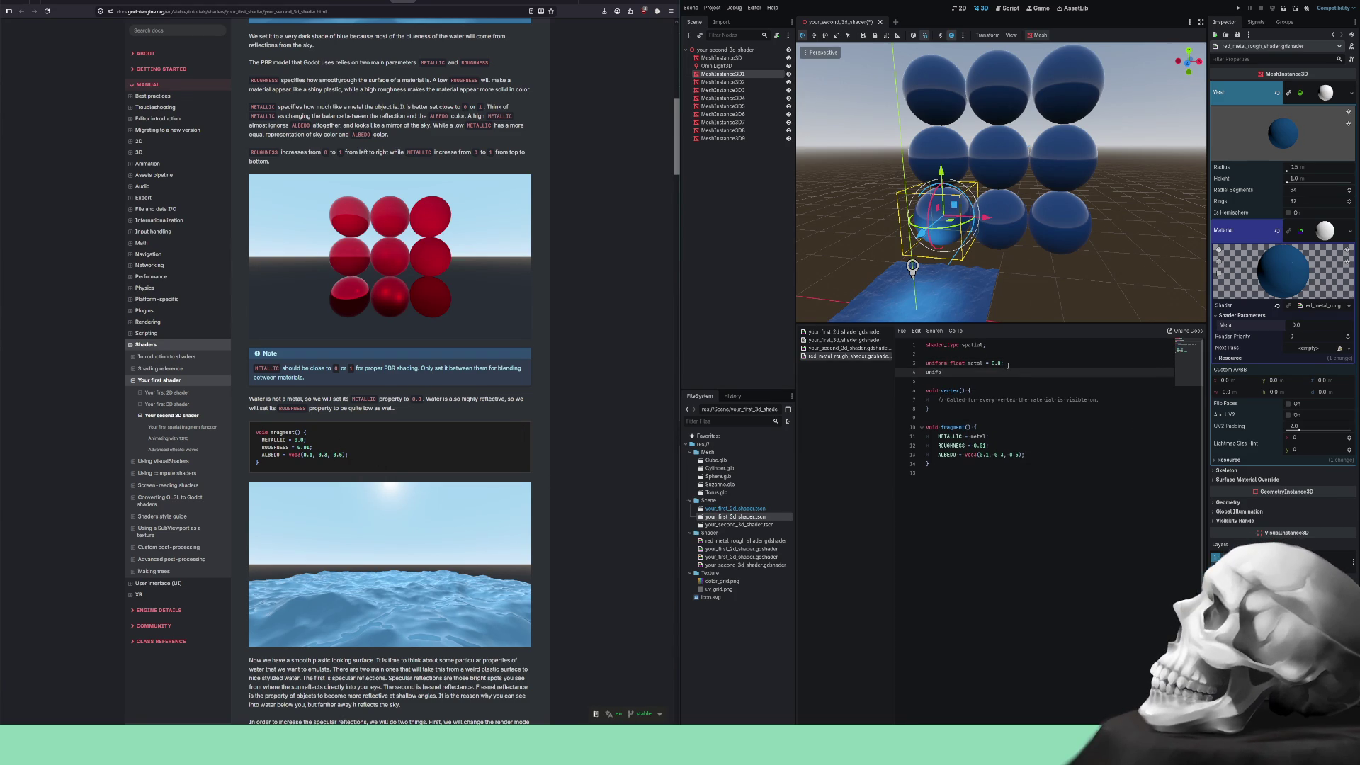
{"action": "type", "text": "rm float rou"}
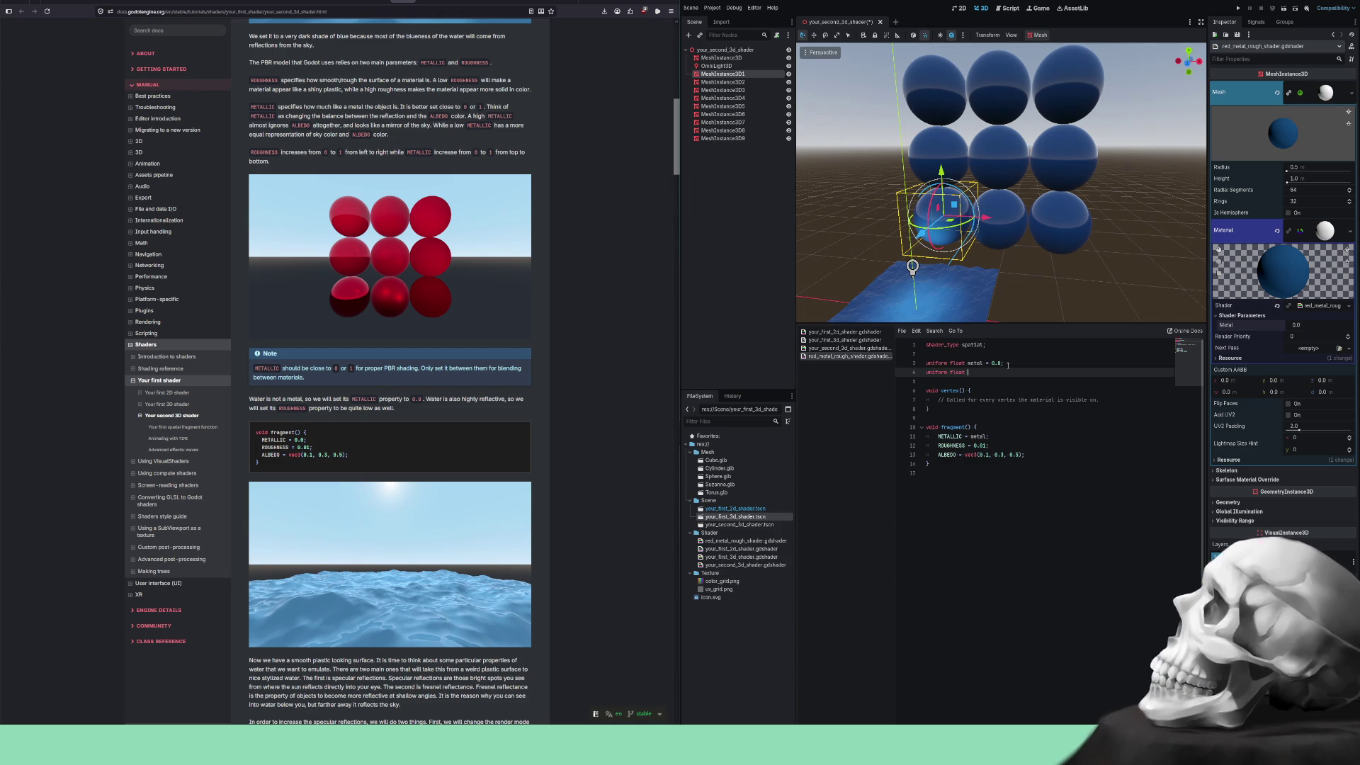
{"action": "type", "text": "gh = 0.0;"}
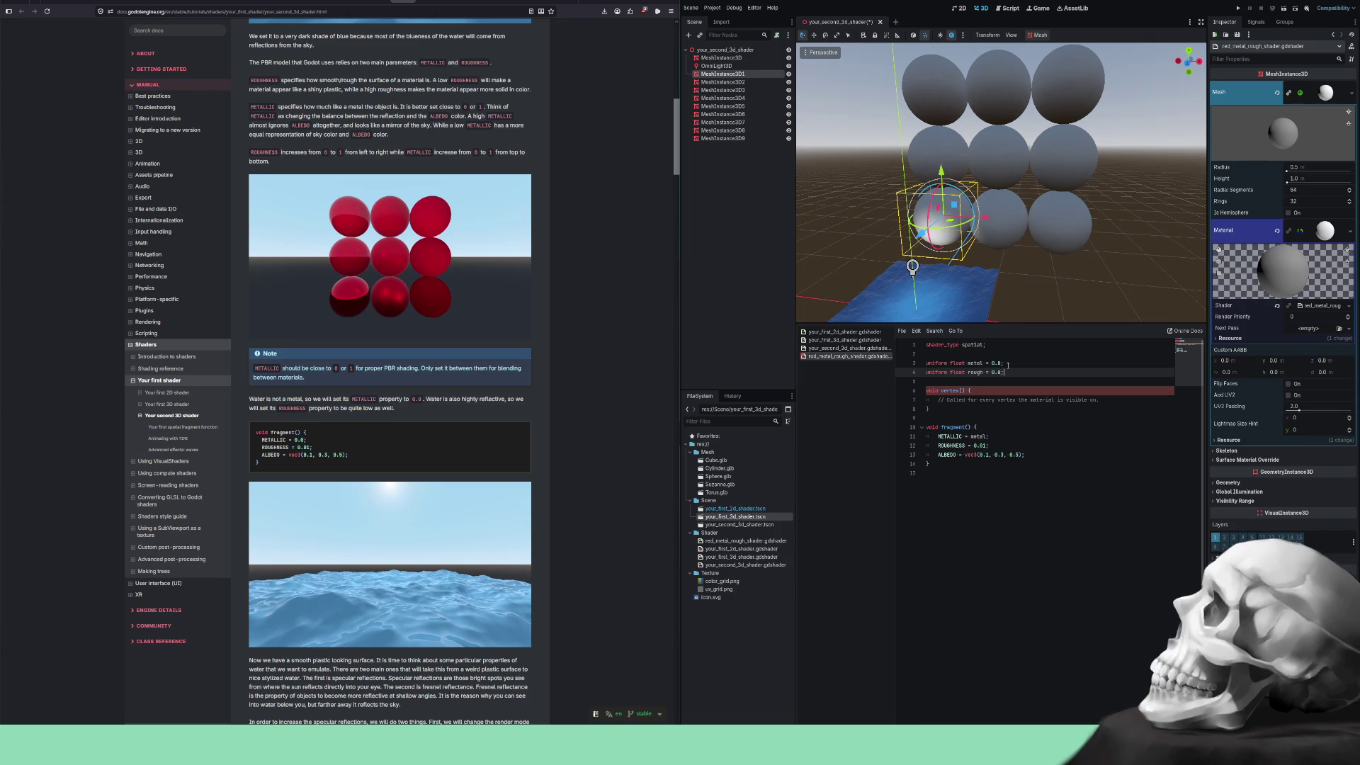
{"action": "key", "text": "Down"}
{"action": "key", "text": "Down"}
{"action": "key", "text": "Down"}
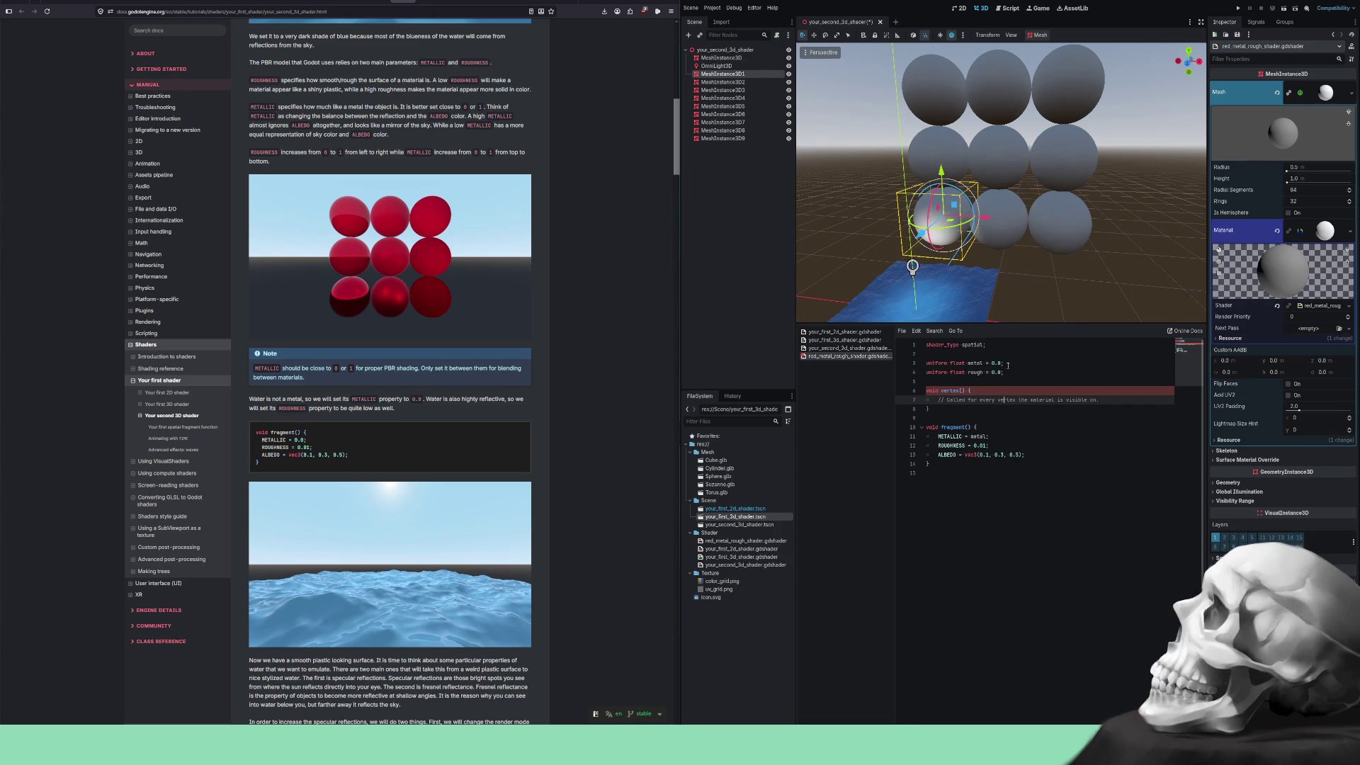
{"action": "key", "text": "Down"}
{"action": "key", "text": "Down"}
{"action": "key", "text": "Down"}
{"action": "key", "text": "Up"}
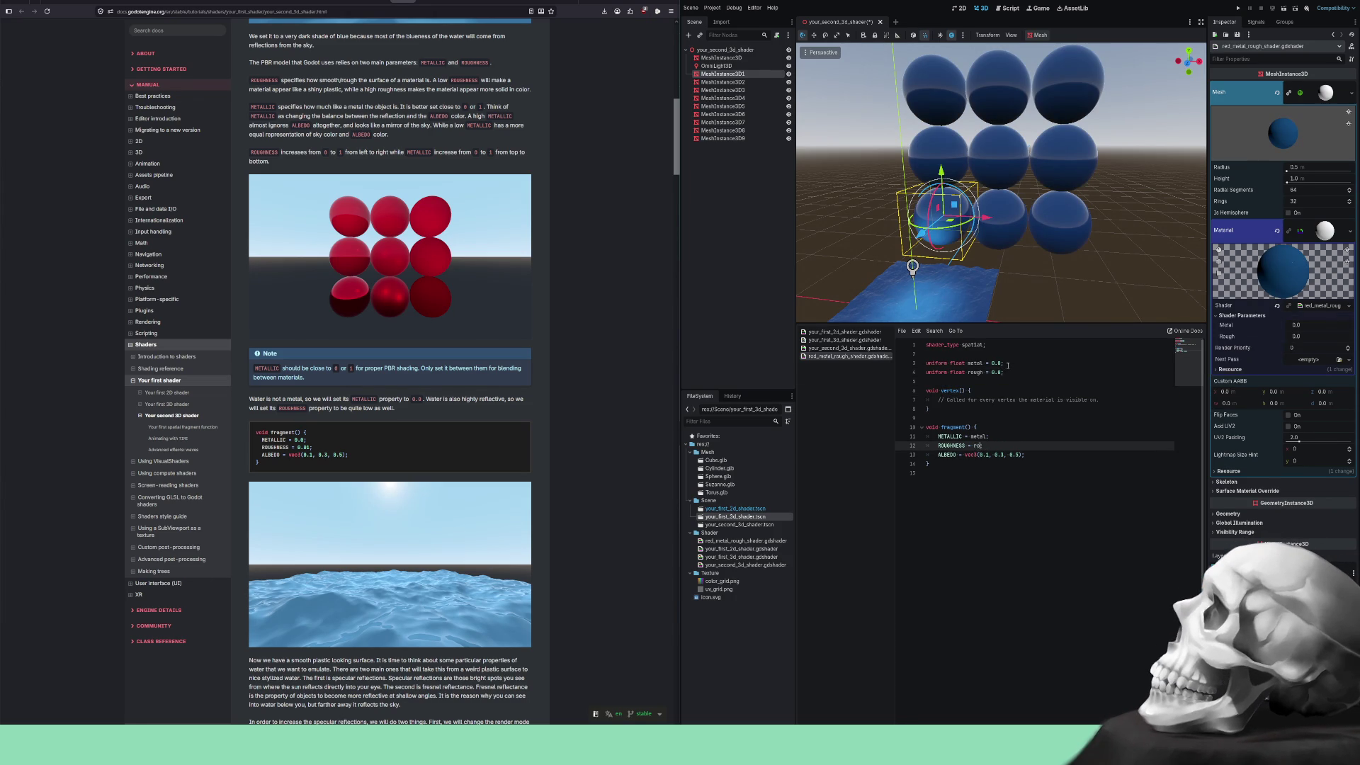
{"action": "type", "text": "ugh;"}
{"action": "key", "text": "ctrl+s"}
Make the mesh of MeshInstance3D2, the bottom-middle sphere, a unique copy.
{"action": "left_click", "coordinate": [985, 478]}
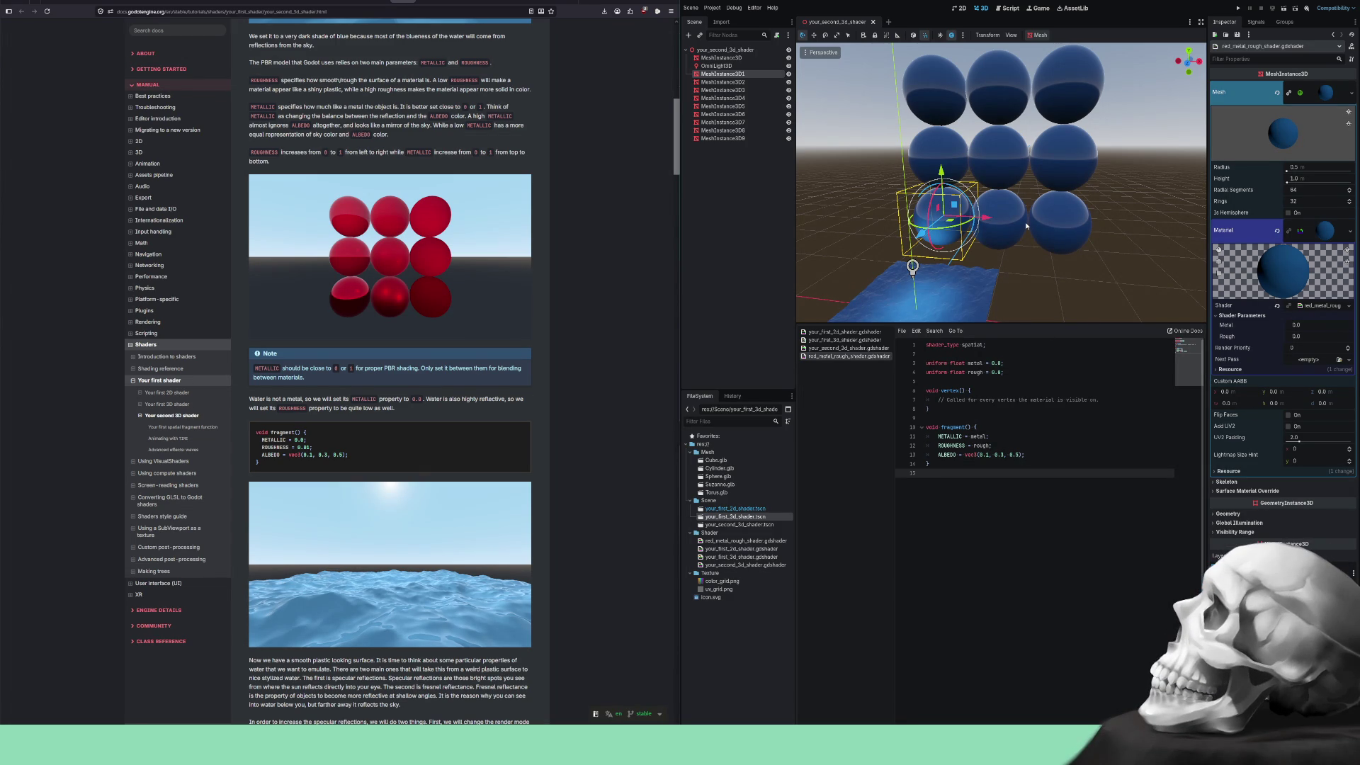
{"action": "left_click", "coordinate": [1002, 211]}
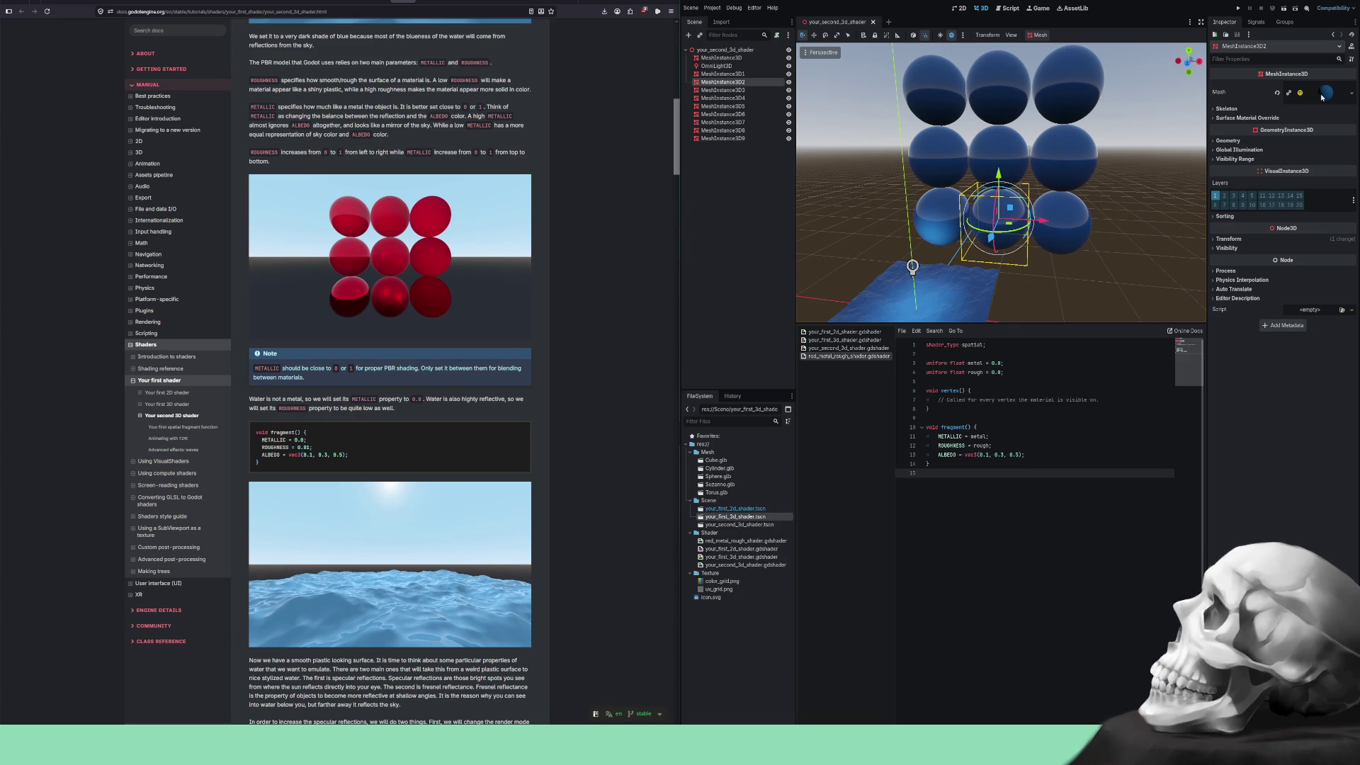
{"action": "left_click", "coordinate": [1322, 96]}
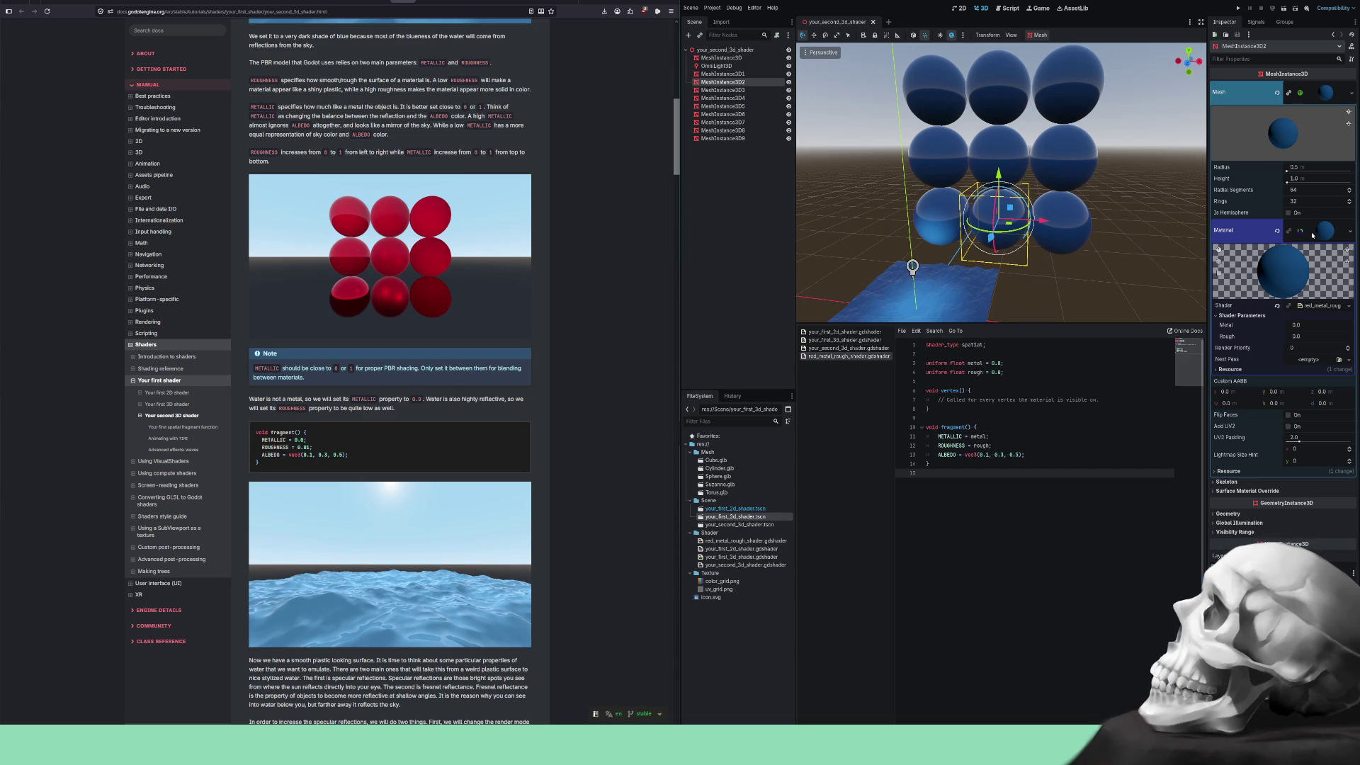
{"action": "left_click", "coordinate": [1321, 233]}
{"action": "left_click", "coordinate": [1289, 93]}
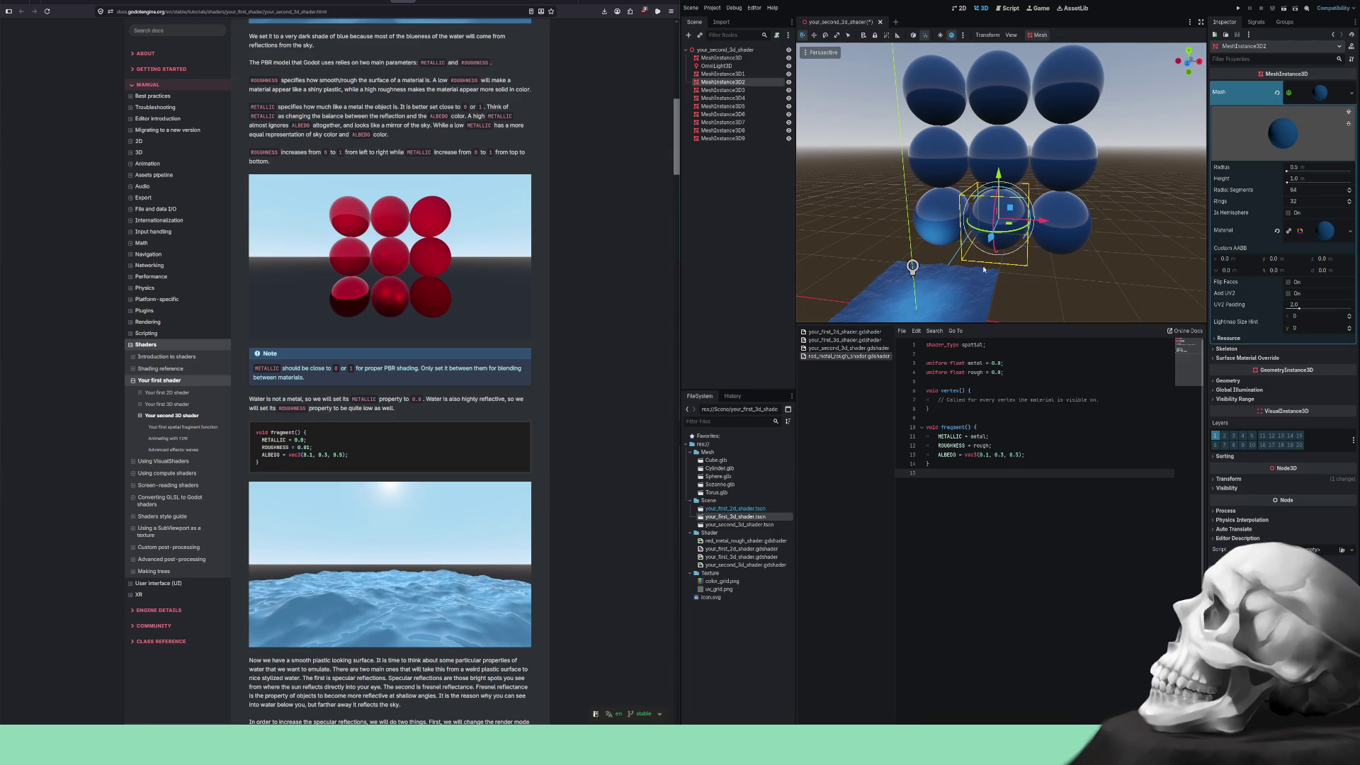
{"action": "left_click", "coordinate": [953, 226]}
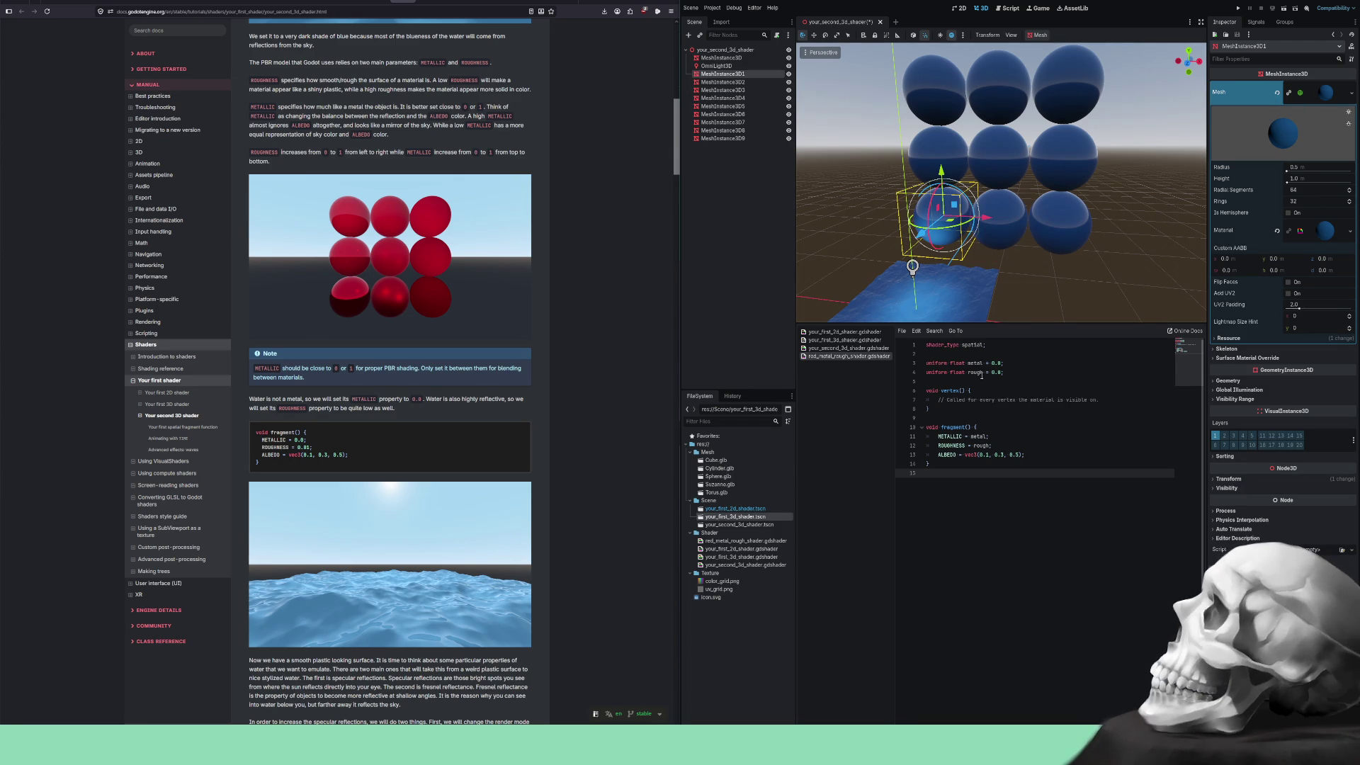
{"action": "left_click", "coordinate": [1001, 363]}
{"action": "key", "text": "BackSpace"}
{"action": "type", "text": "1"}
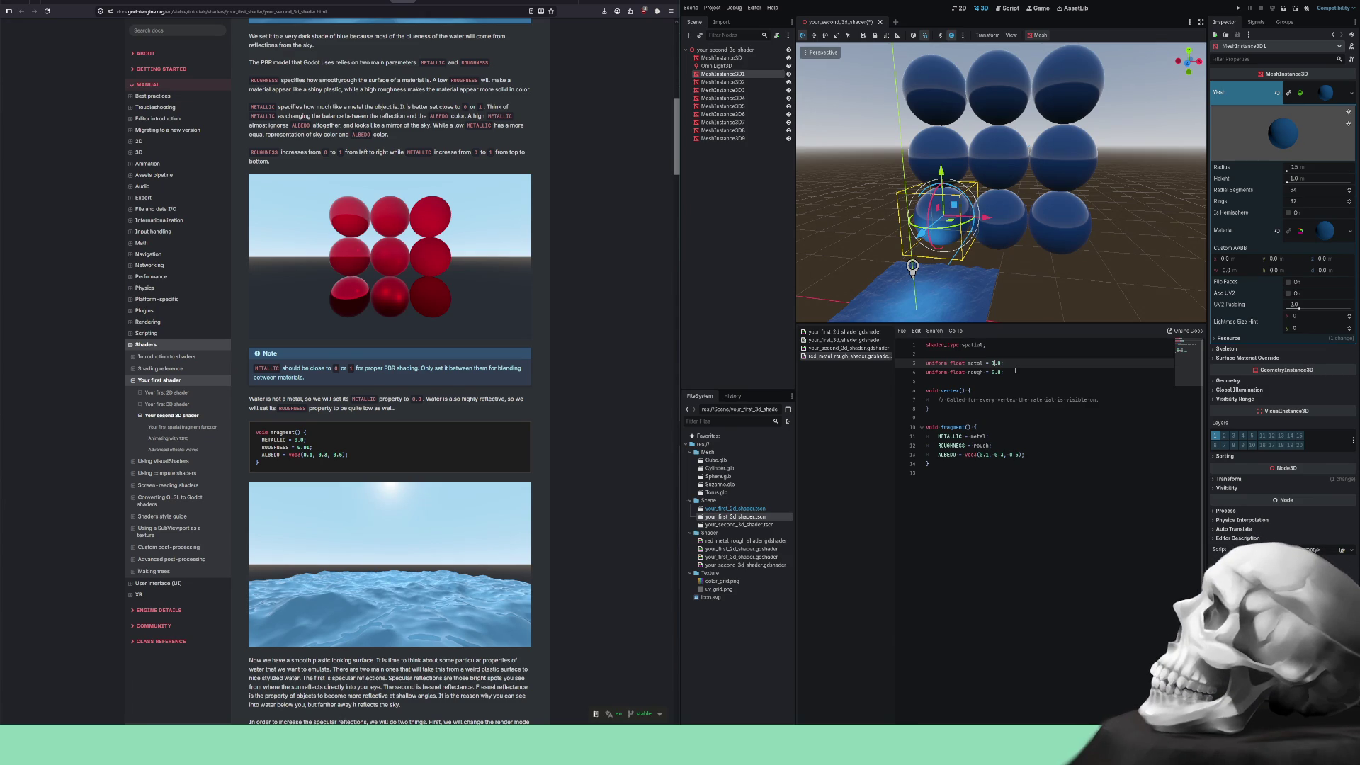
{"action": "left_click", "coordinate": [1028, 416]}
{"action": "scroll", "coordinate": [1066, 243], "scroll_direction": "up", "scroll_amount": 8}
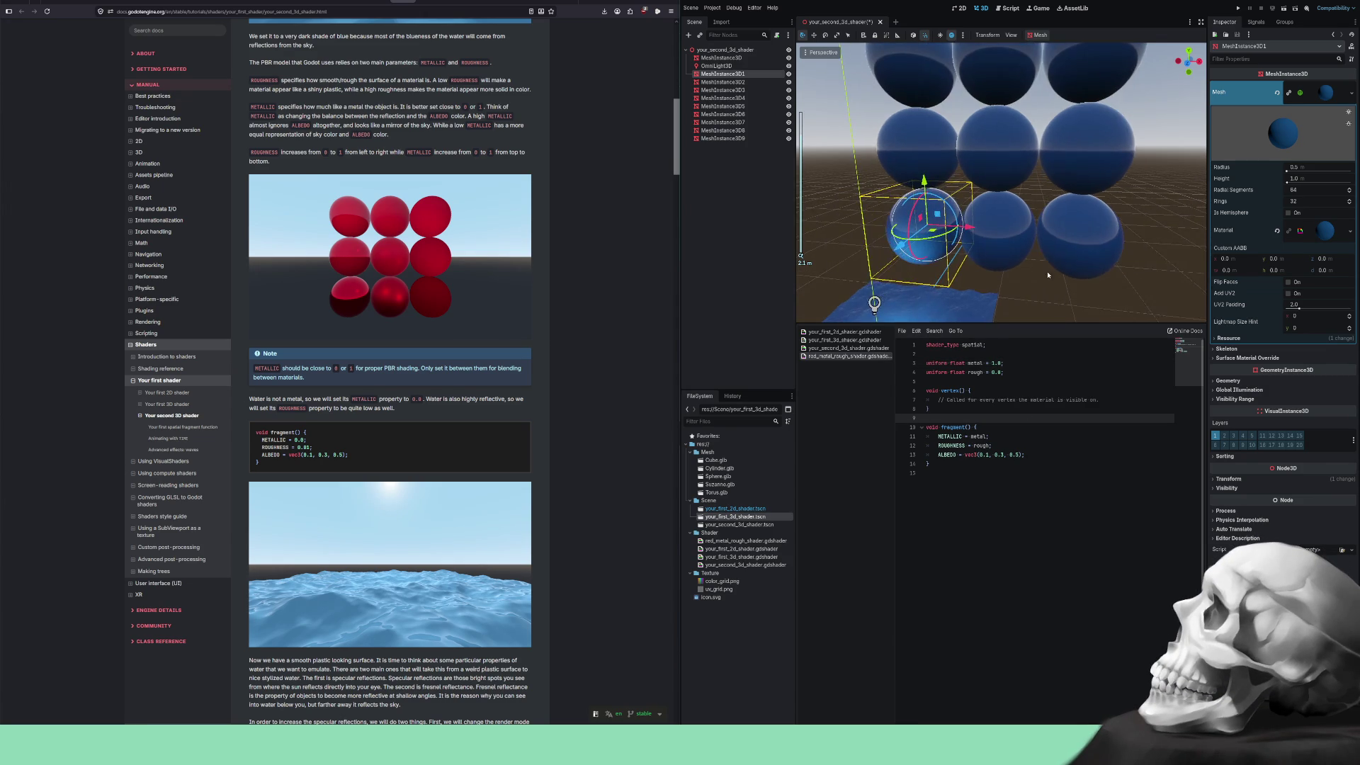
{"action": "mouse_move", "coordinate": [1067, 243]}
{"action": "left_mouse_down"}
{"action": "mouse_move", "coordinate": [1115, 234]}
{"action": "mouse_move", "coordinate": [1003, 290]}
{"action": "mouse_move", "coordinate": [1004, 276]}
{"action": "left_mouse_up"}
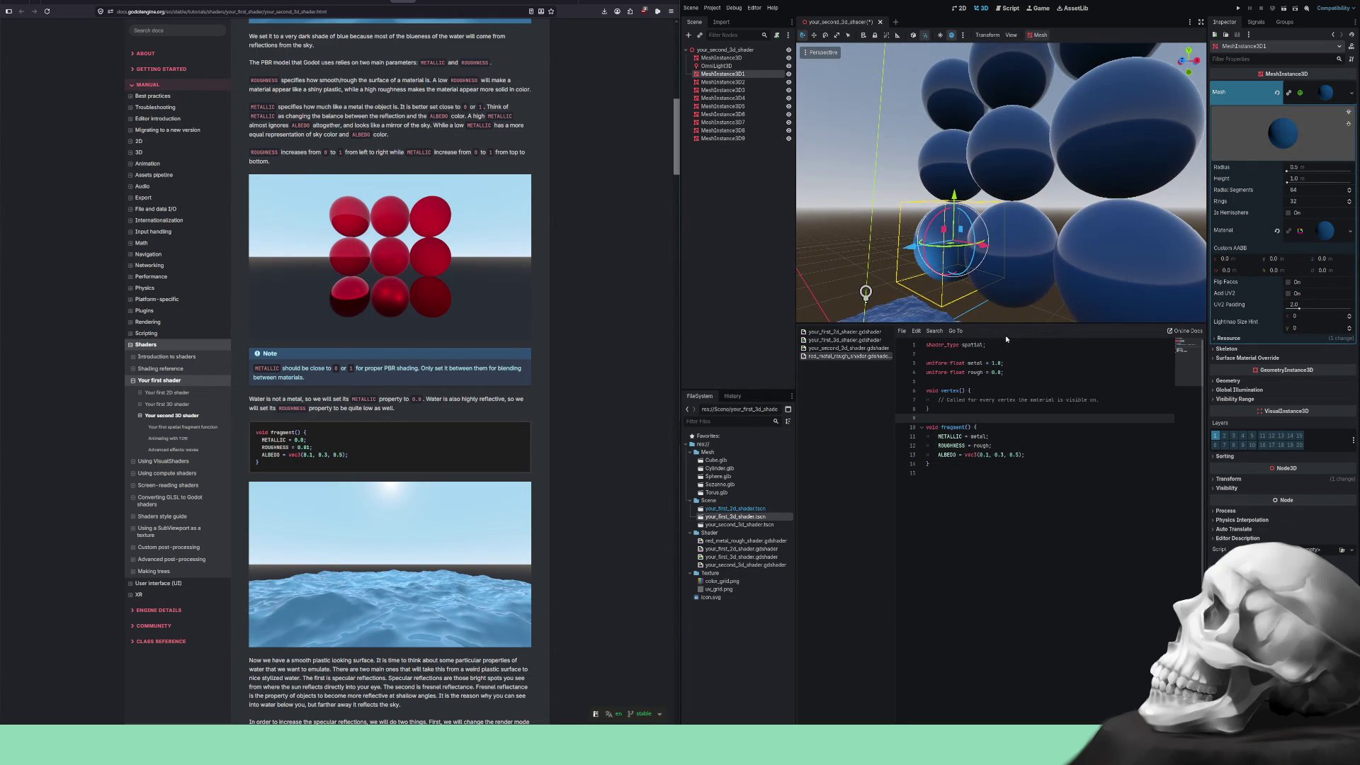
{"action": "left_click", "coordinate": [991, 372]}
{"action": "key", "text": "Delete"}
{"action": "type", "text": "1."}
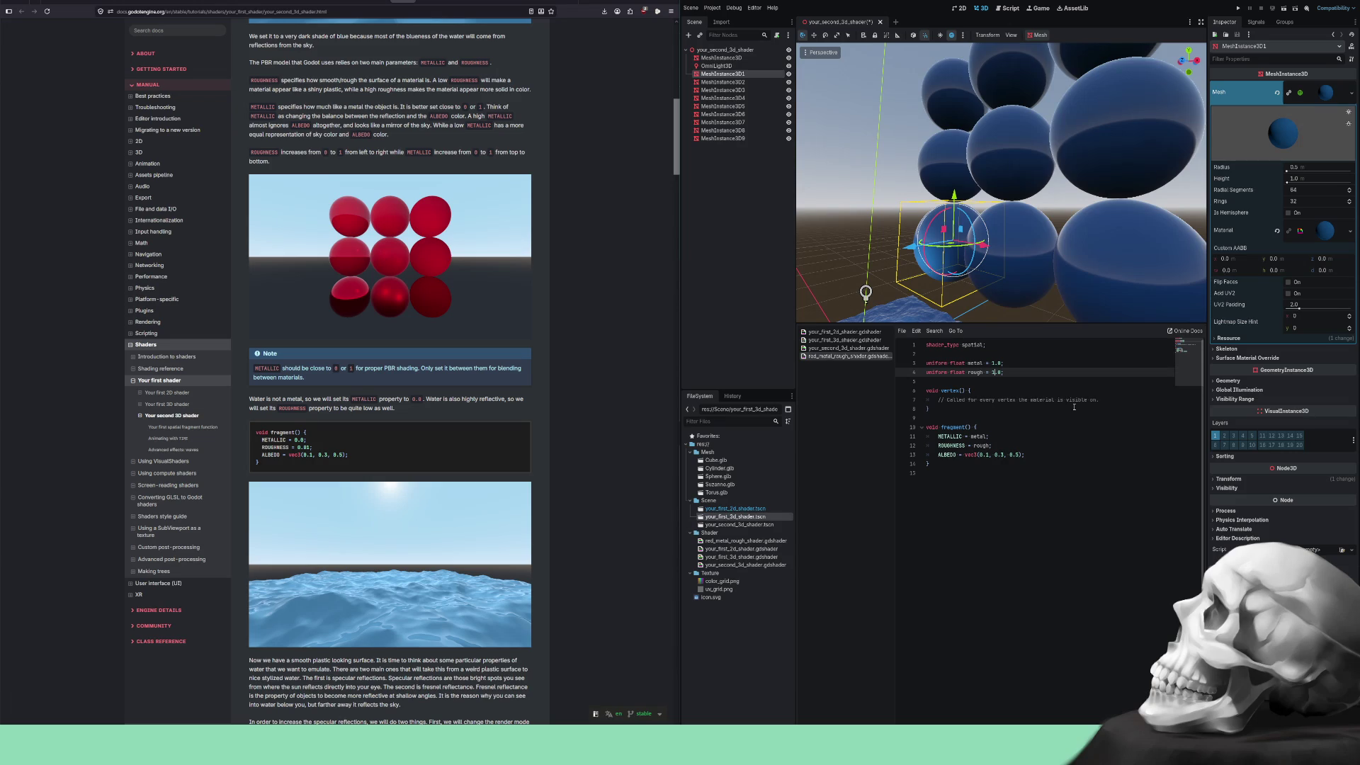
{"action": "scroll", "coordinate": [1060, 304], "scroll_direction": "down", "scroll_amount": 3}
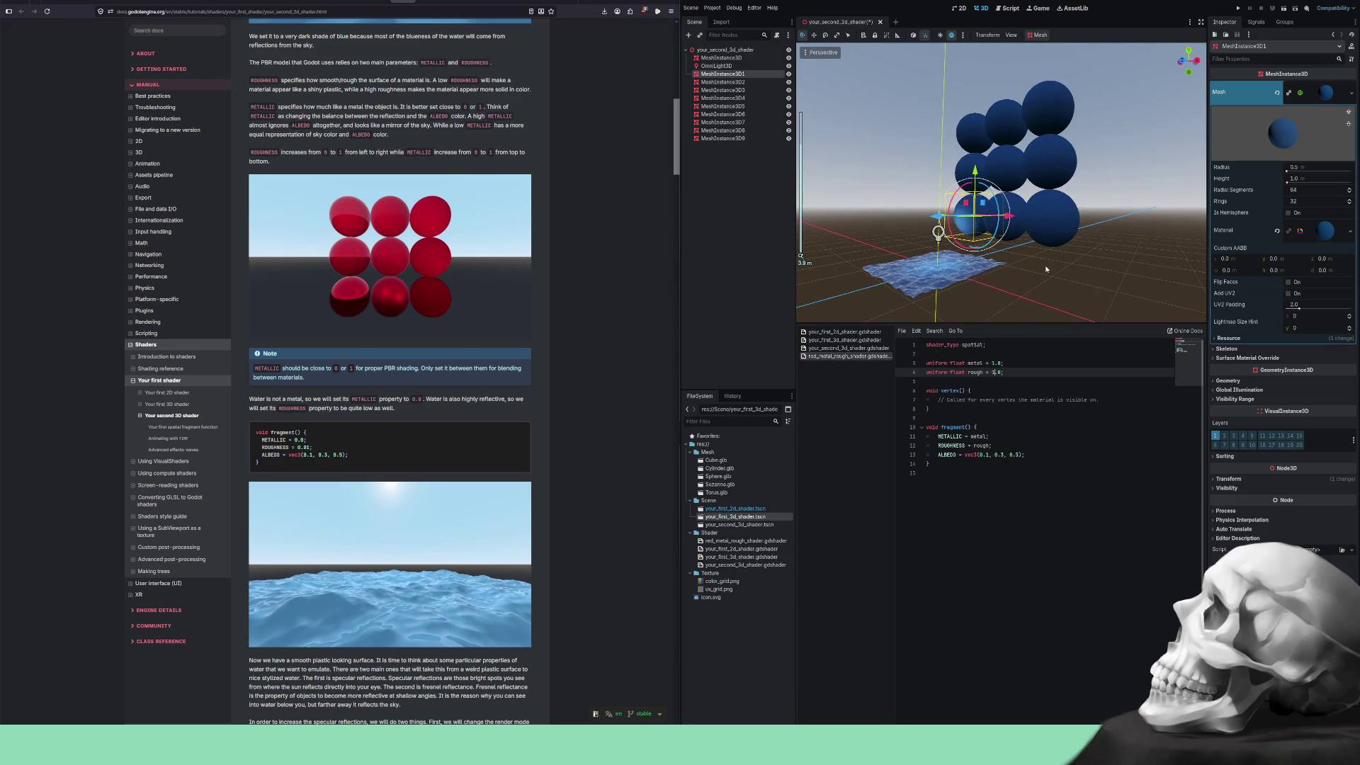
{"action": "scroll", "coordinate": [1044, 265], "scroll_direction": "up", "scroll_amount": 6}
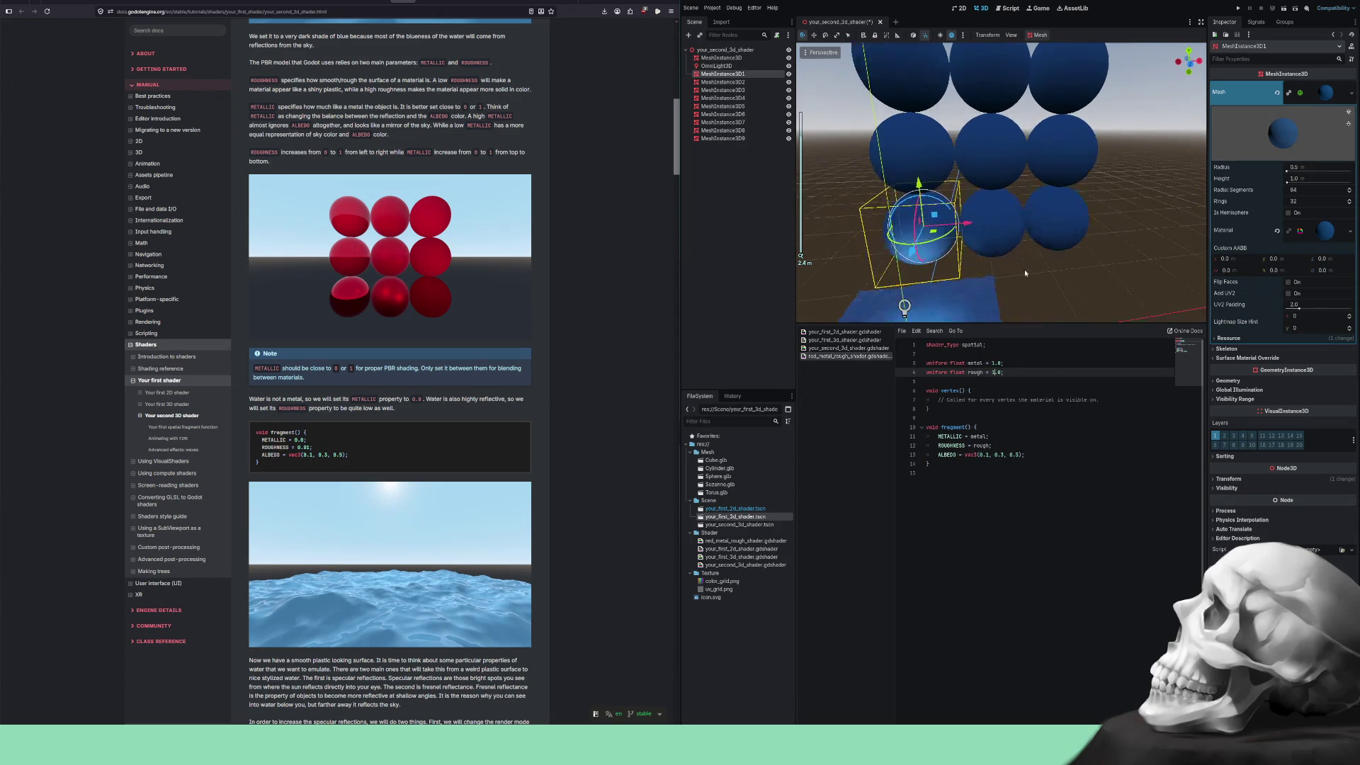
{"action": "left_click", "coordinate": [1015, 250]}
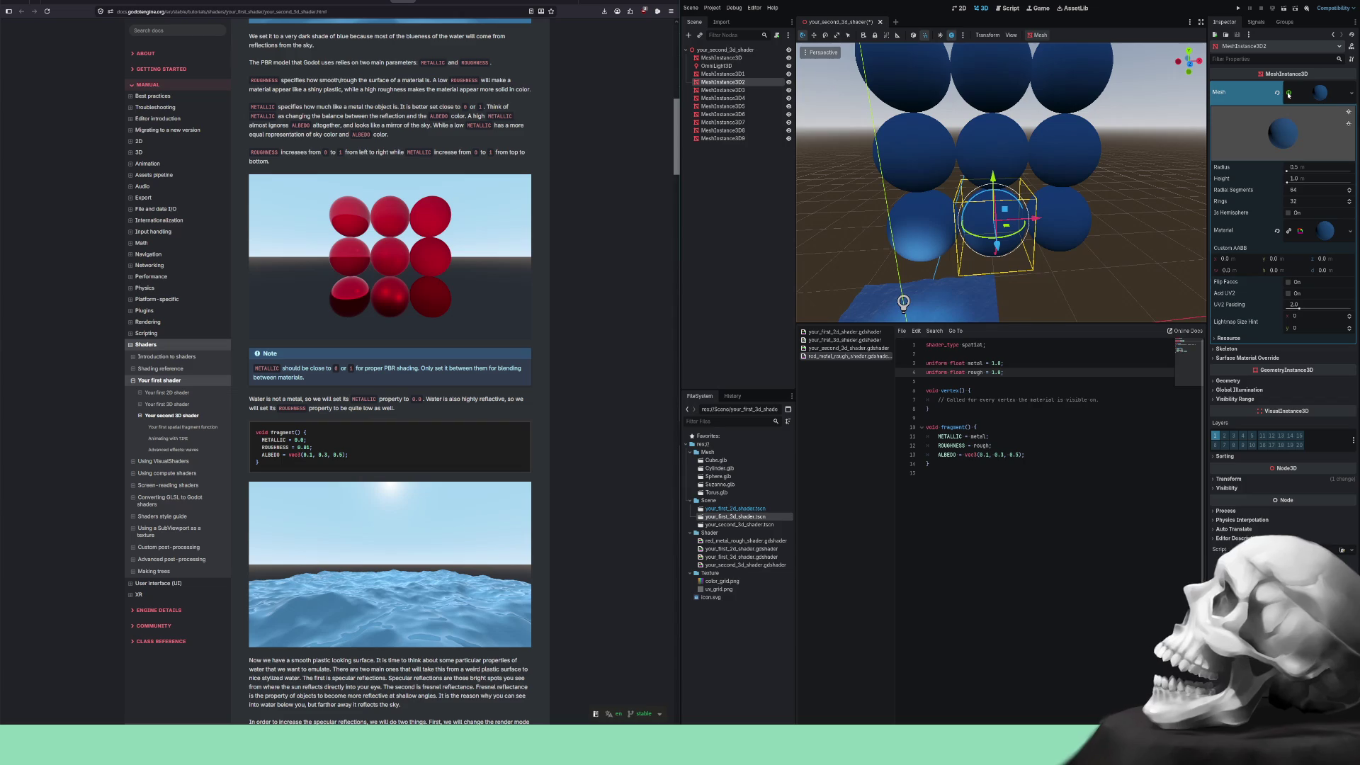
{"action": "left_click", "coordinate": [936, 207]}
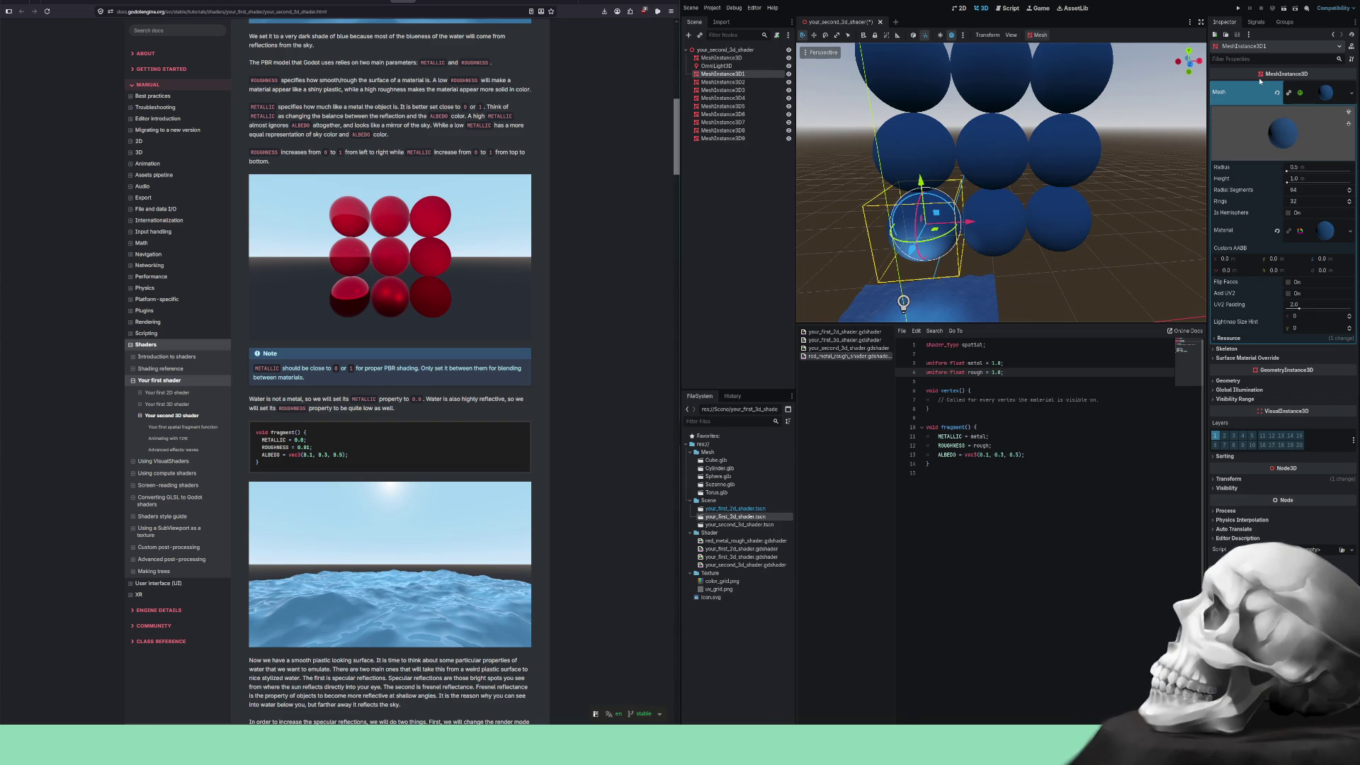
{"action": "left_click", "coordinate": [1290, 96]}
{"action": "left_click", "coordinate": [1058, 214]}
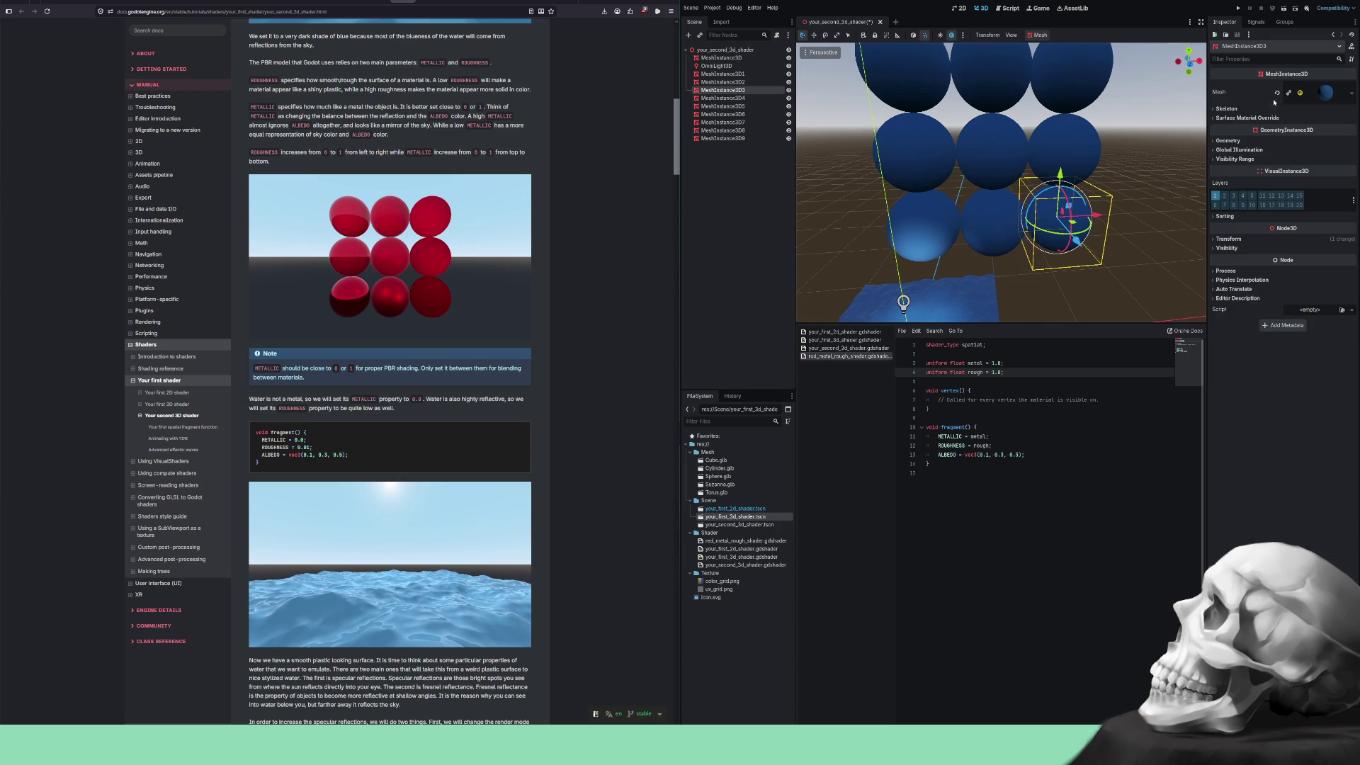
{"action": "left_click", "coordinate": [1074, 139]}
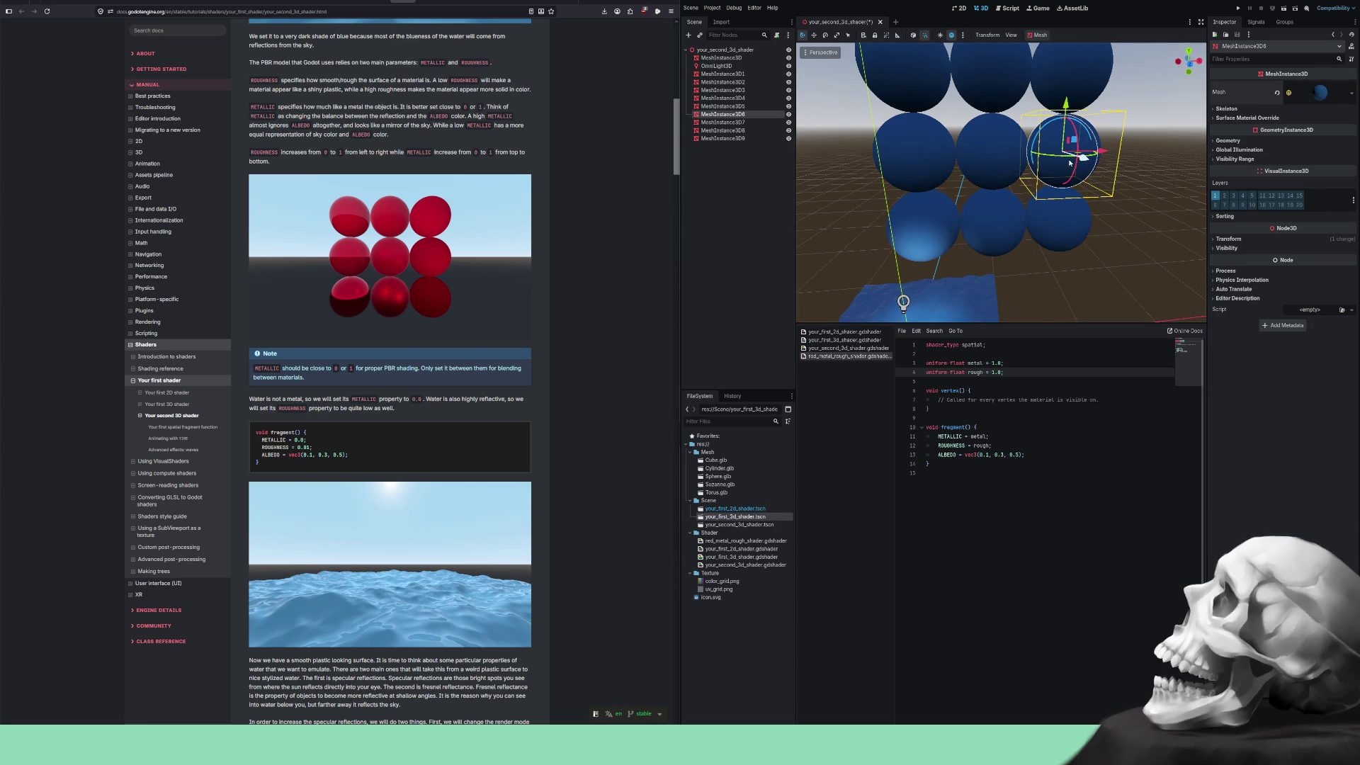
{"action": "left_click", "coordinate": [991, 166]}
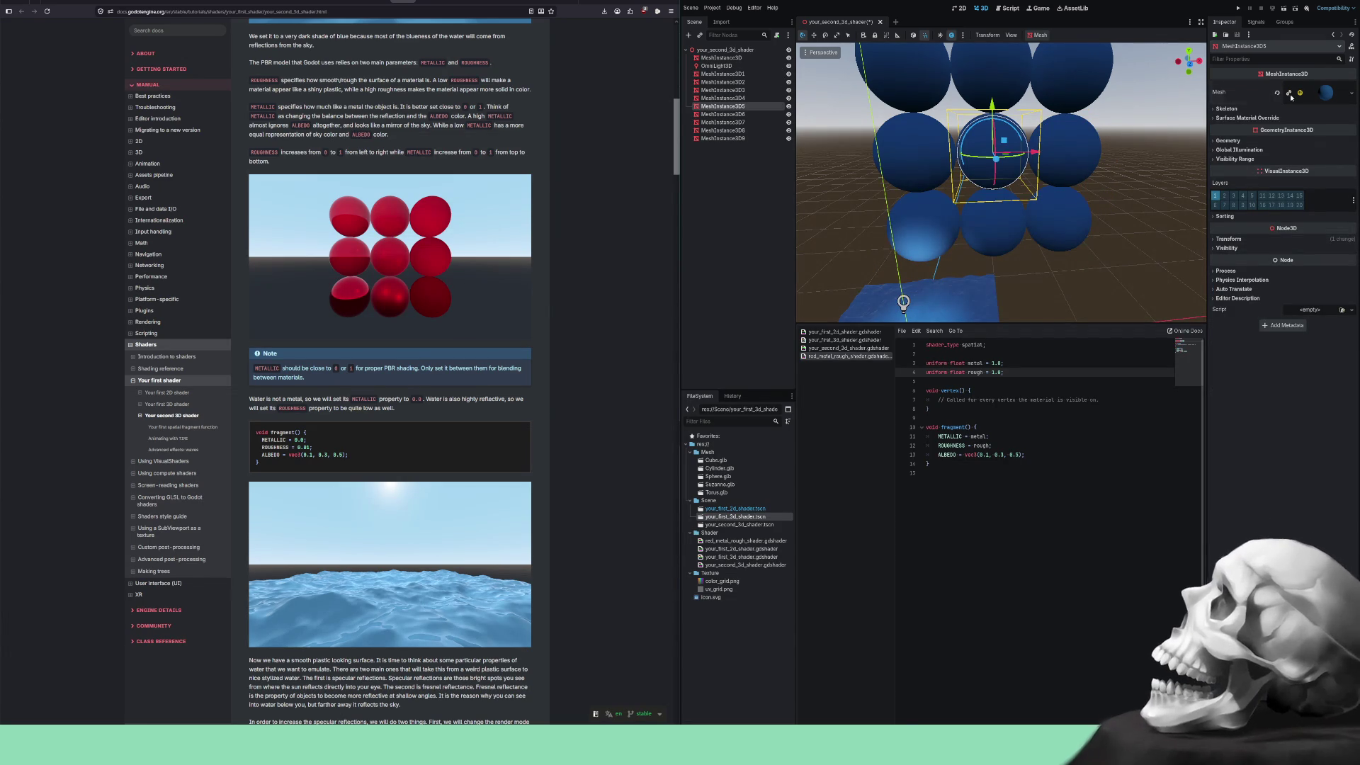
{"action": "left_click", "coordinate": [924, 152]}
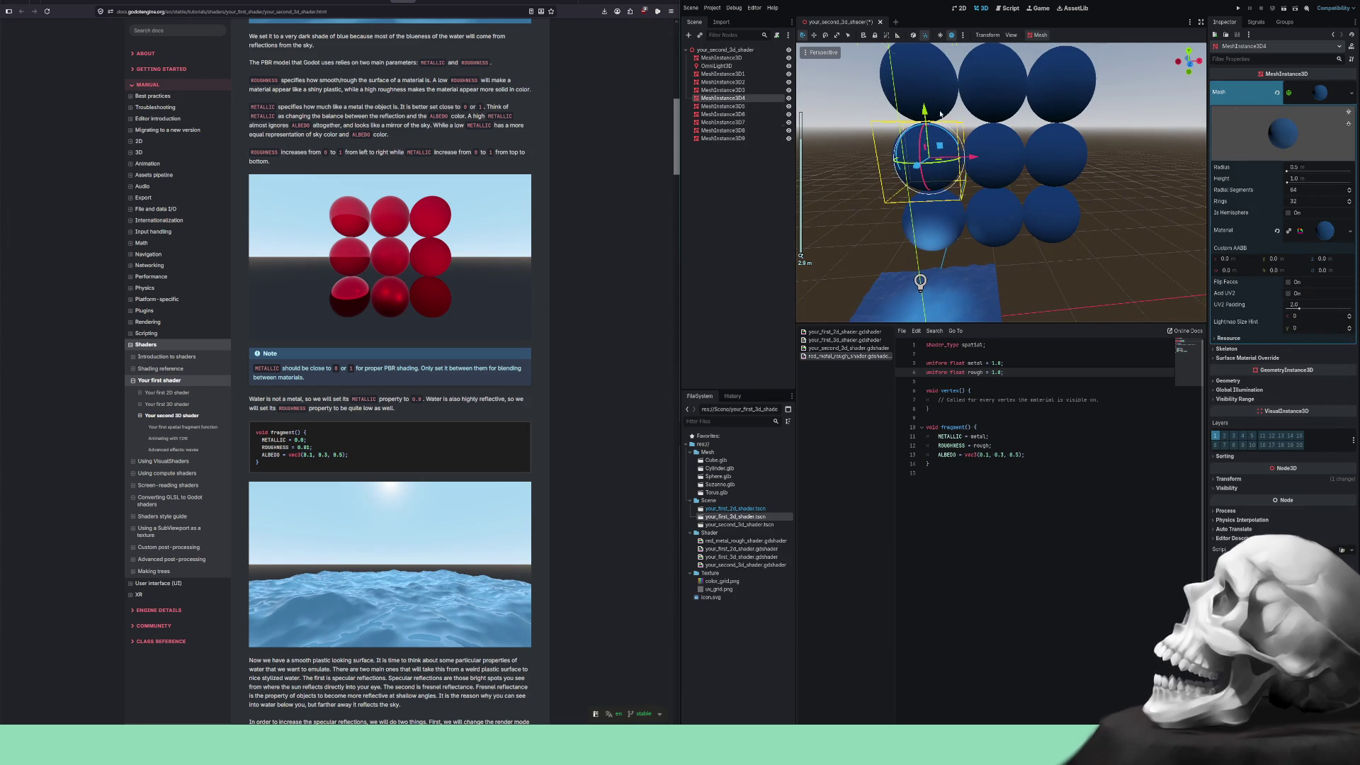
{"action": "left_click", "coordinate": [918, 79]}
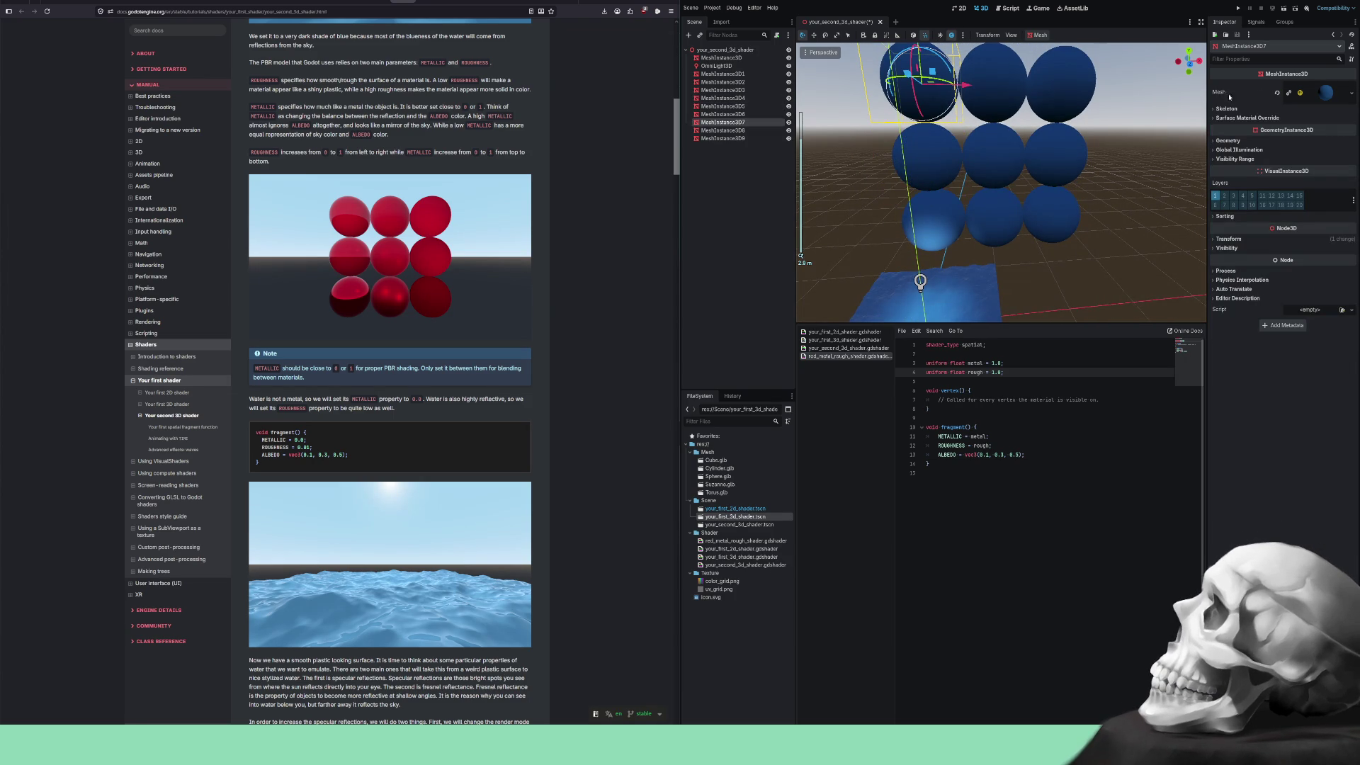
{"action": "left_click", "coordinate": [996, 92]}
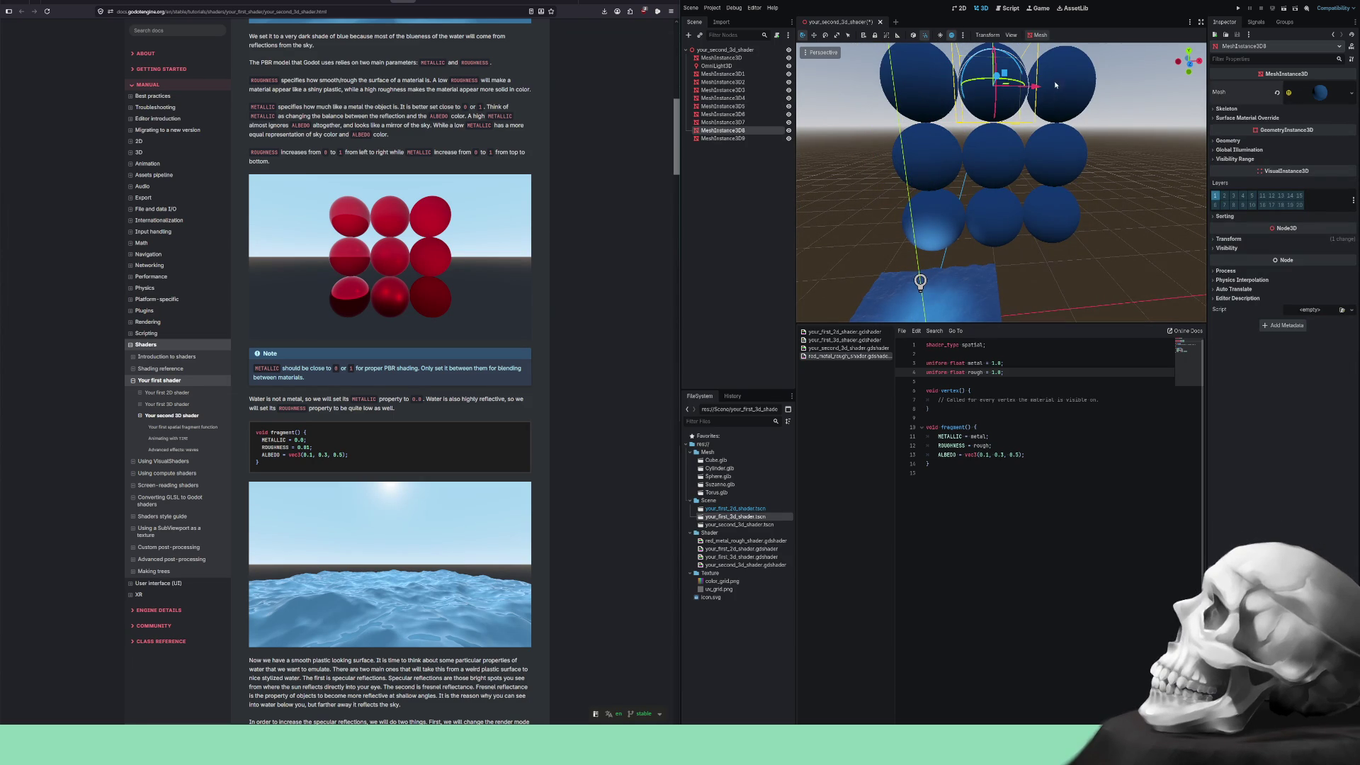
{"action": "left_click", "coordinate": [1056, 85]}
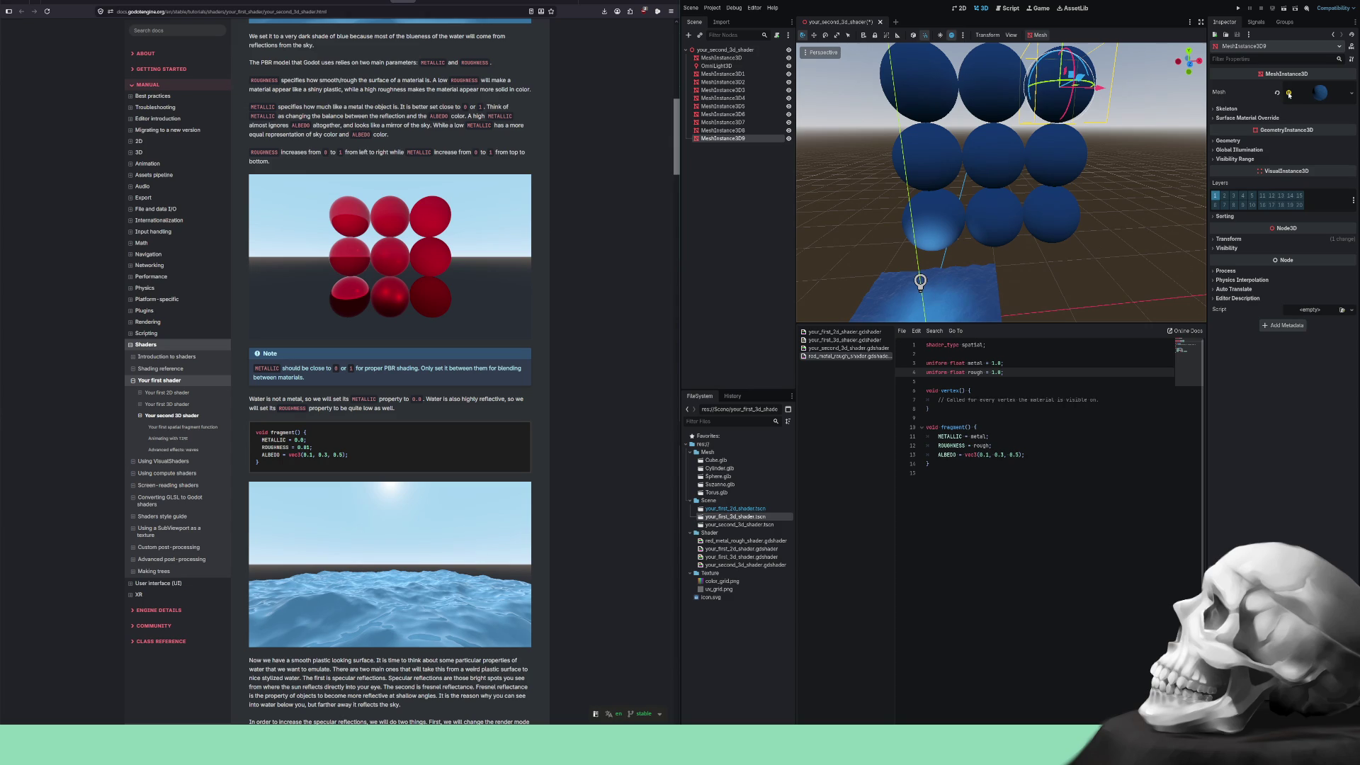
{"action": "left_click", "coordinate": [1289, 94]}
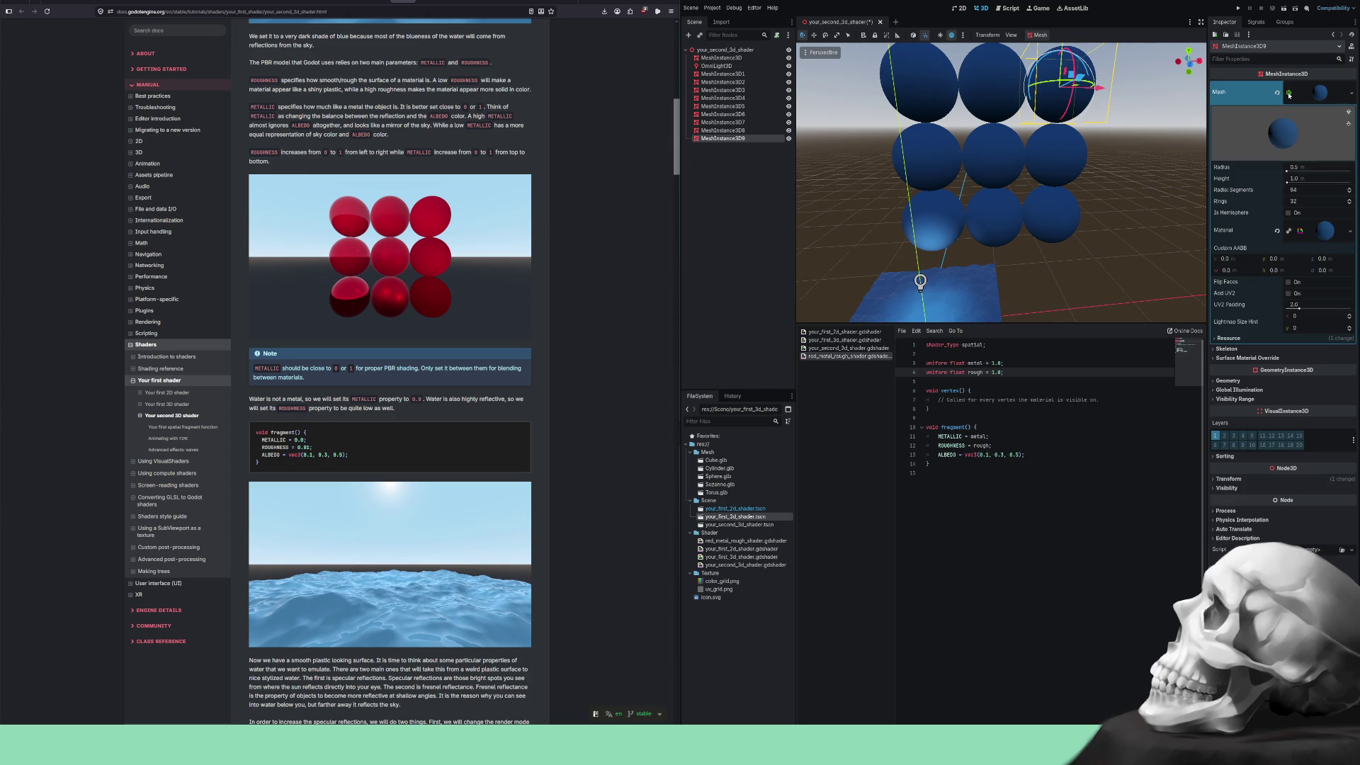
{"action": "left_click", "coordinate": [1289, 95]}
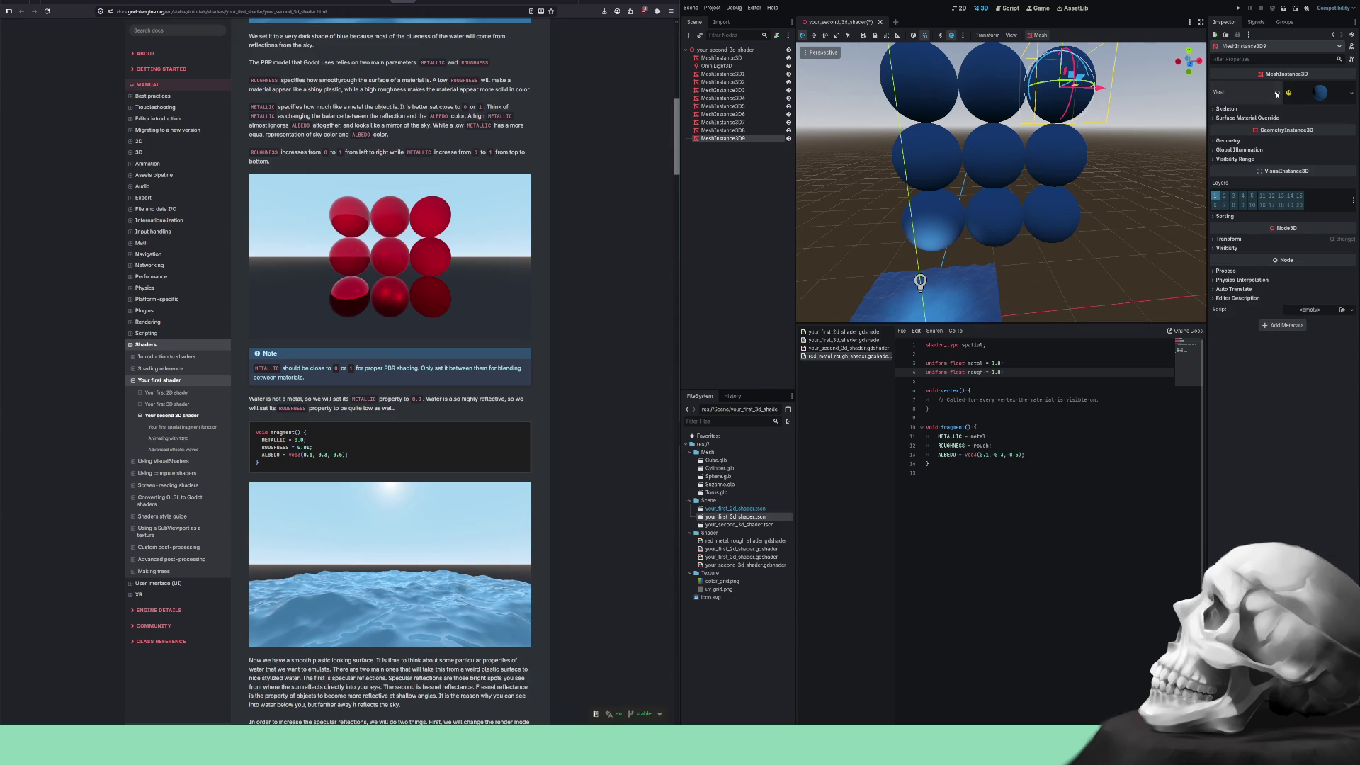
{"action": "left_click", "coordinate": [1277, 93]}
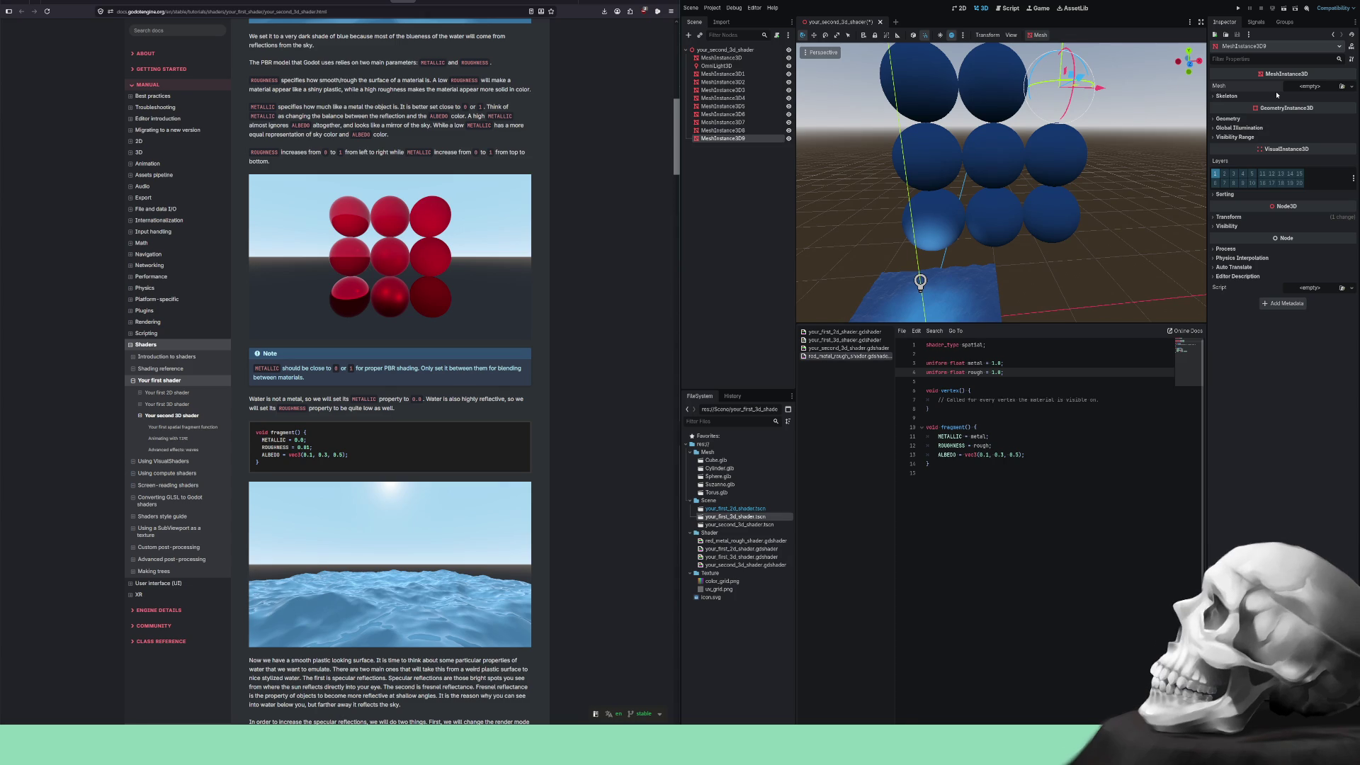
{"action": "key", "text": "ctrl+z"}
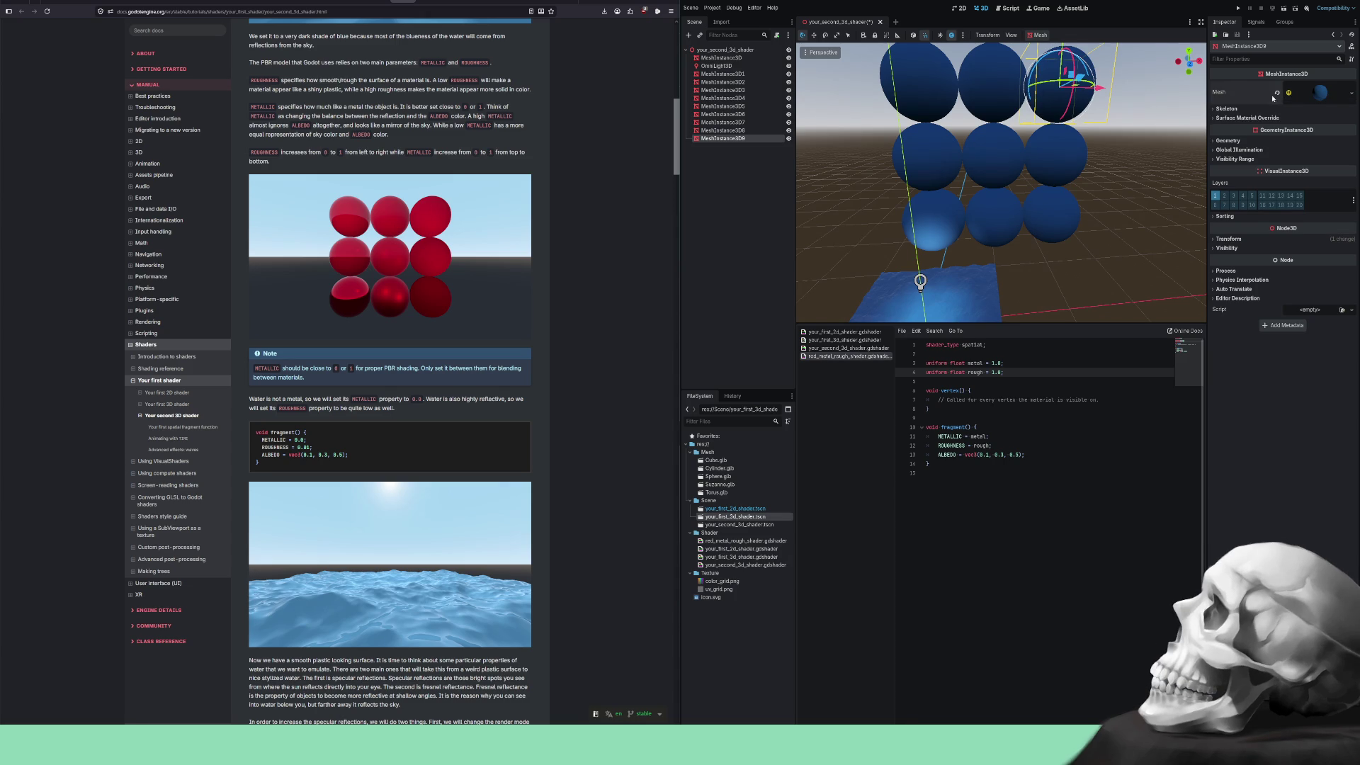
{"action": "left_click", "coordinate": [956, 204]}
Select all nine spheres in the grid and frame the view on them.
{"action": "left_click_drag", "start_coordinate": [1030, 260], "coordinate": [1040, 258]}
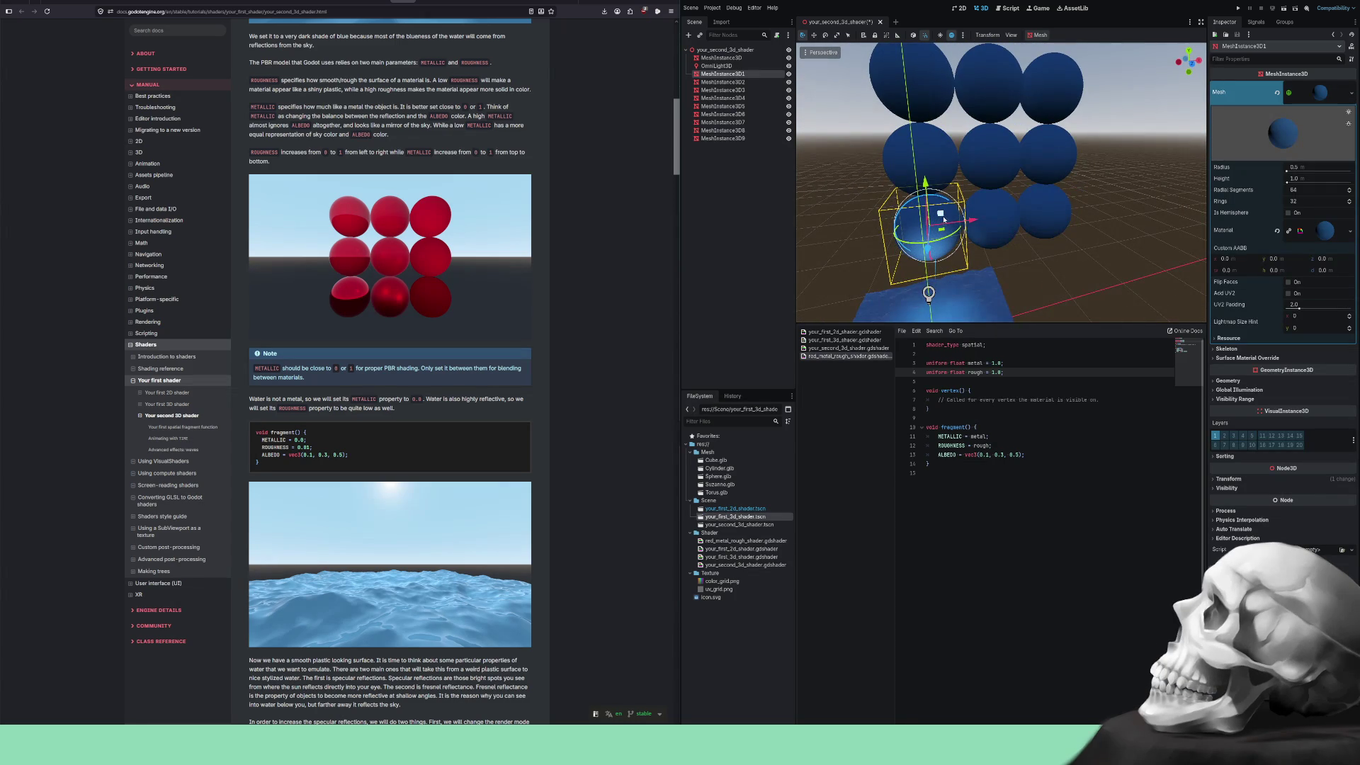
{"action": "left_click", "coordinate": [931, 139], "text": "shift"}
{"action": "left_click", "coordinate": [935, 90], "text": "shift"}
{"action": "left_click", "coordinate": [972, 90], "text": "shift"}
{"action": "left_click", "coordinate": [992, 152], "text": "shift"}
{"action": "left_click", "coordinate": [1049, 152], "text": "shift"}
{"action": "left_click", "coordinate": [1056, 97], "text": "shift"}
{"action": "left_click", "coordinate": [992, 221], "text": "shift"}
{"action": "left_click", "coordinate": [1047, 214], "text": "shift"}
{"action": "key", "text": "f"}
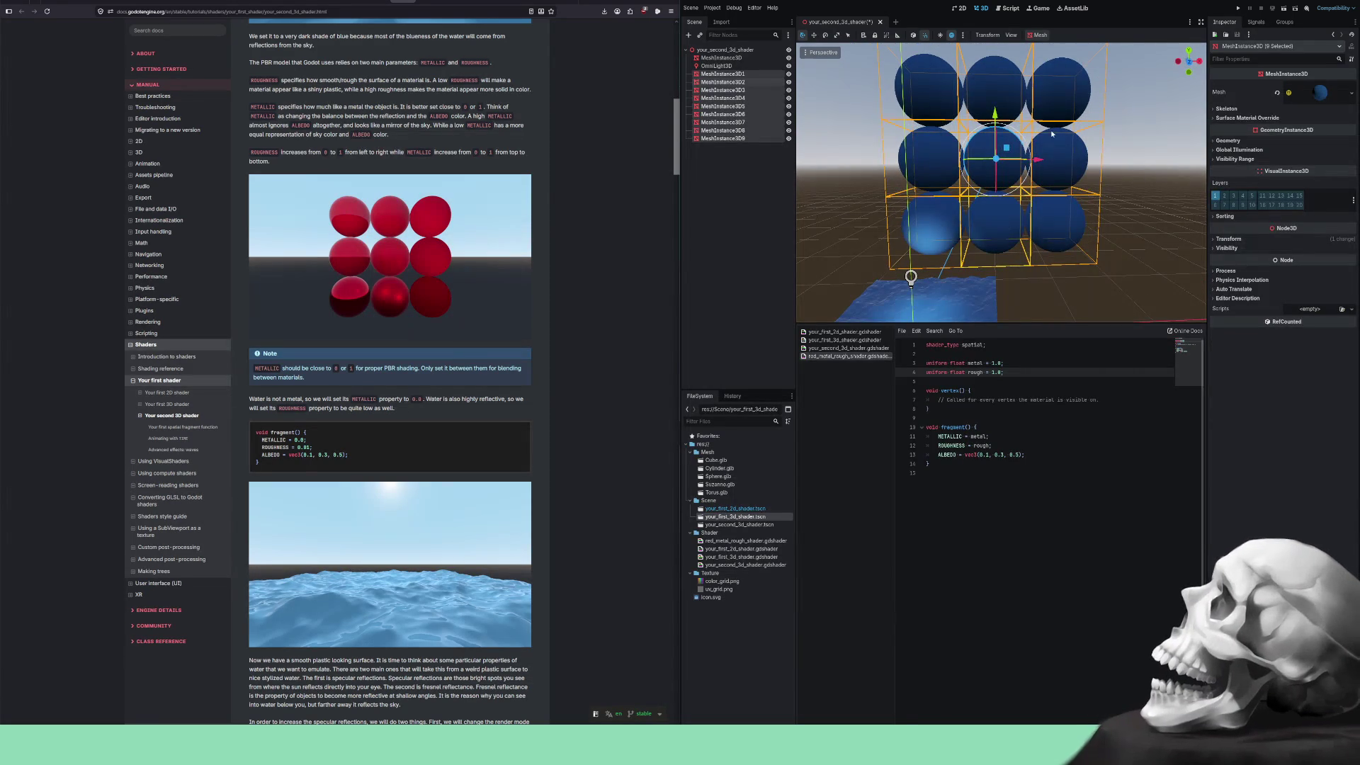
Set the spheres' Transform scale to 0.2, then 0.1, and deselect them.
{"action": "left_click", "coordinate": [1229, 240]}
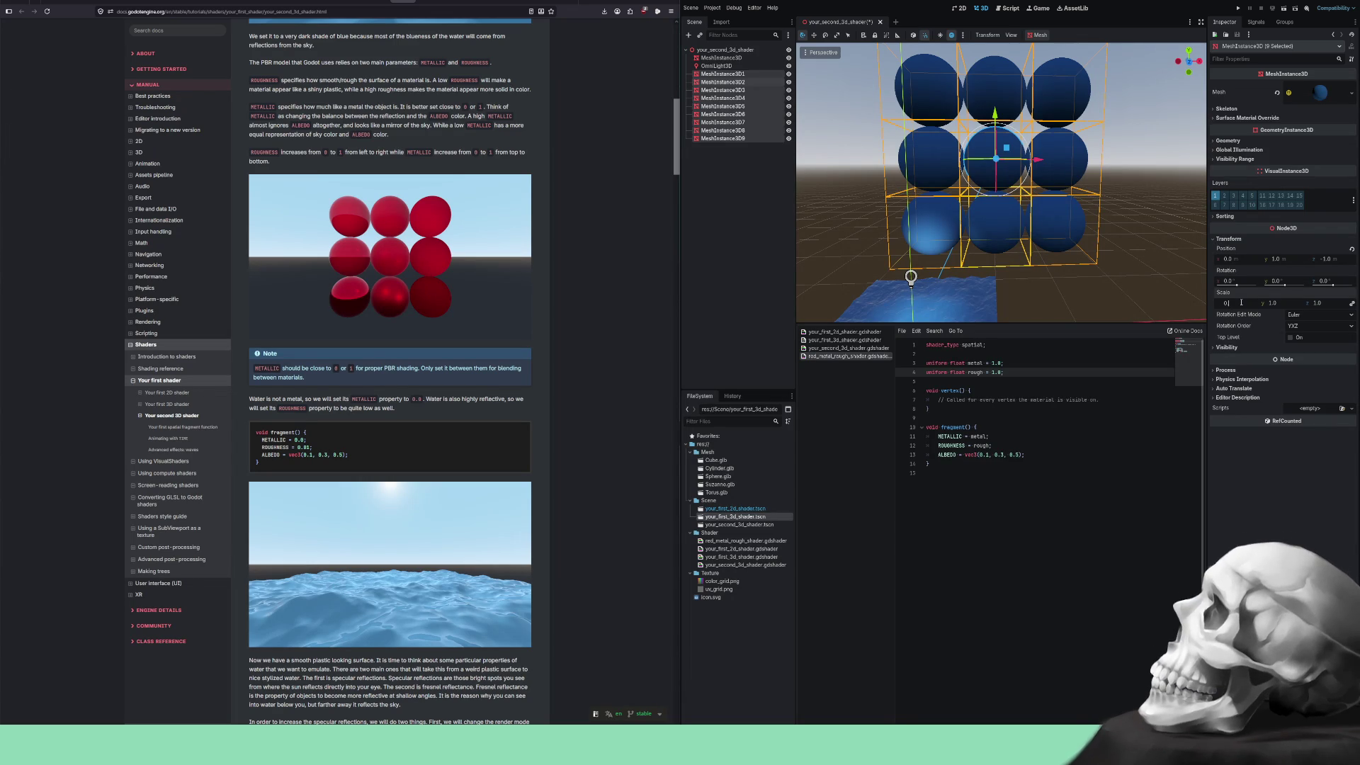
{"action": "type", "text": "0.2"}
{"action": "key", "text": "Return"}
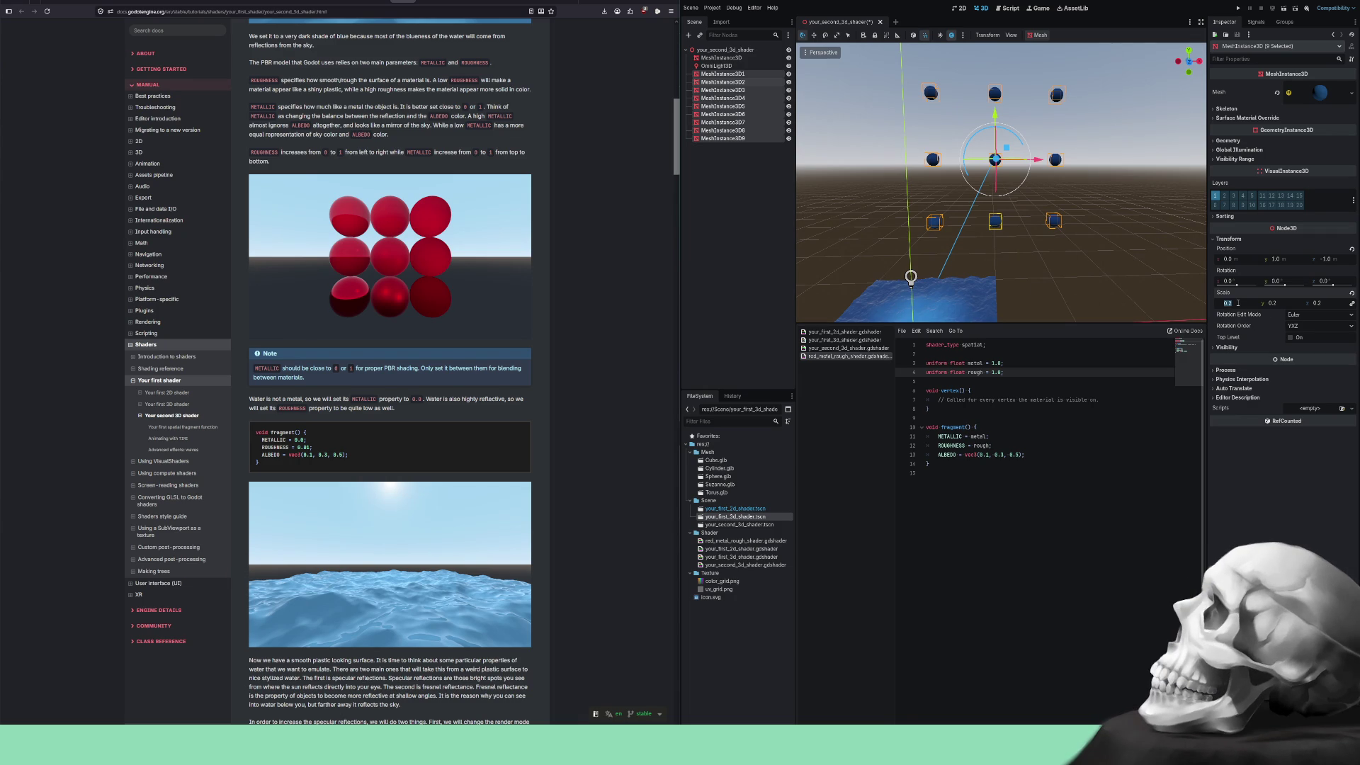
{"action": "type", "text": "0.1"}
{"action": "key", "text": "Return"}
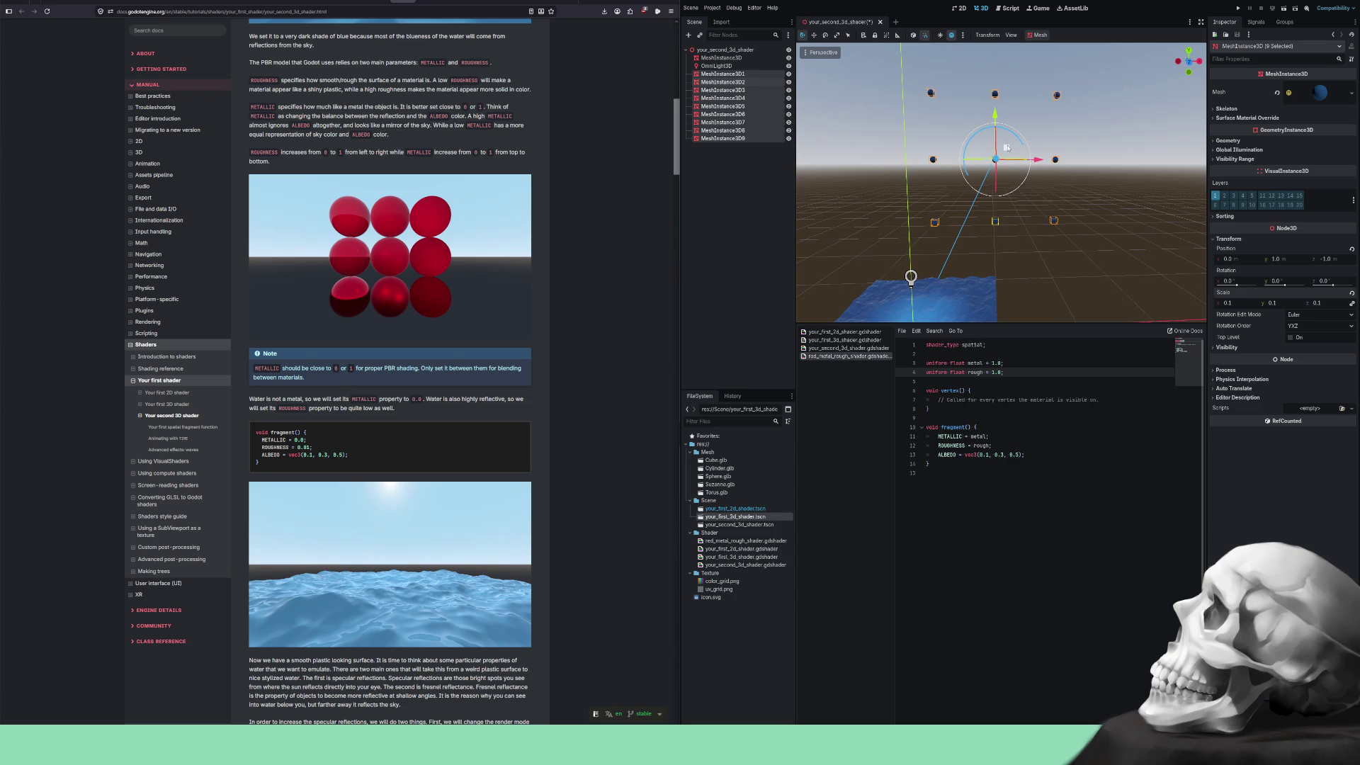
{"action": "left_click", "coordinate": [976, 254]}
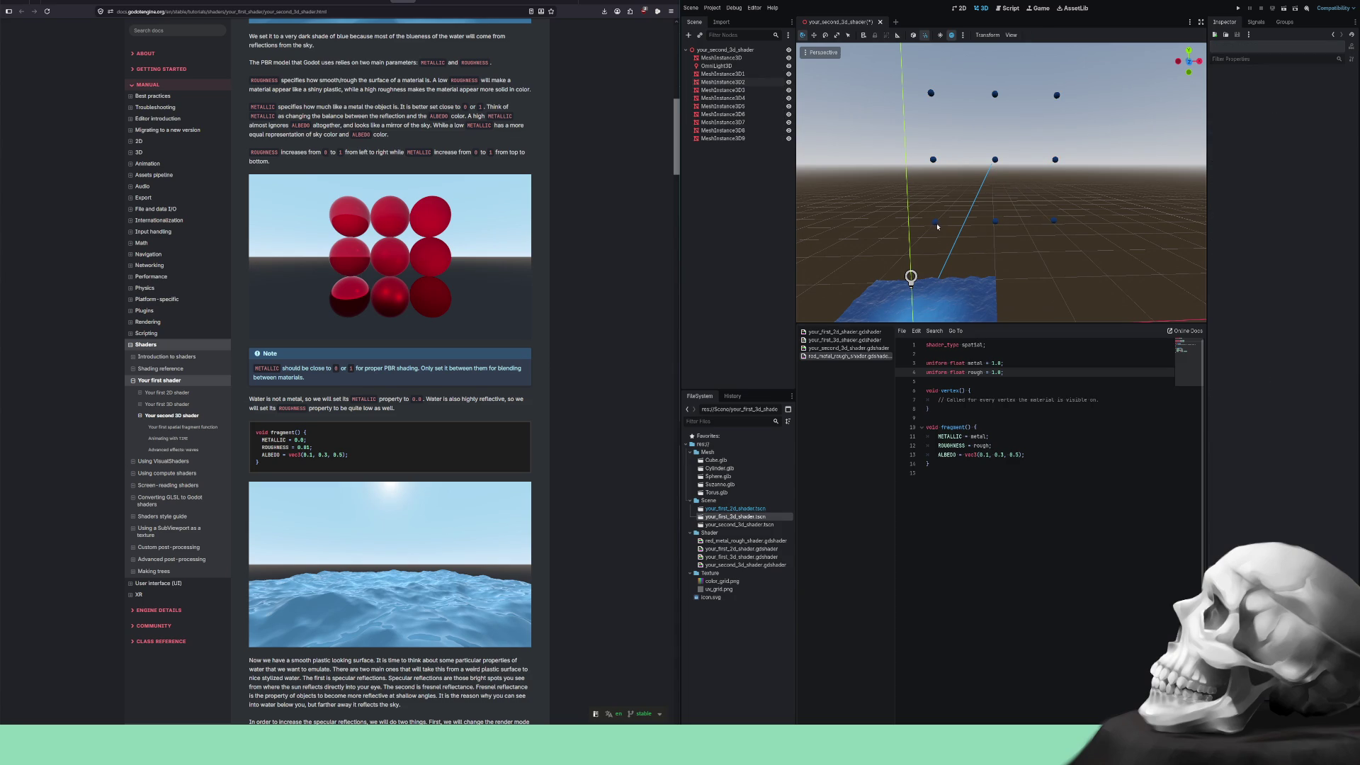
Test-move MeshInstance3D1 and MeshInstance3D2 with the gizmo, then inspect the sphere's Transform.
{"action": "left_click", "coordinate": [936, 224]}
{"action": "mouse_move", "coordinate": [938, 223]}
{"action": "left_mouse_down"}
{"action": "mouse_move", "coordinate": [947, 248]}
{"action": "mouse_move", "coordinate": [961, 221]}
{"action": "mouse_move", "coordinate": [1029, 219]}
{"action": "mouse_move", "coordinate": [975, 216]}
{"action": "left_mouse_up"}
{"action": "left_click", "coordinate": [1005, 214]}
{"action": "left_click", "coordinate": [996, 223]}
{"action": "scroll", "coordinate": [942, 241], "scroll_direction": "up", "scroll_amount": 5}
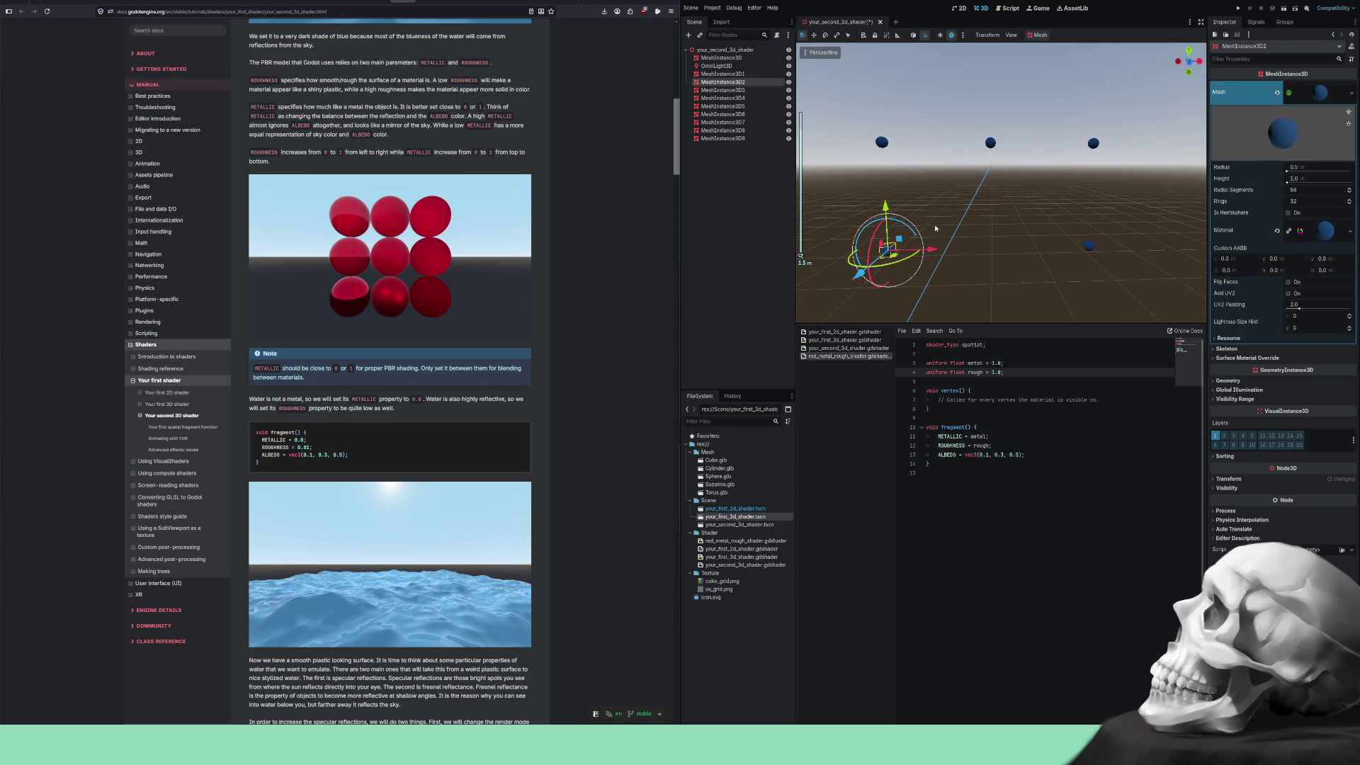
{"action": "scroll", "coordinate": [903, 272], "scroll_direction": "up", "scroll_amount": 2}
{"action": "left_click_drag", "start_coordinate": [898, 269], "coordinate": [974, 265]}
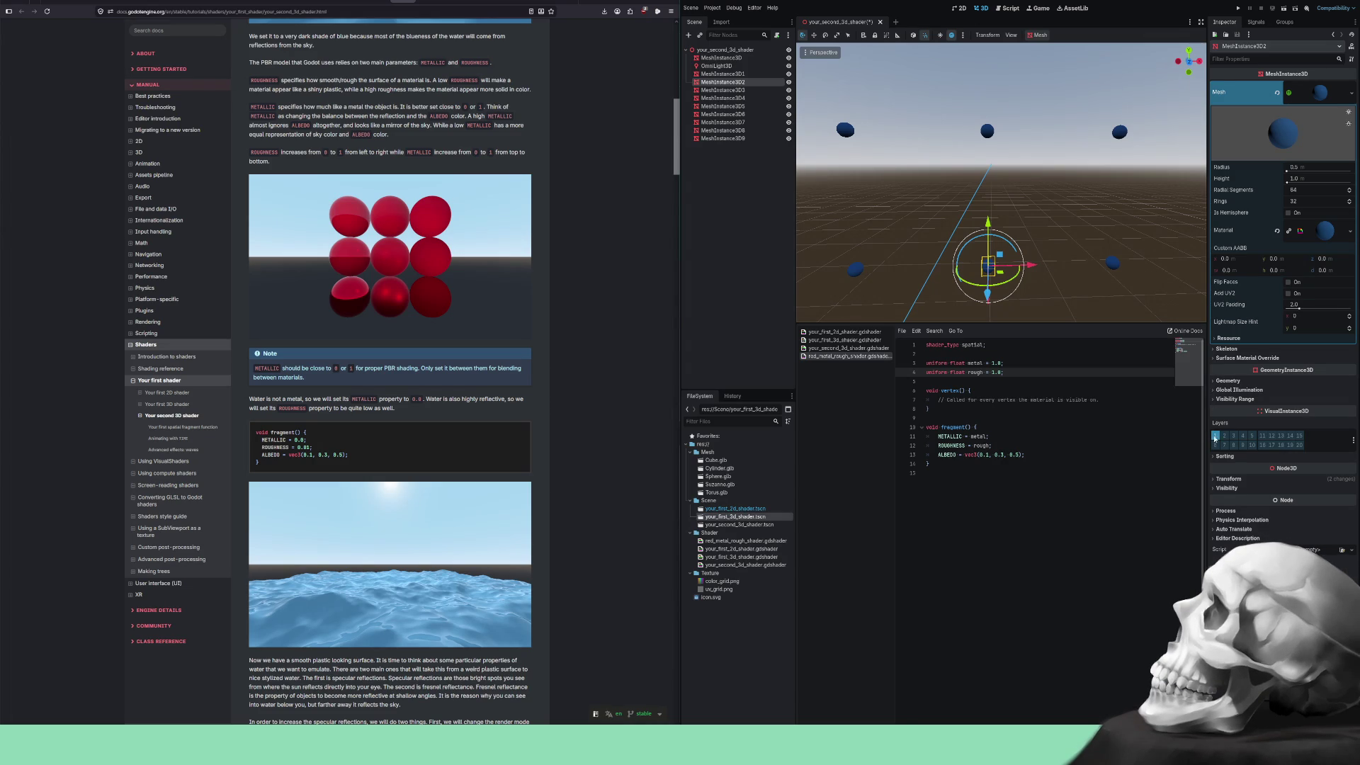
{"action": "left_click", "coordinate": [1220, 480]}
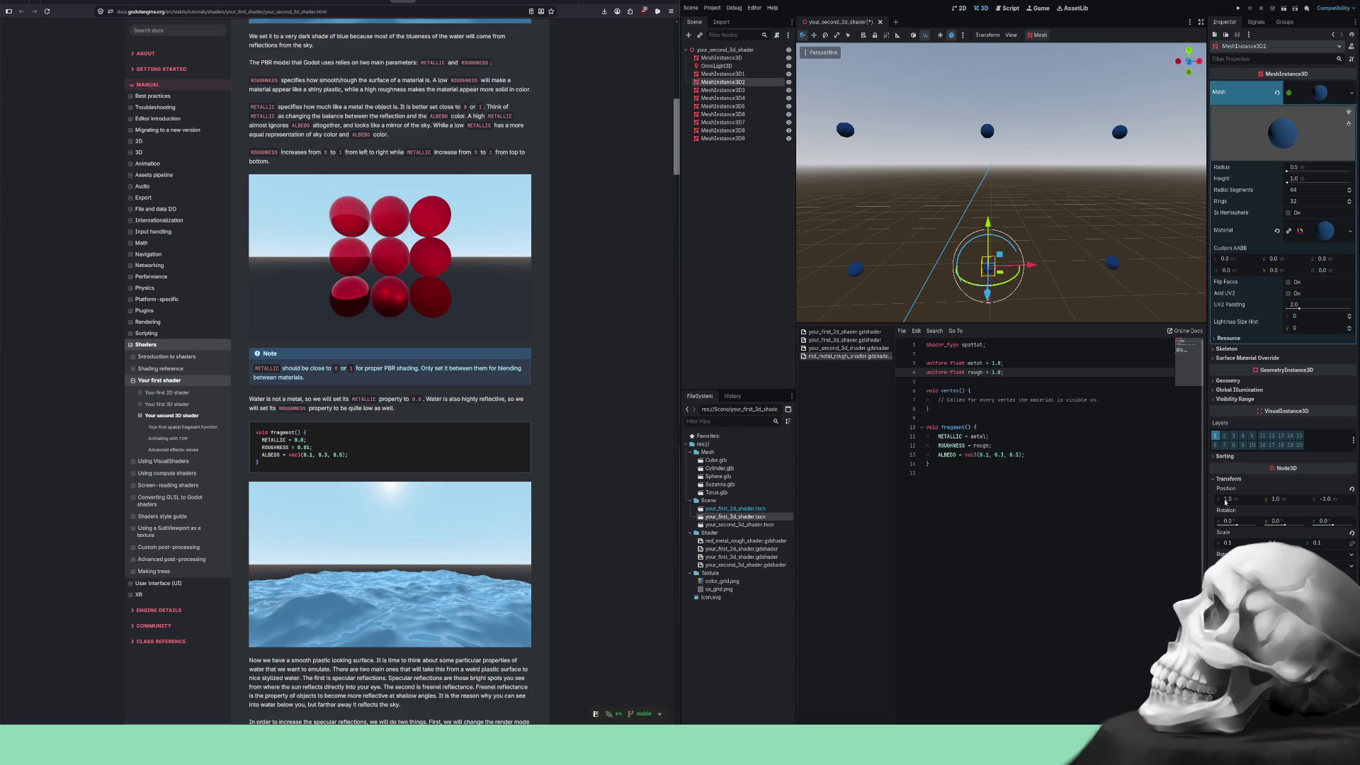
Deselect, then box-select the top two rows of spheres.
{"action": "left_click", "coordinate": [1083, 278]}
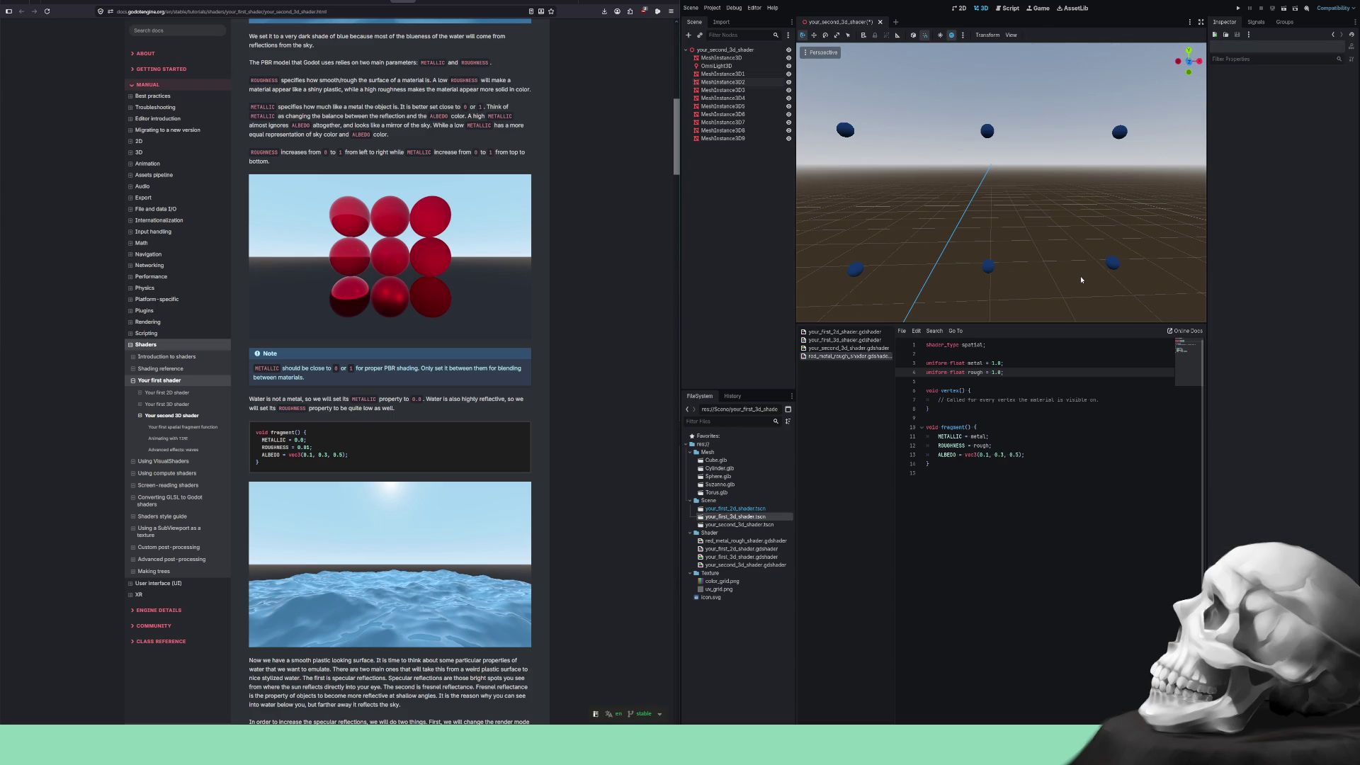
{"action": "scroll", "coordinate": [1074, 279], "scroll_direction": "down", "scroll_amount": 3}
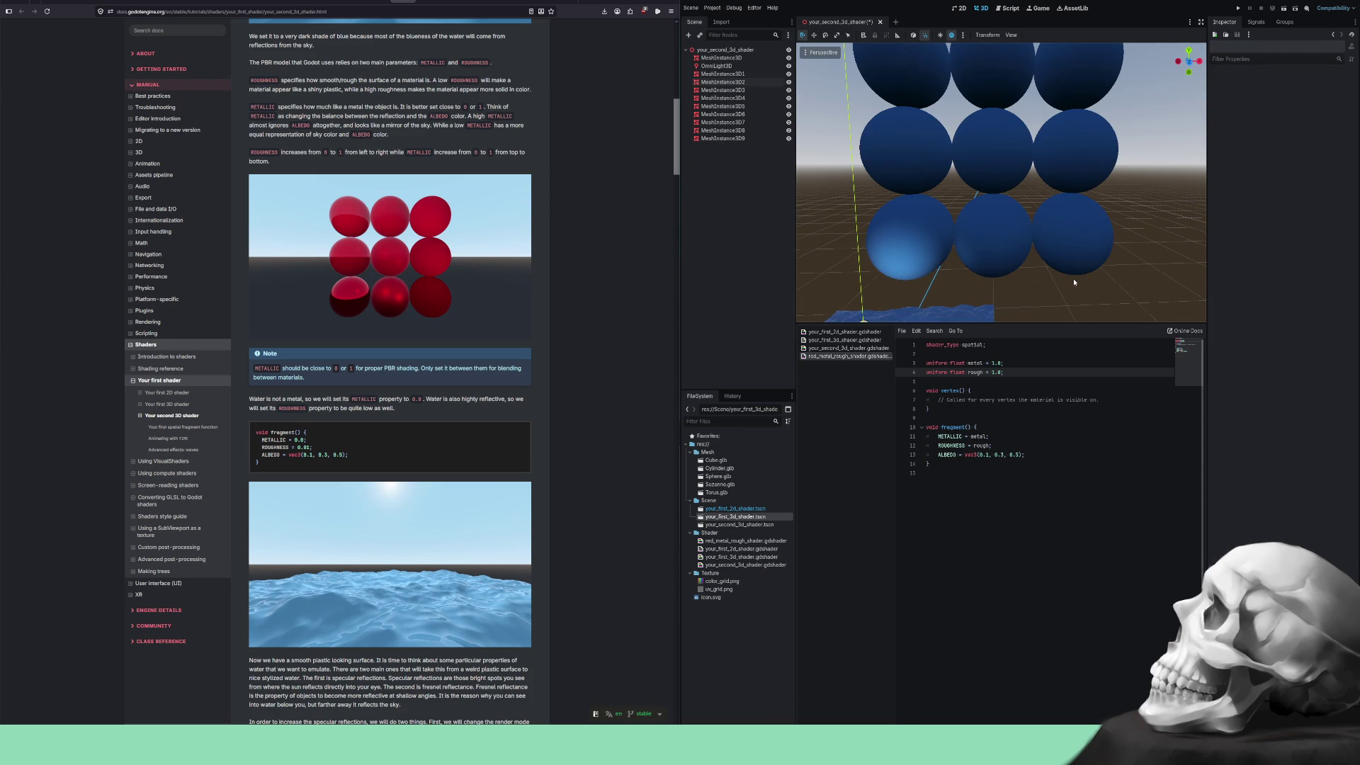
{"action": "scroll", "coordinate": [1074, 278], "scroll_direction": "down", "scroll_amount": 2}
{"action": "mouse_move", "coordinate": [1119, 251]}
{"action": "left_mouse_down"}
{"action": "mouse_move", "coordinate": [823, 90]}
{"action": "mouse_move", "coordinate": [859, 40]}
{"action": "left_mouse_up"}
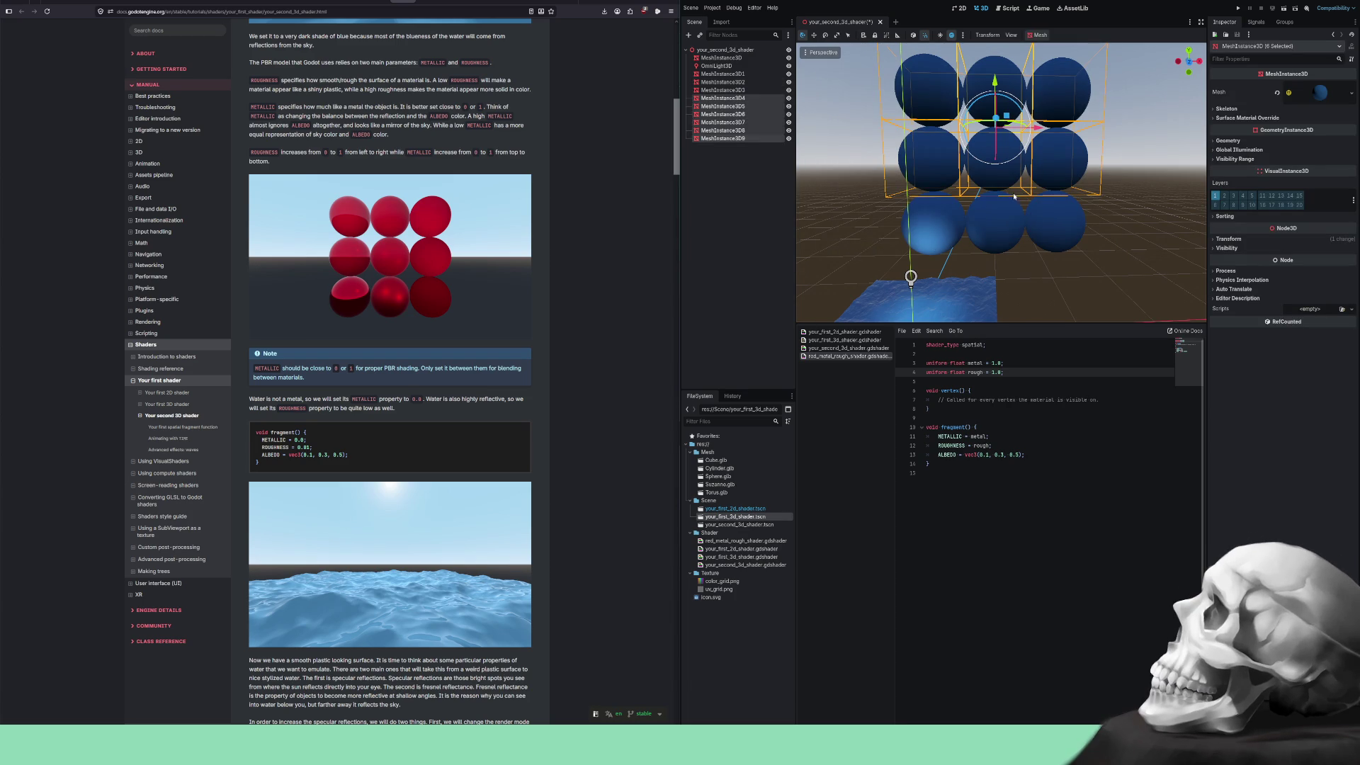
{"action": "left_click", "coordinate": [1056, 228], "text": "shift"}
{"action": "left_click", "coordinate": [995, 225], "text": "shift"}
{"action": "left_click", "coordinate": [937, 236], "text": "shift"}
{"action": "left_click_drag", "start_coordinate": [1108, 208], "coordinate": [1204, 273]}
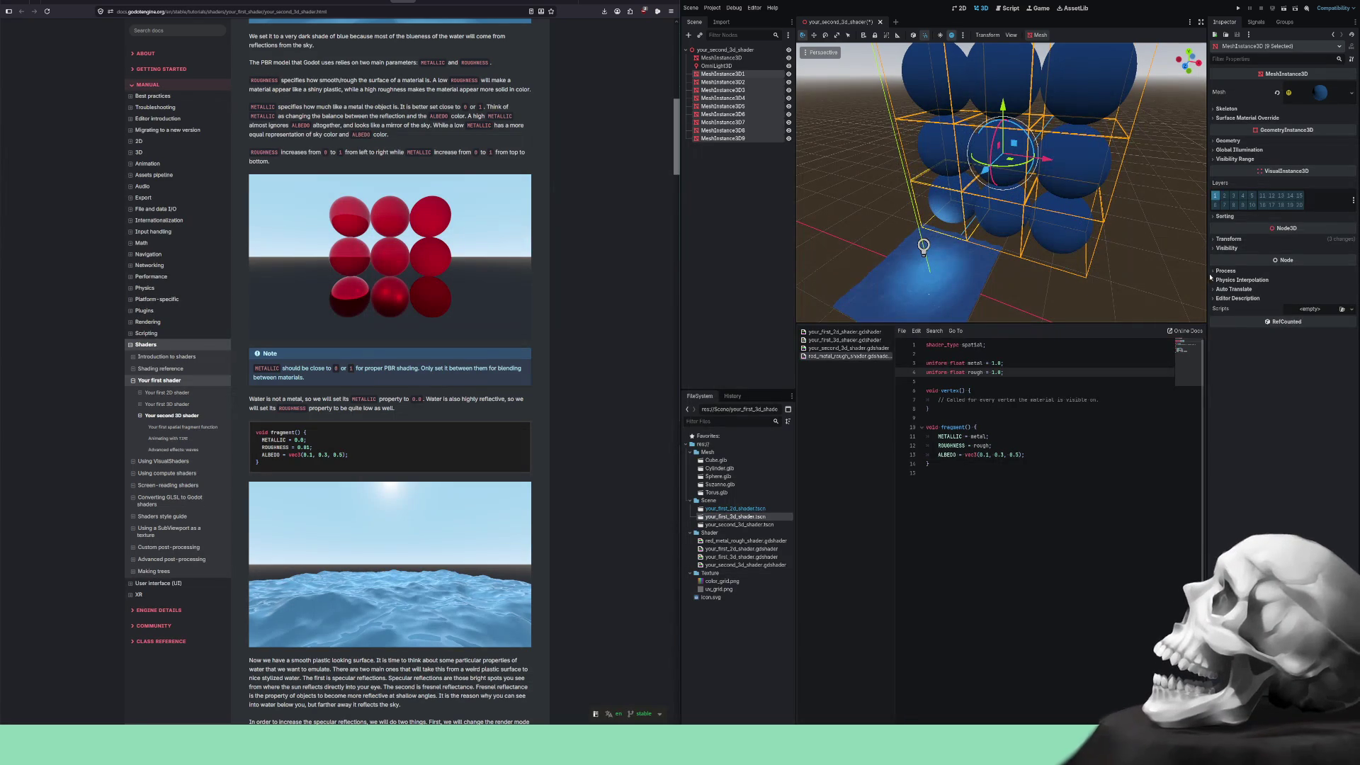
{"action": "left_click", "coordinate": [1220, 240]}
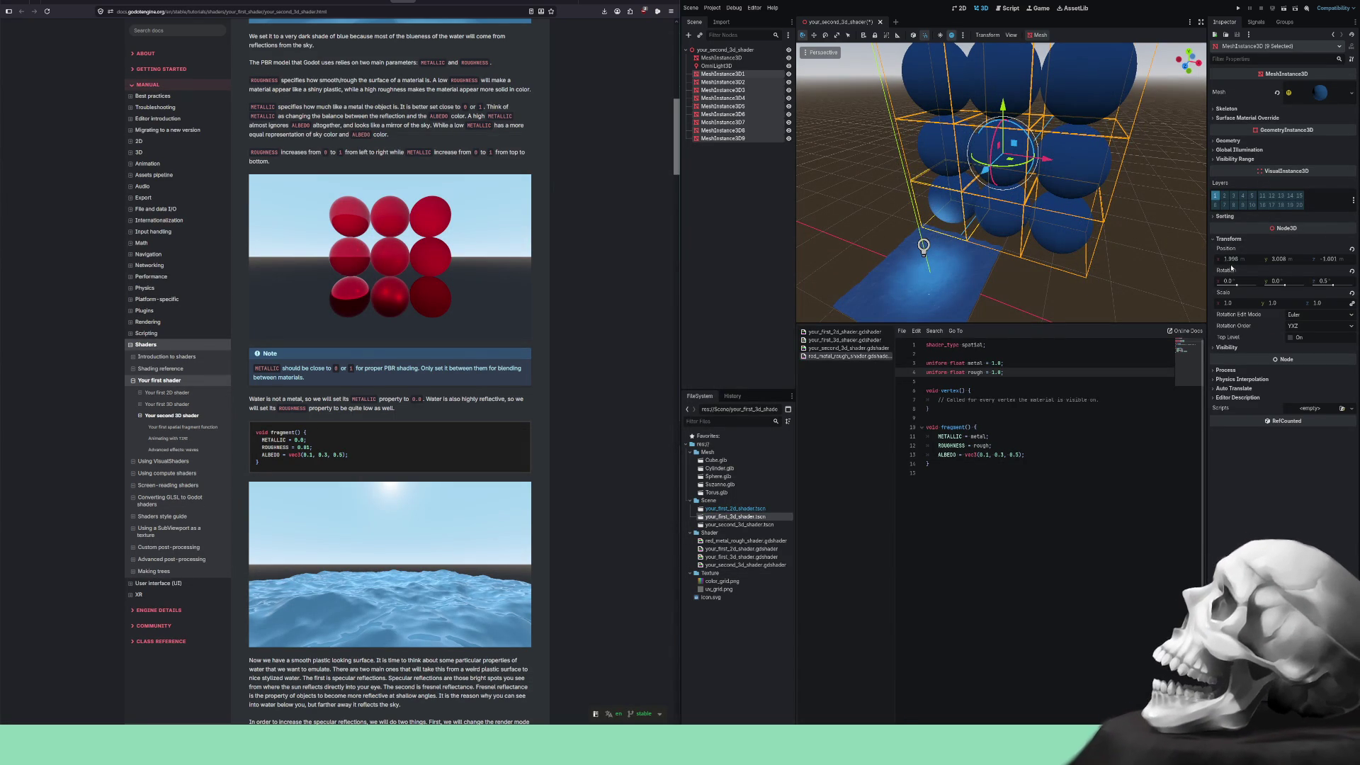
{"action": "left_click_drag", "start_coordinate": [1240, 305], "coordinate": [1210, 305]}
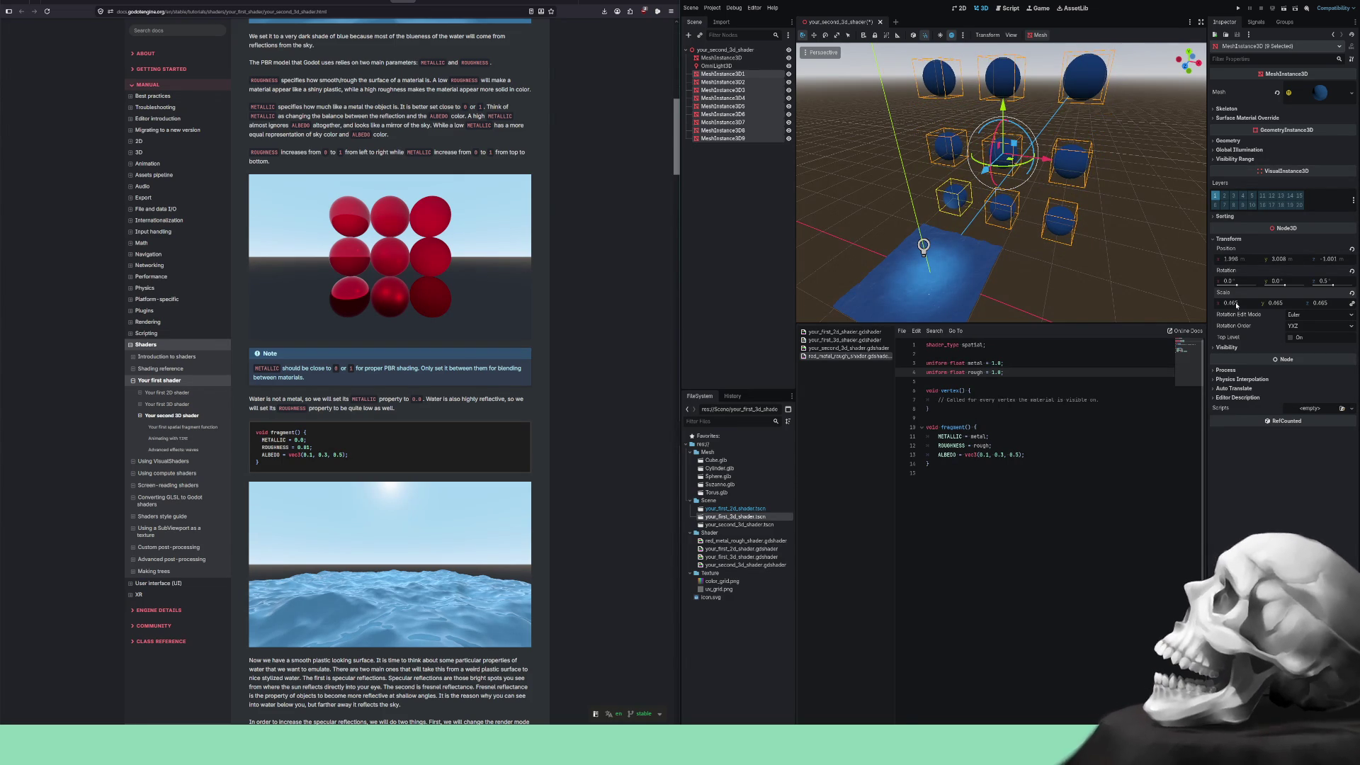
{"action": "key", "text": "ctrl+z"}
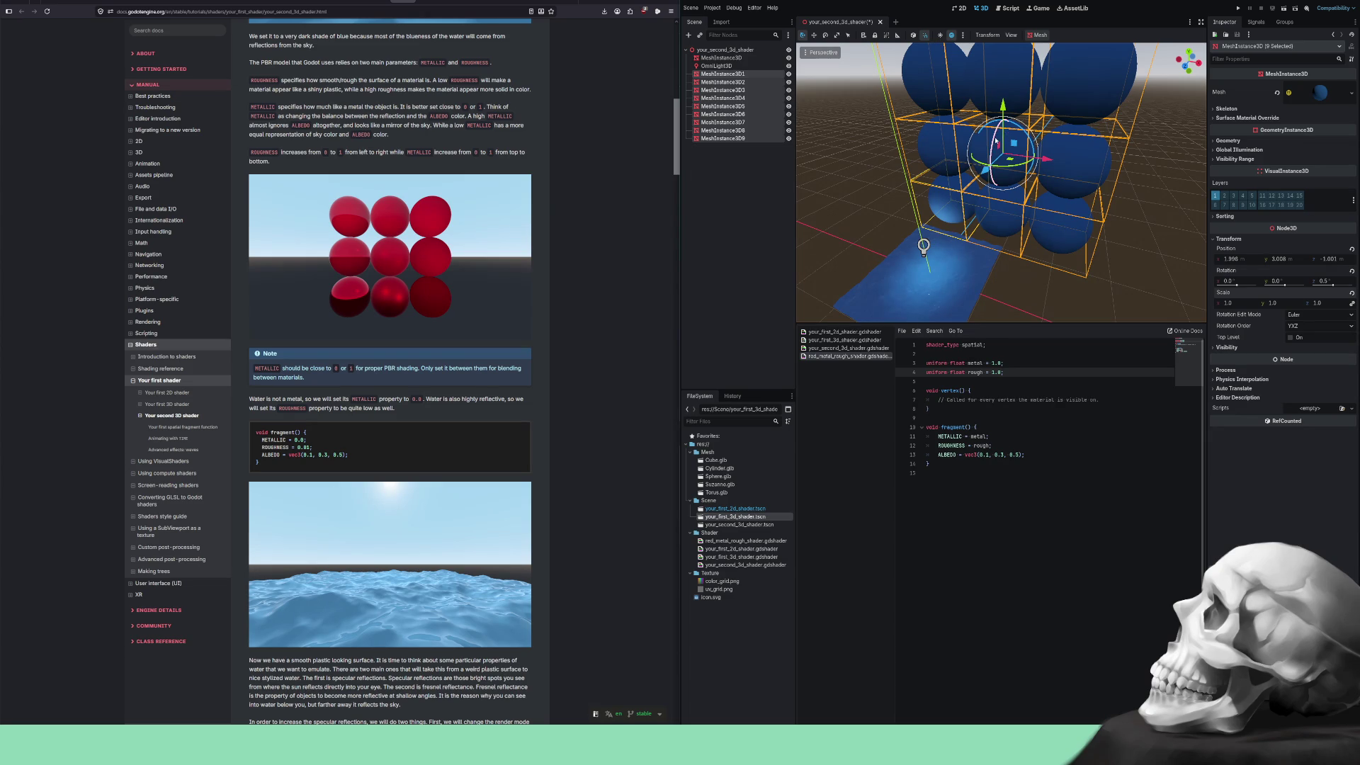
{"action": "left_click", "coordinate": [814, 37]}
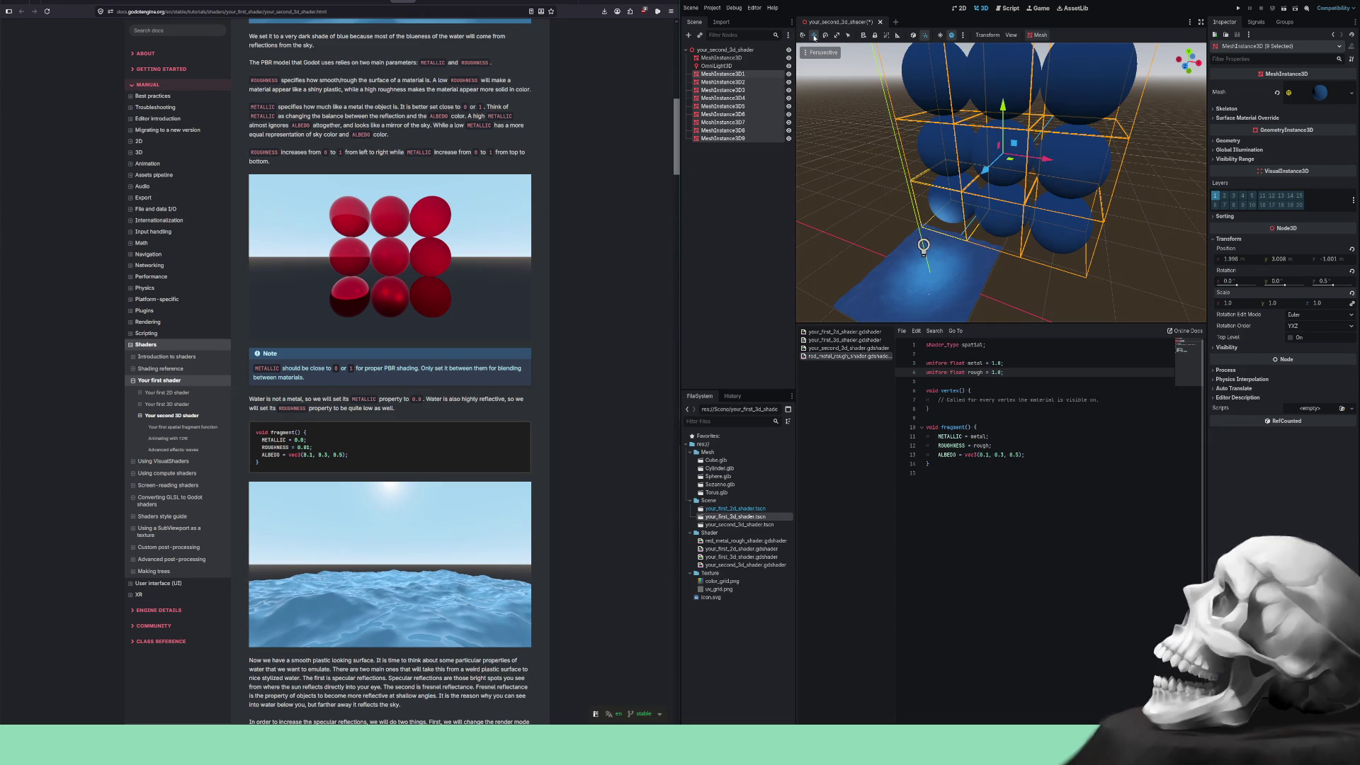
{"action": "left_click", "coordinate": [836, 37]}
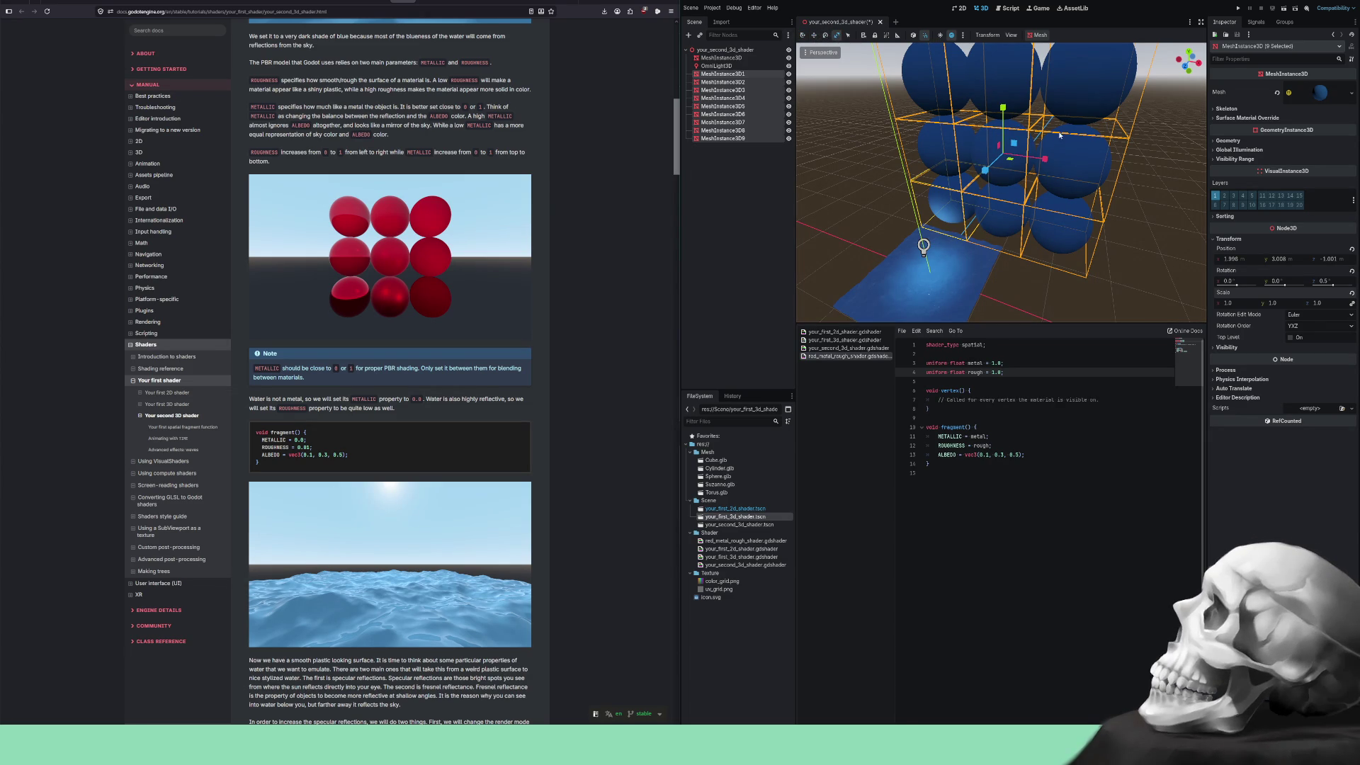
{"action": "left_click_drag", "start_coordinate": [1045, 159], "coordinate": [1010, 155]}
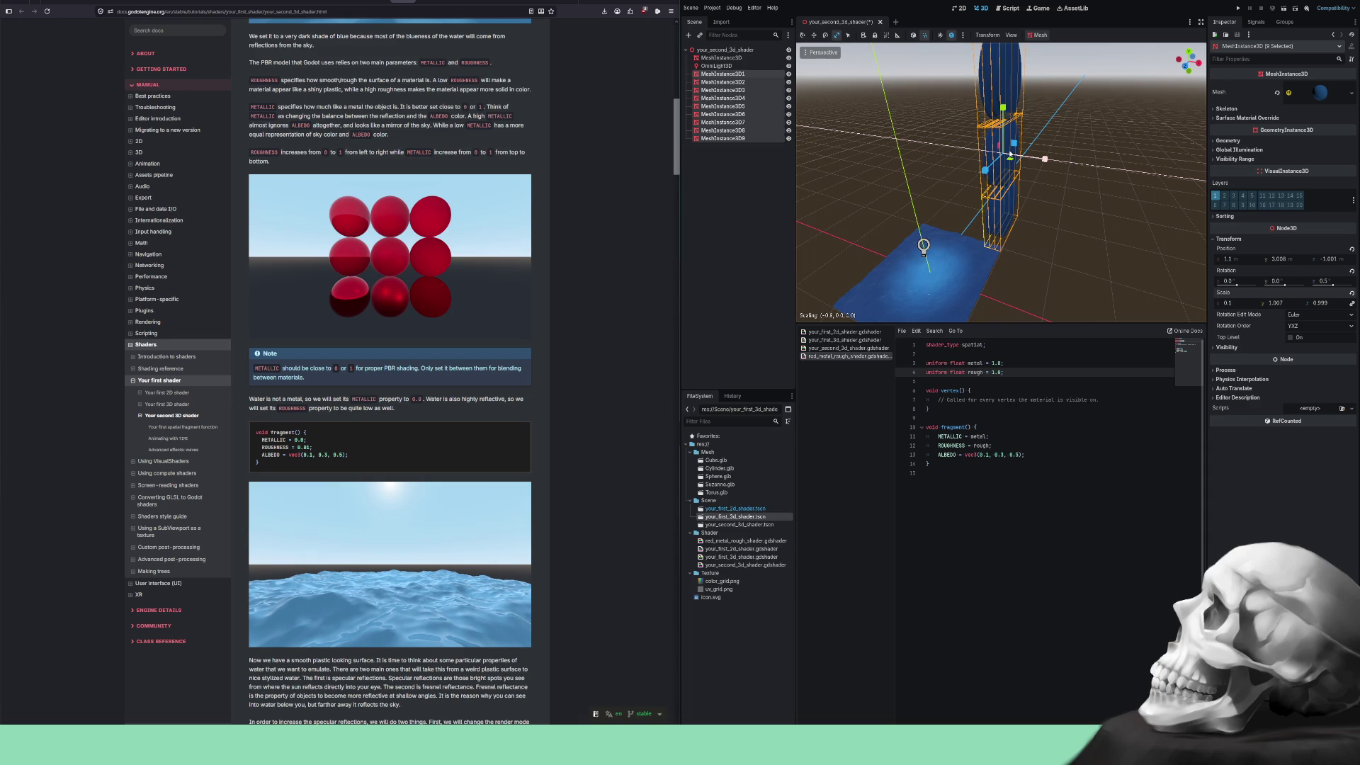
{"action": "left_click_drag", "start_coordinate": [1010, 155], "coordinate": [1006, 161]}
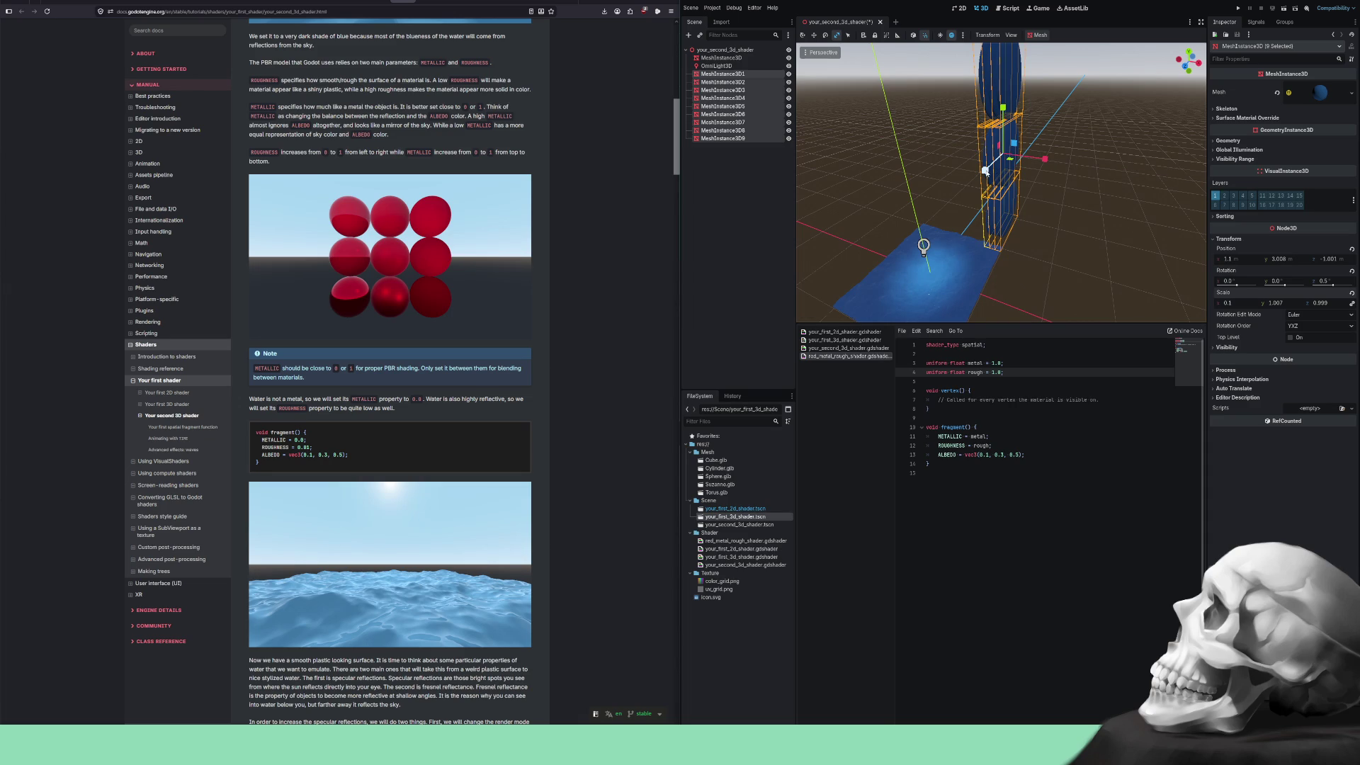
{"action": "key", "text": "ctrl+z"}
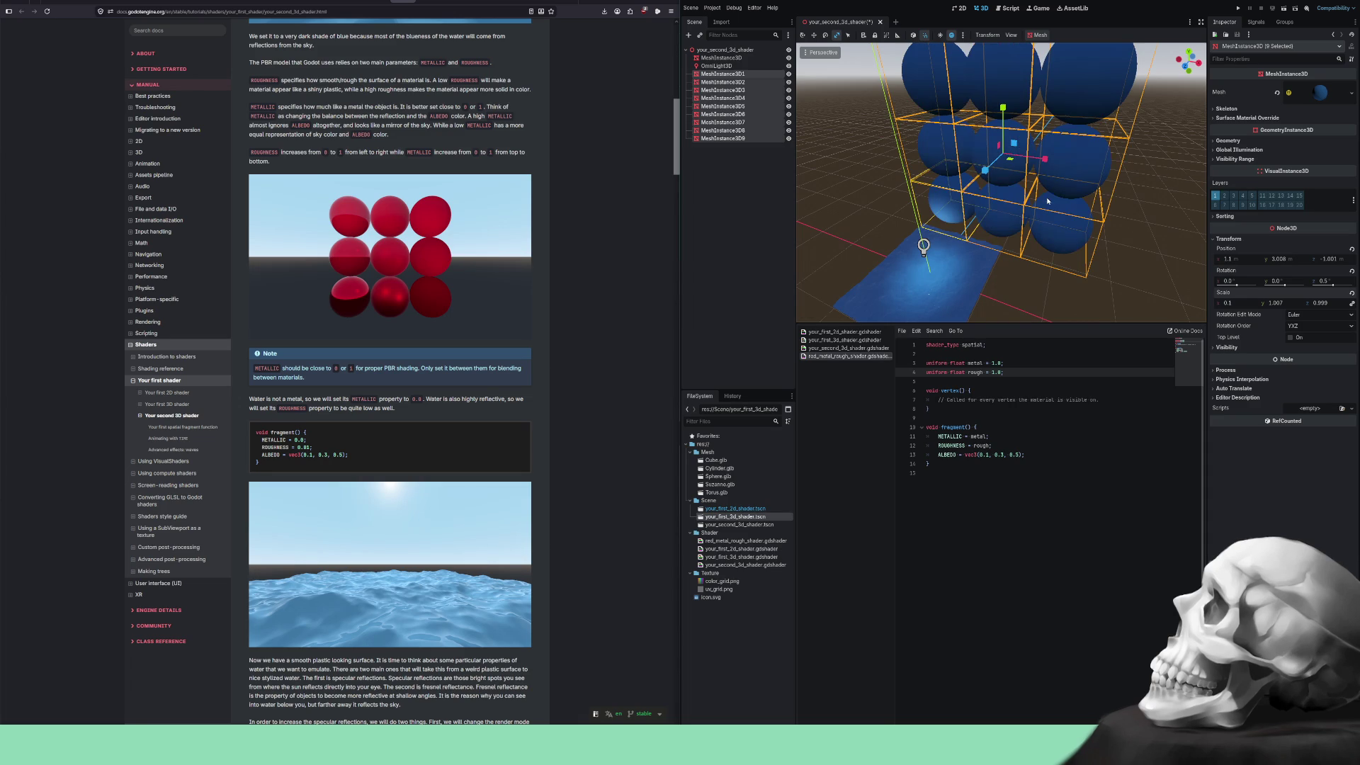
{"action": "left_click", "coordinate": [1232, 303]}
{"action": "type", "text": "0.1"}
{"action": "key", "text": "Return"}
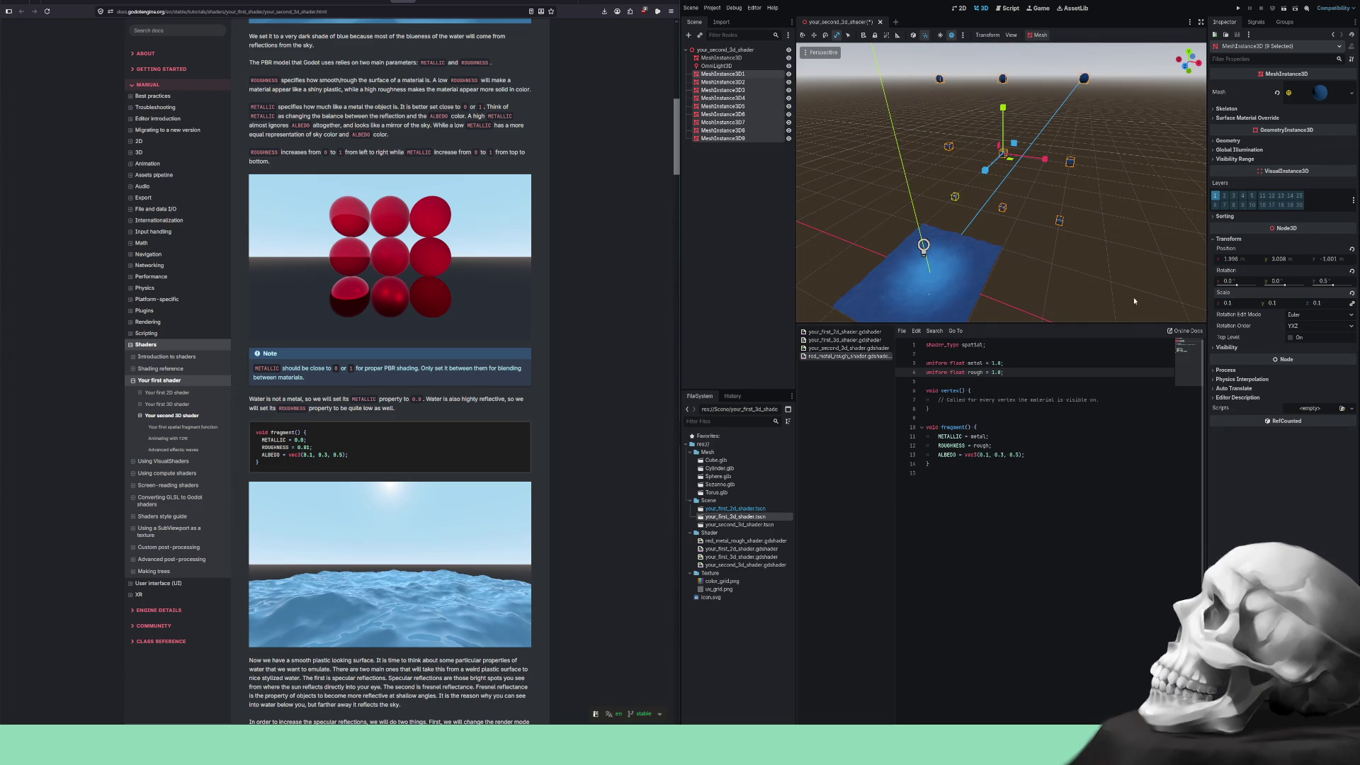
{"action": "left_click", "coordinate": [1078, 231]}
{"action": "key", "text": "ctrl+z"}
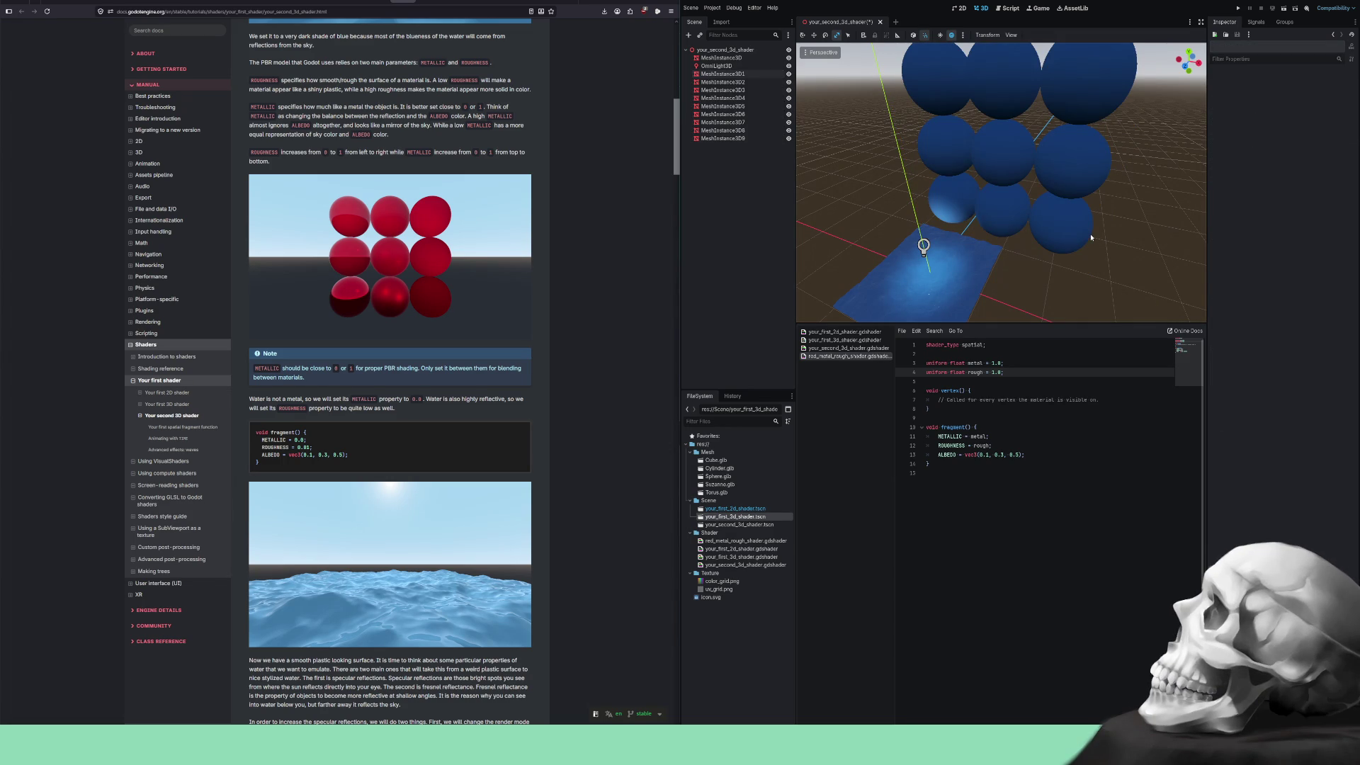
{"action": "mouse_move", "coordinate": [1133, 300]}
{"action": "left_mouse_down"}
{"action": "mouse_move", "coordinate": [1007, 211]}
{"action": "mouse_move", "coordinate": [896, 26]}
{"action": "left_mouse_up"}
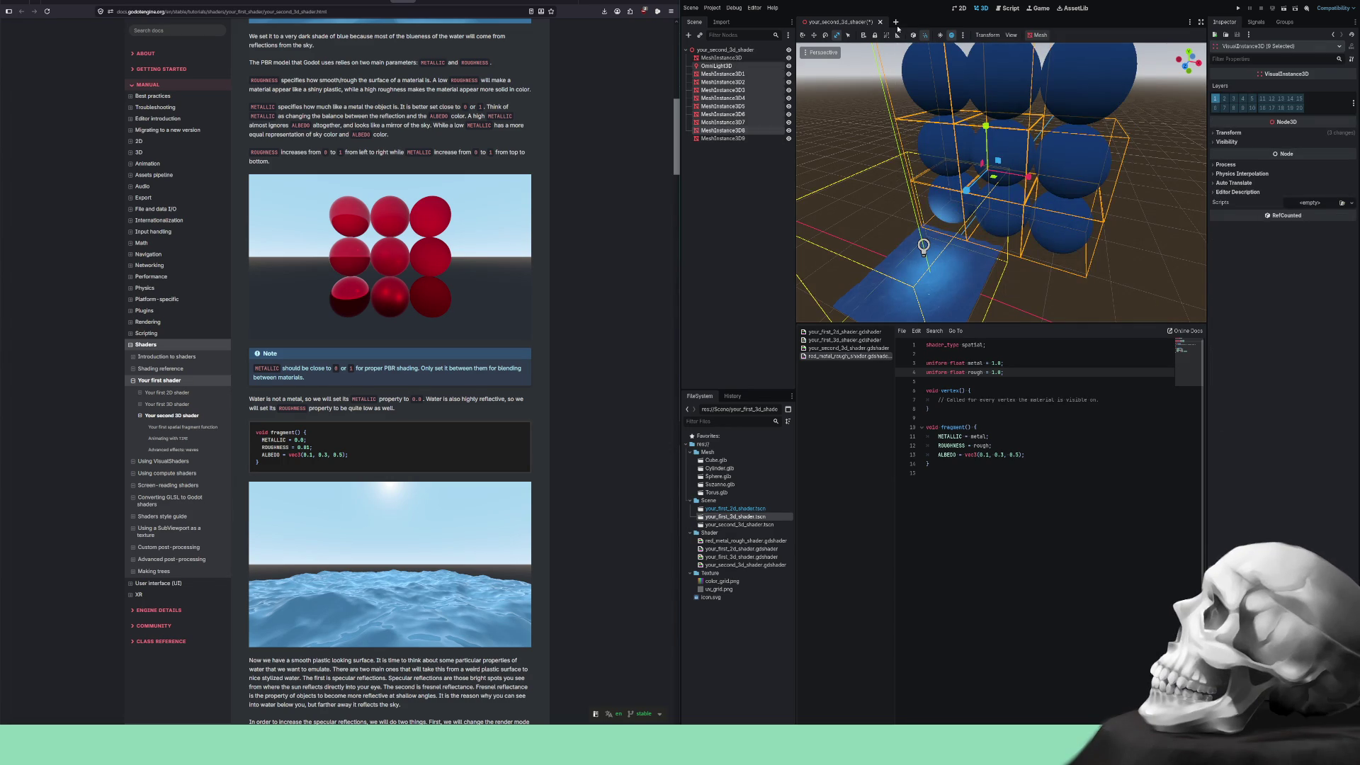
{"action": "left_click", "coordinate": [949, 277]}
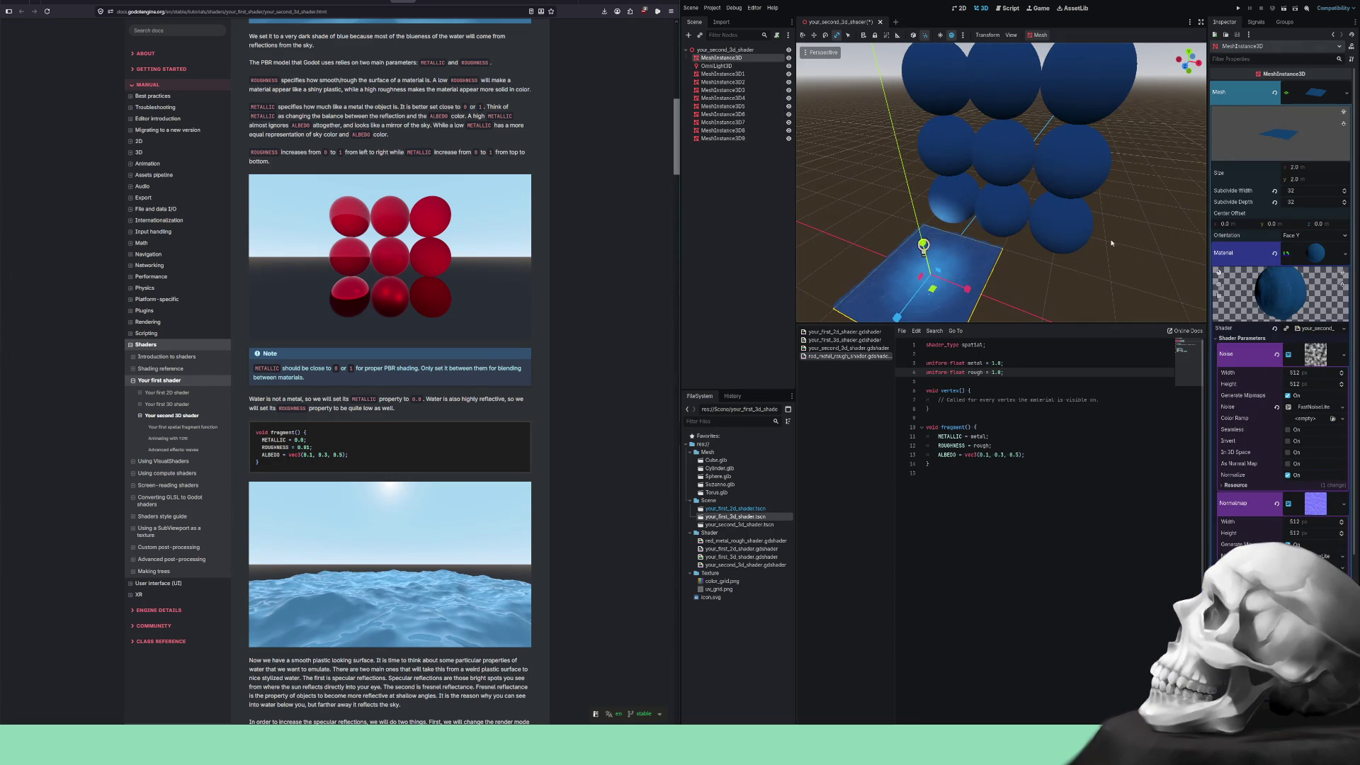
{"action": "left_click", "coordinate": [1041, 222]}
{"action": "left_click", "coordinate": [984, 200]}
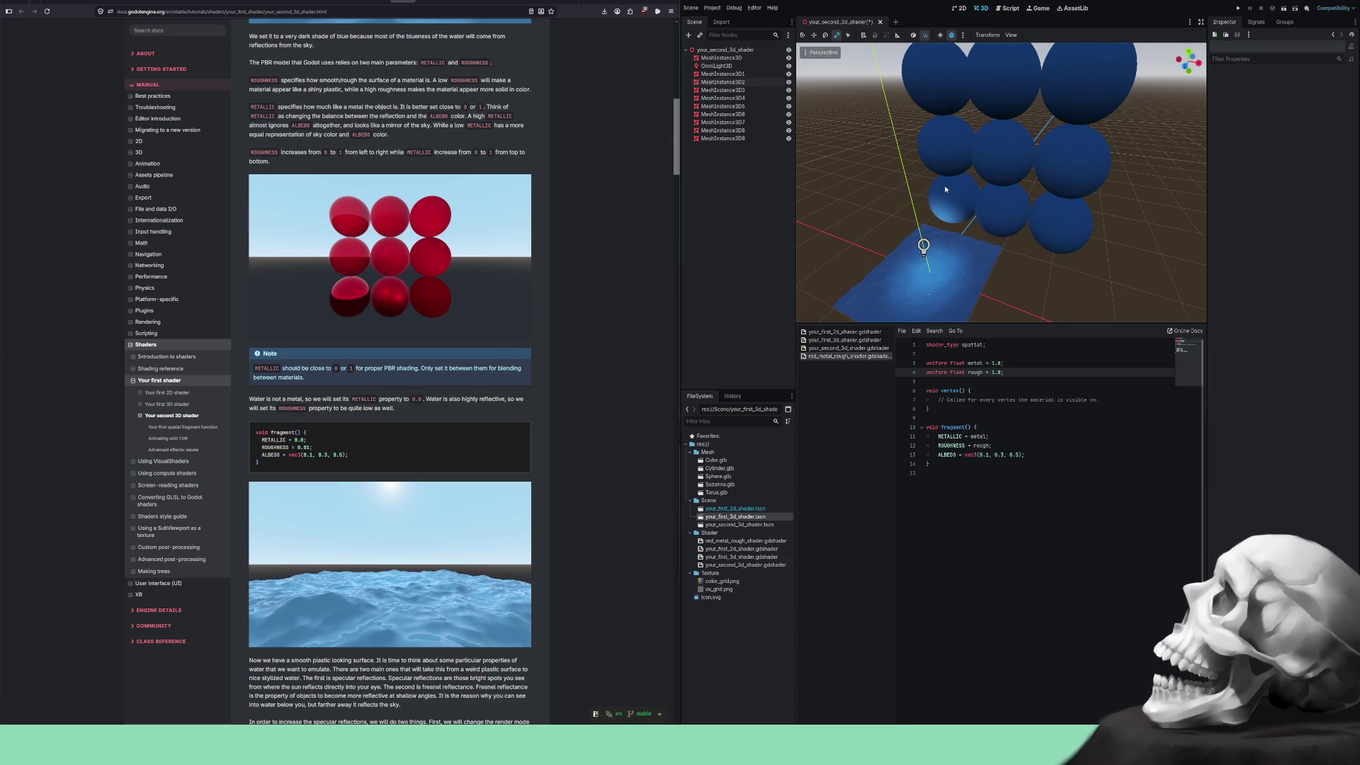
{"action": "left_click", "coordinate": [946, 191]}
{"action": "left_click", "coordinate": [1020, 204], "text": "shift"}
{"action": "left_click", "coordinate": [1064, 185], "text": "shift"}
{"action": "left_click", "coordinate": [1020, 157], "text": "shift"}
{"action": "left_click", "coordinate": [1006, 128], "text": "shift"}
{"action": "left_click", "coordinate": [996, 99], "text": "shift"}
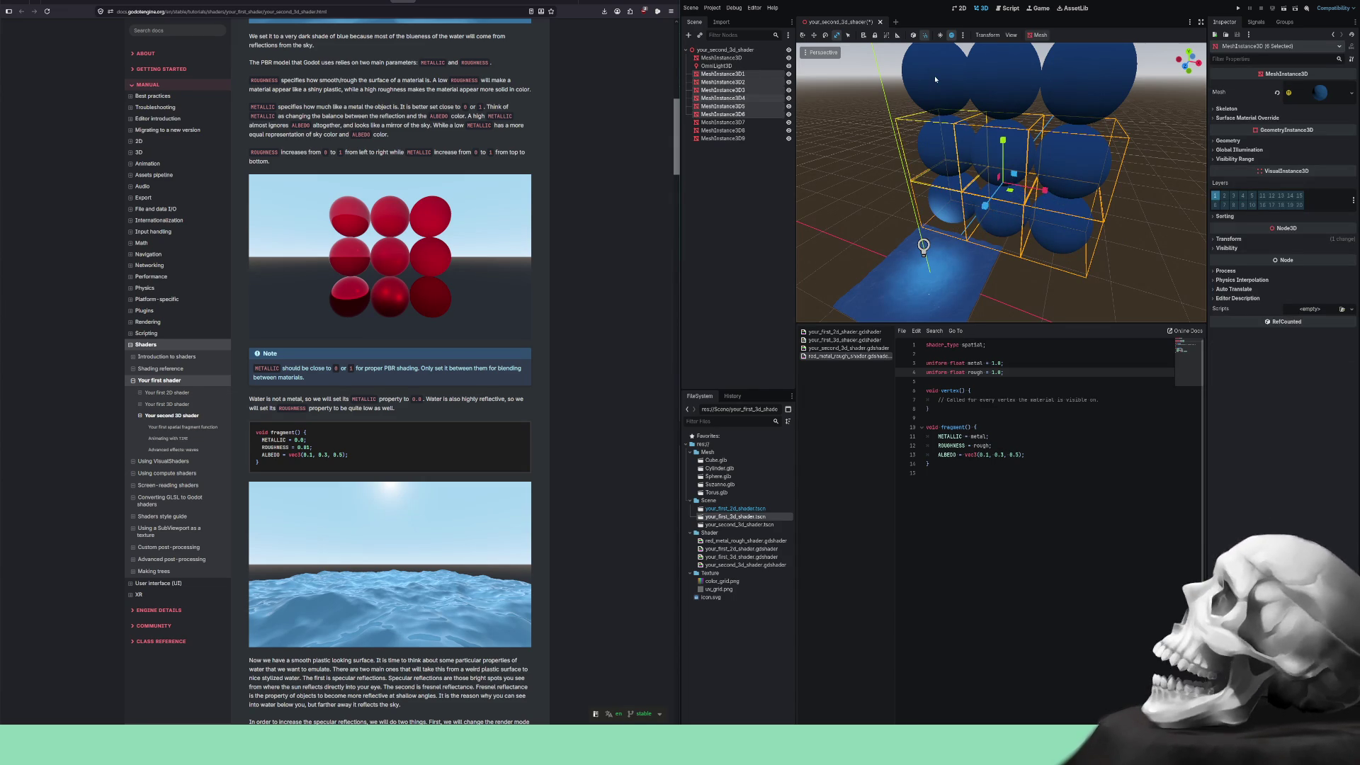
{"action": "left_click", "coordinate": [1010, 79], "text": "shift"}
{"action": "left_click", "coordinate": [943, 68], "text": "shift"}
{"action": "left_click", "coordinate": [1088, 71], "text": "shift"}
{"action": "scroll", "coordinate": [1107, 196], "scroll_direction": "down", "scroll_amount": 5}
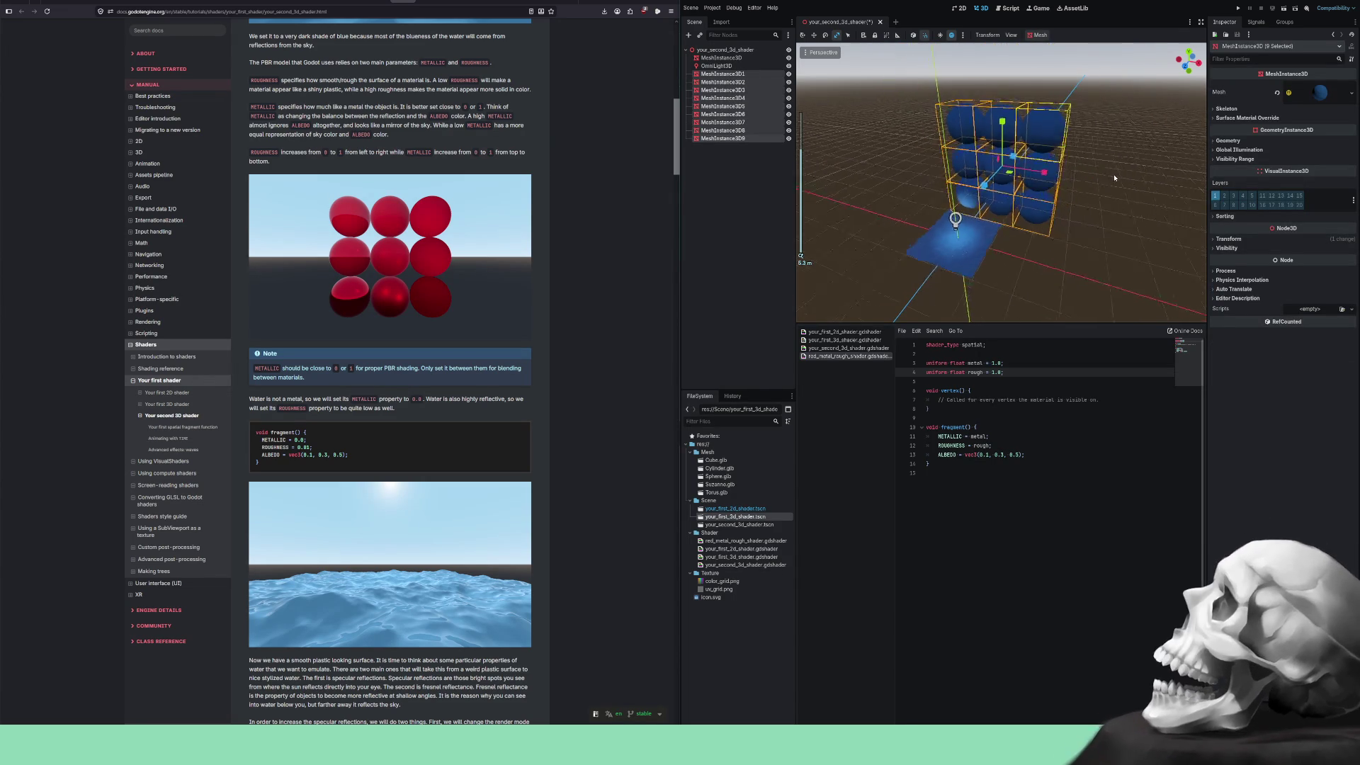
{"action": "key", "text": "KP_1"}
{"action": "scroll", "coordinate": [1127, 141], "scroll_direction": "up", "scroll_amount": 5}
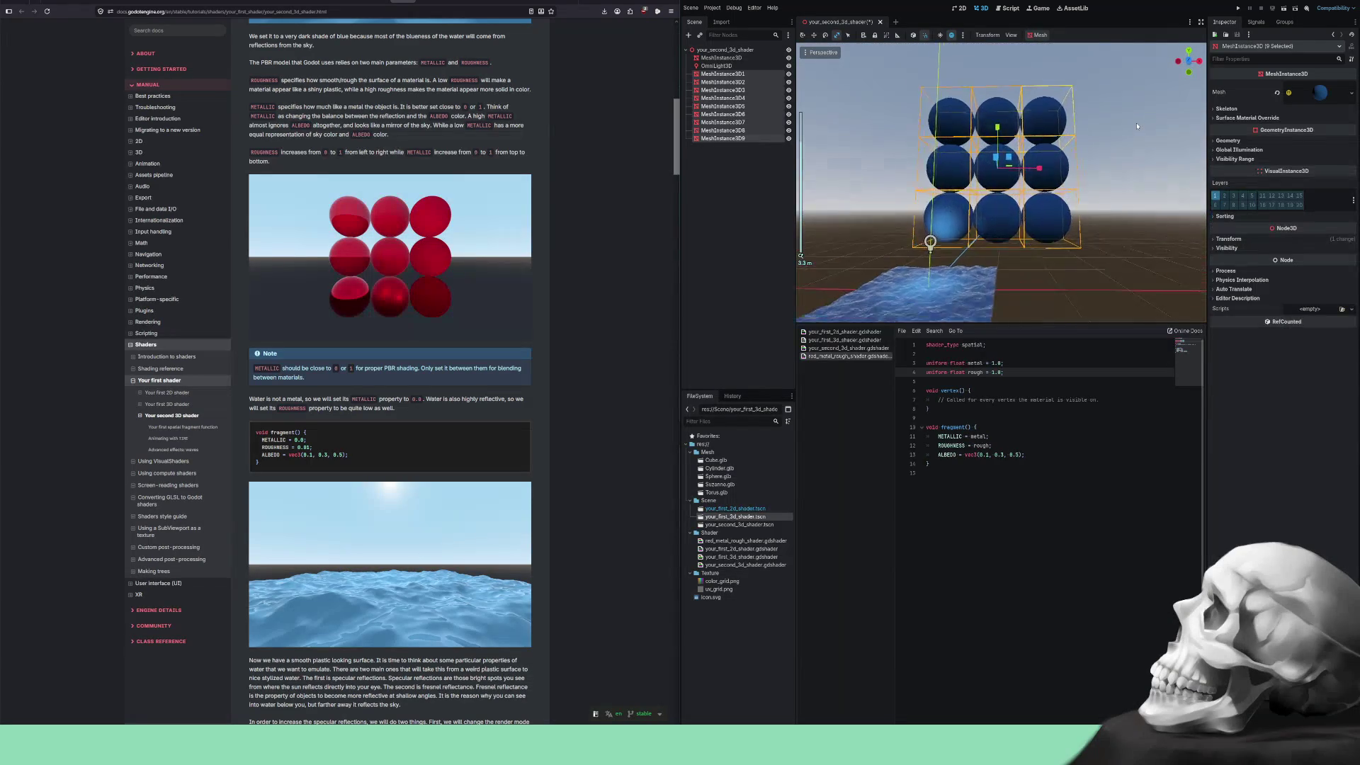
{"action": "left_click_drag", "start_coordinate": [1007, 152], "coordinate": [995, 167]}
{"action": "scroll", "coordinate": [1096, 183], "scroll_direction": "up", "scroll_amount": 6}
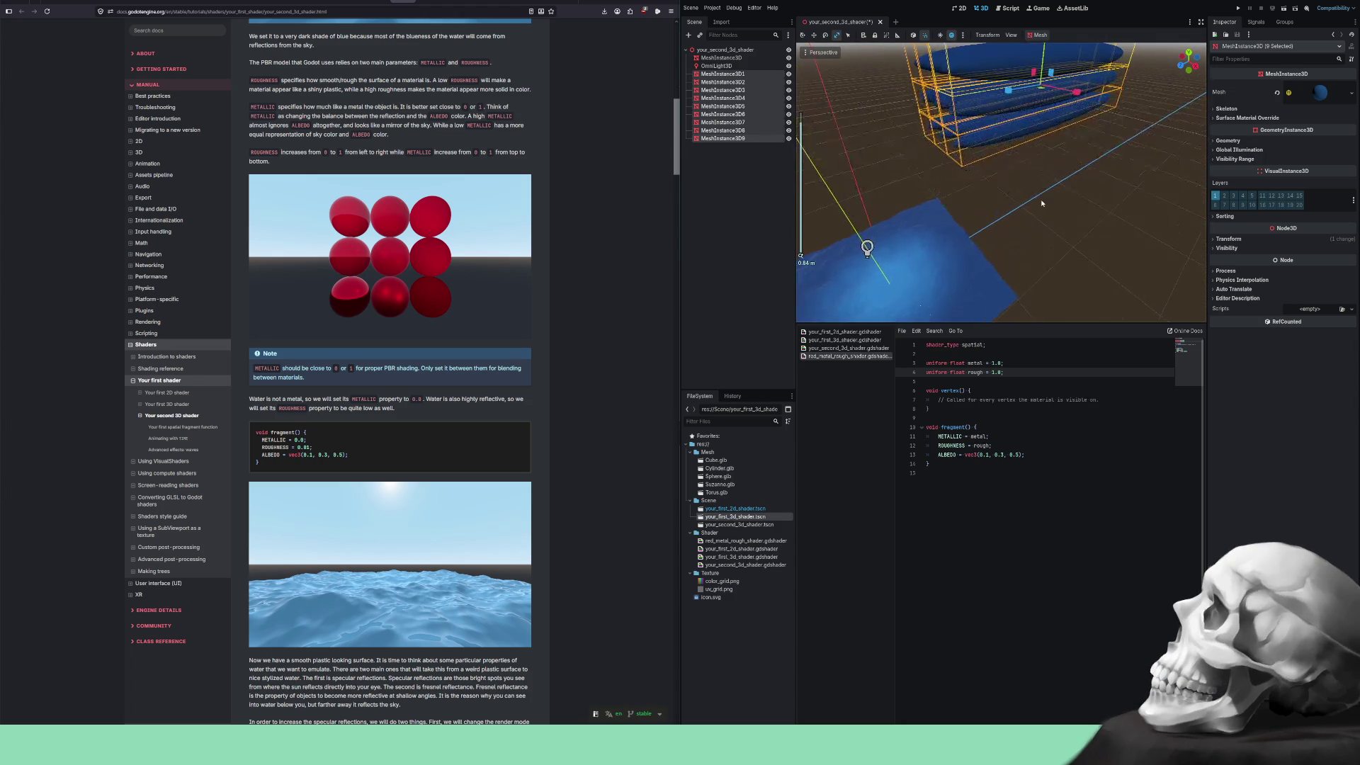
{"action": "mouse_move", "coordinate": [1041, 204]}
{"action": "left_mouse_down"}
{"action": "mouse_move", "coordinate": [1040, 216]}
{"action": "mouse_move", "coordinate": [1047, 66]}
{"action": "mouse_move", "coordinate": [1033, 87]}
{"action": "mouse_move", "coordinate": [1058, 92]}
{"action": "left_mouse_up"}
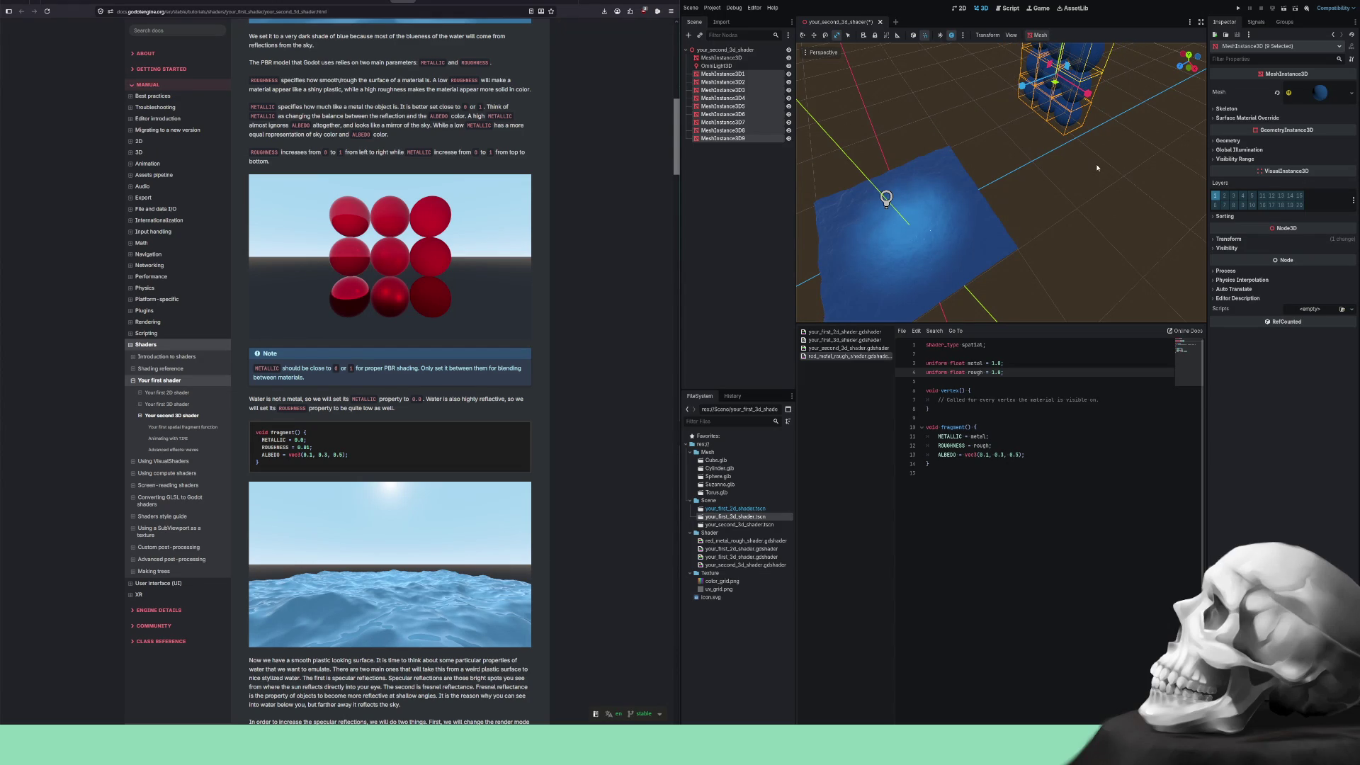
{"action": "key", "text": "f"}
{"action": "scroll", "coordinate": [1105, 168], "scroll_direction": "up", "scroll_amount": 5}
{"action": "mouse_move", "coordinate": [1122, 168]}
{"action": "left_mouse_down"}
{"action": "mouse_move", "coordinate": [1089, 171]}
{"action": "mouse_move", "coordinate": [1072, 201]}
{"action": "mouse_move", "coordinate": [1141, 215]}
{"action": "left_mouse_up"}
{"action": "scroll", "coordinate": [1141, 214], "scroll_direction": "up", "scroll_amount": 5}
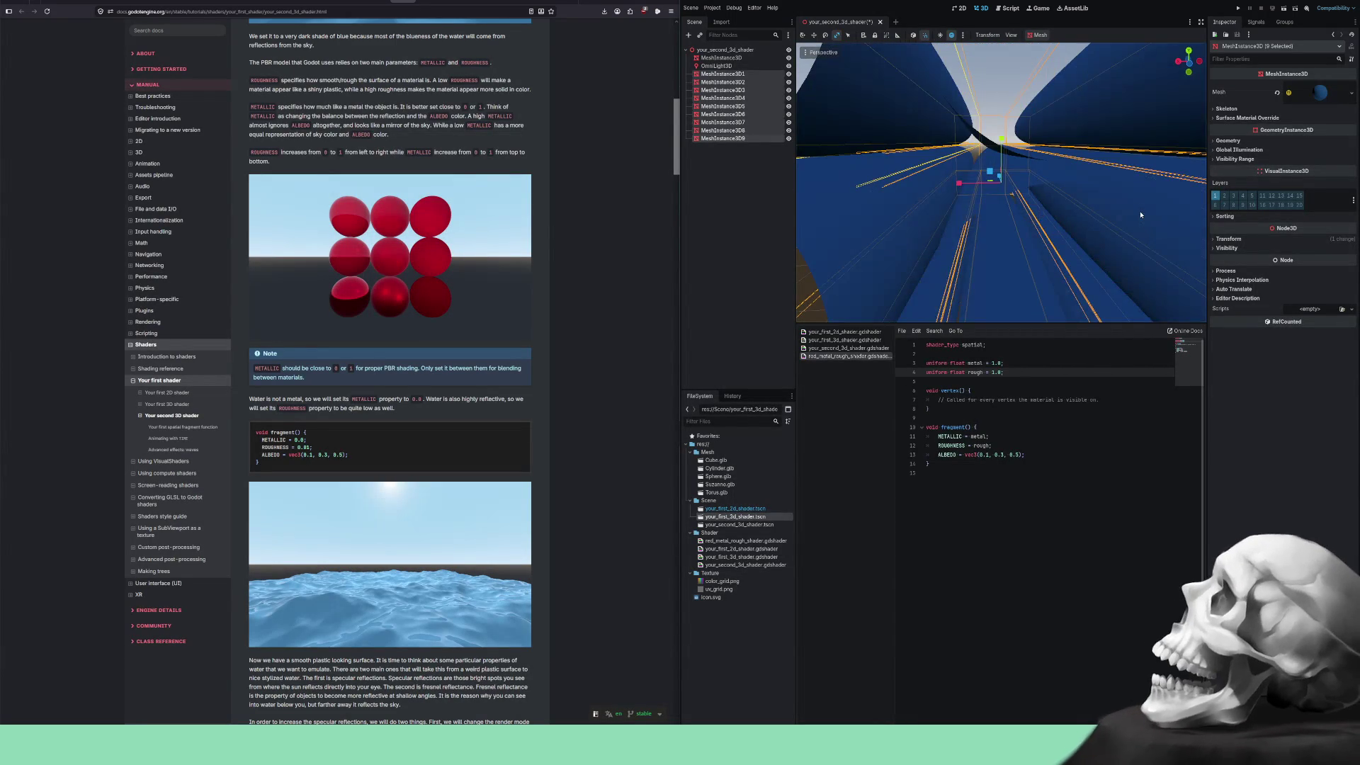
{"action": "scroll", "coordinate": [1141, 215], "scroll_direction": "down", "scroll_amount": 6}
{"action": "mouse_move", "coordinate": [1051, 190]}
{"action": "left_mouse_down"}
{"action": "mouse_move", "coordinate": [1144, 227]}
{"action": "mouse_move", "coordinate": [1201, 152]}
{"action": "left_mouse_up"}
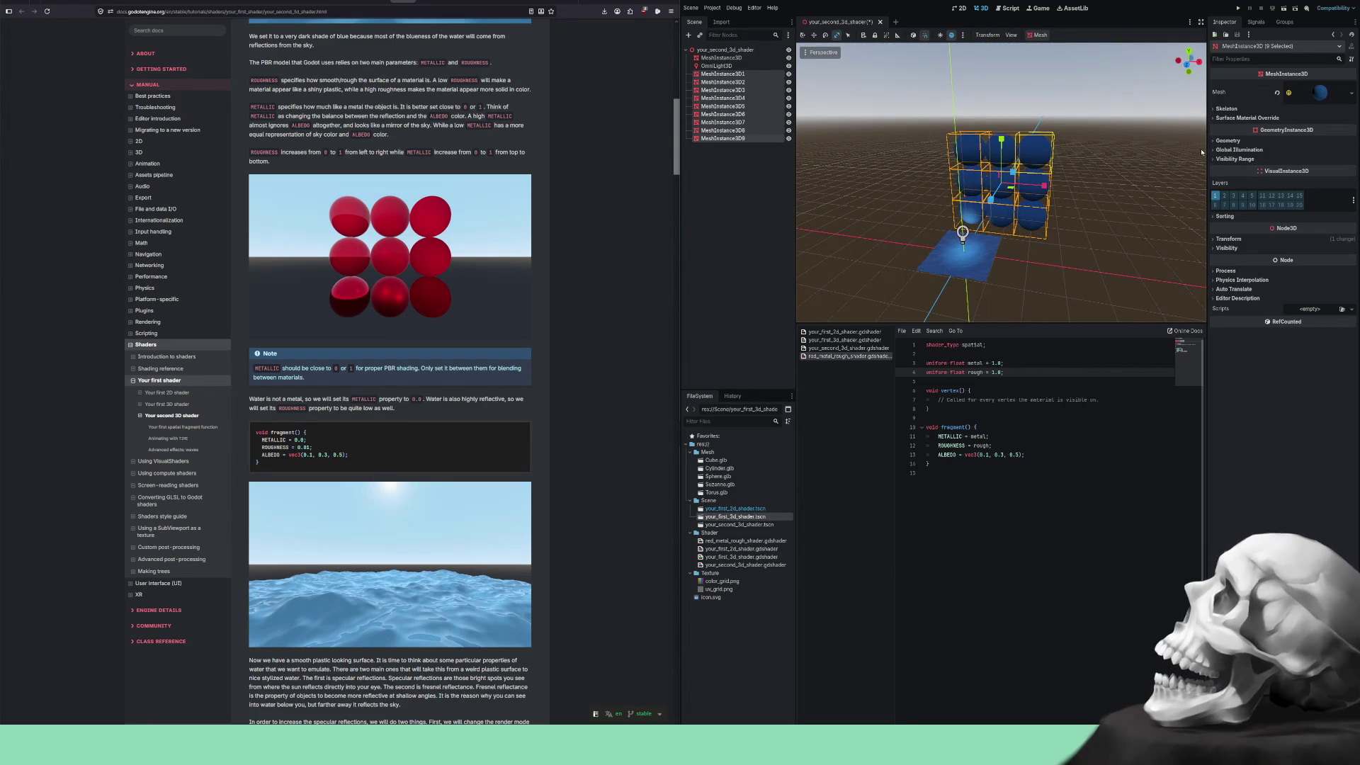
{"action": "left_click", "coordinate": [1218, 141]}
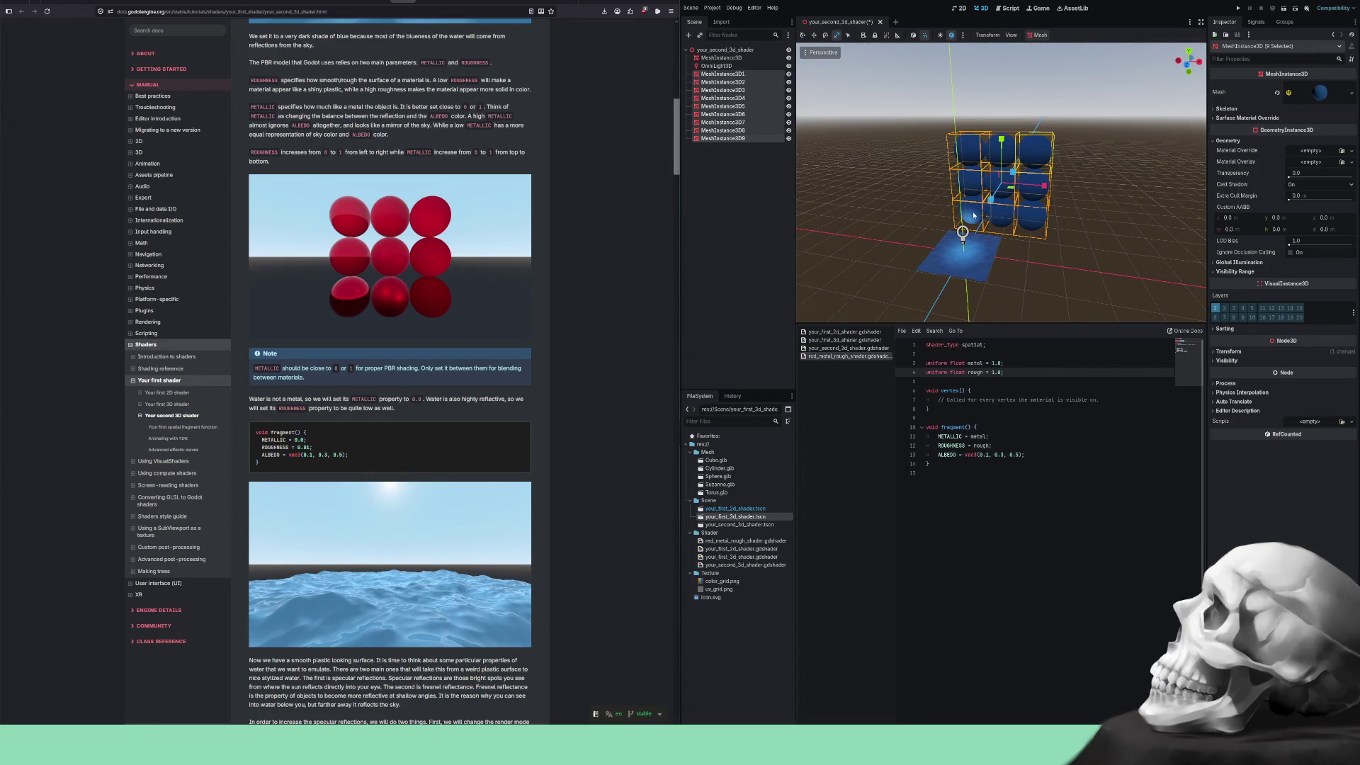
Set the selected nine spheres' linked Transform Scale to 0.1, then view them level-on.
{"action": "left_click", "coordinate": [805, 36]}
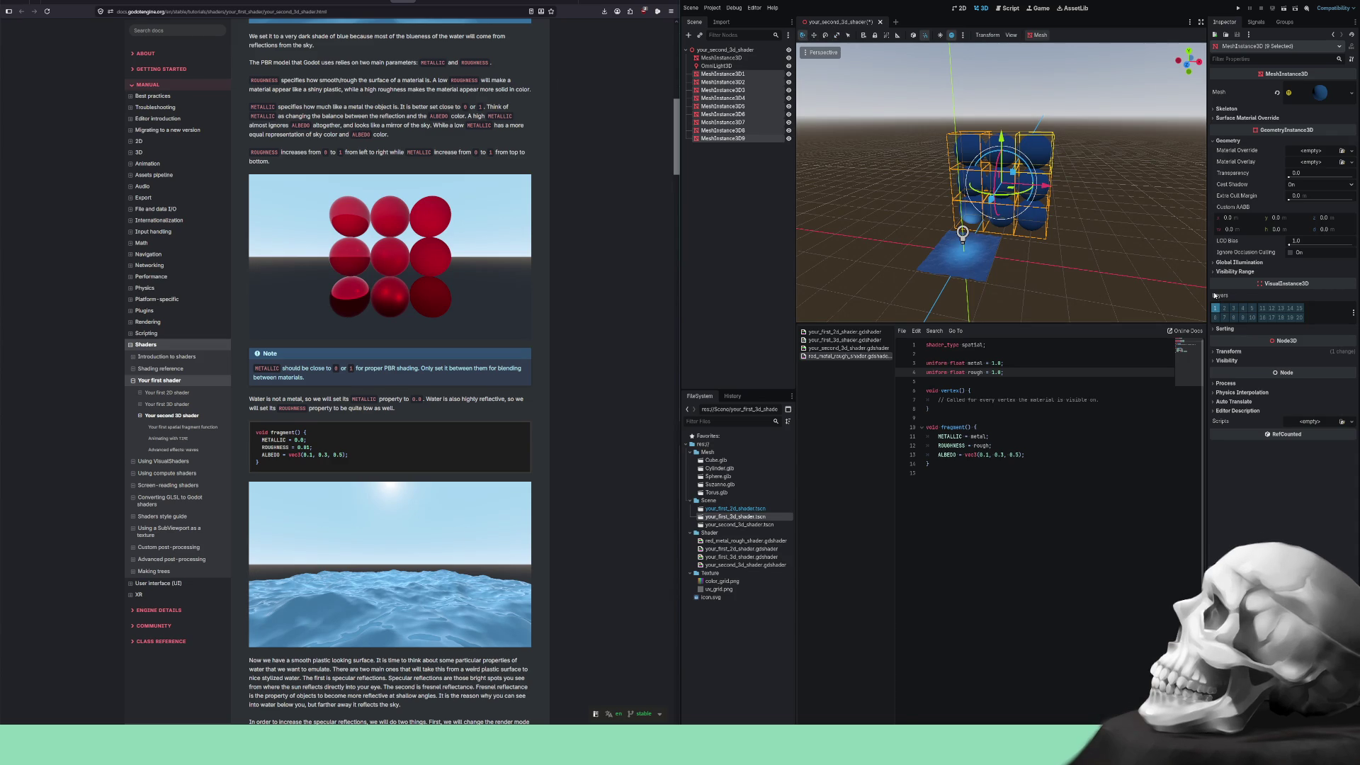
{"action": "left_click", "coordinate": [1218, 352]}
{"action": "left_click", "coordinate": [1228, 416]}
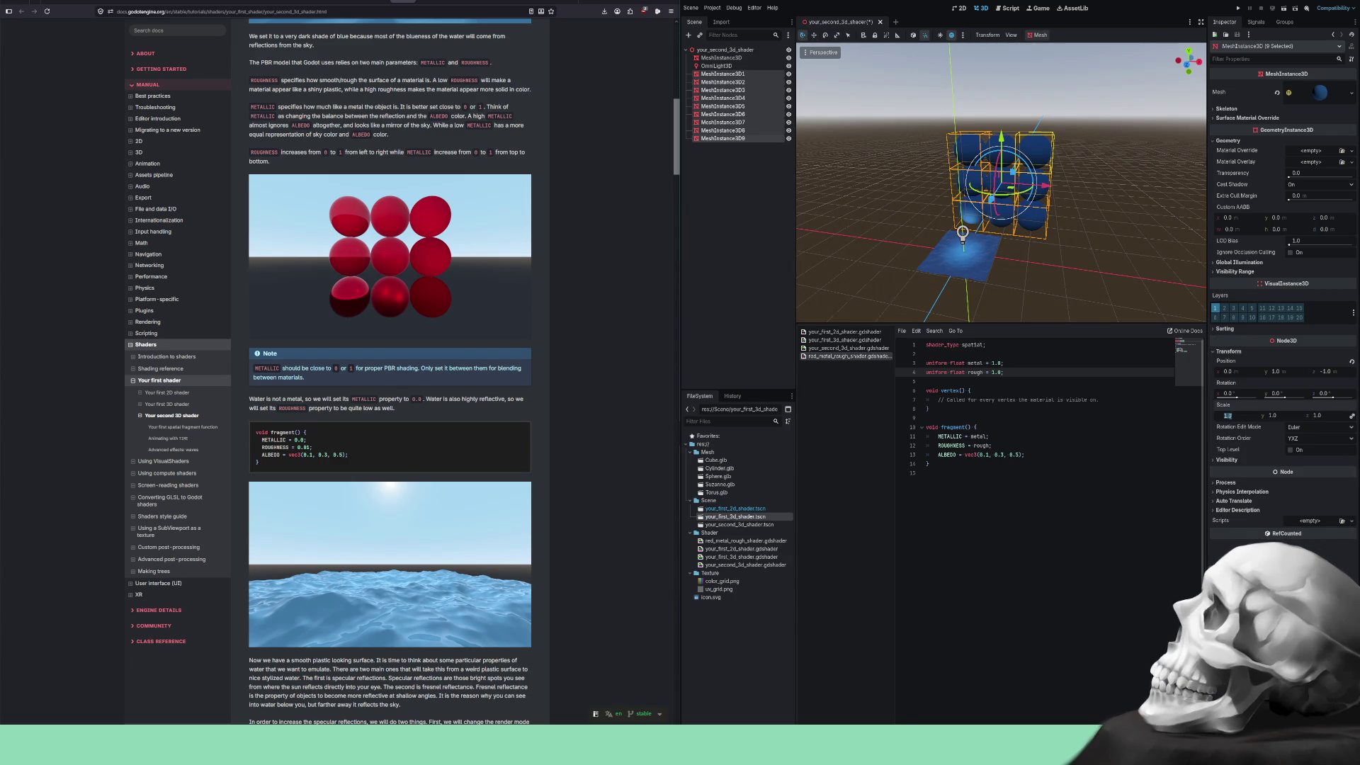
{"action": "type", "text": ".1"}
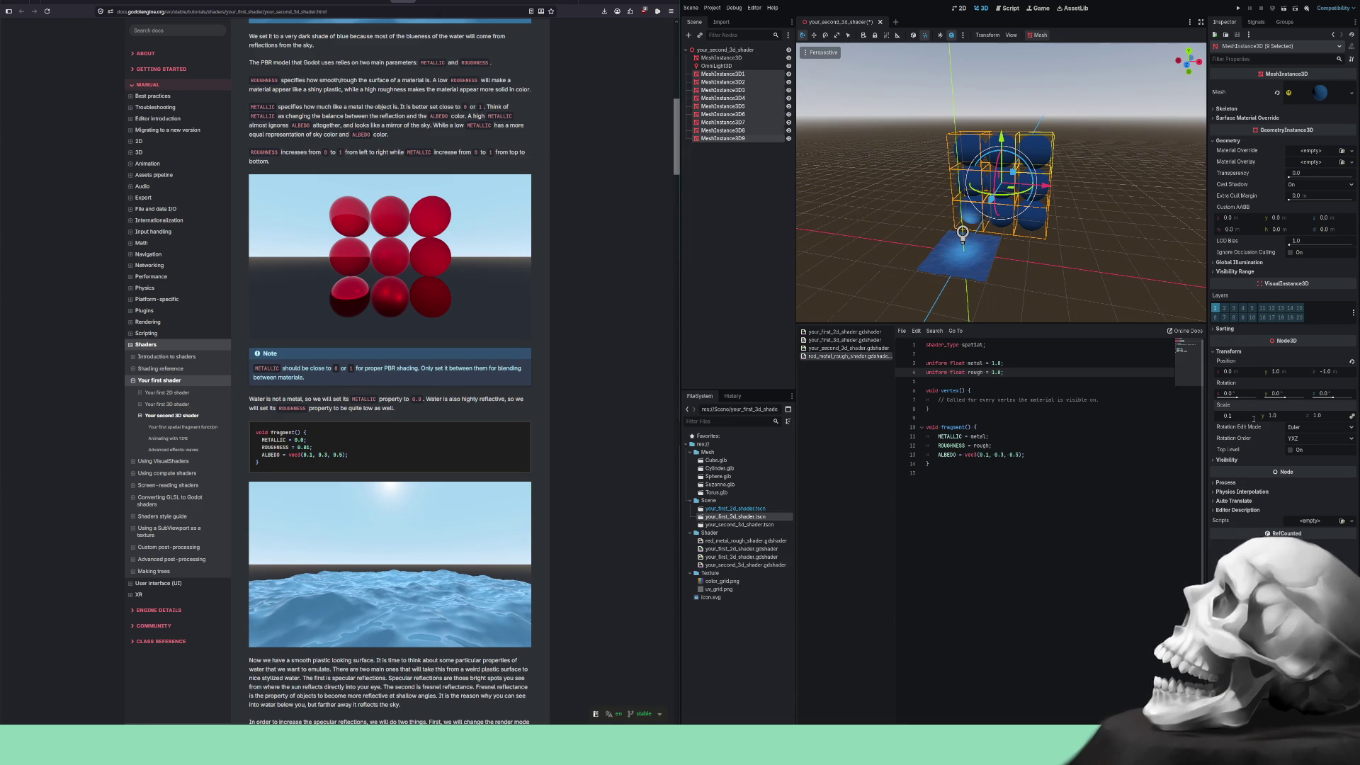
{"action": "left_click", "coordinate": [1275, 415]}
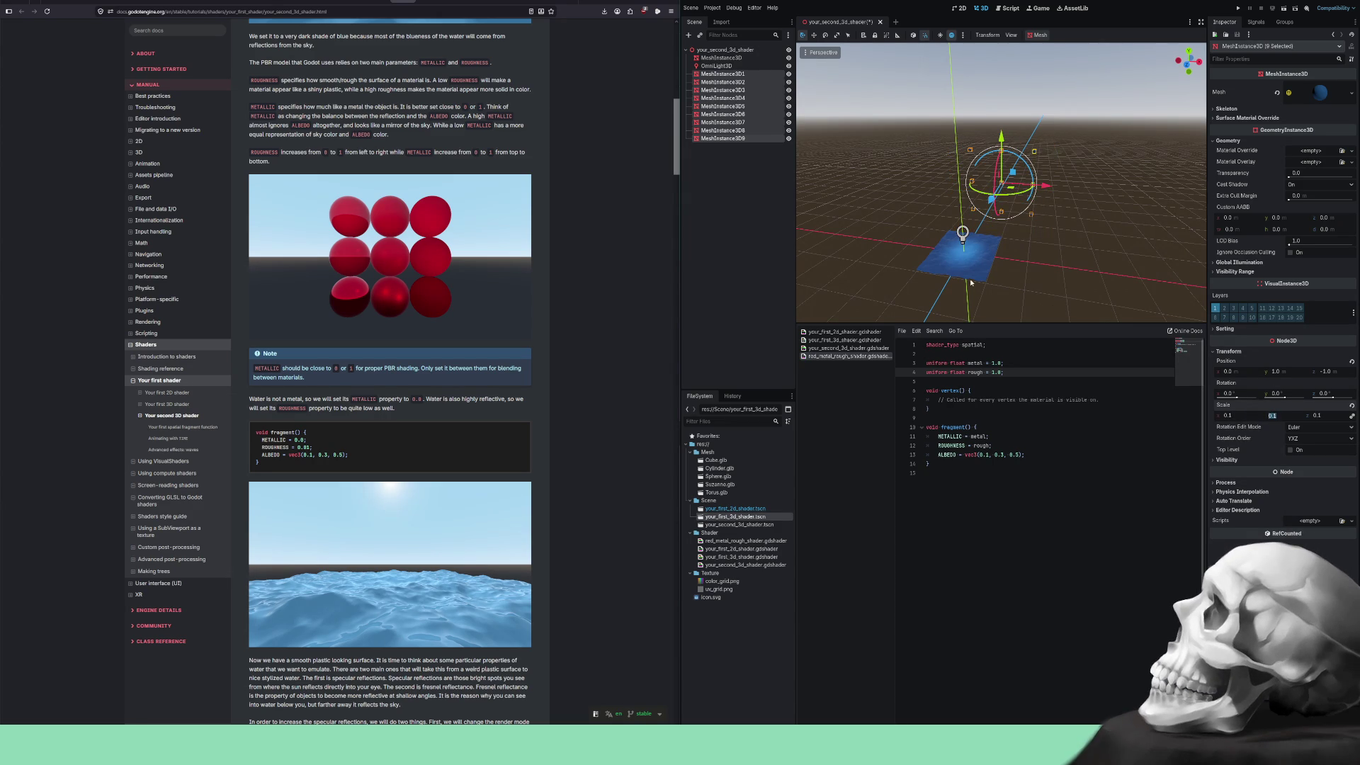
{"action": "left_click", "coordinate": [1037, 260]}
{"action": "mouse_move", "coordinate": [976, 214]}
{"action": "left_mouse_down"}
{"action": "mouse_move", "coordinate": [1044, 251]}
{"action": "mouse_move", "coordinate": [1064, 235]}
{"action": "mouse_move", "coordinate": [948, 259]}
{"action": "left_mouse_up"}
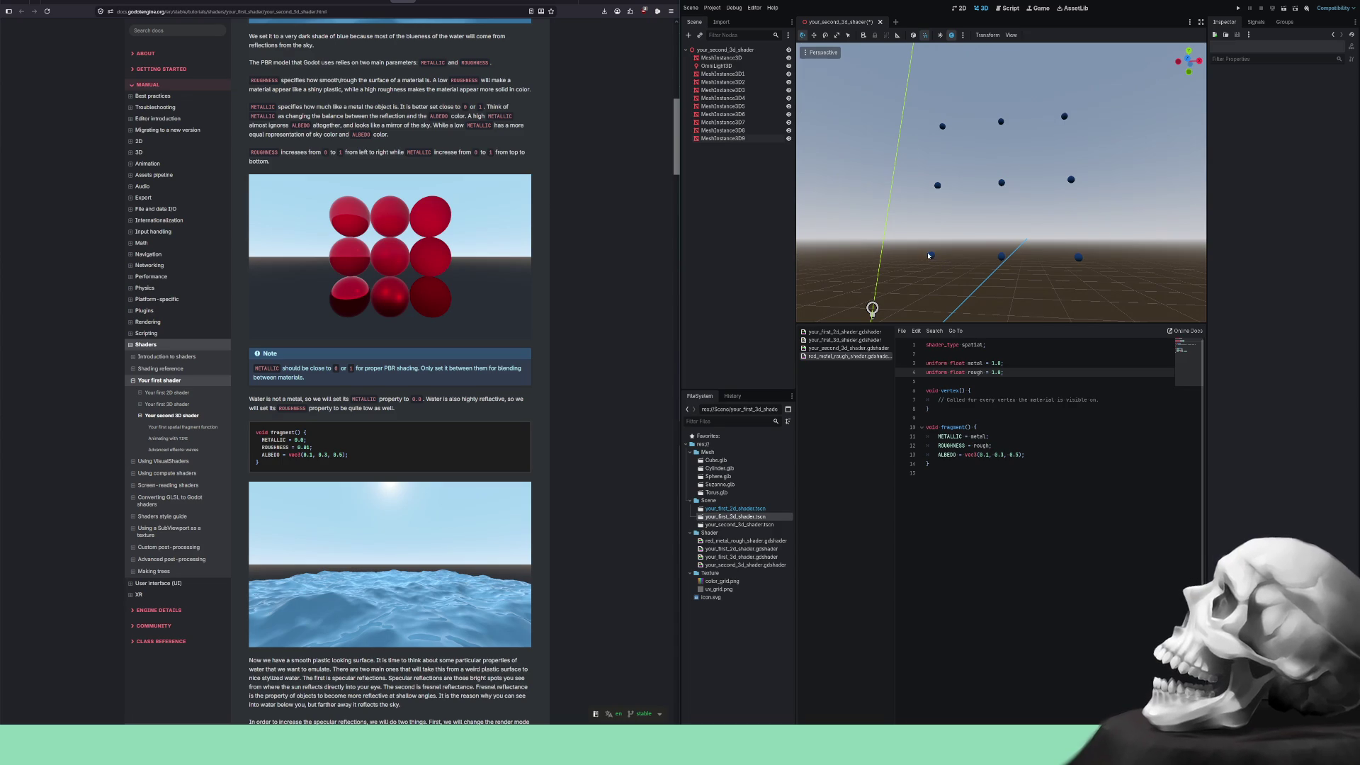
Select the bottom-left sphere, view its geometry settings, and reframe the view over the grid.
{"action": "left_click", "coordinate": [931, 256]}
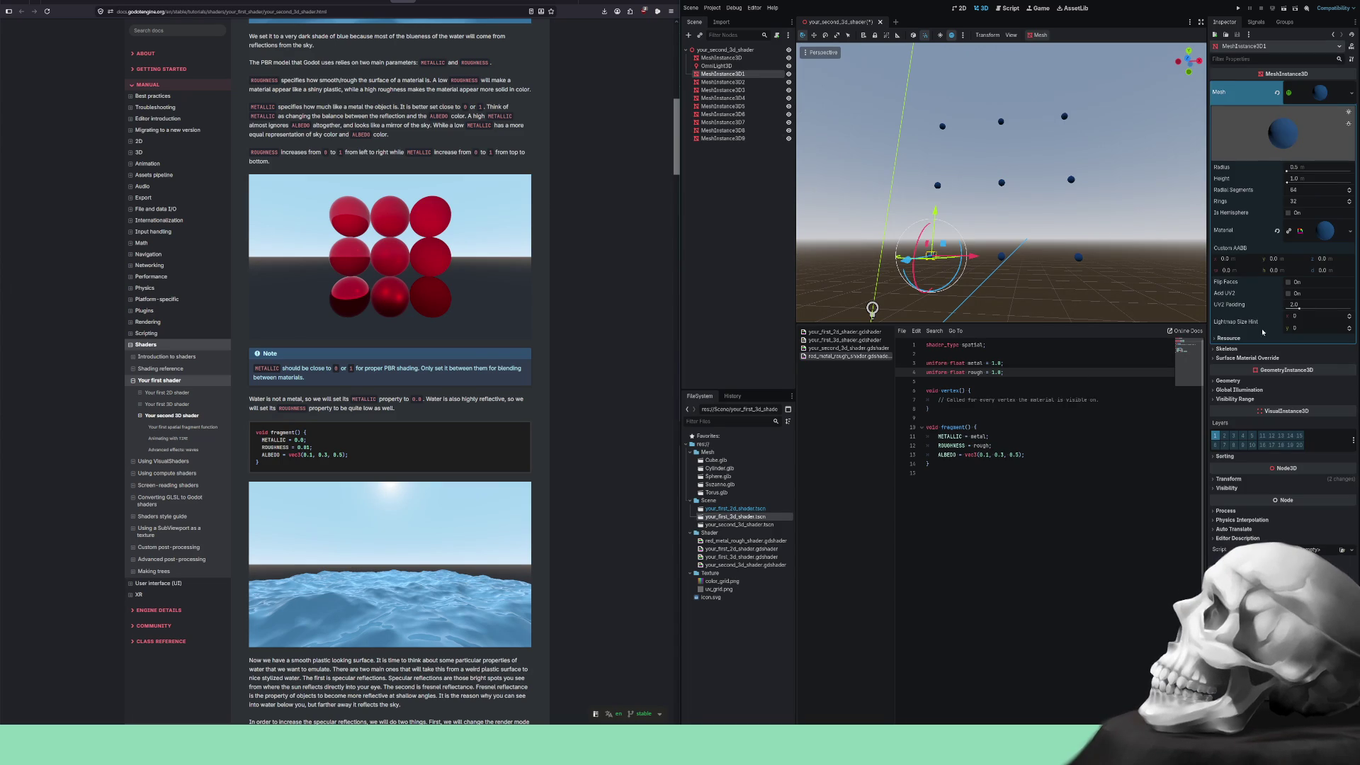
{"action": "left_click", "coordinate": [1223, 381]}
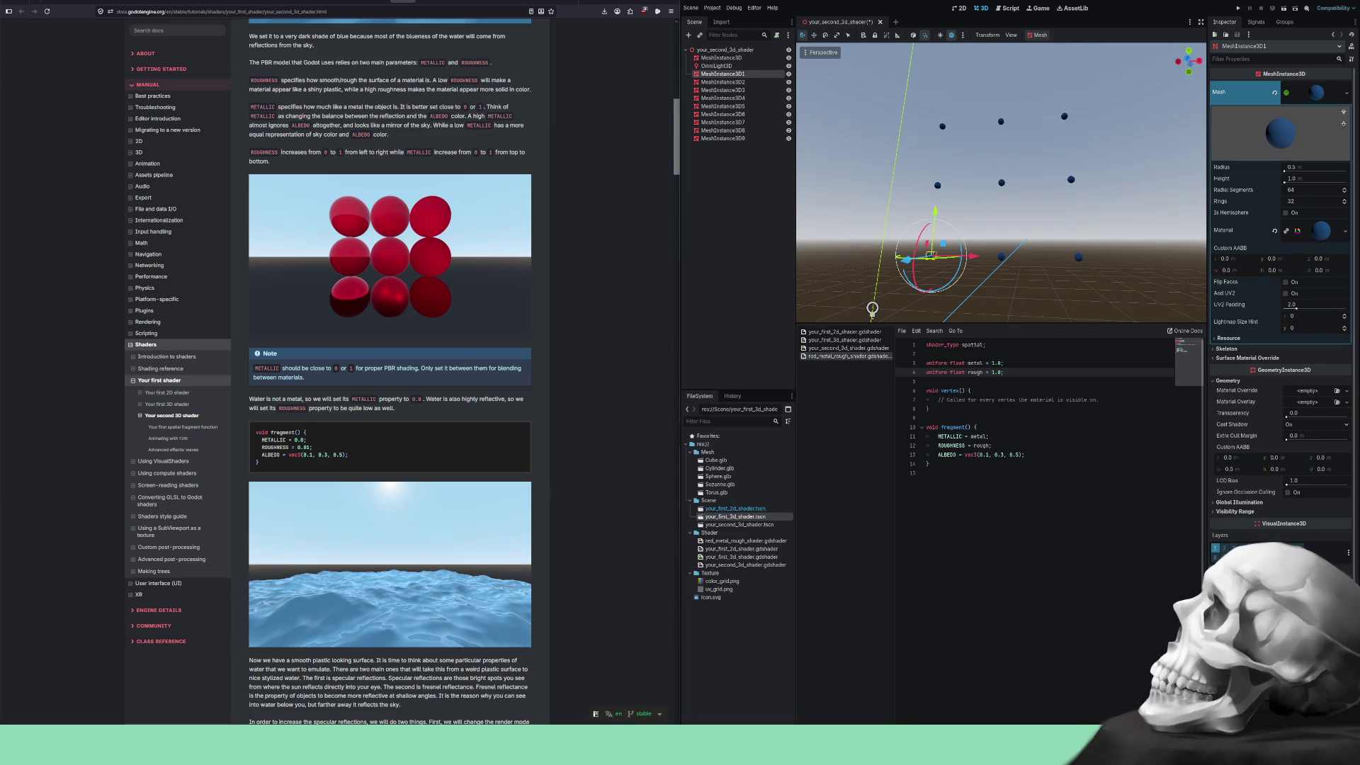
{"action": "left_click_drag", "start_coordinate": [931, 255], "coordinate": [925, 319]}
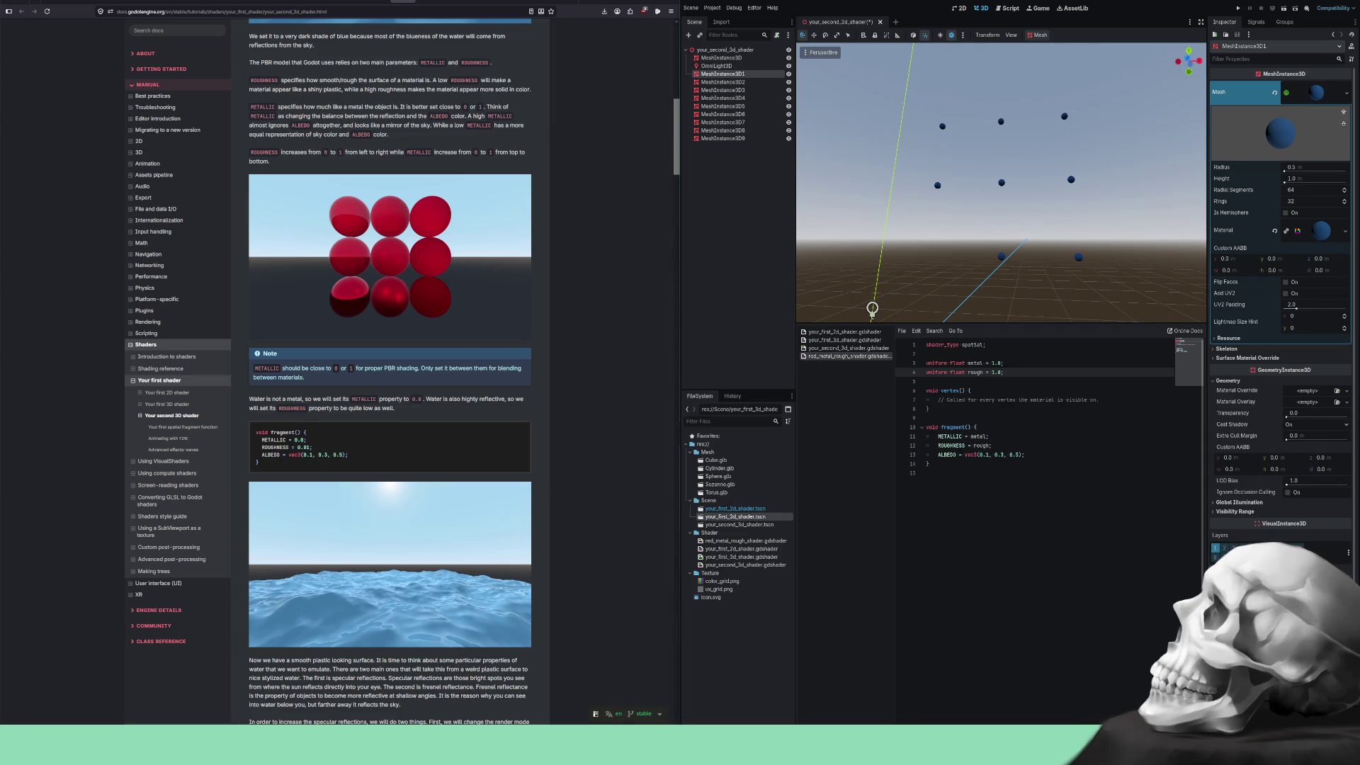
{"action": "scroll", "coordinate": [936, 243], "scroll_direction": "down", "scroll_amount": 3}
{"action": "mouse_move", "coordinate": [974, 289]}
{"action": "left_mouse_down"}
{"action": "mouse_move", "coordinate": [910, 299]}
{"action": "mouse_move", "coordinate": [964, 233]}
{"action": "mouse_move", "coordinate": [1099, 239]}
{"action": "mouse_move", "coordinate": [1039, 182]}
{"action": "left_mouse_up"}
{"action": "left_click_drag", "start_coordinate": [946, 251], "coordinate": [1029, 244]}
Slide another sphere left along X with the move gizmo and set its Position X to 0.1.
{"action": "left_click", "coordinate": [1063, 236]}
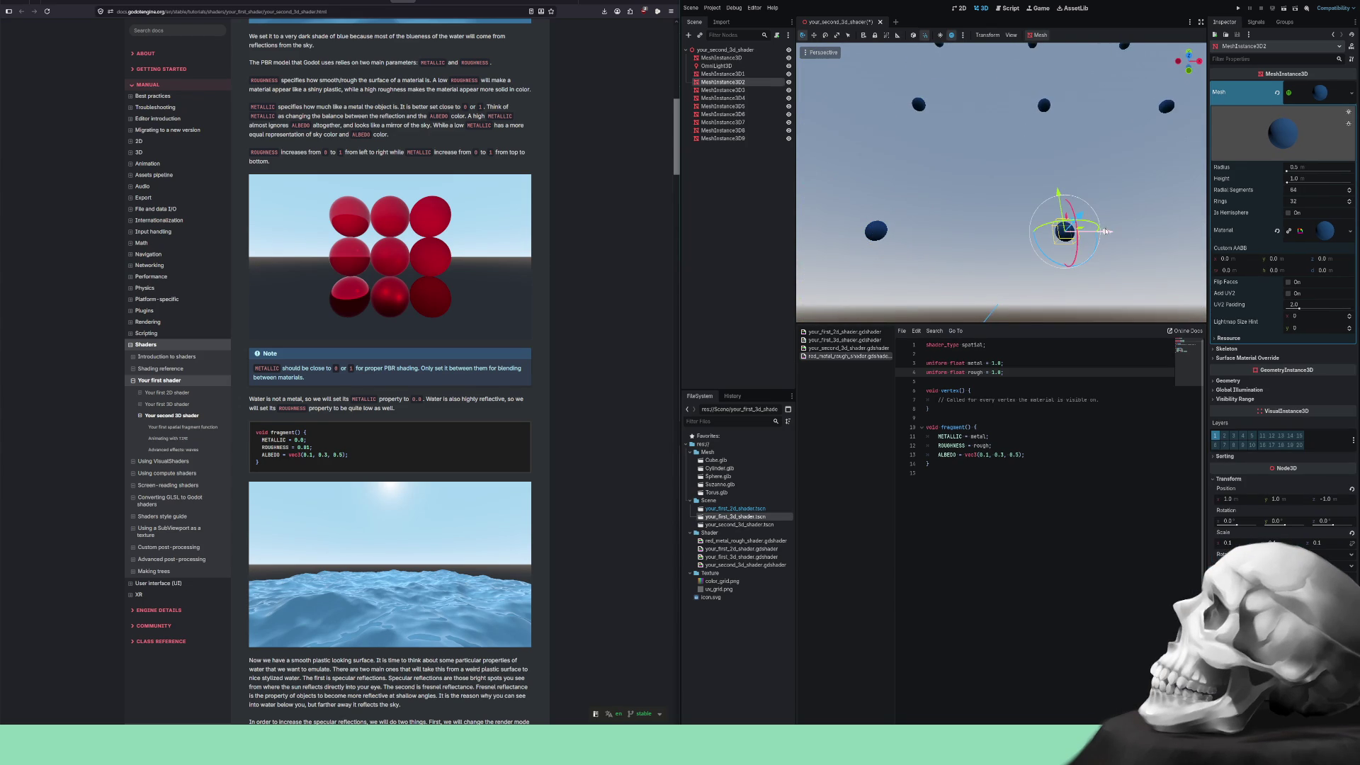
{"action": "left_click", "coordinate": [814, 35]}
{"action": "mouse_move", "coordinate": [1108, 233]}
{"action": "left_mouse_down"}
{"action": "mouse_move", "coordinate": [918, 233]}
{"action": "mouse_move", "coordinate": [1107, 232]}
{"action": "left_mouse_up"}
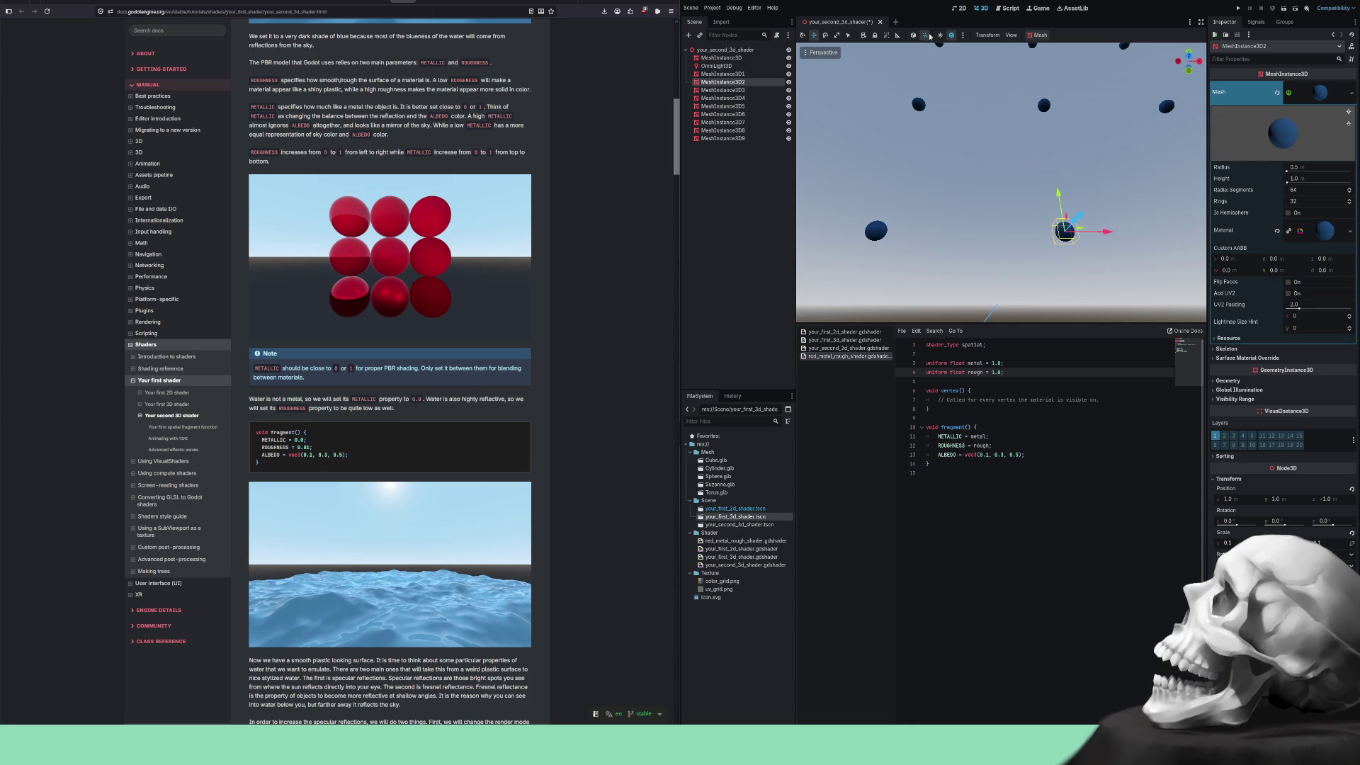
{"action": "mouse_move", "coordinate": [1107, 232]}
{"action": "left_mouse_down"}
{"action": "mouse_move", "coordinate": [918, 234]}
{"action": "mouse_move", "coordinate": [929, 235]}
{"action": "left_mouse_up"}
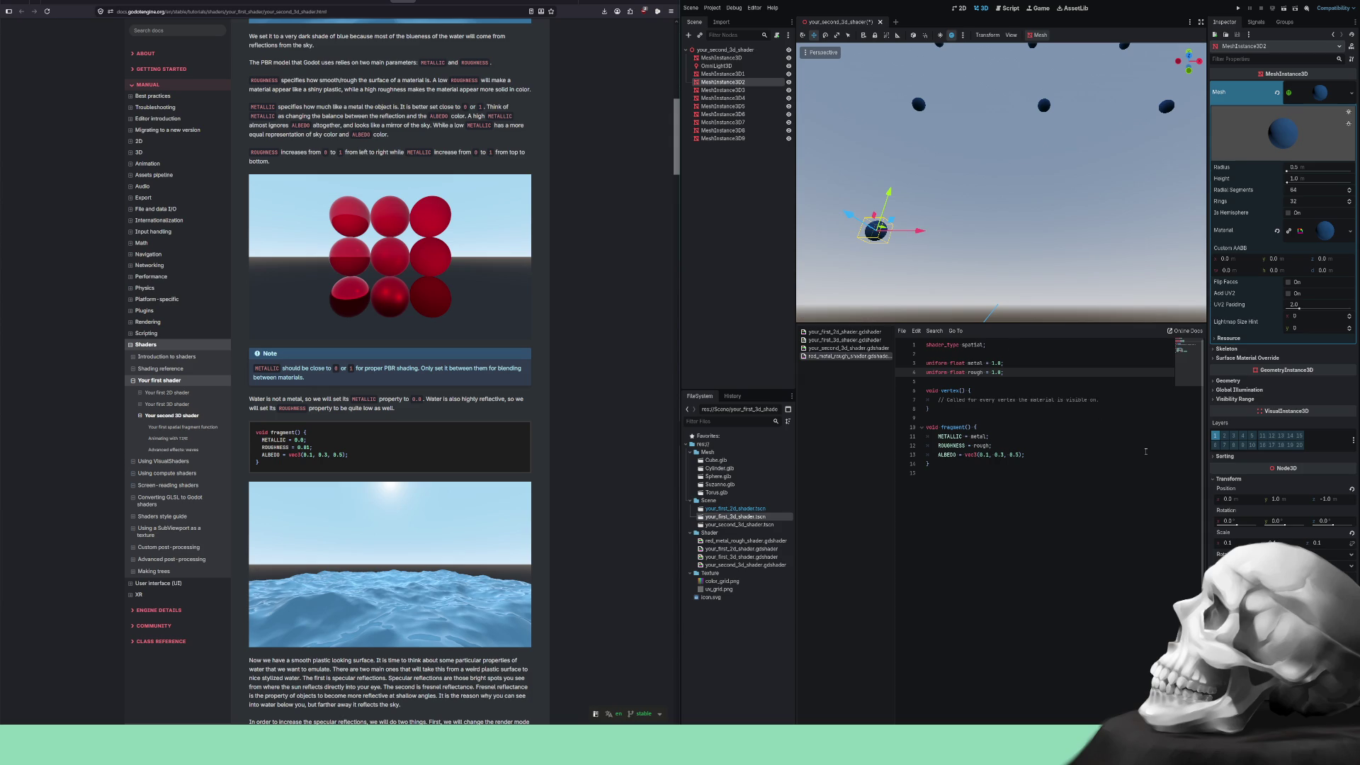
{"action": "left_click", "coordinate": [1228, 499]}
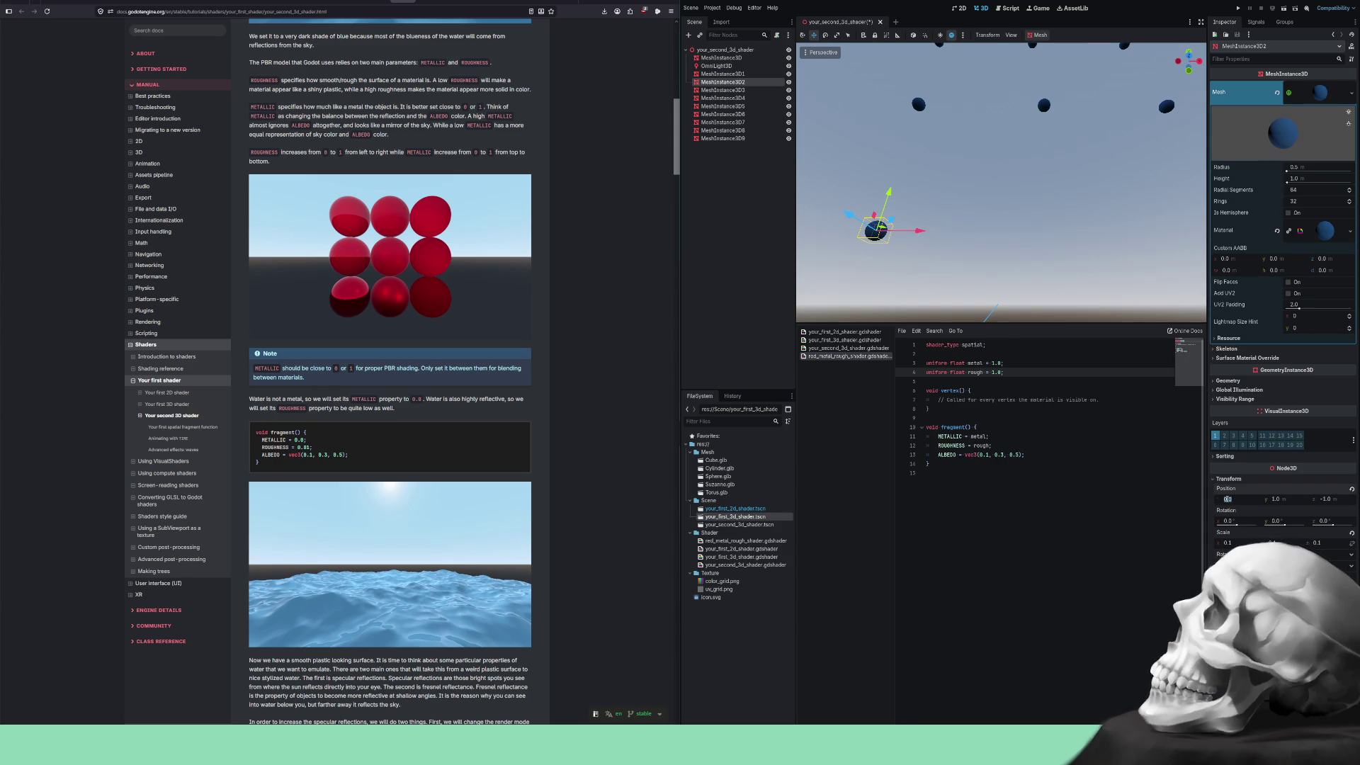
{"action": "type", "text": "0.1"}
{"action": "key", "text": "Return"}
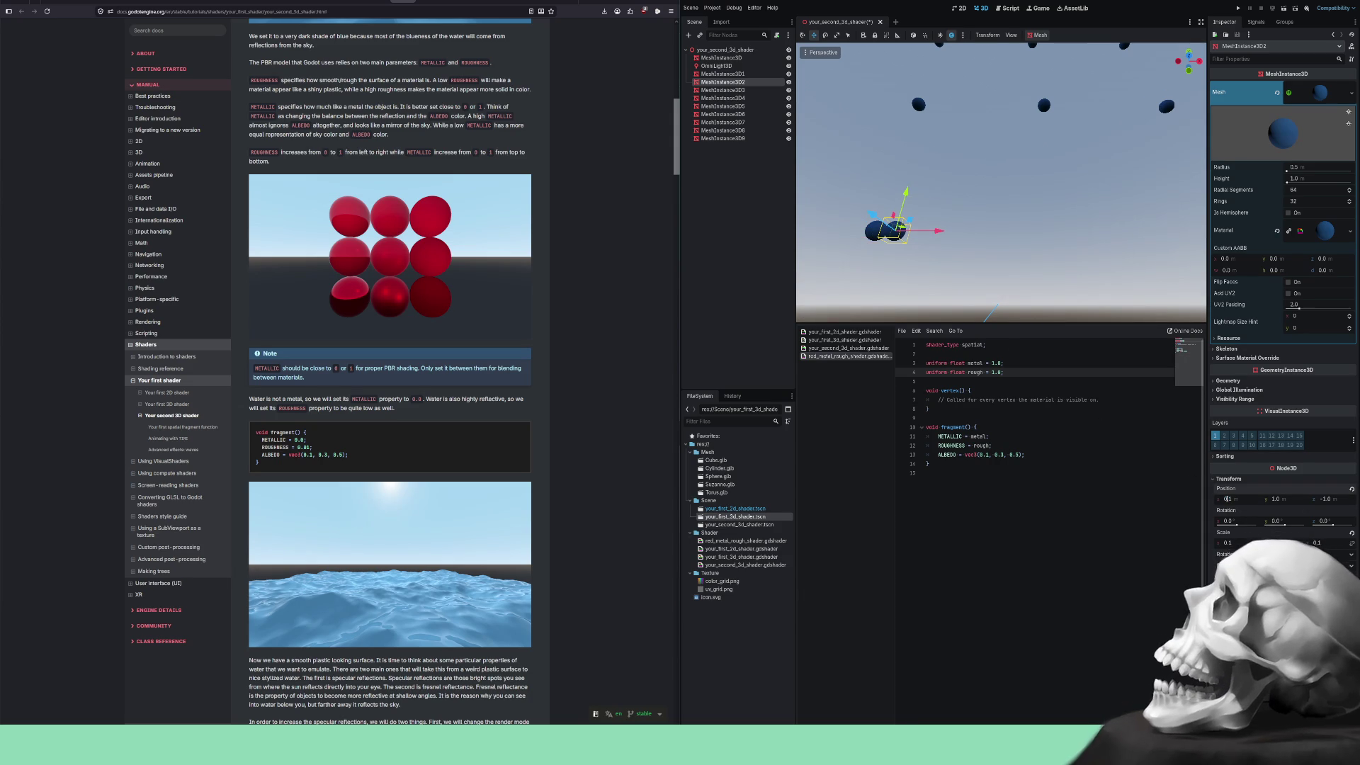
{"action": "left_click_drag", "start_coordinate": [945, 254], "coordinate": [1146, 235]}
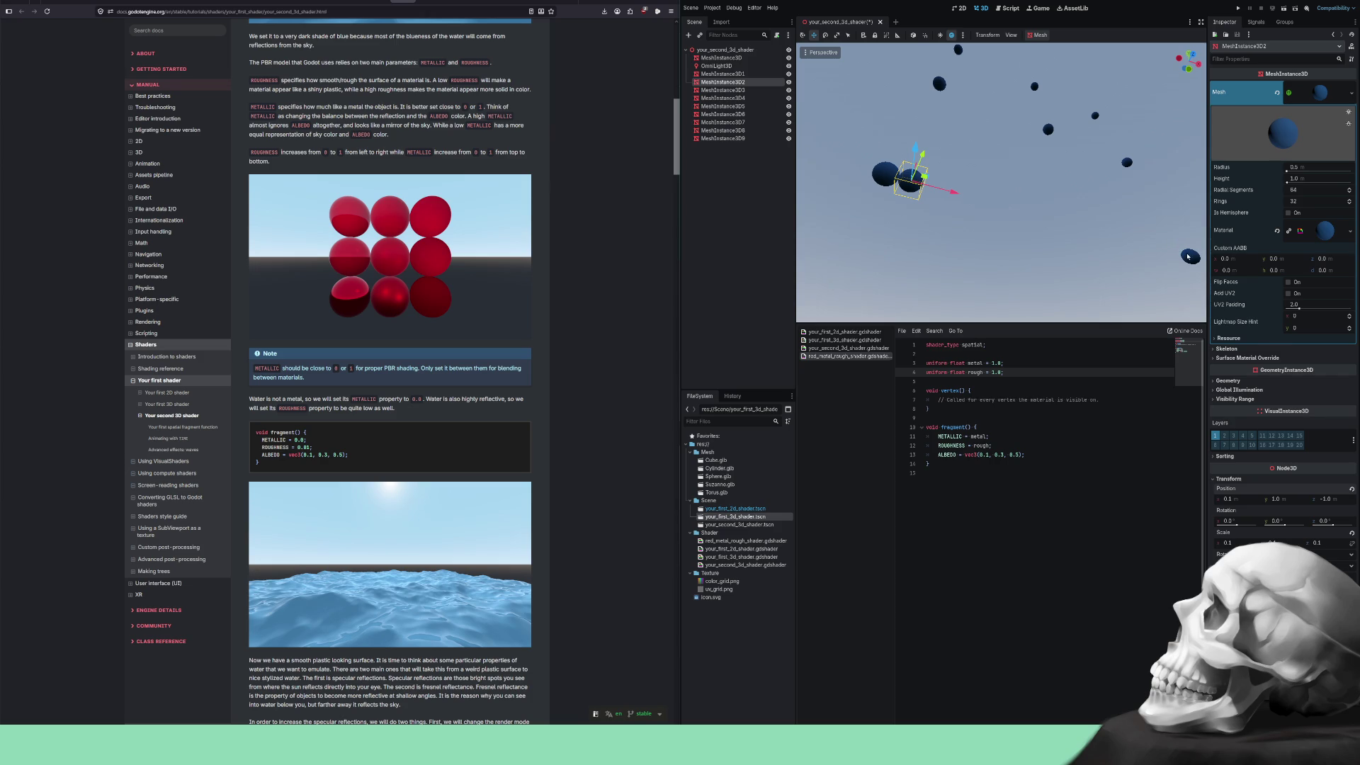
{"action": "left_click", "coordinate": [1189, 256]}
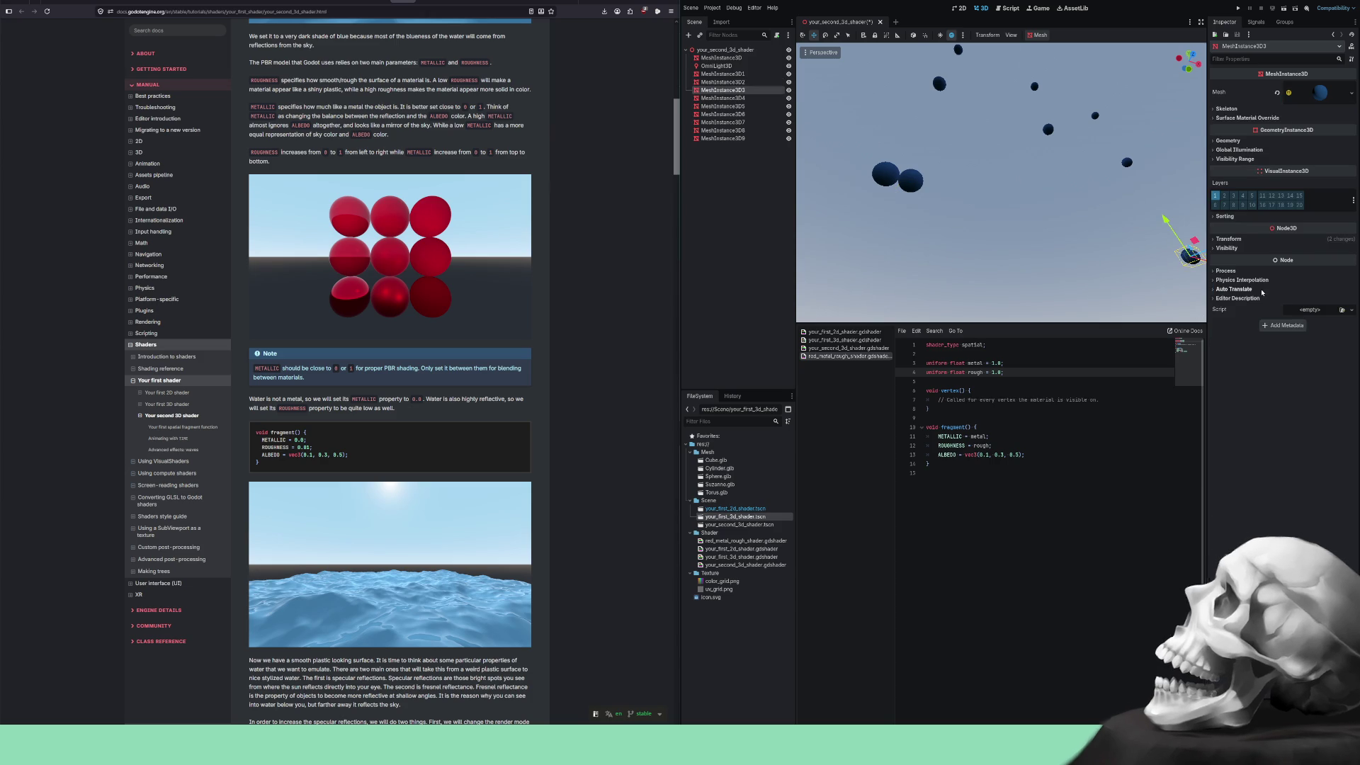
Set the selected sphere's Position X to 0, then to -0.2.
{"action": "left_click", "coordinate": [1224, 240]}
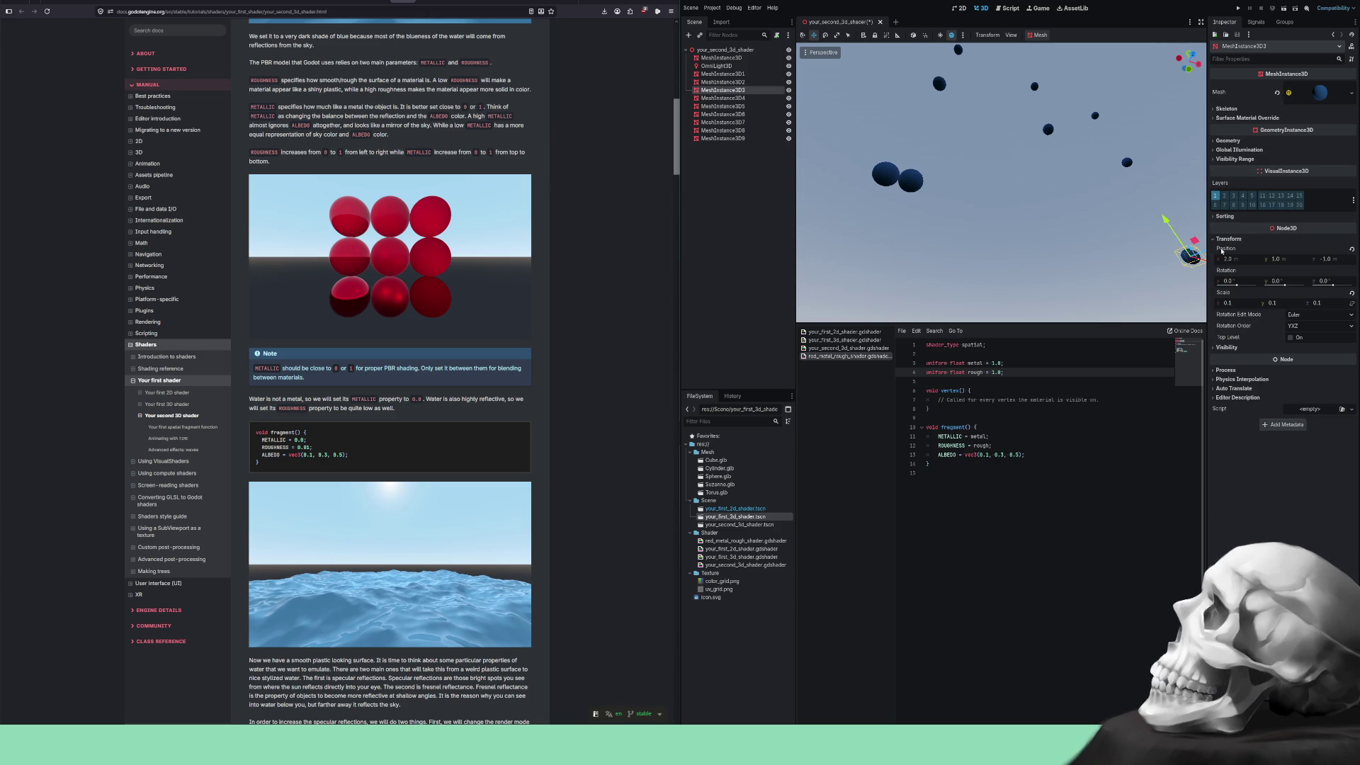
{"action": "left_click", "coordinate": [1231, 304]}
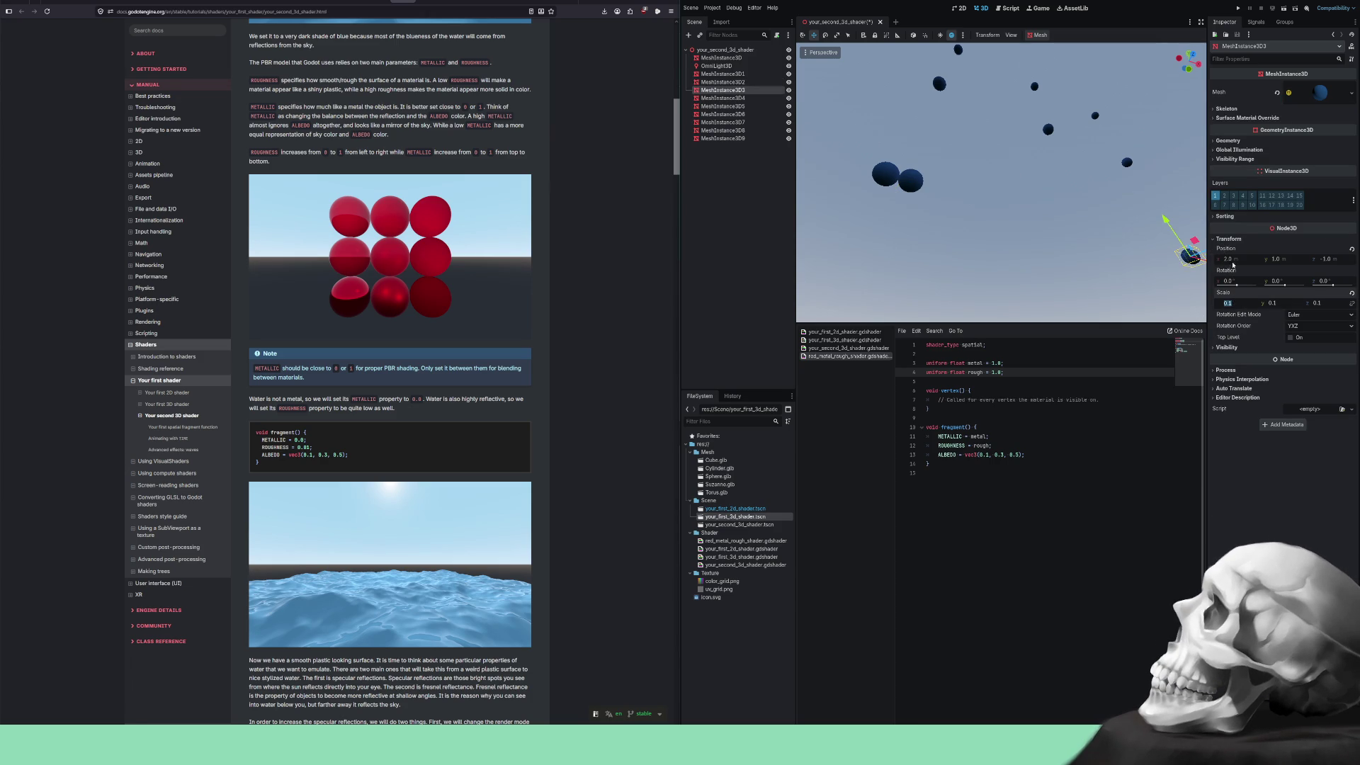
{"action": "left_click", "coordinate": [1229, 259]}
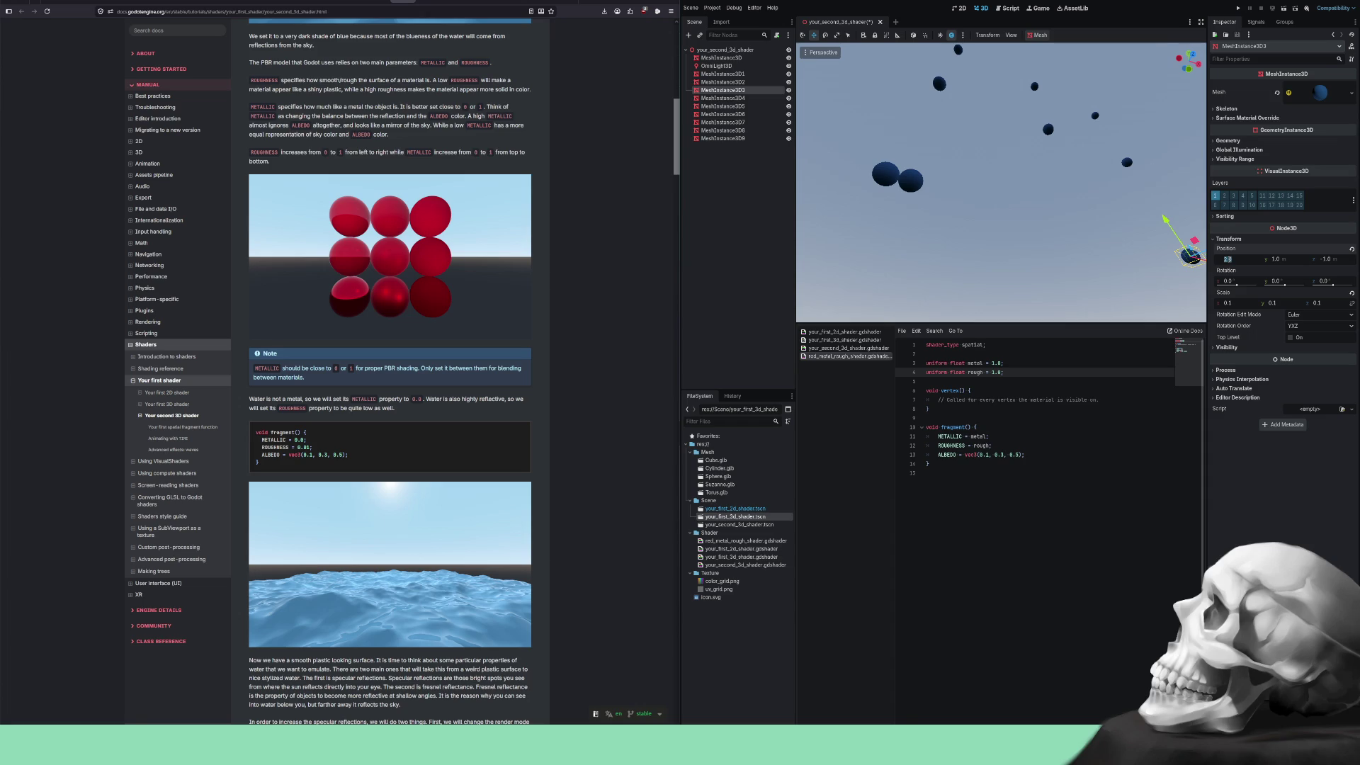
{"action": "type", "text": "0"}
{"action": "key", "text": "Return"}
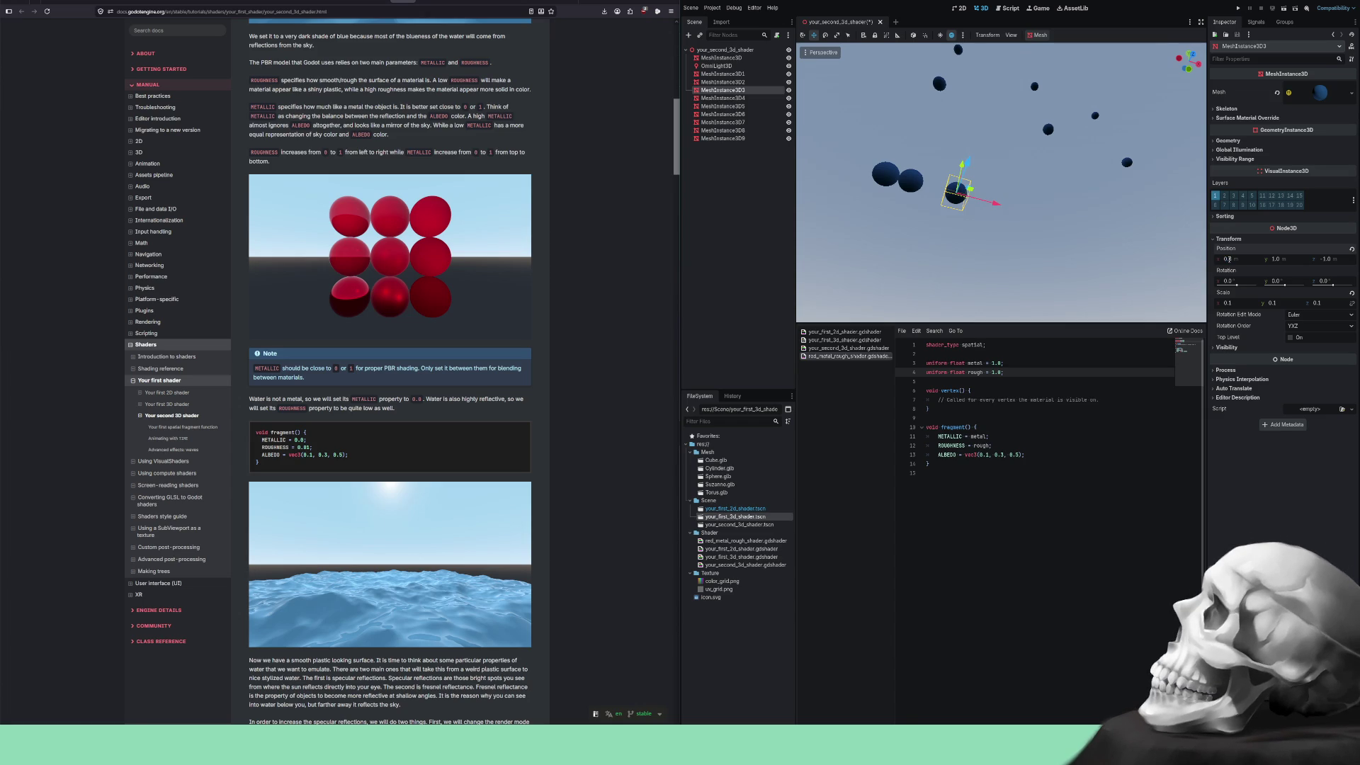
{"action": "left_click", "coordinate": [1229, 259]}
{"action": "type", "text": "-0.2"}
{"action": "key", "text": "Return"}
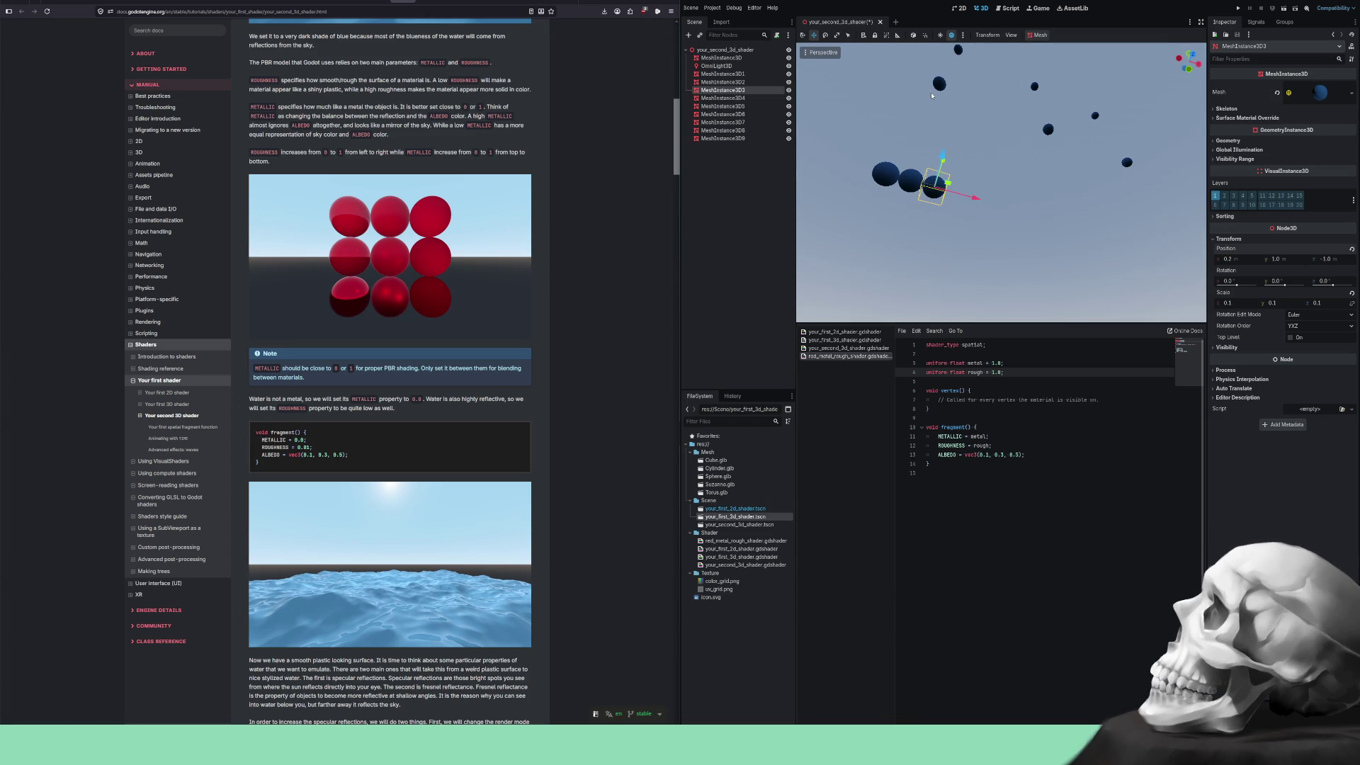
Try adjusting a distant sphere's Y position, then undo the change.
{"action": "left_click", "coordinate": [939, 85]}
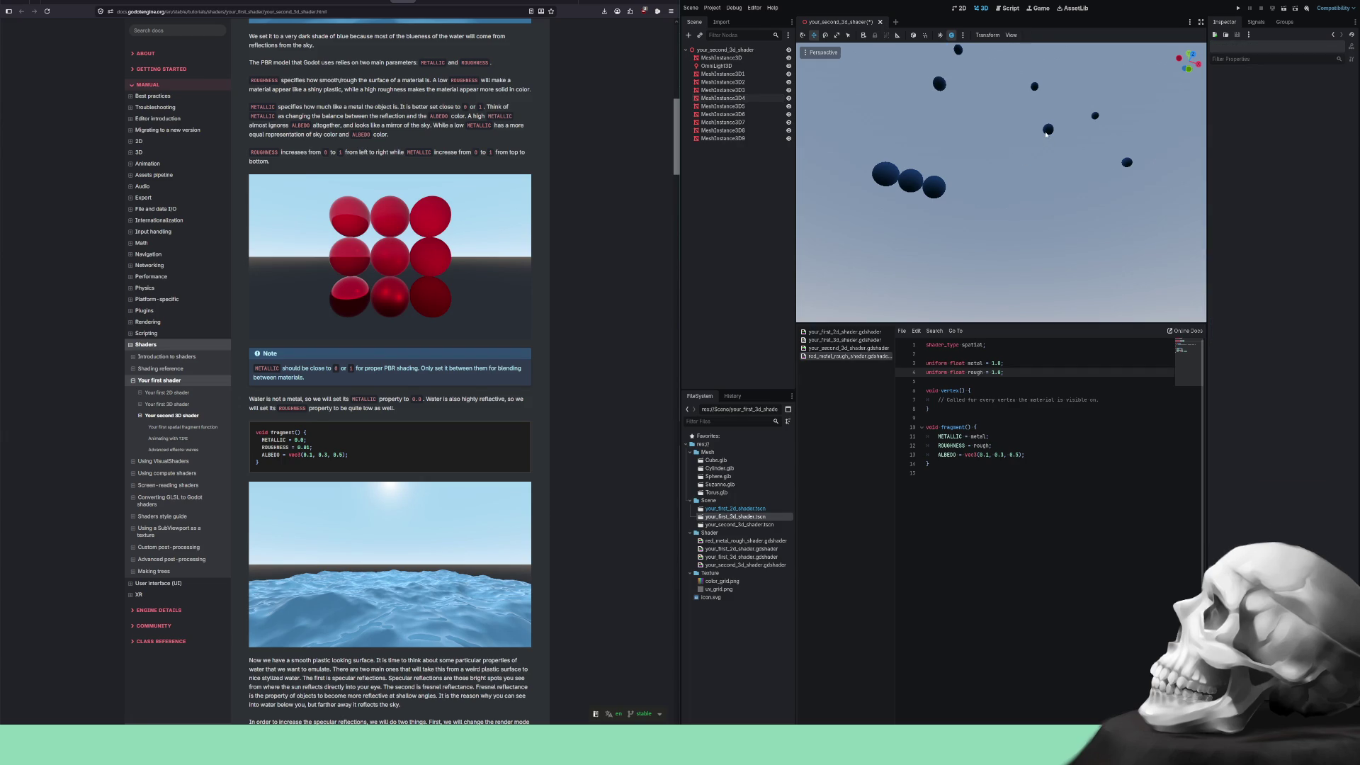
{"action": "left_click", "coordinate": [1048, 130]}
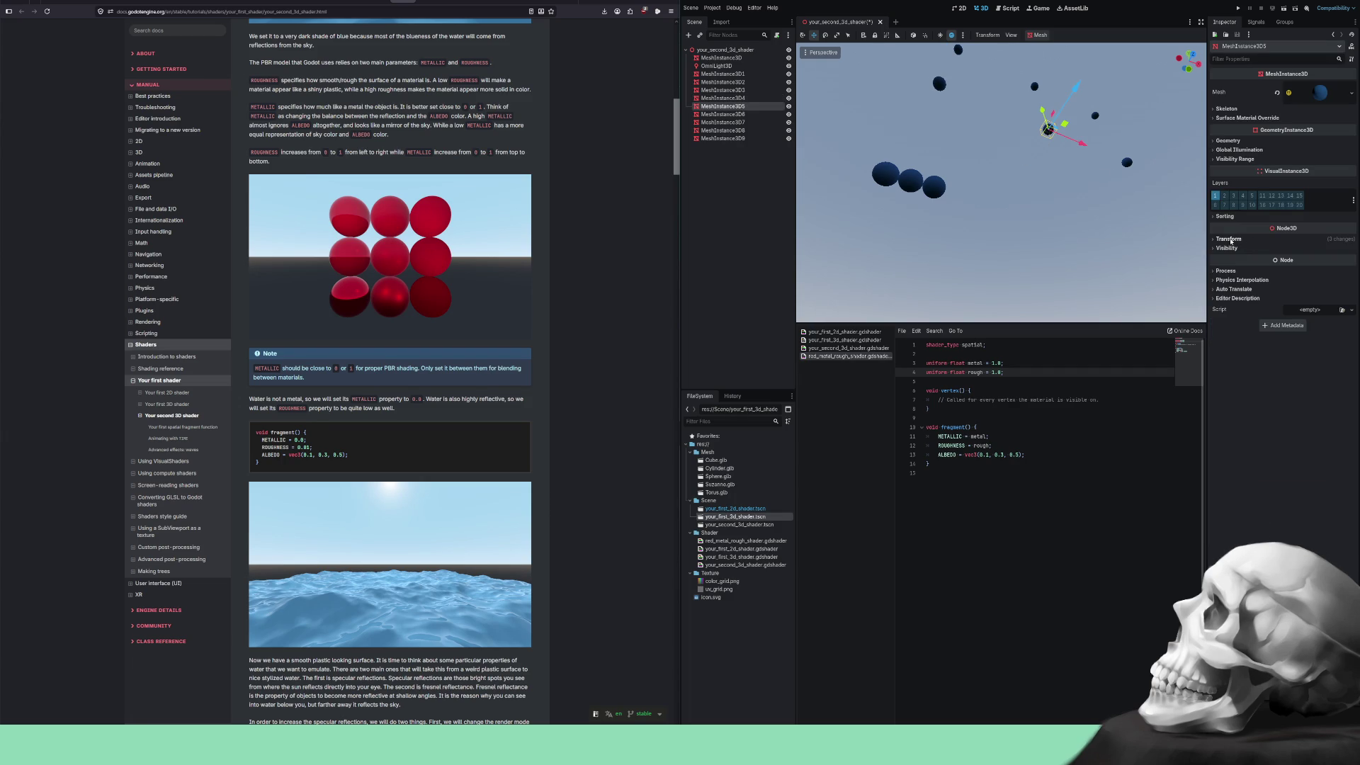
{"action": "left_click", "coordinate": [1230, 241]}
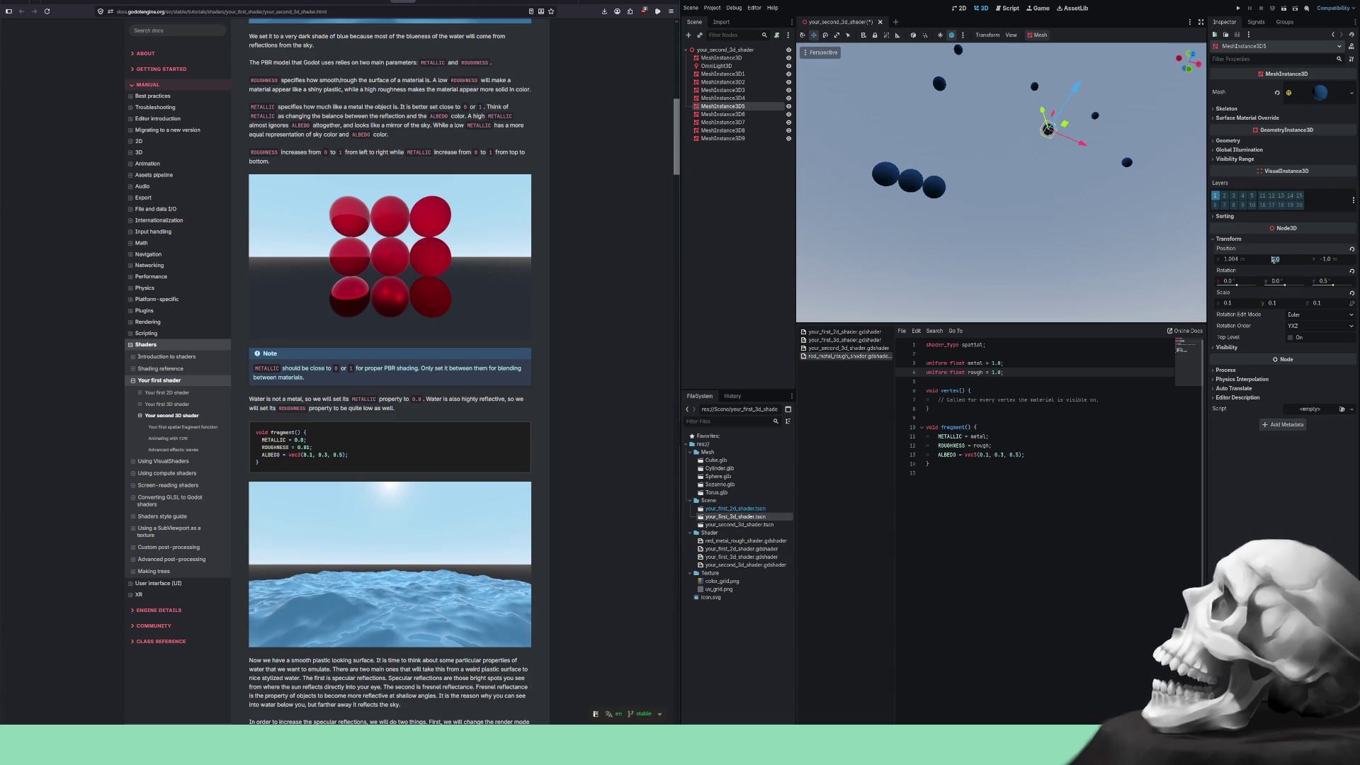
{"action": "left_click_drag", "start_coordinate": [1273, 260], "coordinate": [1297, 260]}
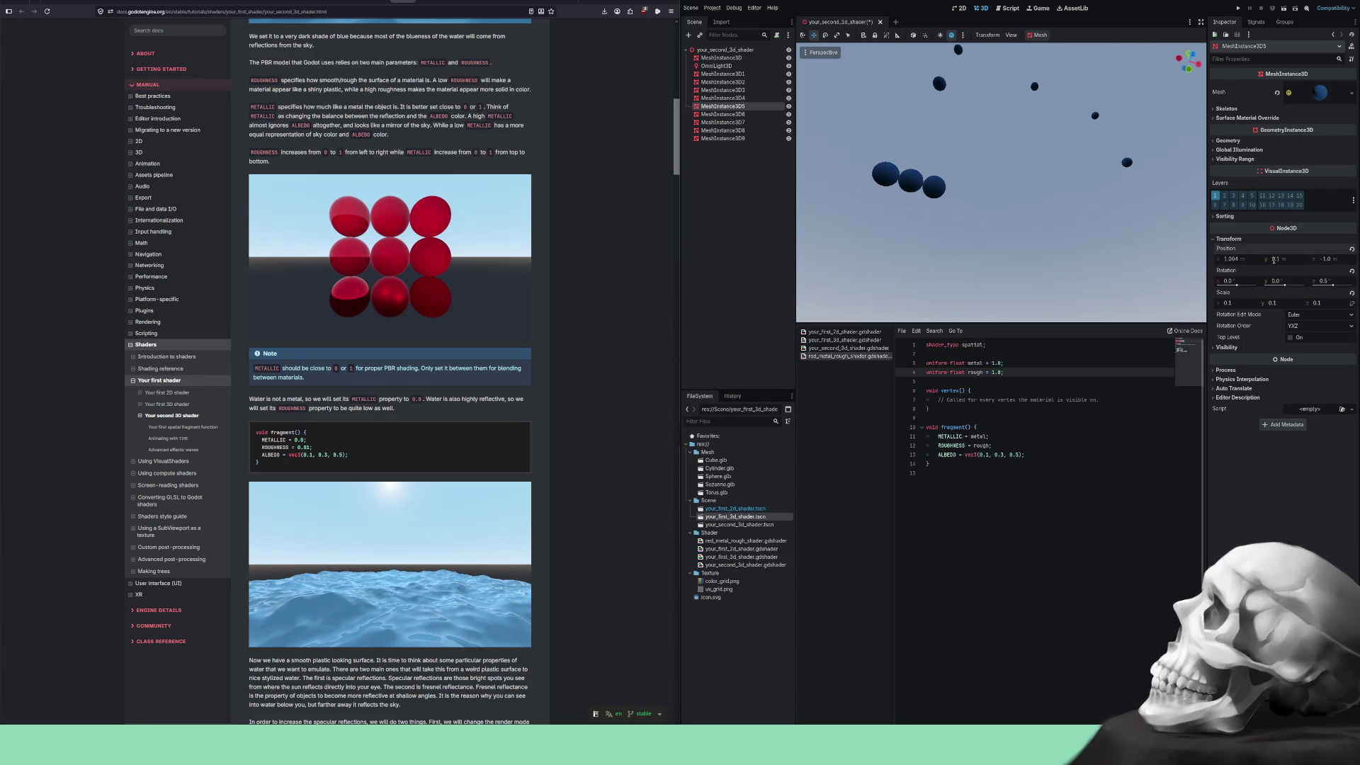
{"action": "left_click", "coordinate": [1273, 260]}
{"action": "key", "text": "Return"}
{"action": "key", "text": "ctrl+z"}
{"action": "key", "text": "ctrl+z"}
{"action": "left_click", "coordinate": [1115, 152]}
Set the next stray sphere's Position X to 0.
{"action": "left_click", "coordinate": [1127, 164]}
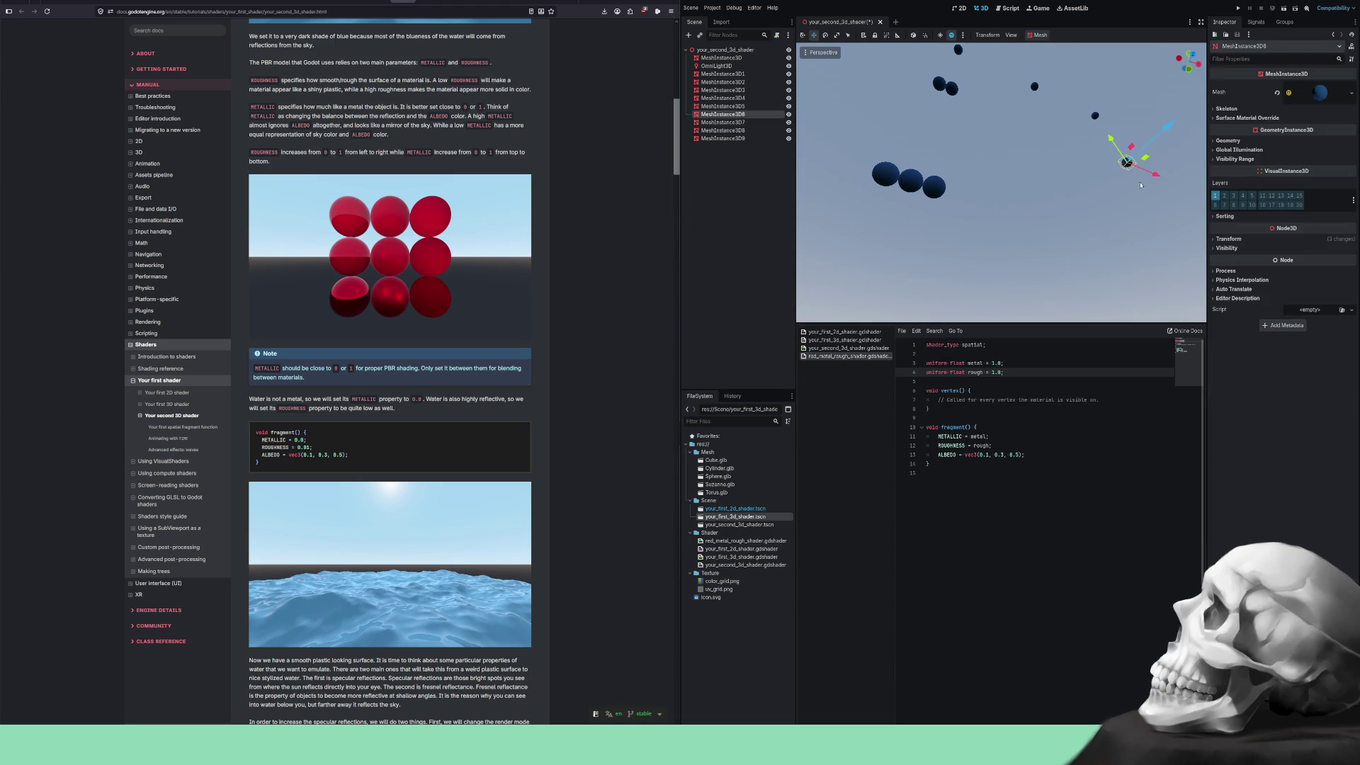
{"action": "left_click", "coordinate": [1229, 239]}
{"action": "left_click", "coordinate": [1231, 260]}
{"action": "type", "text": "0"}
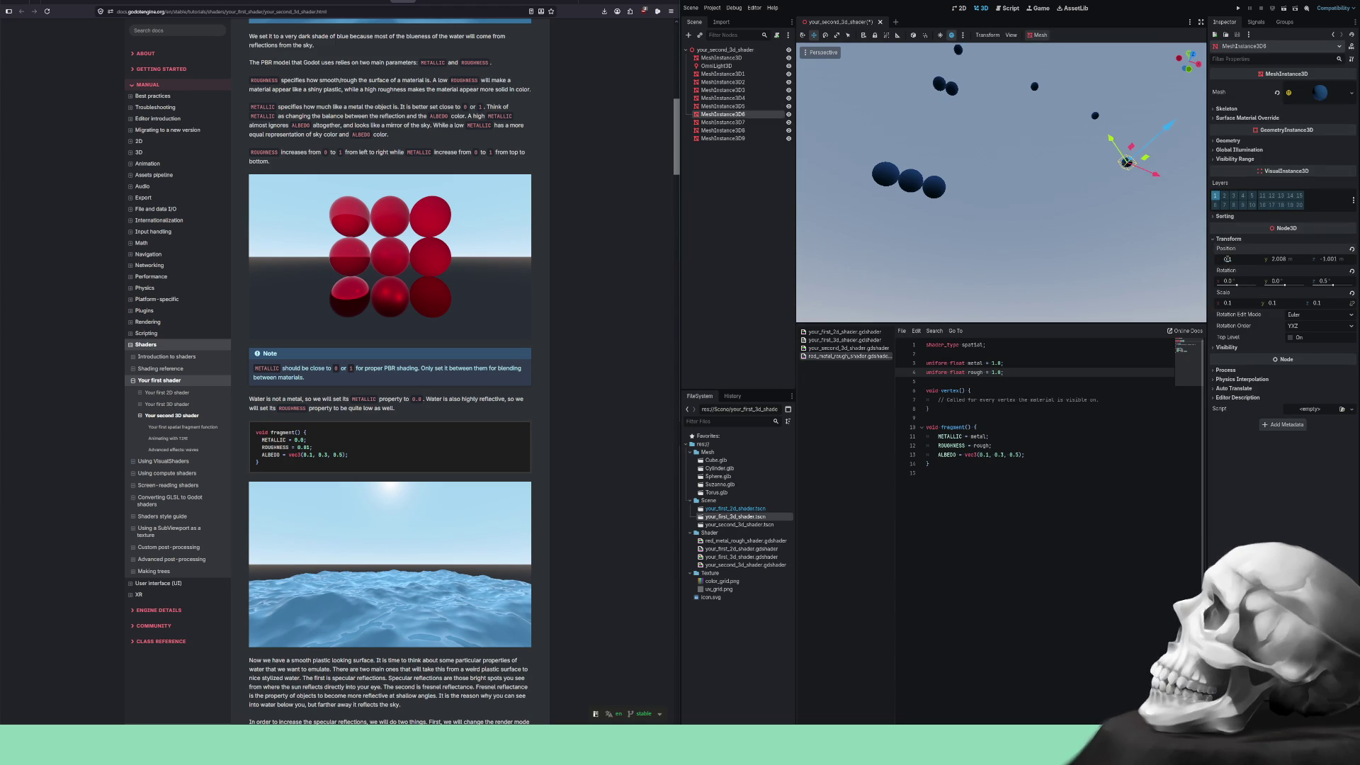
{"action": "key", "text": "Return"}
Set two more stray spheres' Position X to 0.1 and 0.2.
{"action": "left_click", "coordinate": [1035, 85]}
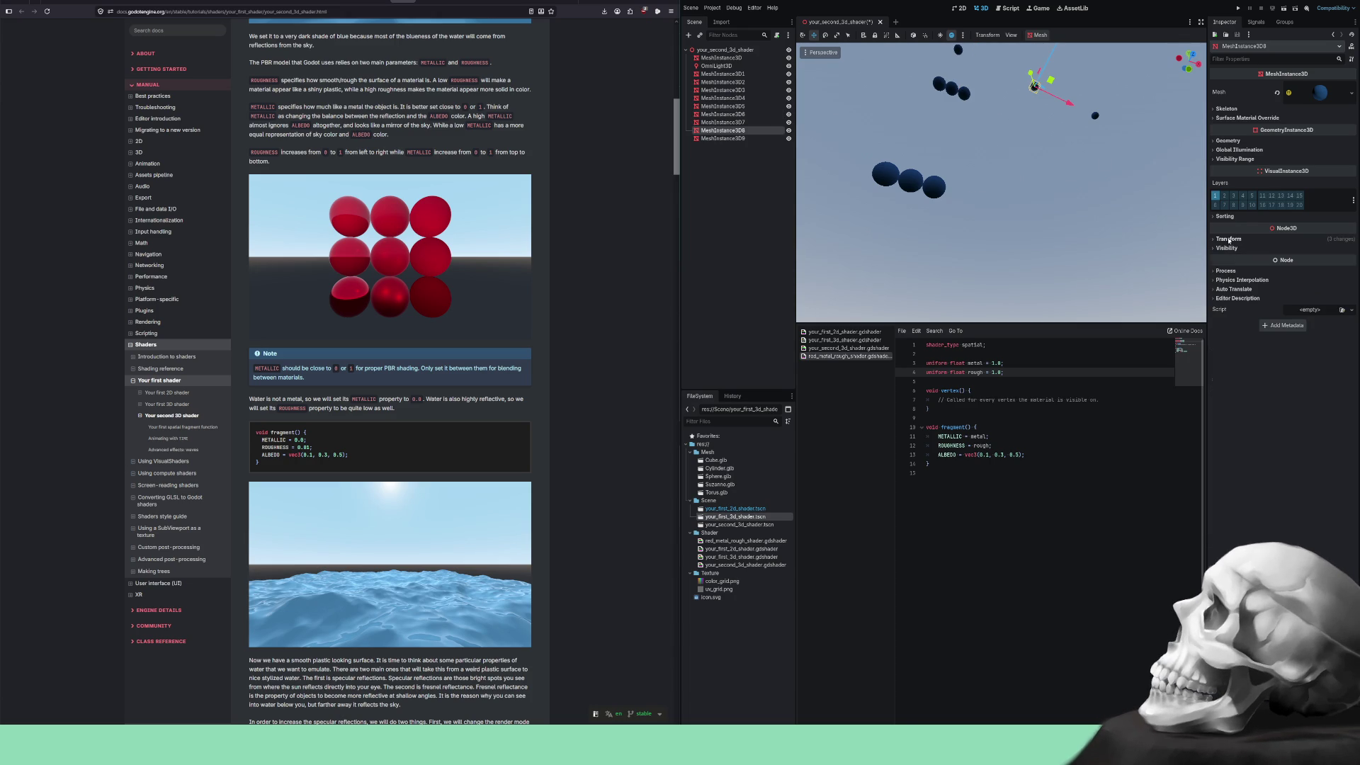
{"action": "left_click", "coordinate": [1229, 239]}
{"action": "left_click", "coordinate": [1233, 260]}
{"action": "type", "text": "0.1"}
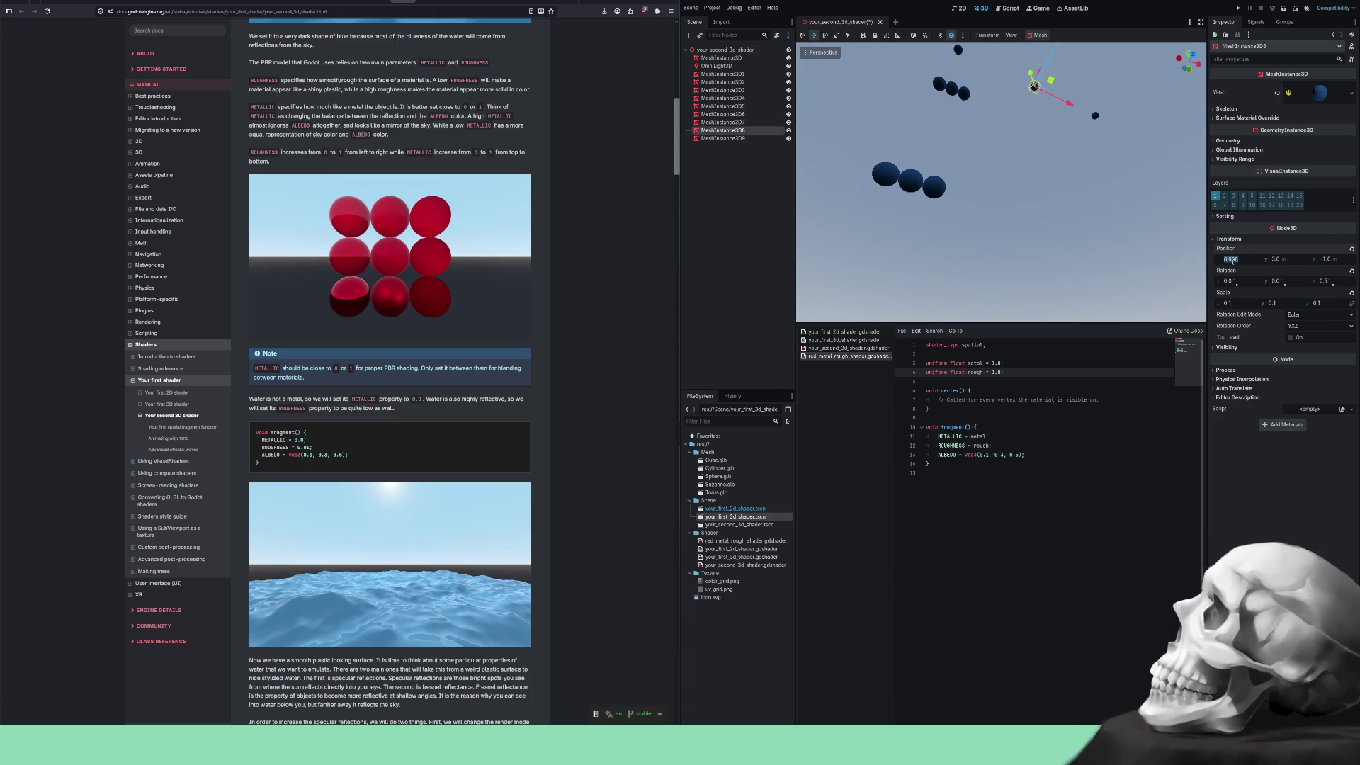
{"action": "key", "text": "Return"}
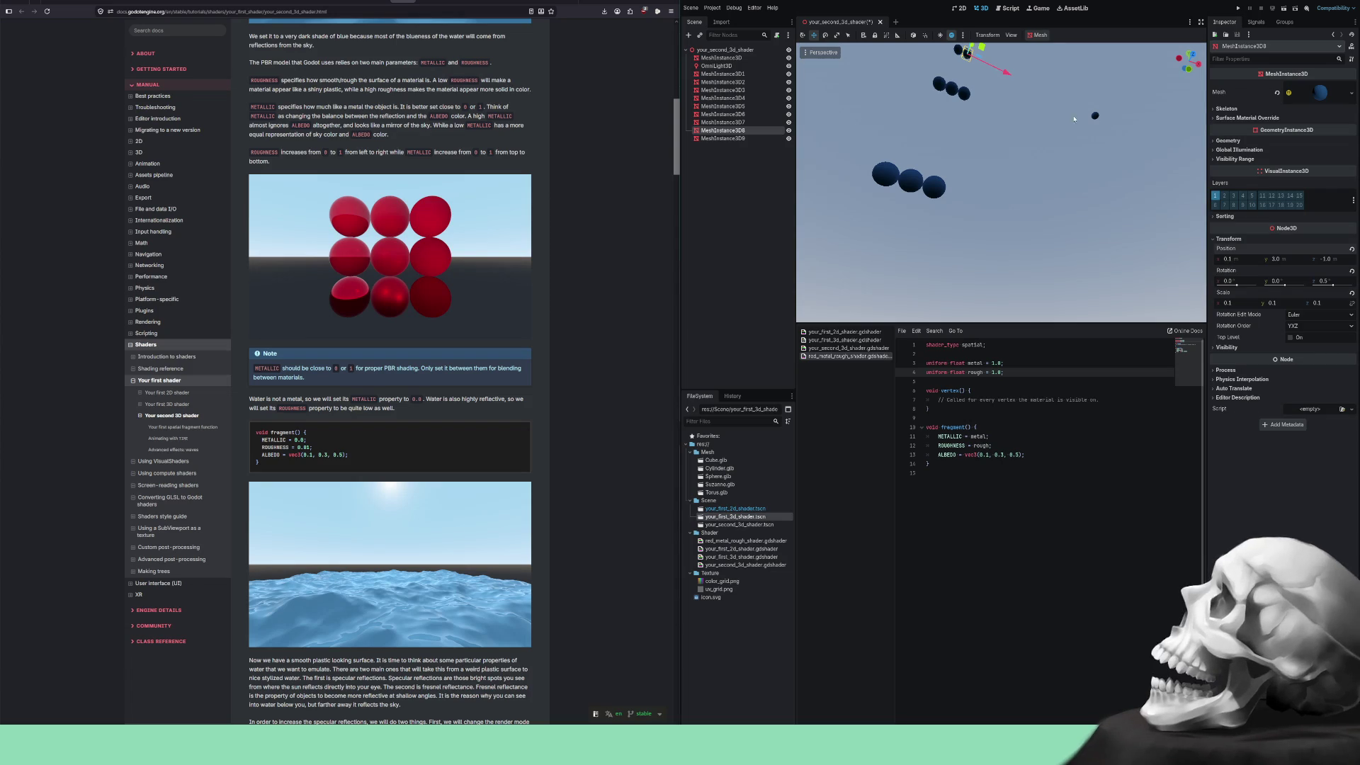
{"action": "left_click", "coordinate": [1096, 117]}
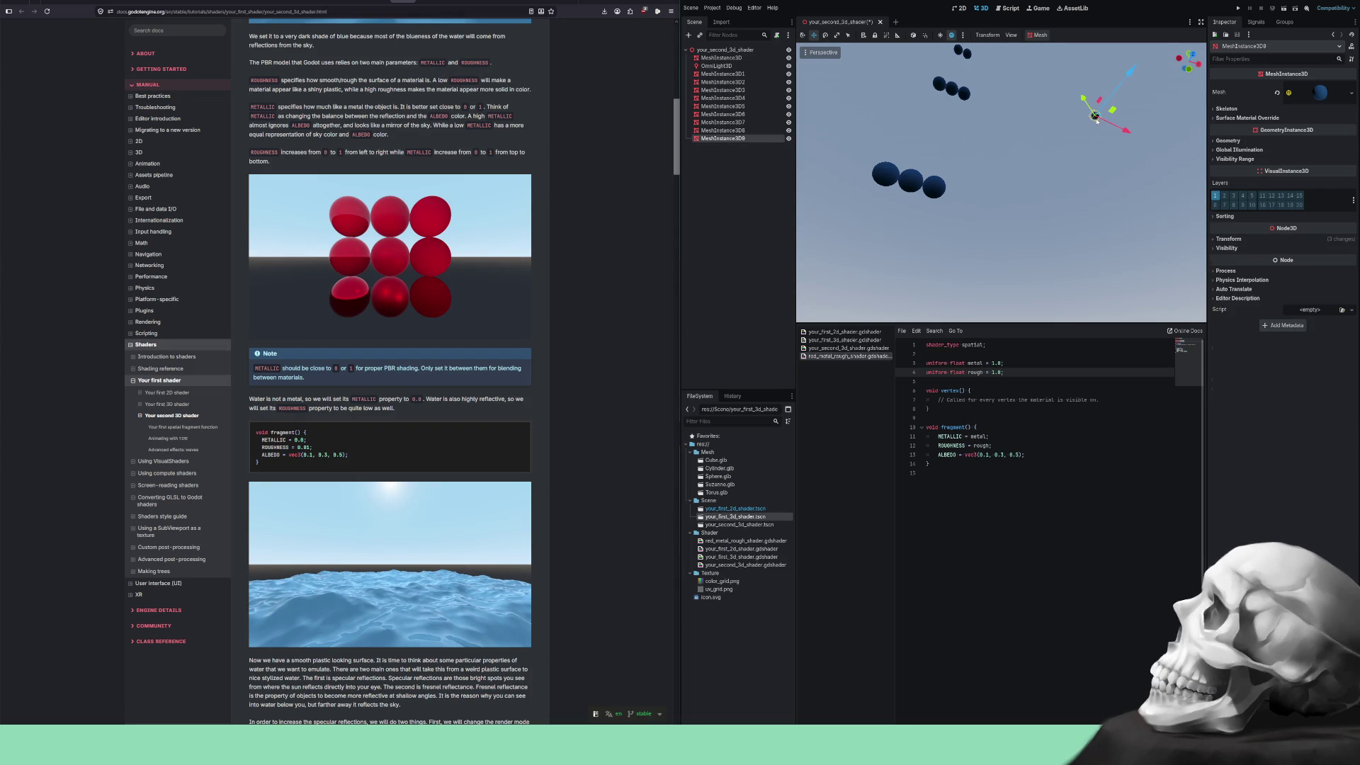
{"action": "left_click", "coordinate": [1229, 239]}
{"action": "left_click", "coordinate": [1225, 260]}
{"action": "type", "text": "0.2"}
{"action": "key", "text": "Return"}
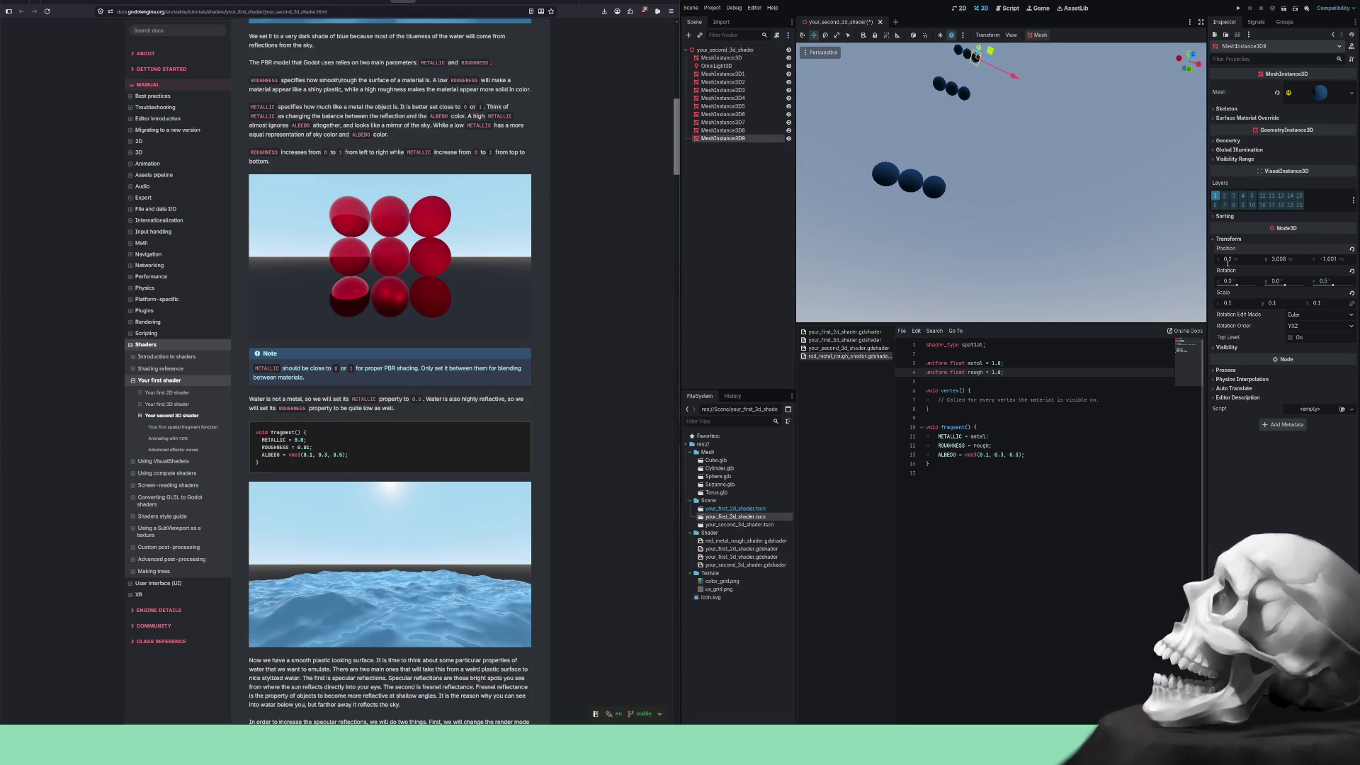
Box-select a row of three spheres and set their Y position to 0.1, then 1.1.
{"action": "left_click_drag", "start_coordinate": [1014, 130], "coordinate": [905, 72]}
{"action": "left_click", "coordinate": [1230, 240]}
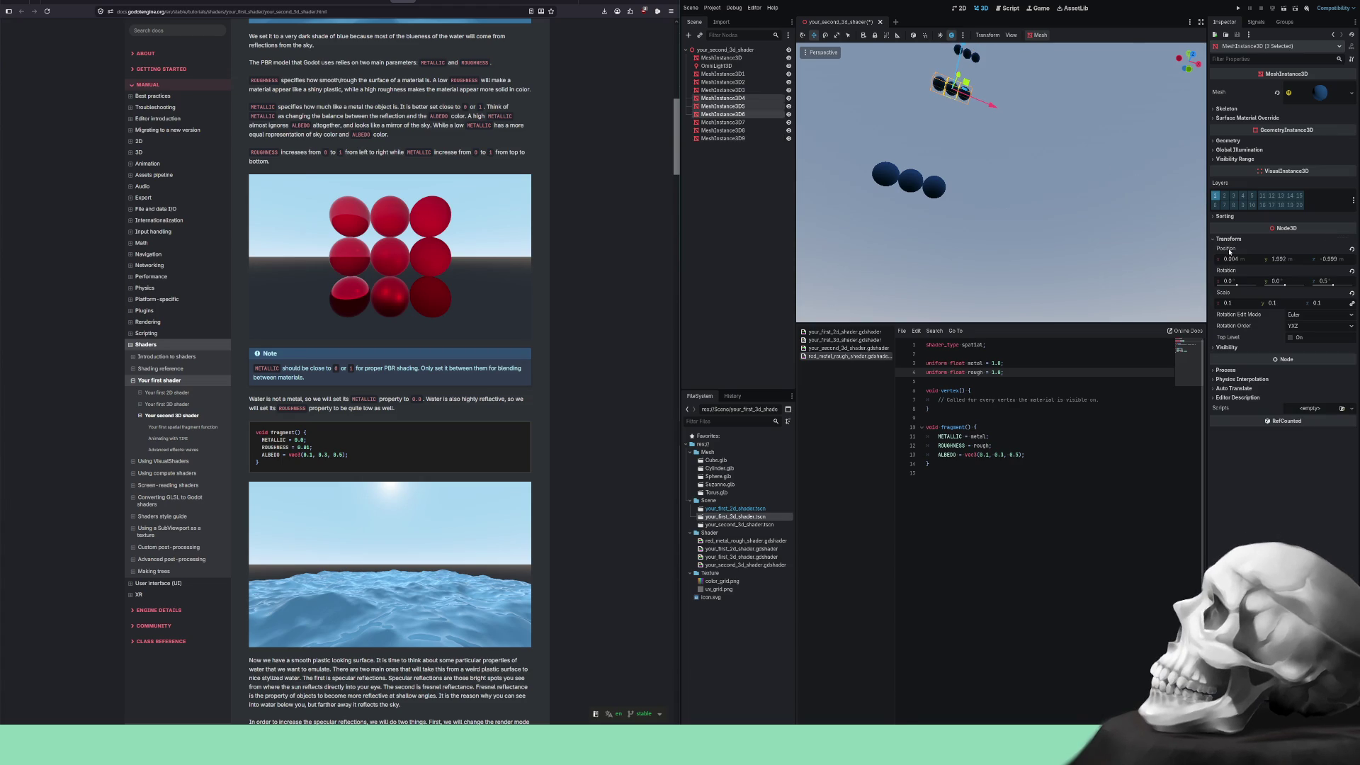
{"action": "left_click", "coordinate": [1279, 259]}
{"action": "type", "text": "0.1"}
{"action": "key", "text": "Return"}
{"action": "left_click_drag", "start_coordinate": [1016, 161], "coordinate": [945, 260]}
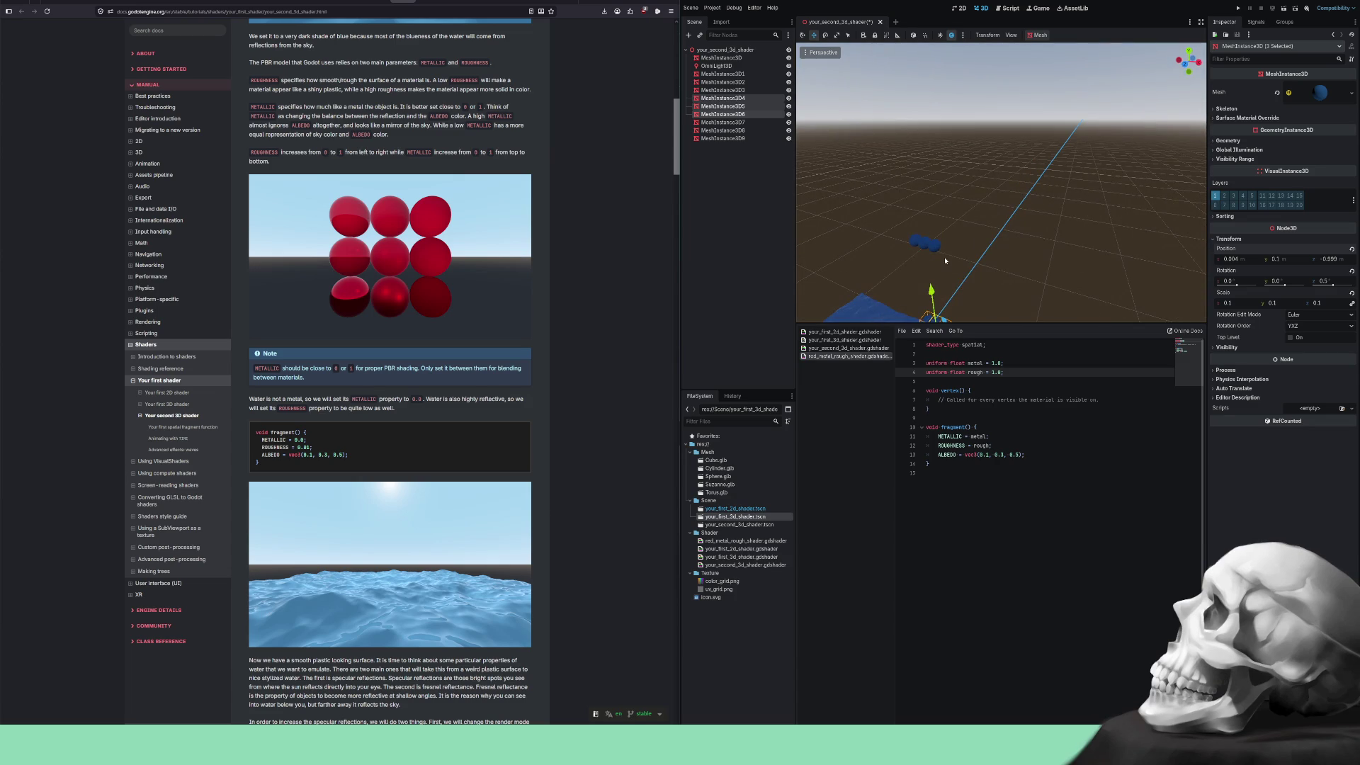
{"action": "left_click", "coordinate": [1271, 259]}
{"action": "type", "text": "1.1"}
{"action": "key", "text": "Return"}
Enter Y 1.2 for the row, then G-move it into place to complete the 3x3 grid.
{"action": "mouse_move", "coordinate": [994, 246]}
{"action": "left_mouse_down"}
{"action": "mouse_move", "coordinate": [985, 87]}
{"action": "mouse_move", "coordinate": [939, 54]}
{"action": "left_mouse_up"}
{"action": "left_click", "coordinate": [1246, 239]}
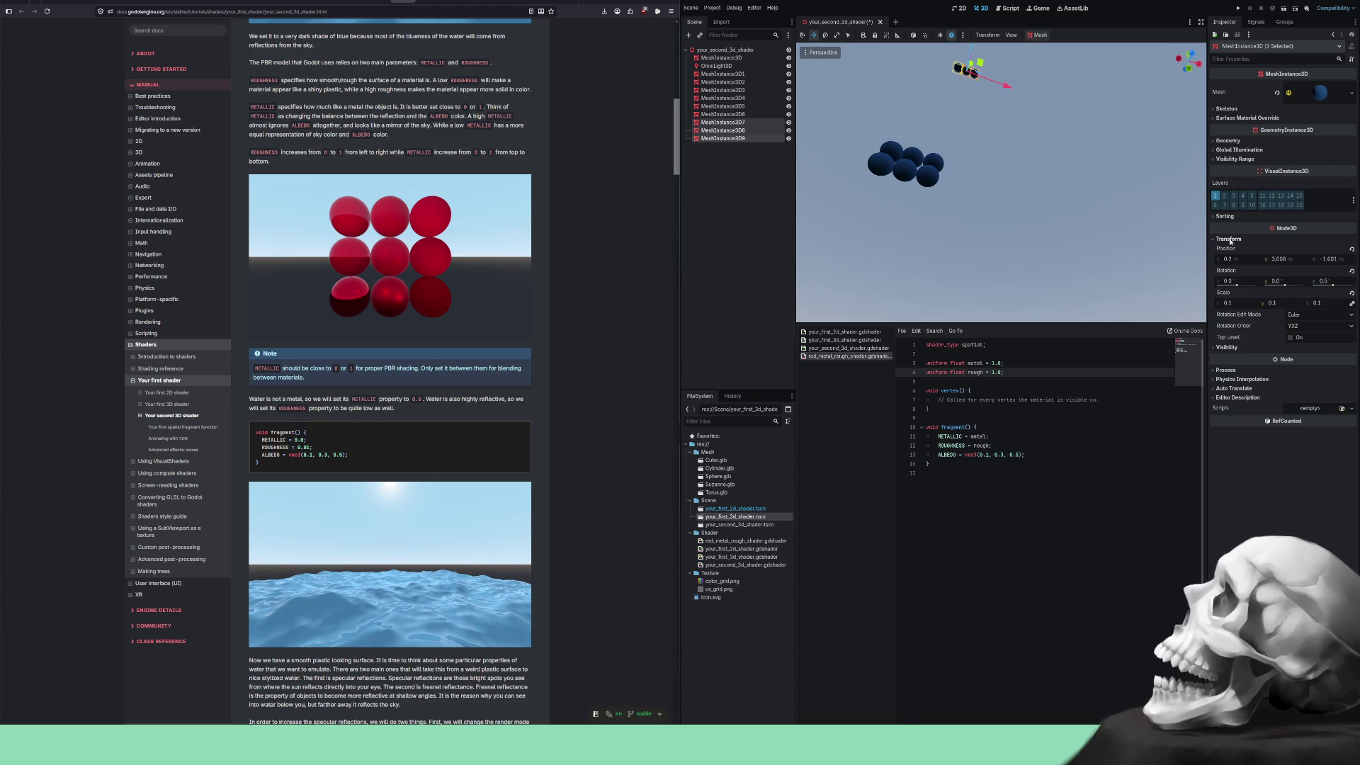
{"action": "left_click", "coordinate": [1275, 260]}
{"action": "type", "text": "1.2"}
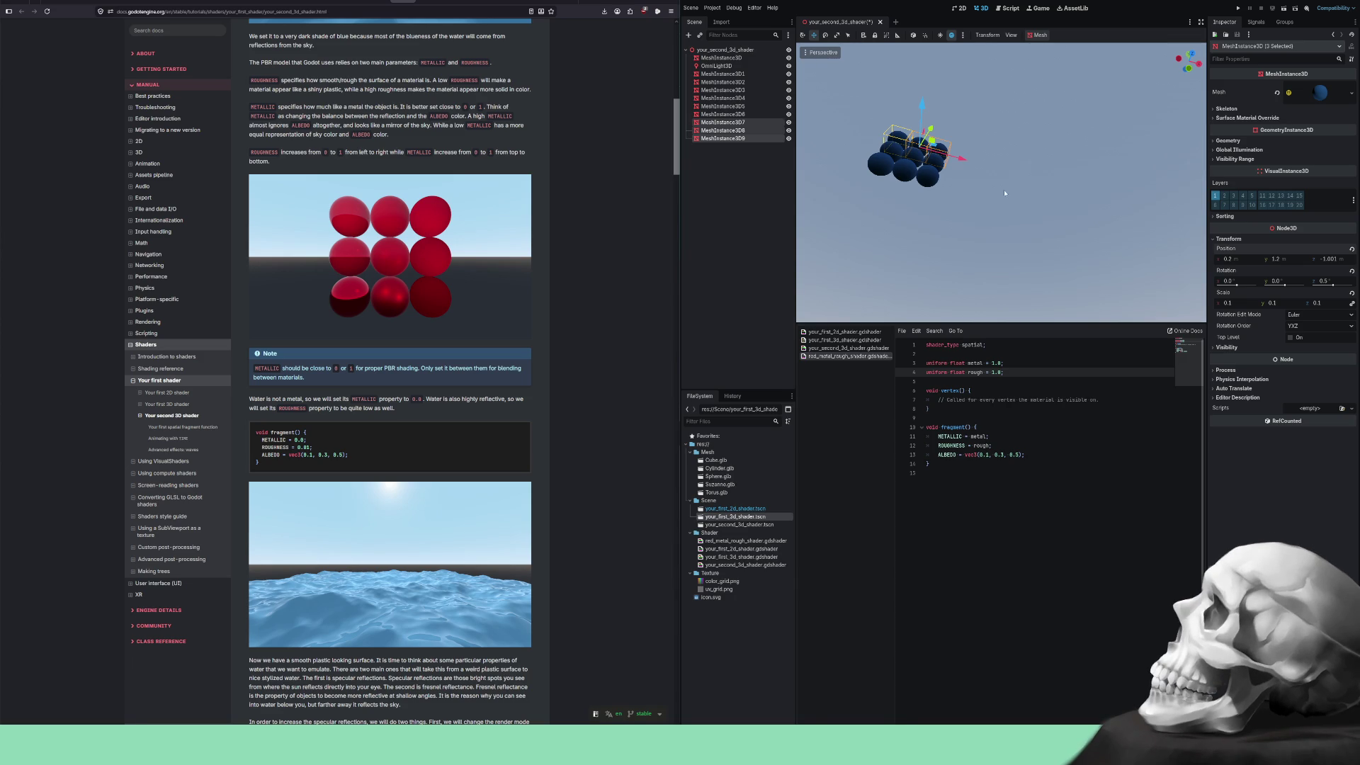
{"action": "left_click_drag", "start_coordinate": [950, 192], "coordinate": [953, 249]}
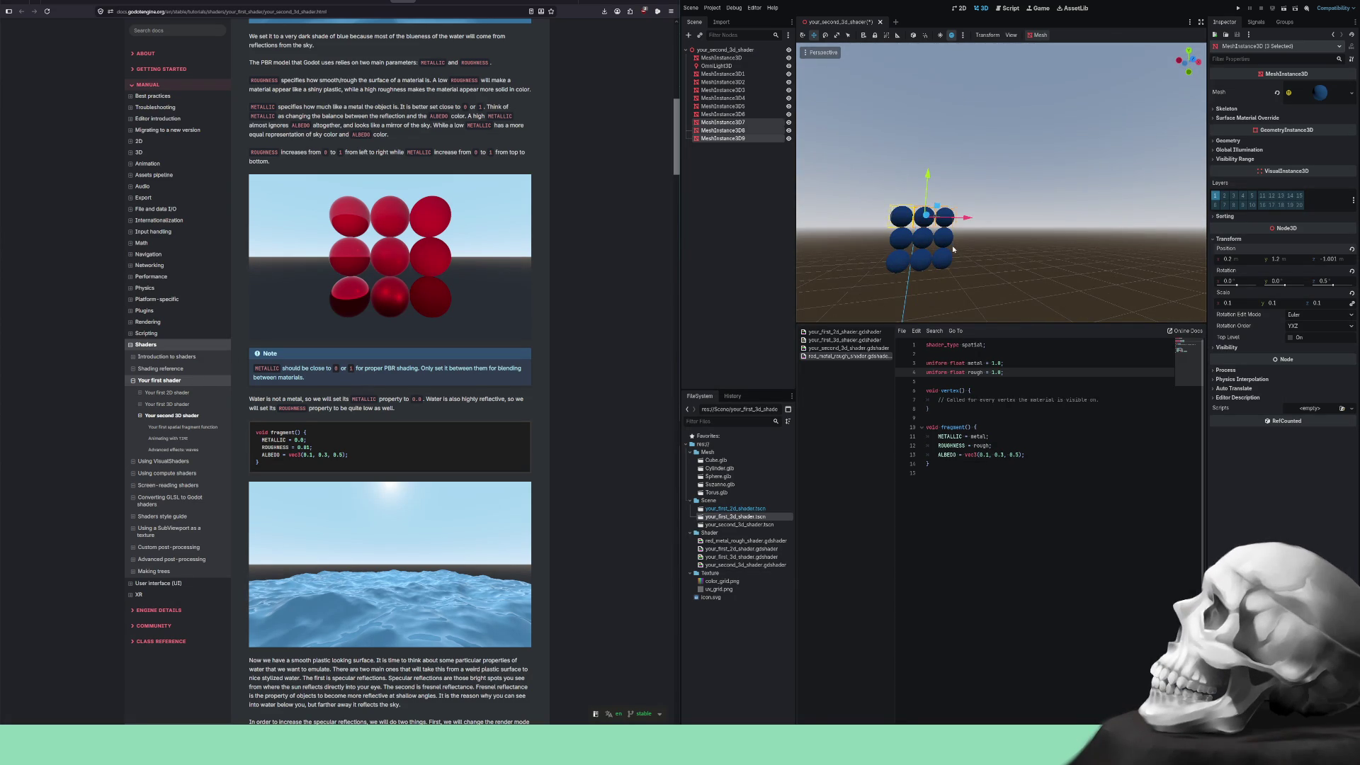
{"action": "key", "text": "g"}
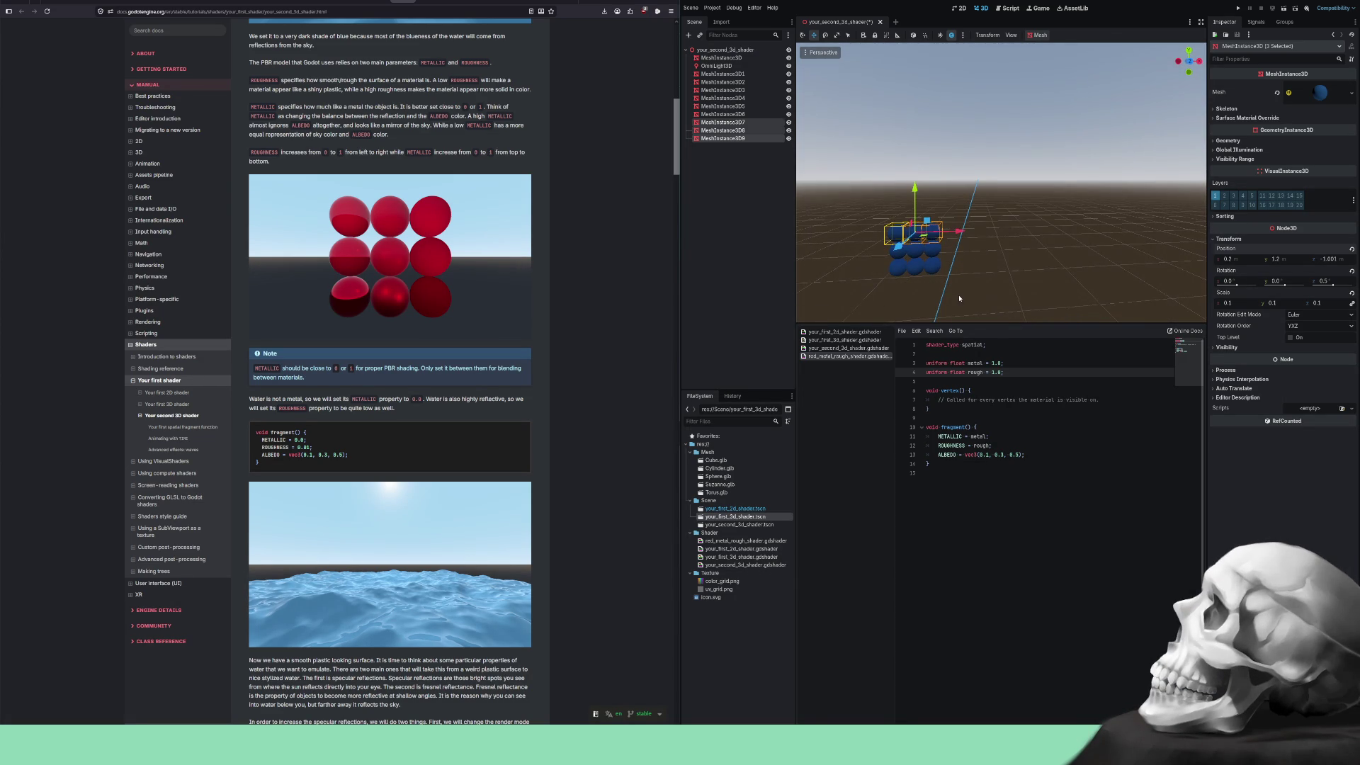
{"action": "left_click", "coordinate": [972, 281]}
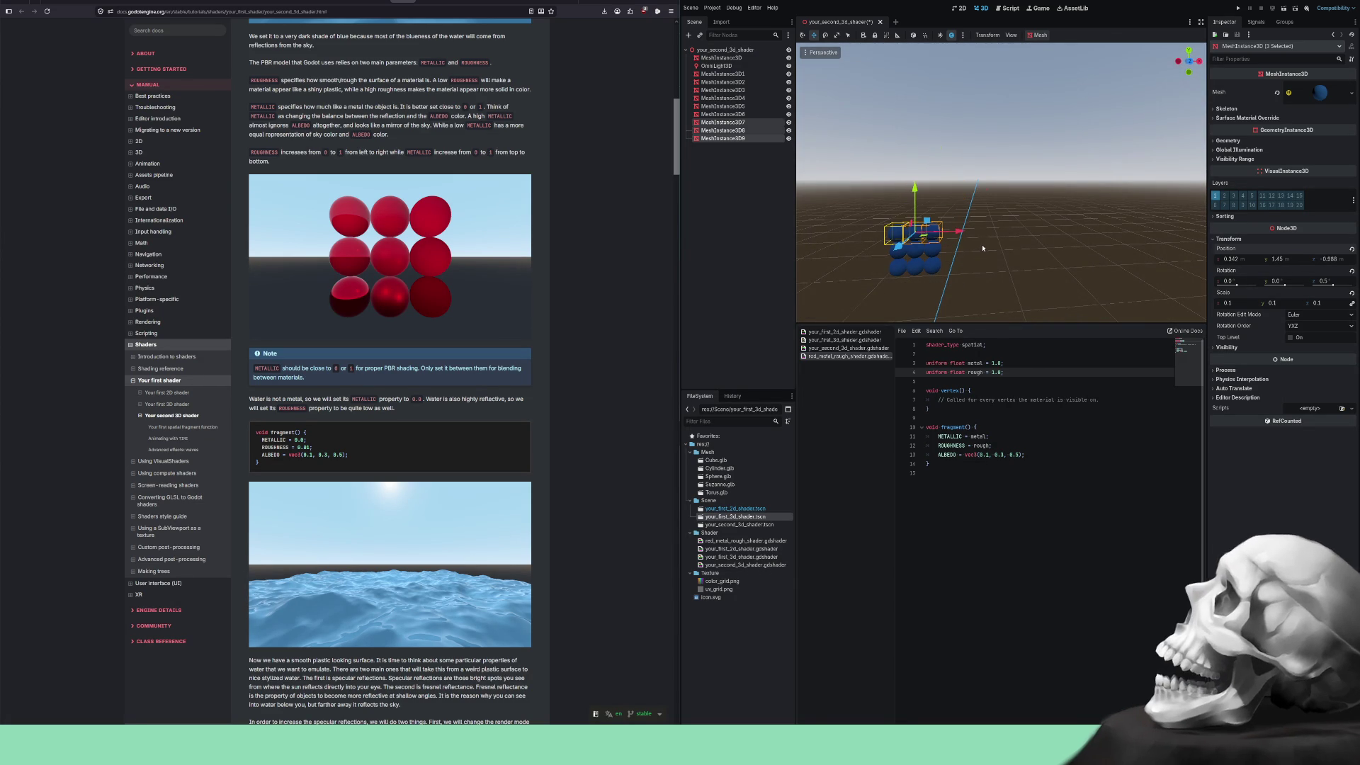
{"action": "left_click", "coordinate": [976, 290]}
{"action": "scroll", "coordinate": [1020, 209], "scroll_direction": "up", "scroll_amount": 5}
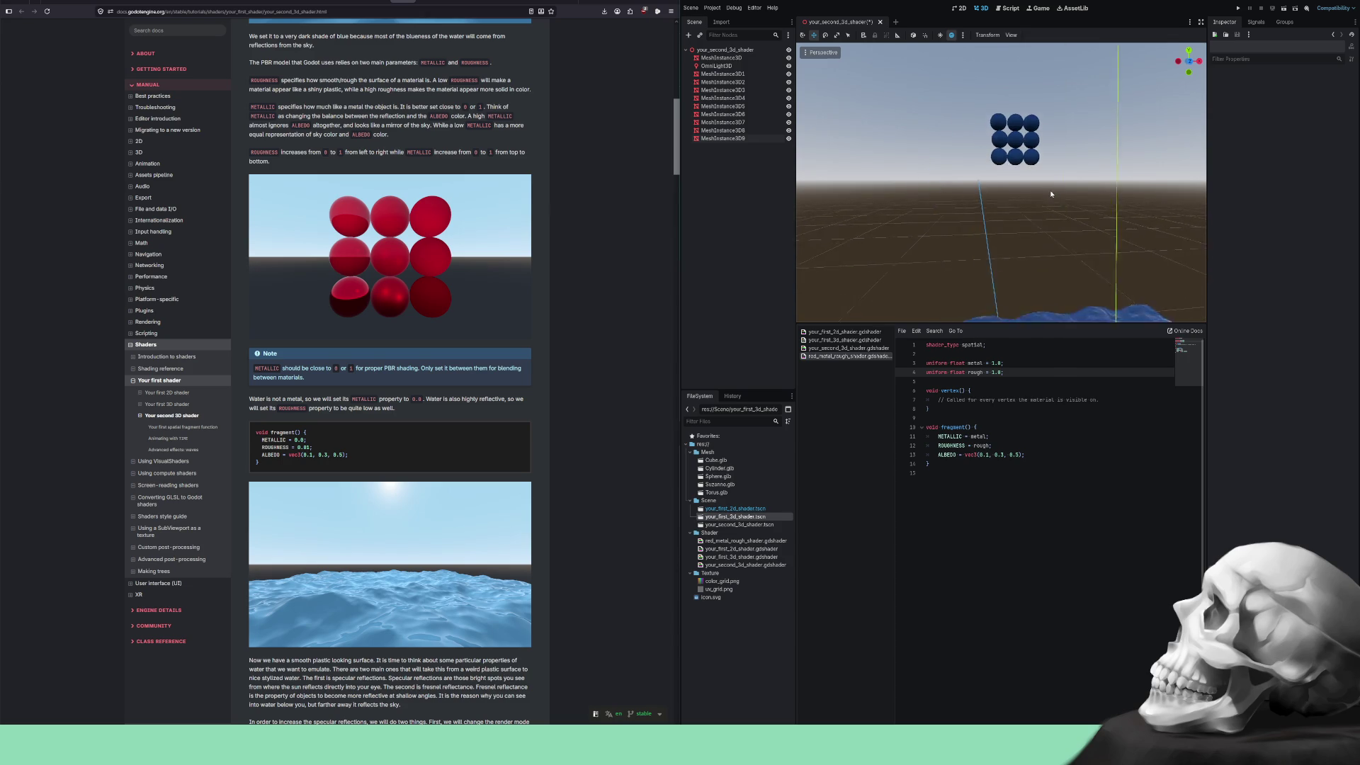
Box-select all nine spheres and slide the grid along the Z axis.
{"action": "scroll", "coordinate": [1025, 206], "scroll_direction": "down", "scroll_amount": 5}
{"action": "mouse_move", "coordinate": [1020, 207]}
{"action": "left_mouse_down"}
{"action": "mouse_move", "coordinate": [985, 204]}
{"action": "mouse_move", "coordinate": [942, 131]}
{"action": "left_mouse_up"}
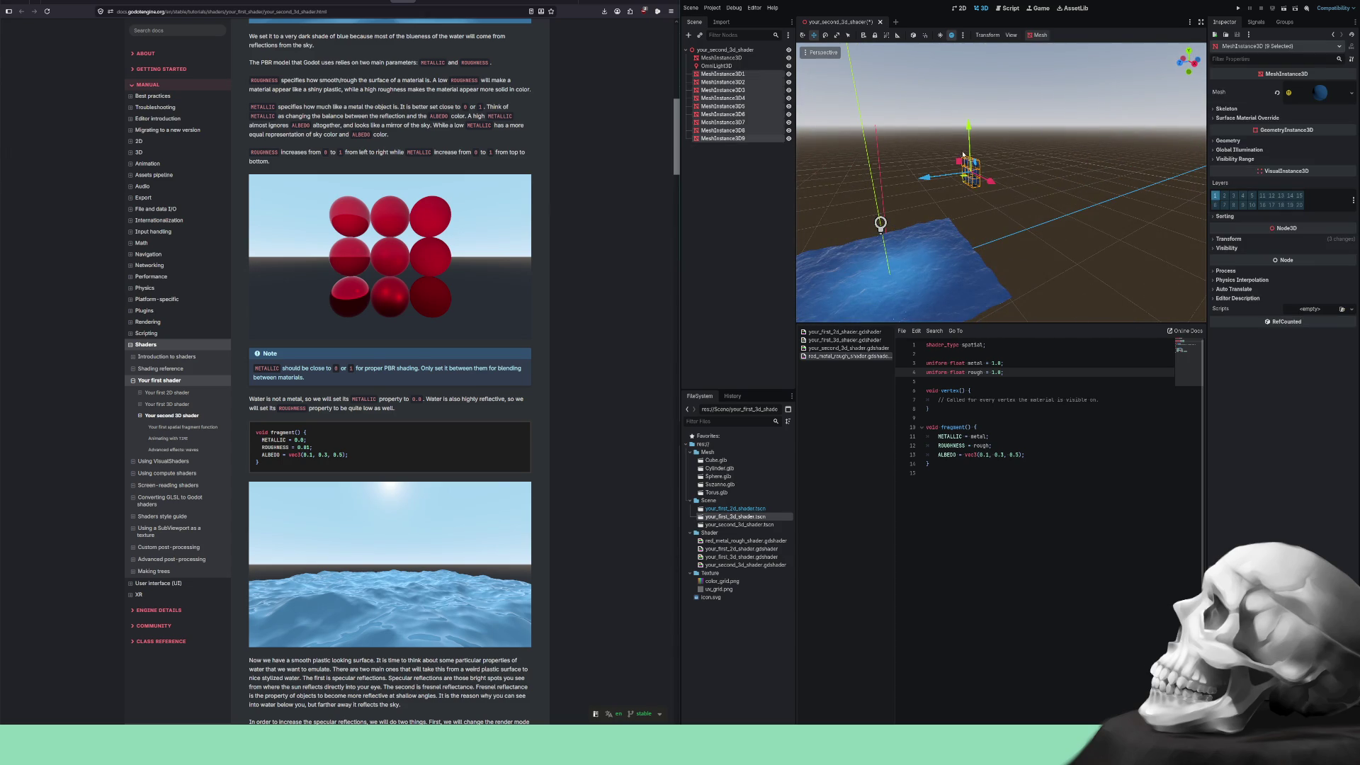
{"action": "mouse_move", "coordinate": [987, 214]}
{"action": "left_mouse_down"}
{"action": "mouse_move", "coordinate": [958, 196]}
{"action": "mouse_move", "coordinate": [961, 163]}
{"action": "mouse_move", "coordinate": [972, 222]}
{"action": "left_mouse_up"}
{"action": "scroll", "coordinate": [972, 222], "scroll_direction": "up", "scroll_amount": 10}
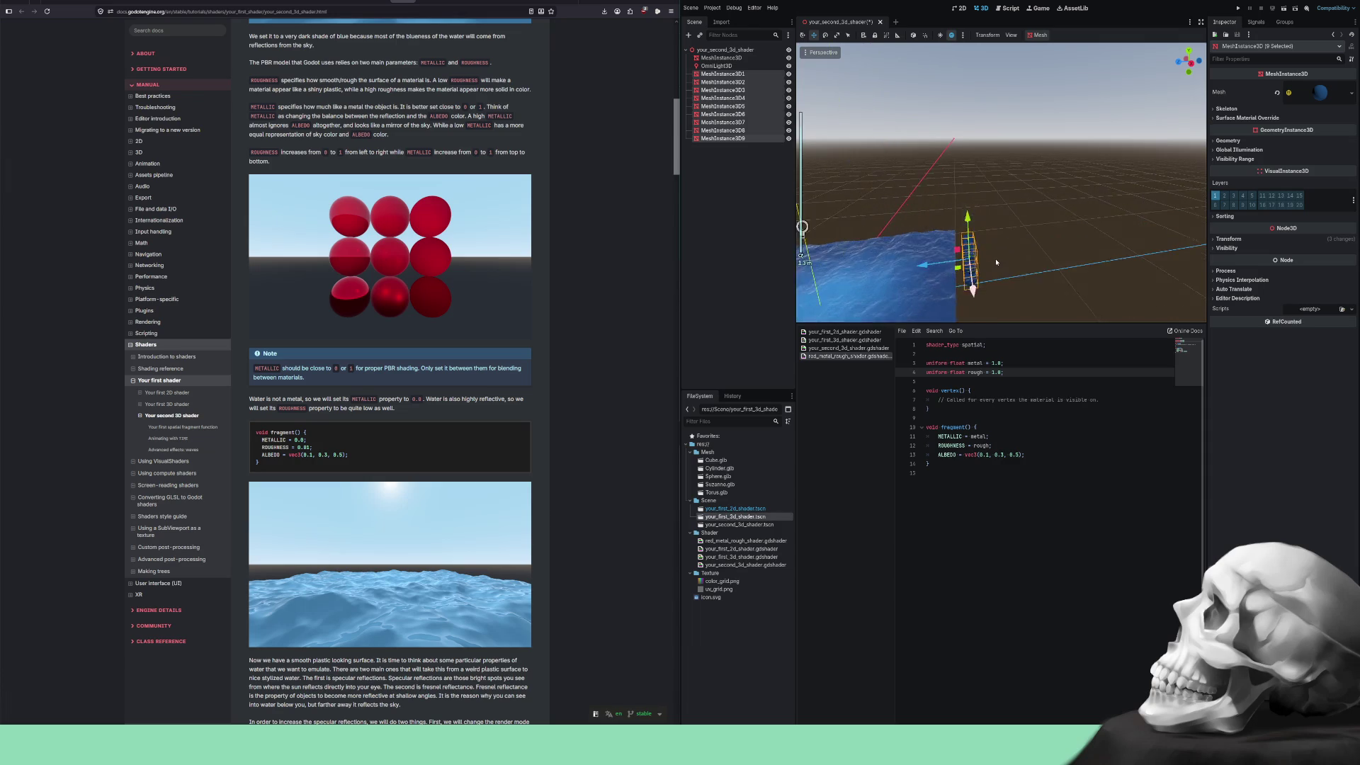
{"action": "scroll", "coordinate": [1084, 260], "scroll_direction": "down", "scroll_amount": 10}
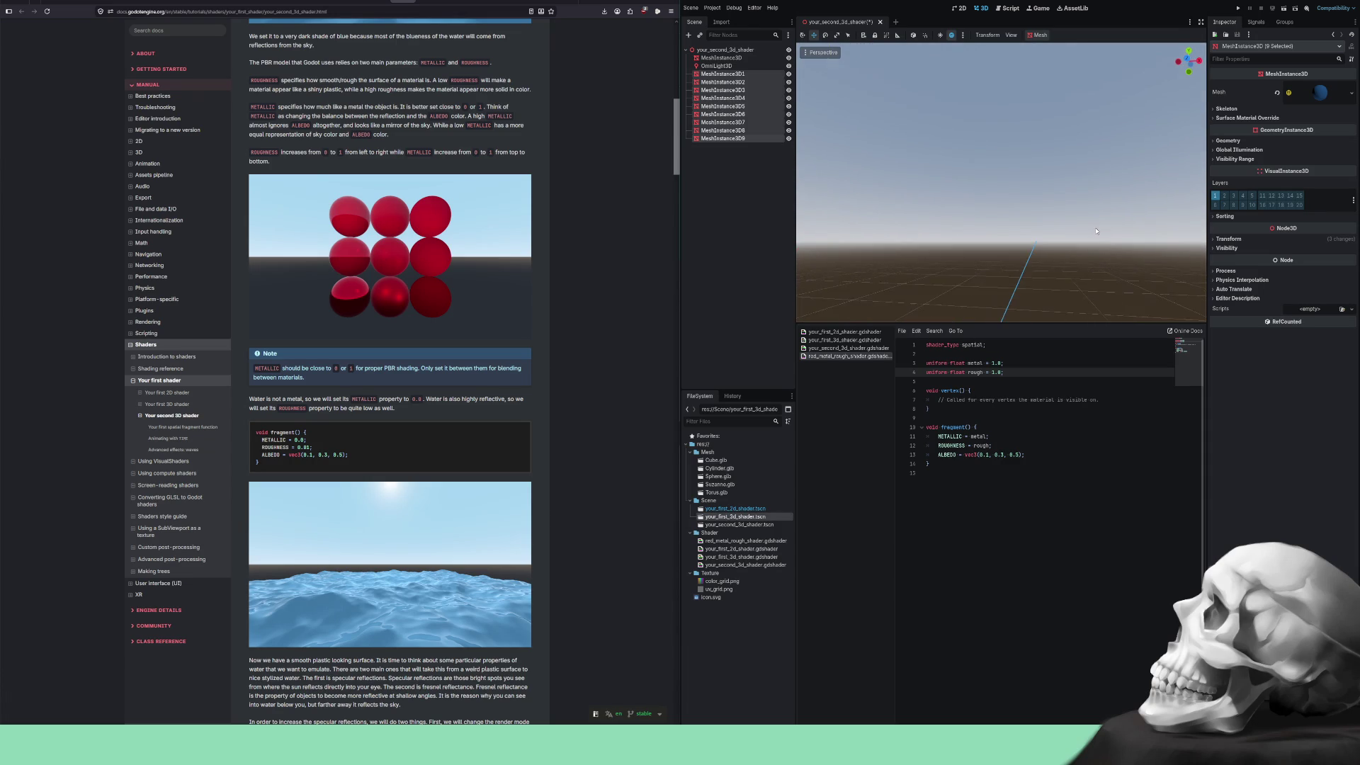
{"action": "scroll", "coordinate": [1052, 241], "scroll_direction": "up", "scroll_amount": 8}
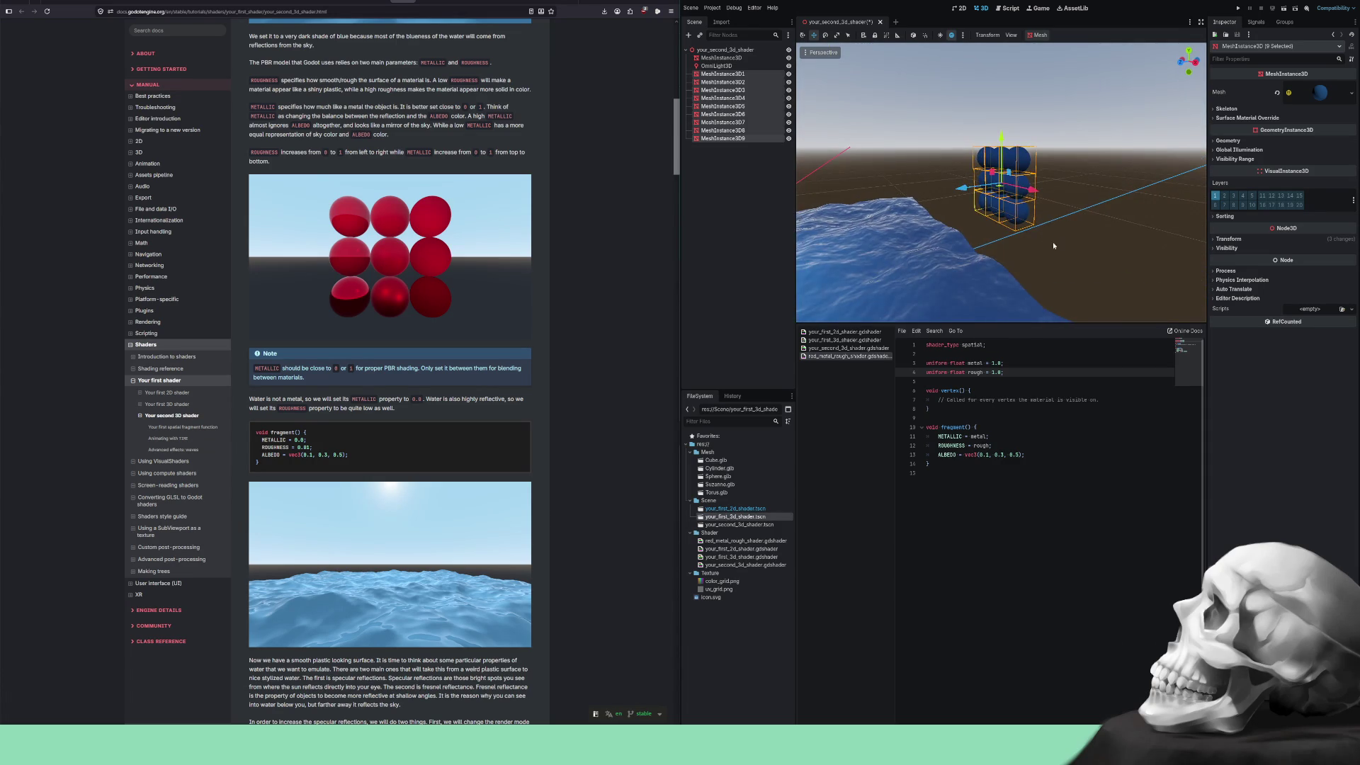
{"action": "mouse_move", "coordinate": [962, 190]}
{"action": "left_mouse_down"}
{"action": "mouse_move", "coordinate": [1096, 267]}
{"action": "mouse_move", "coordinate": [1105, 245]}
{"action": "mouse_move", "coordinate": [997, 270]}
{"action": "mouse_move", "coordinate": [1155, 279]}
{"action": "mouse_move", "coordinate": [1040, 263]}
{"action": "left_mouse_up"}
Deselect the grid and select the bottom-left sphere, MeshInstance3D1.
{"action": "scroll", "coordinate": [1049, 271], "scroll_direction": "up", "scroll_amount": 4}
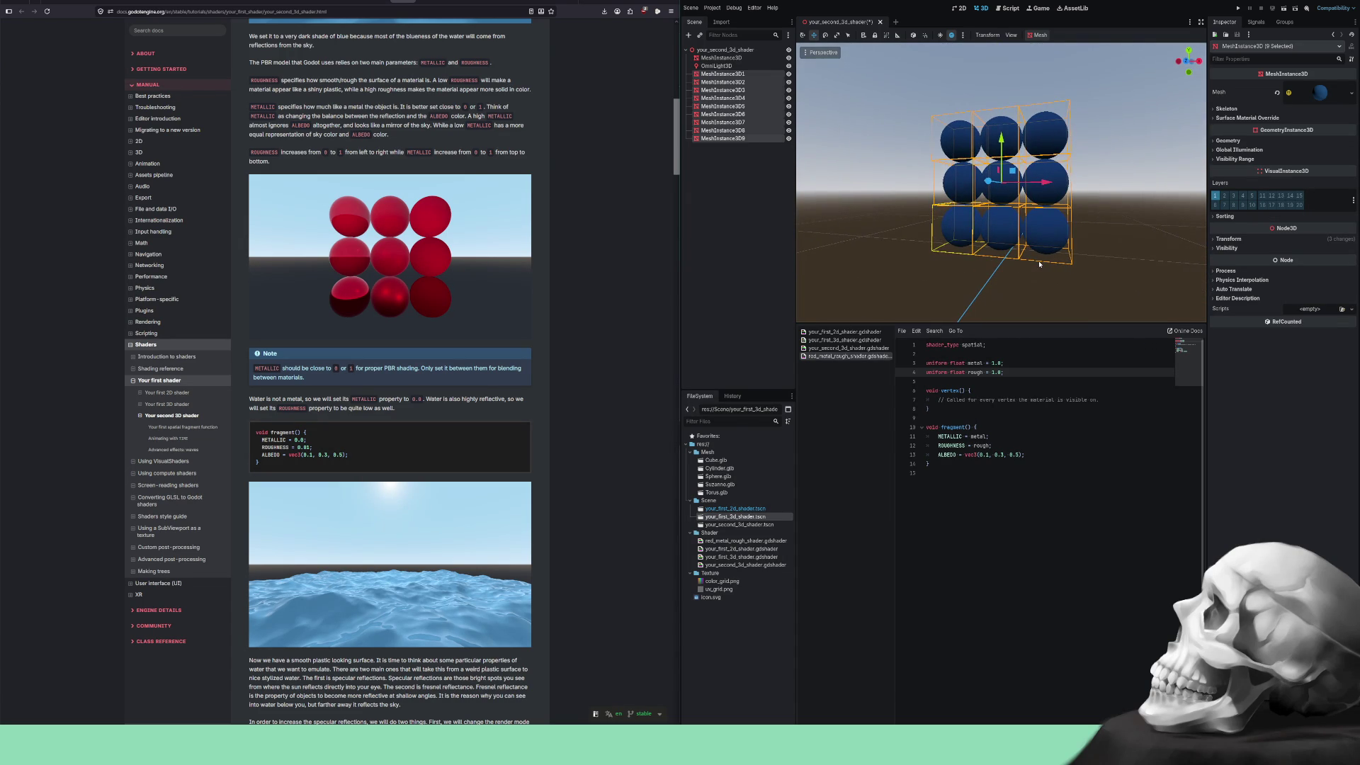
{"action": "left_click", "coordinate": [1010, 303]}
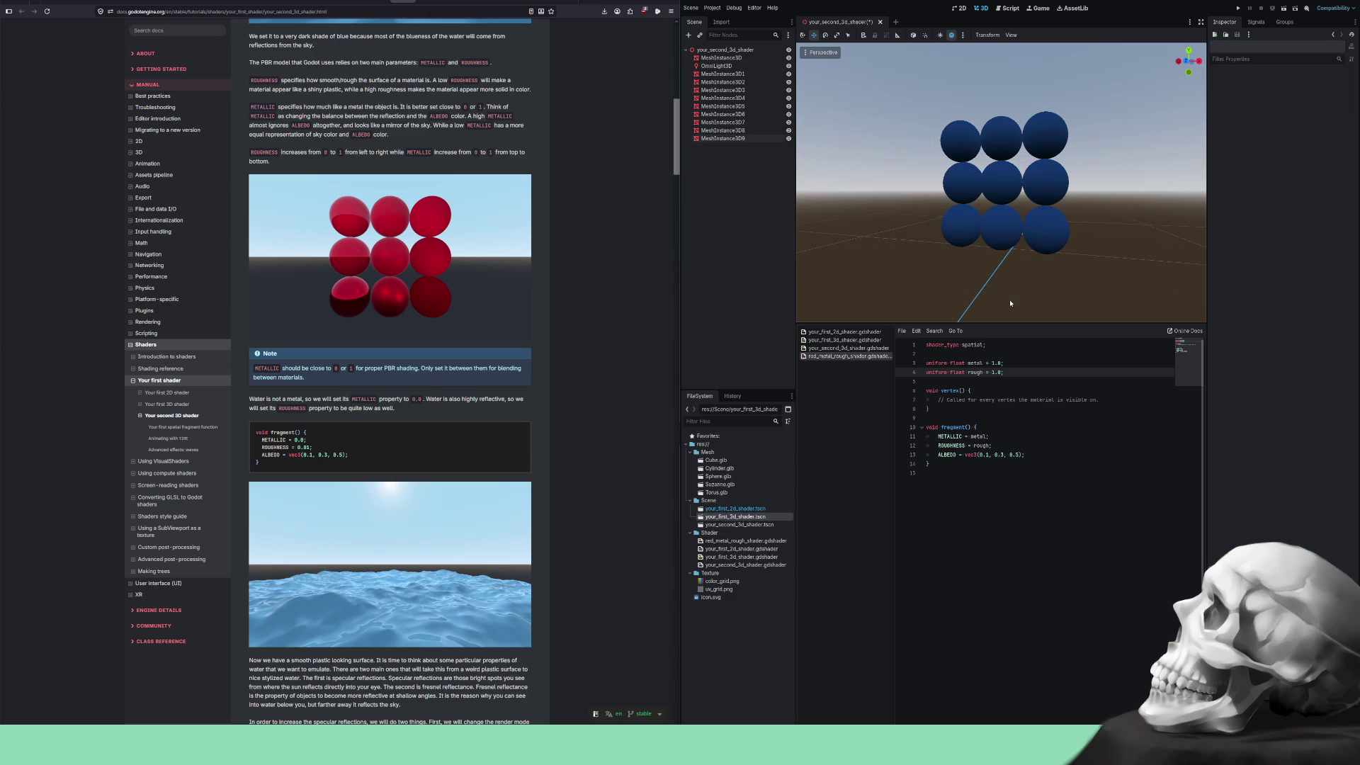
{"action": "left_click", "coordinate": [960, 239]}
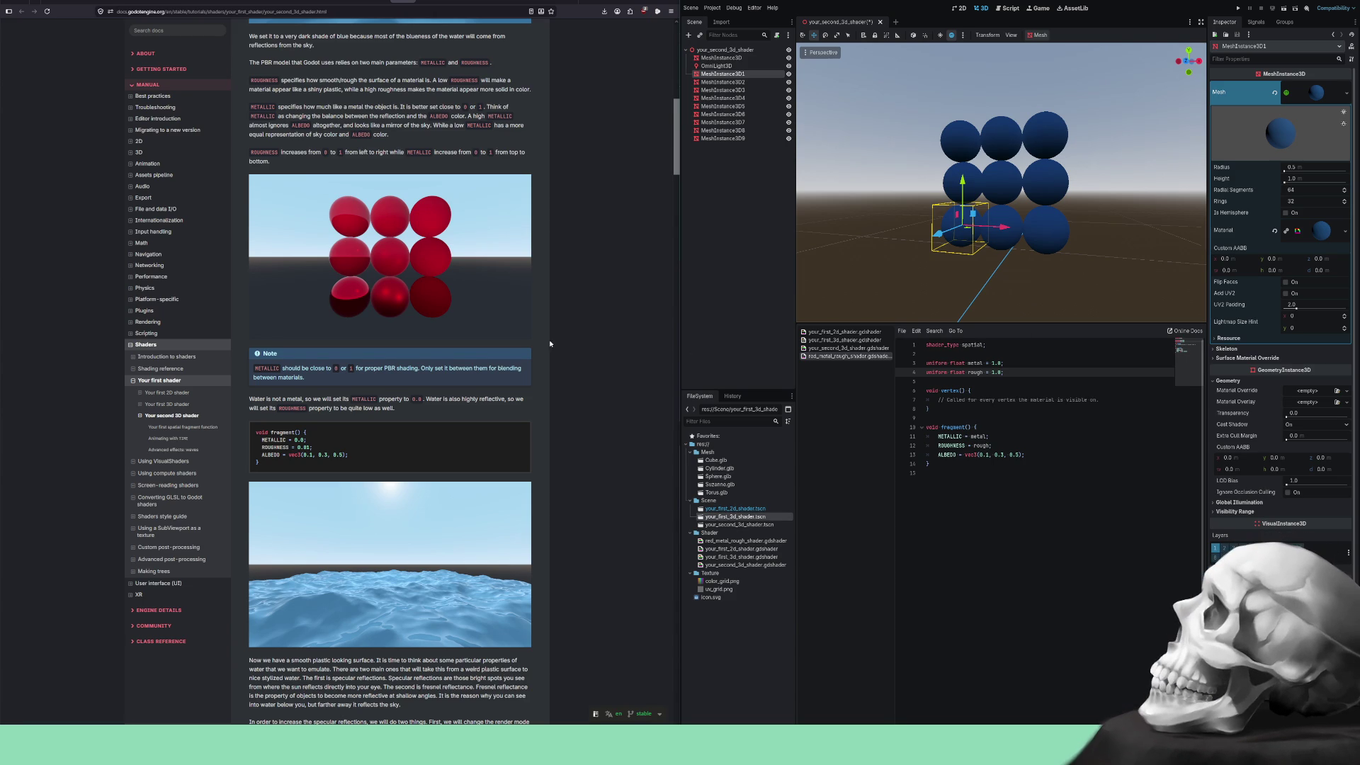
{"action": "scroll", "coordinate": [548, 336], "scroll_direction": "up", "scroll_amount": 2}
{"action": "scroll", "coordinate": [548, 336], "scroll_direction": "up", "scroll_amount": 1}
{"action": "scroll", "coordinate": [548, 337], "scroll_direction": "down", "scroll_amount": 1}
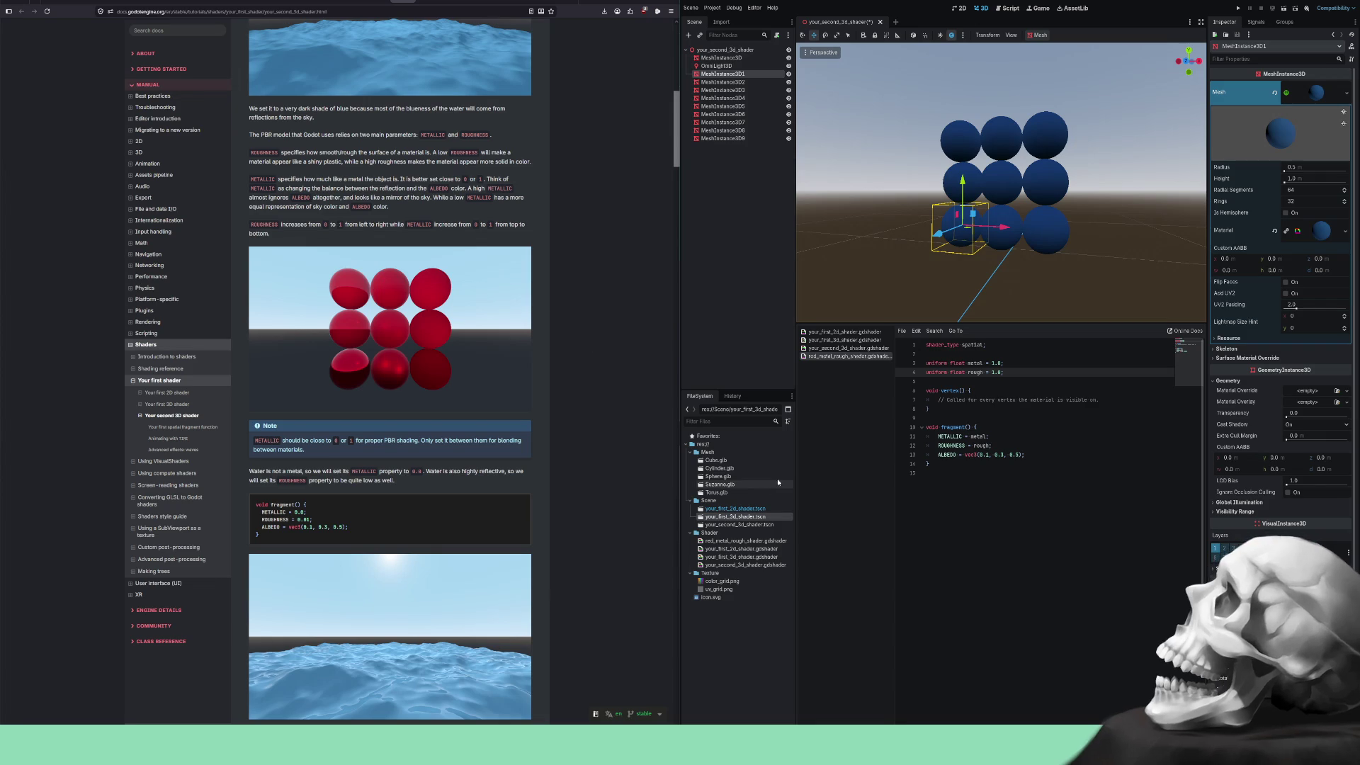
Rewrite line 13 as ALBEDO = vec3(1.0, 0.0, 0.0); replacing the old 0.3 and 0.5 components.
{"action": "left_click", "coordinate": [981, 454]}
{"action": "type", "text": "1."}
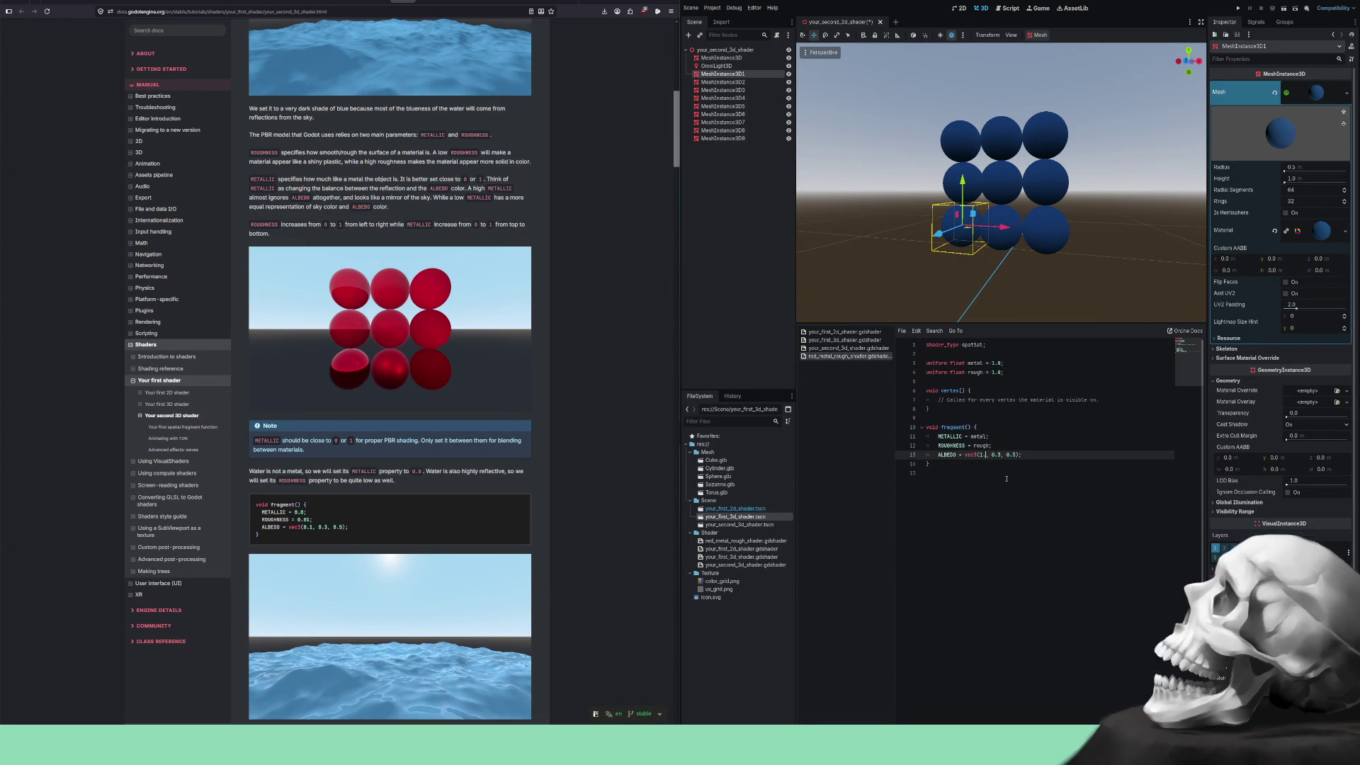
{"action": "type", "text": "0"}
{"action": "key", "text": "Right"}
{"action": "key", "text": "Right"}
{"action": "key", "text": "Delete"}
{"action": "key", "text": "Delete"}
{"action": "key", "text": "Delete"}
{"action": "type", "text": "0.0,"}
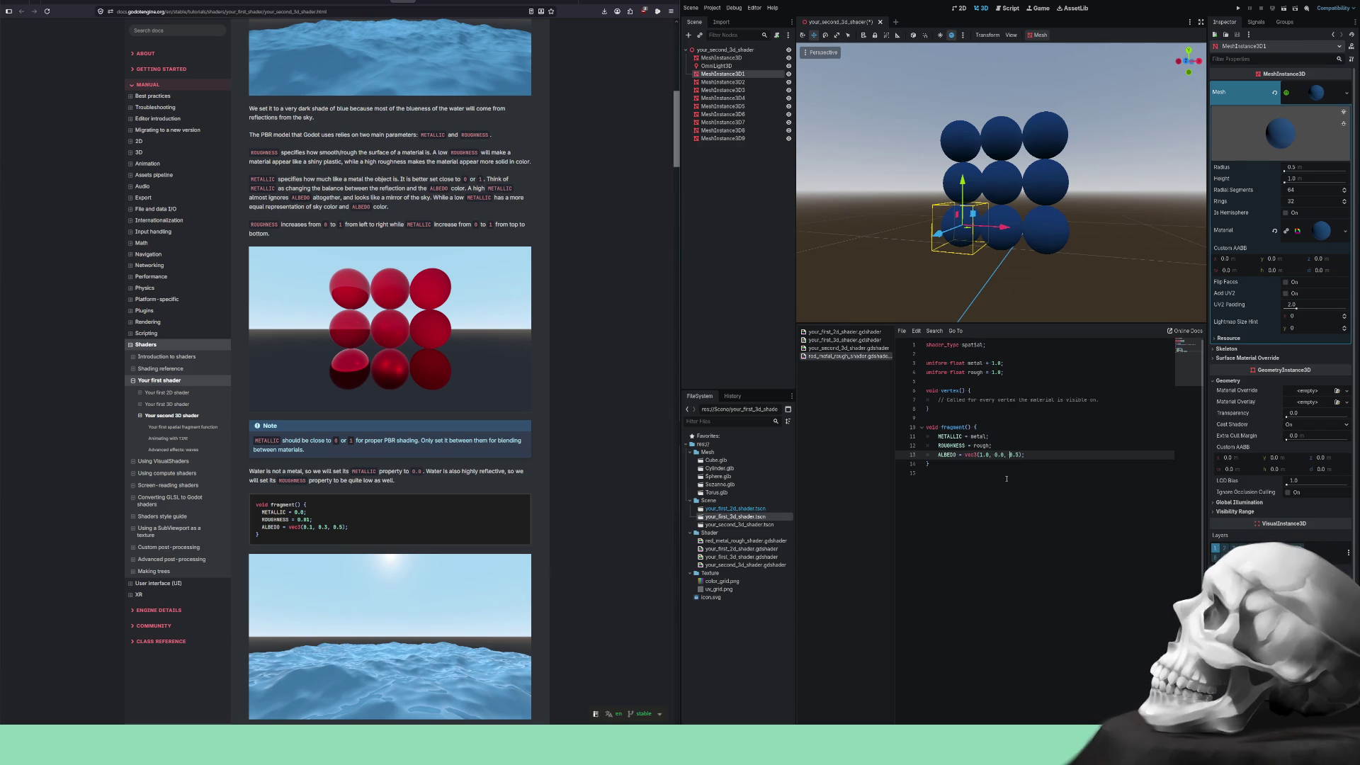
{"action": "key", "text": "Right"}
{"action": "key", "text": "Delete"}
{"action": "key", "text": "Delete"}
{"action": "key", "text": "Delete"}
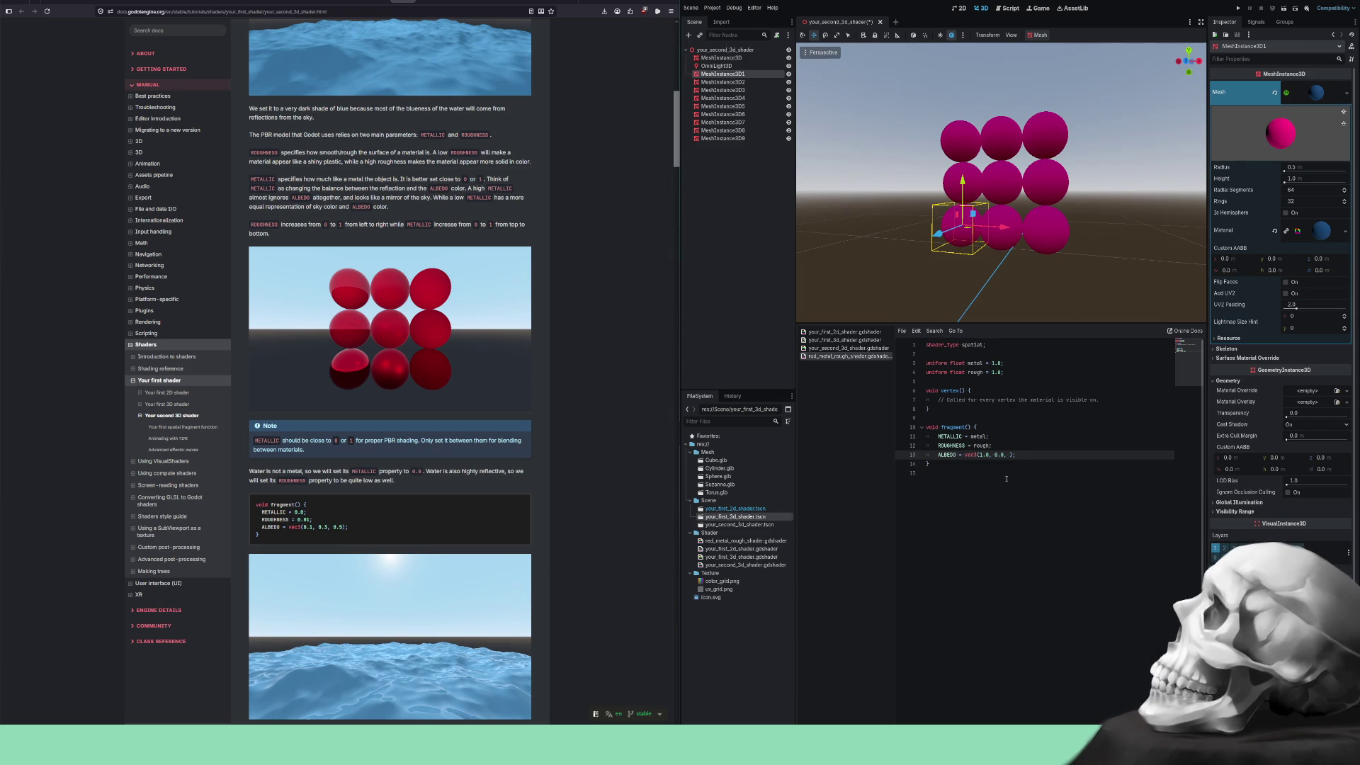
{"action": "type", "text": "0.0"}
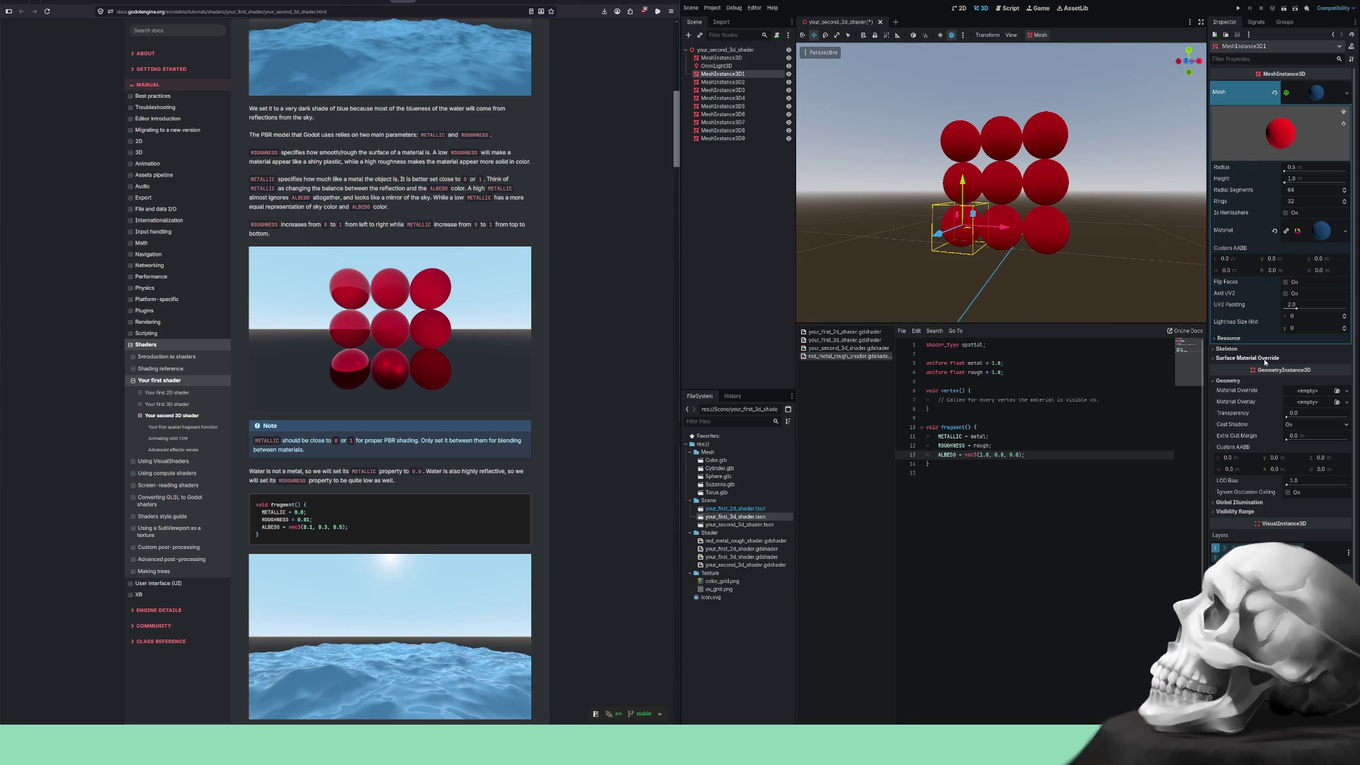
Make unique materials for the bottom-left, bottom-middle, bottom-right and middle-right spheres, saving the scene.
{"action": "left_click", "coordinate": [1287, 233]}
{"action": "key", "text": "ctrl+s"}
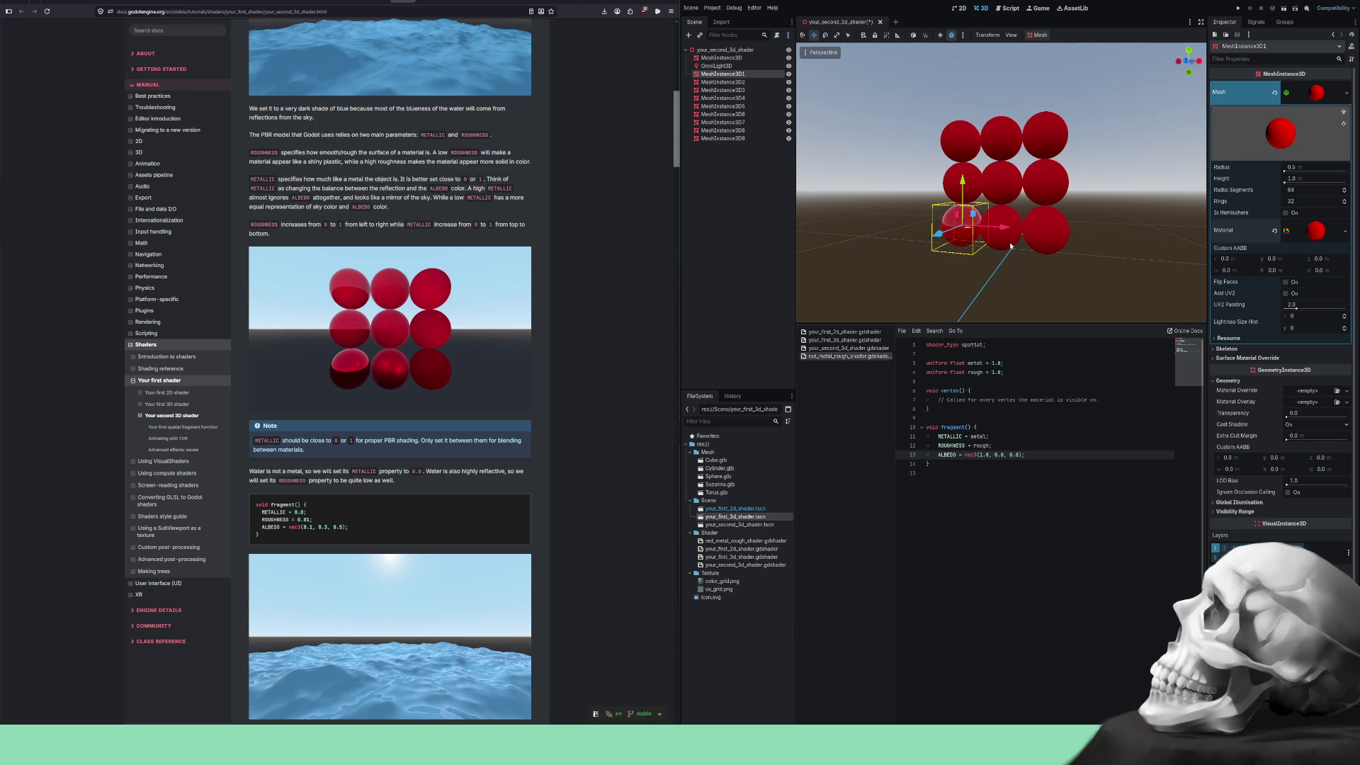
{"action": "left_click", "coordinate": [1011, 245]}
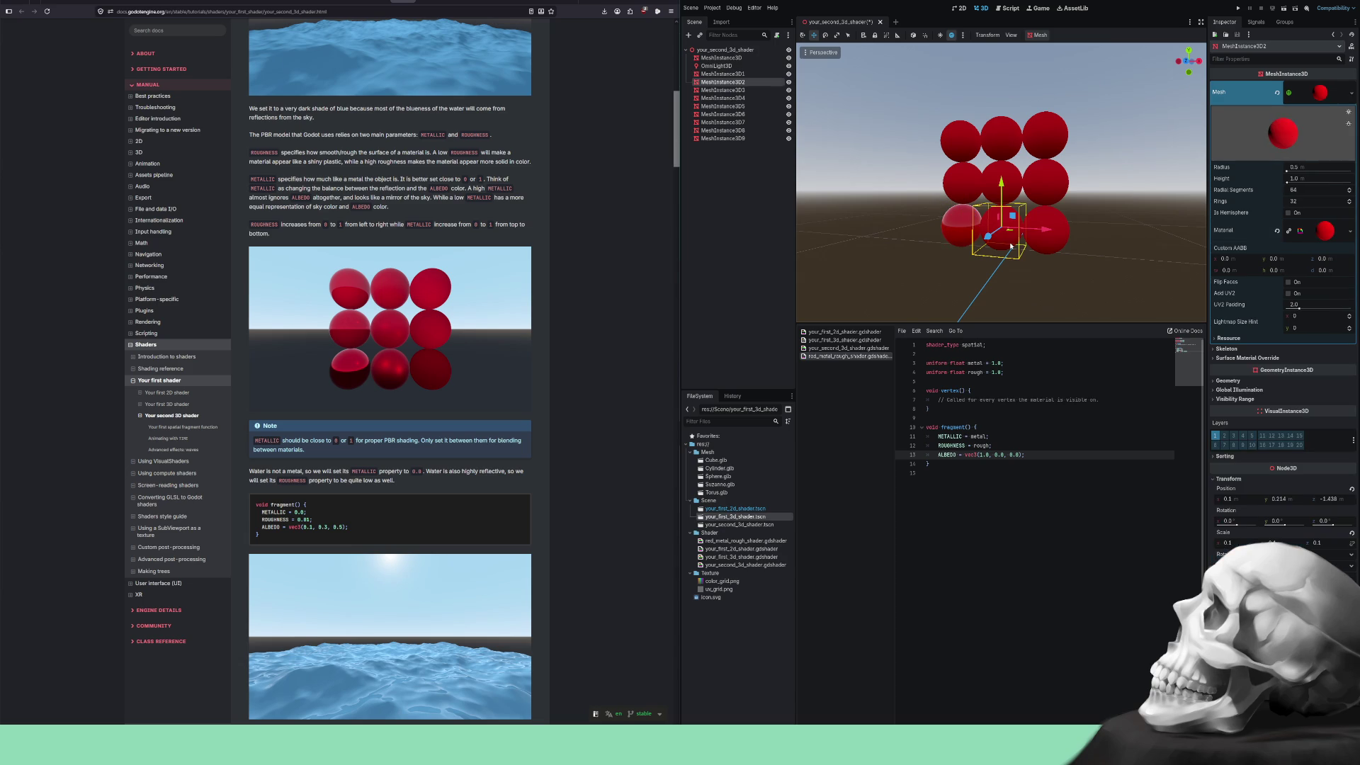
{"action": "left_click", "coordinate": [1289, 230]}
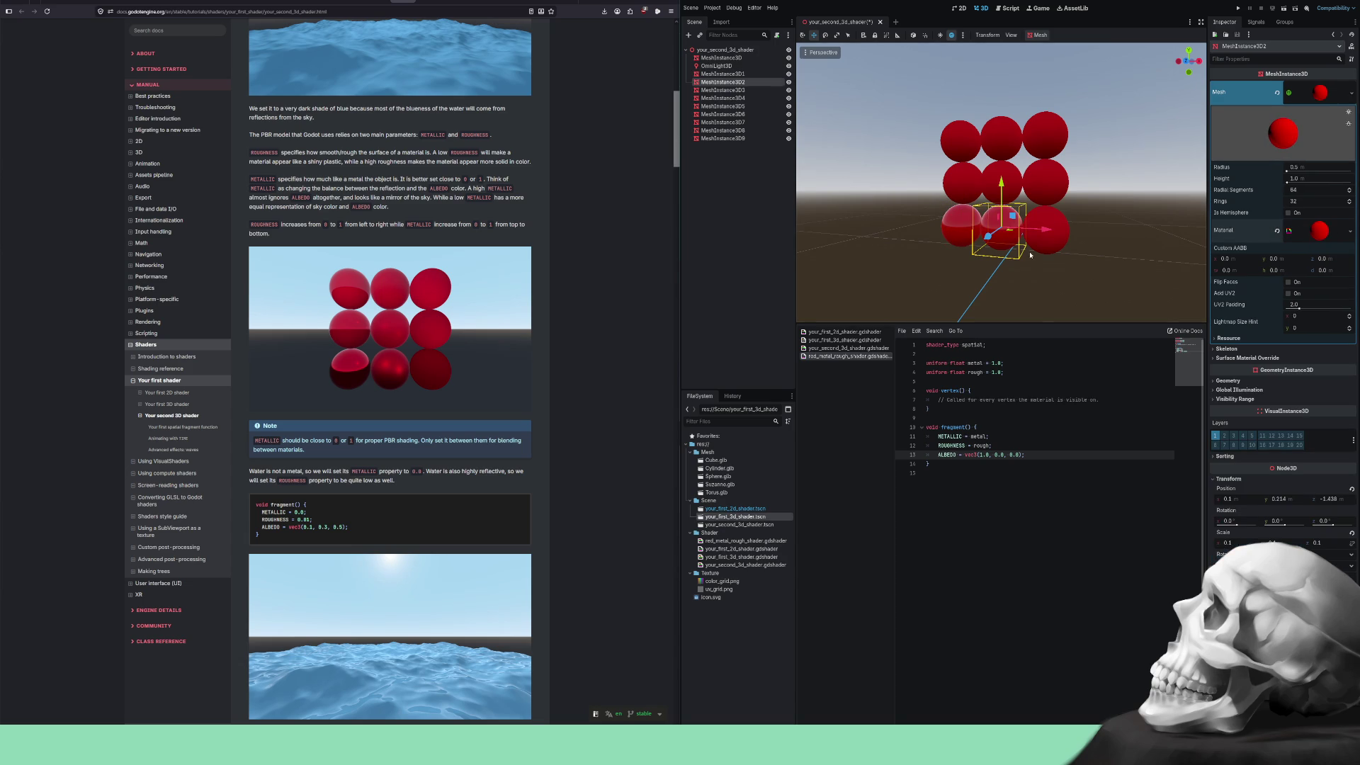
{"action": "left_click", "coordinate": [1052, 246]}
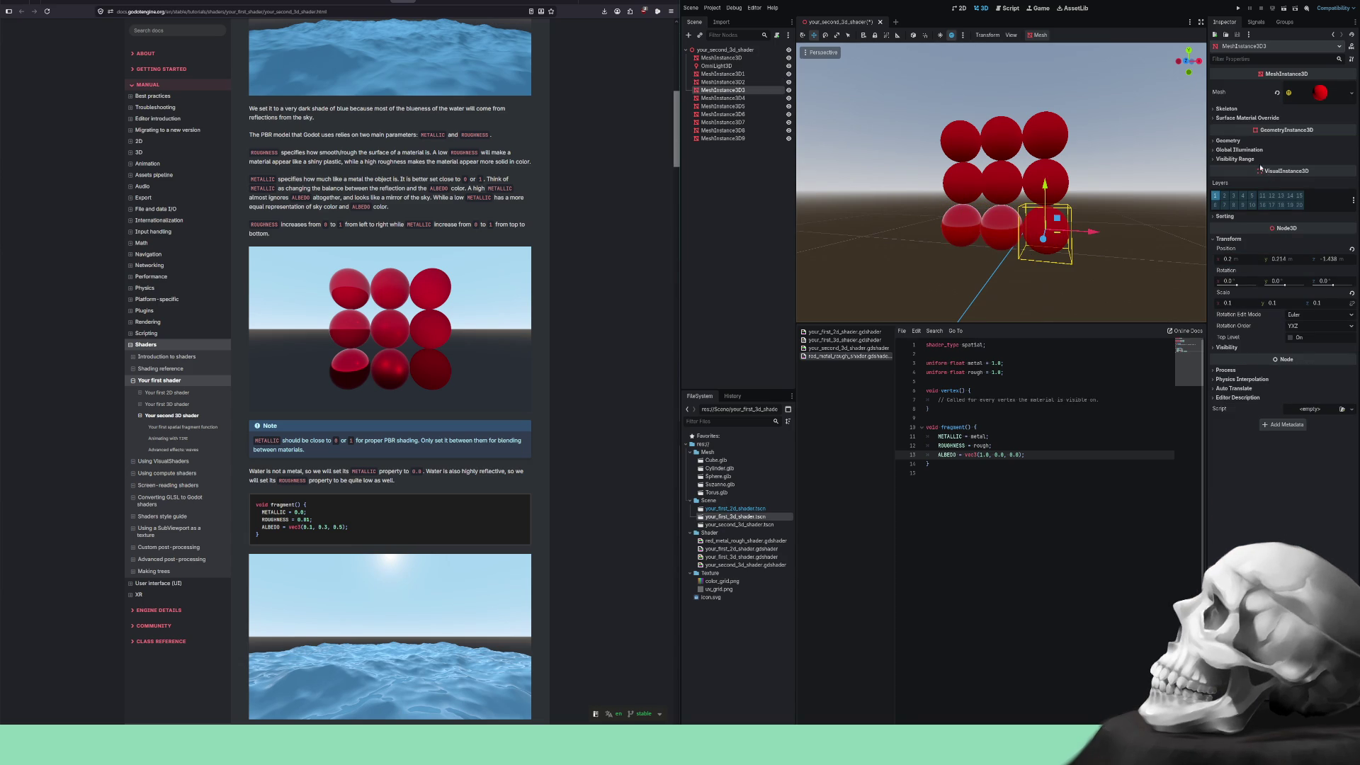
{"action": "left_click", "coordinate": [1309, 97]}
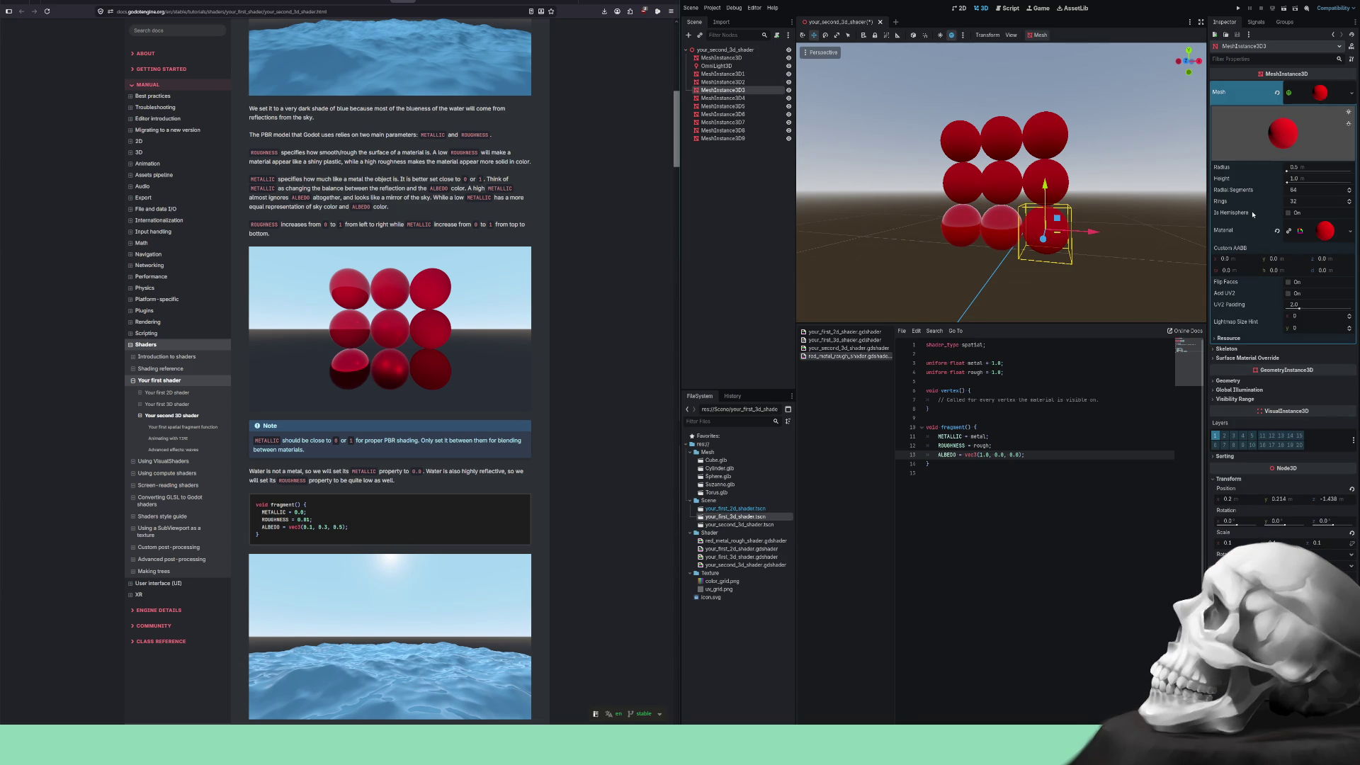
{"action": "left_click", "coordinate": [1289, 231]}
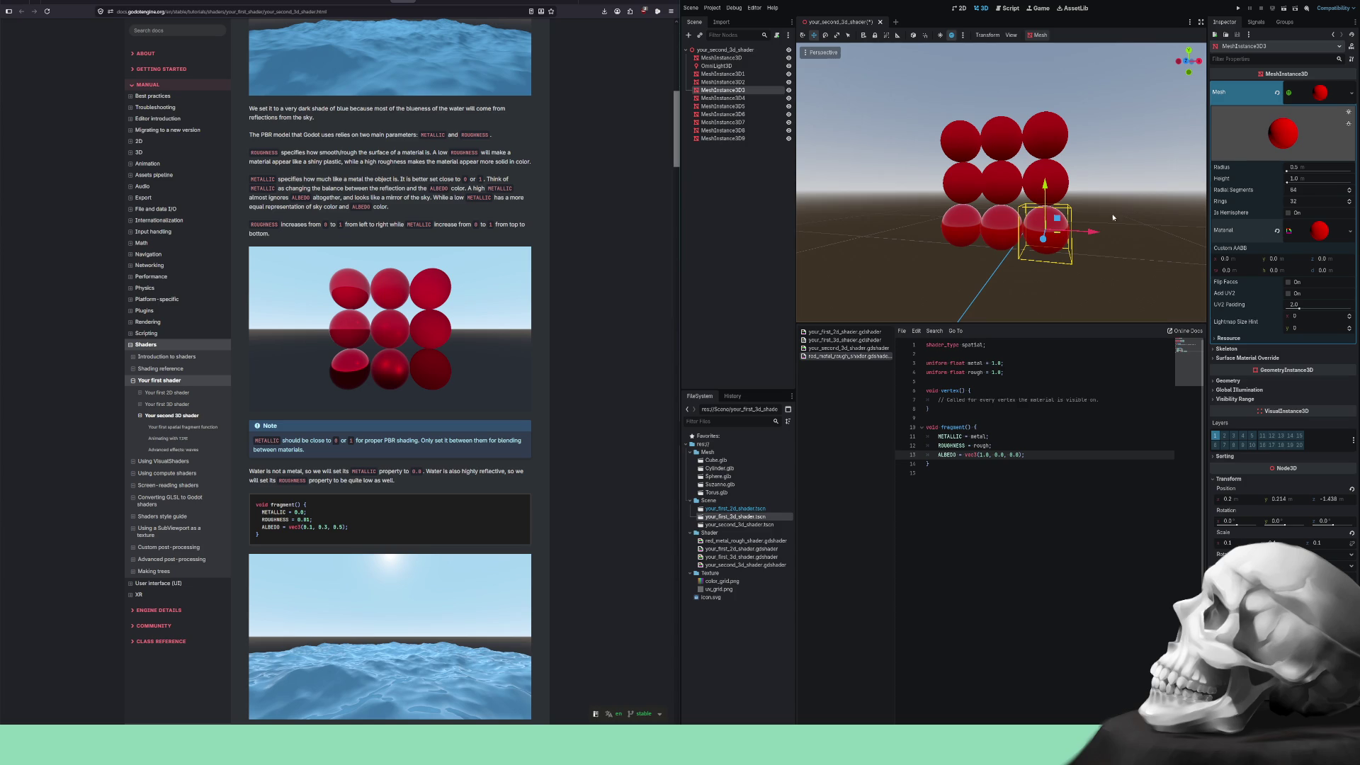
{"action": "left_click", "coordinate": [1059, 185]}
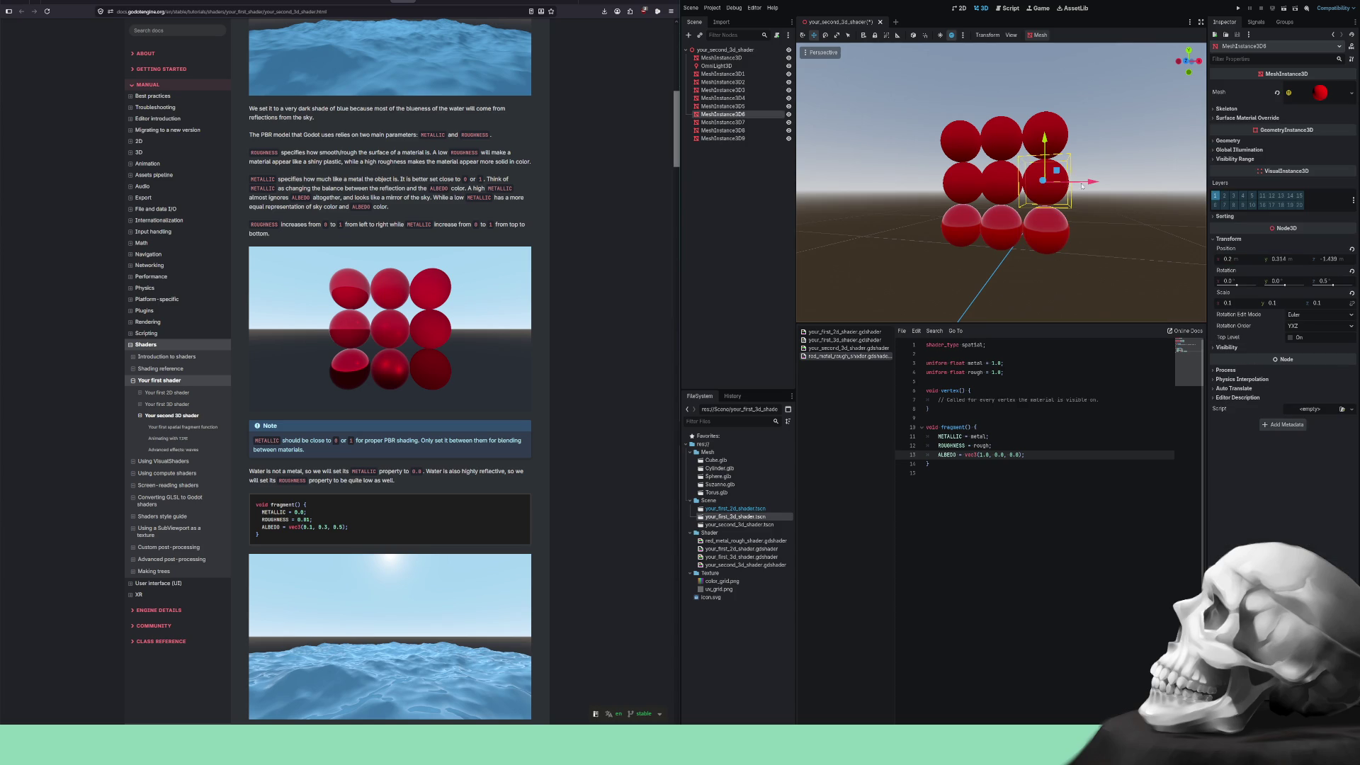
{"action": "left_click", "coordinate": [1321, 94]}
{"action": "left_click", "coordinate": [1289, 231]}
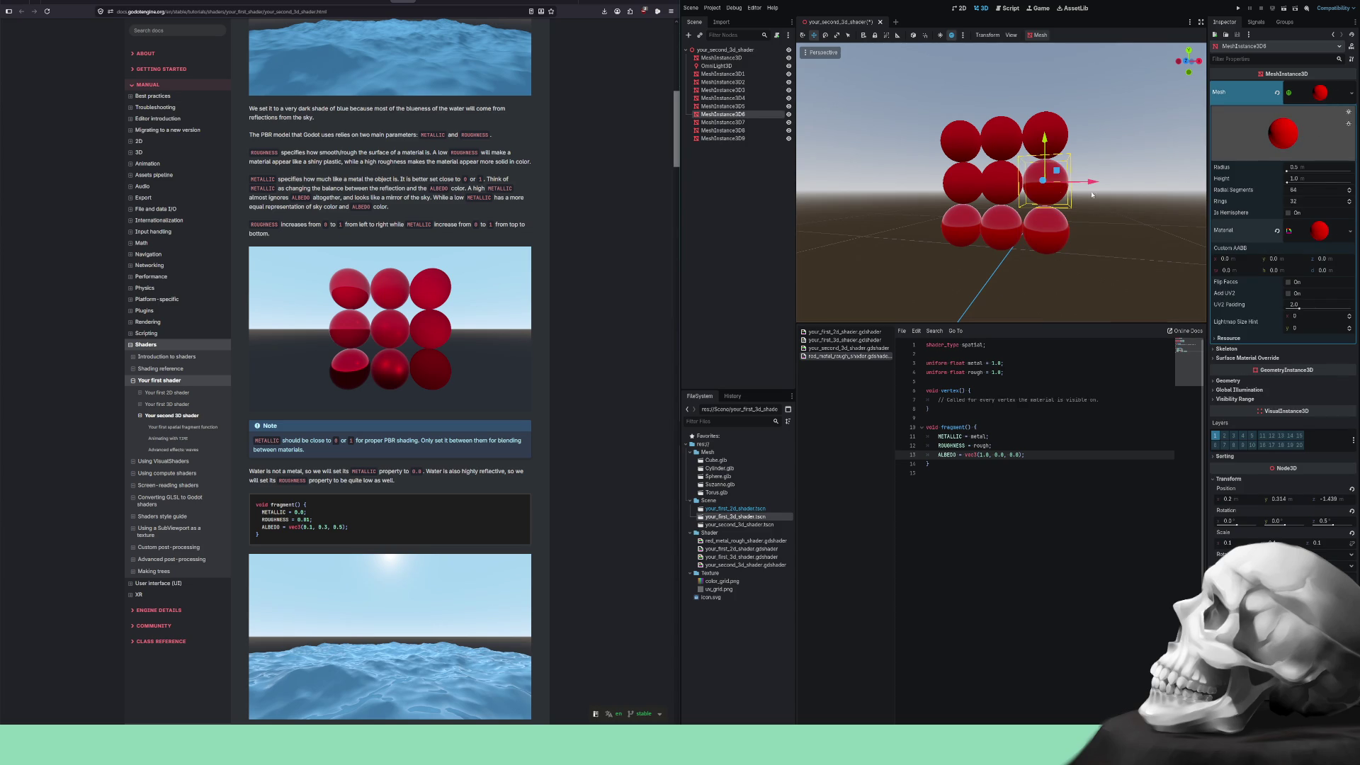
Check the mesh settings of the centre, middle-left, top-left and top-middle spheres.
{"action": "left_click", "coordinate": [1006, 189]}
{"action": "left_click", "coordinate": [1307, 94]}
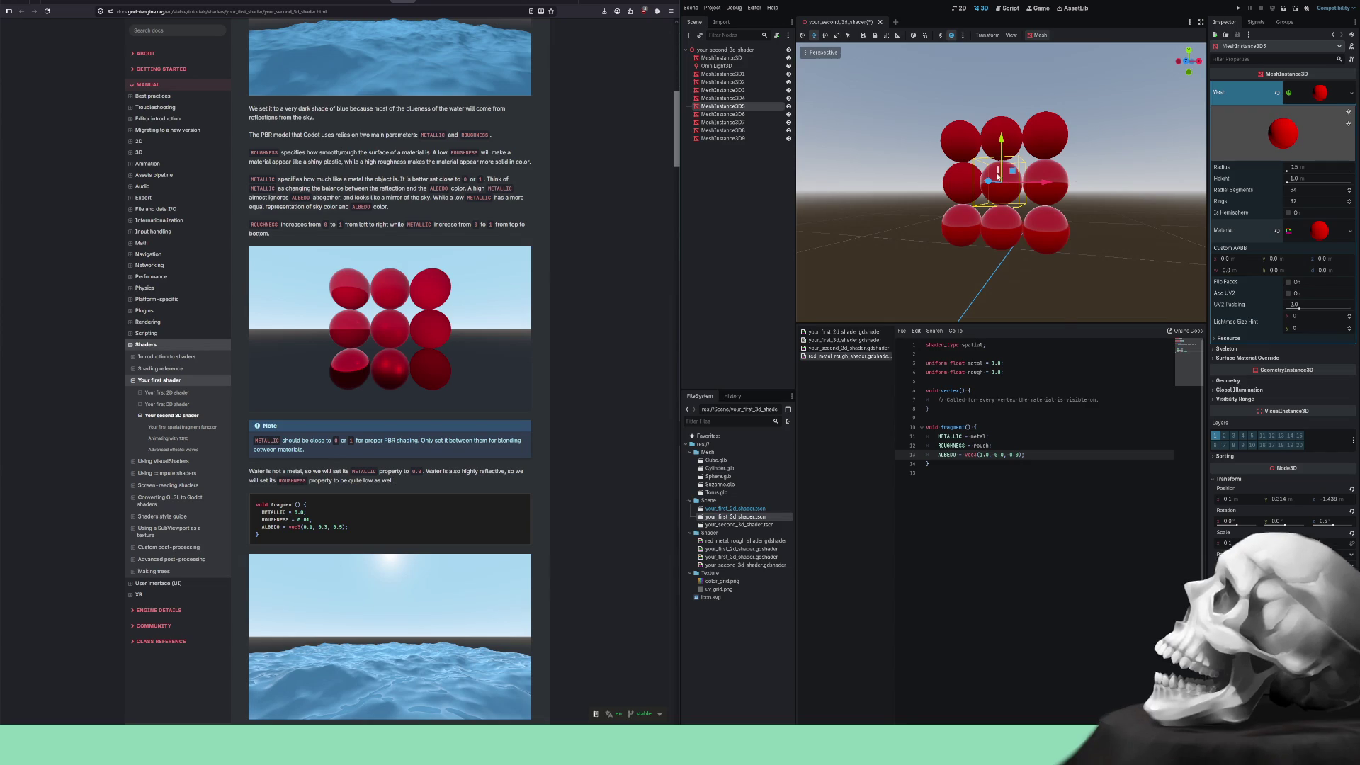
{"action": "left_click", "coordinate": [962, 181]}
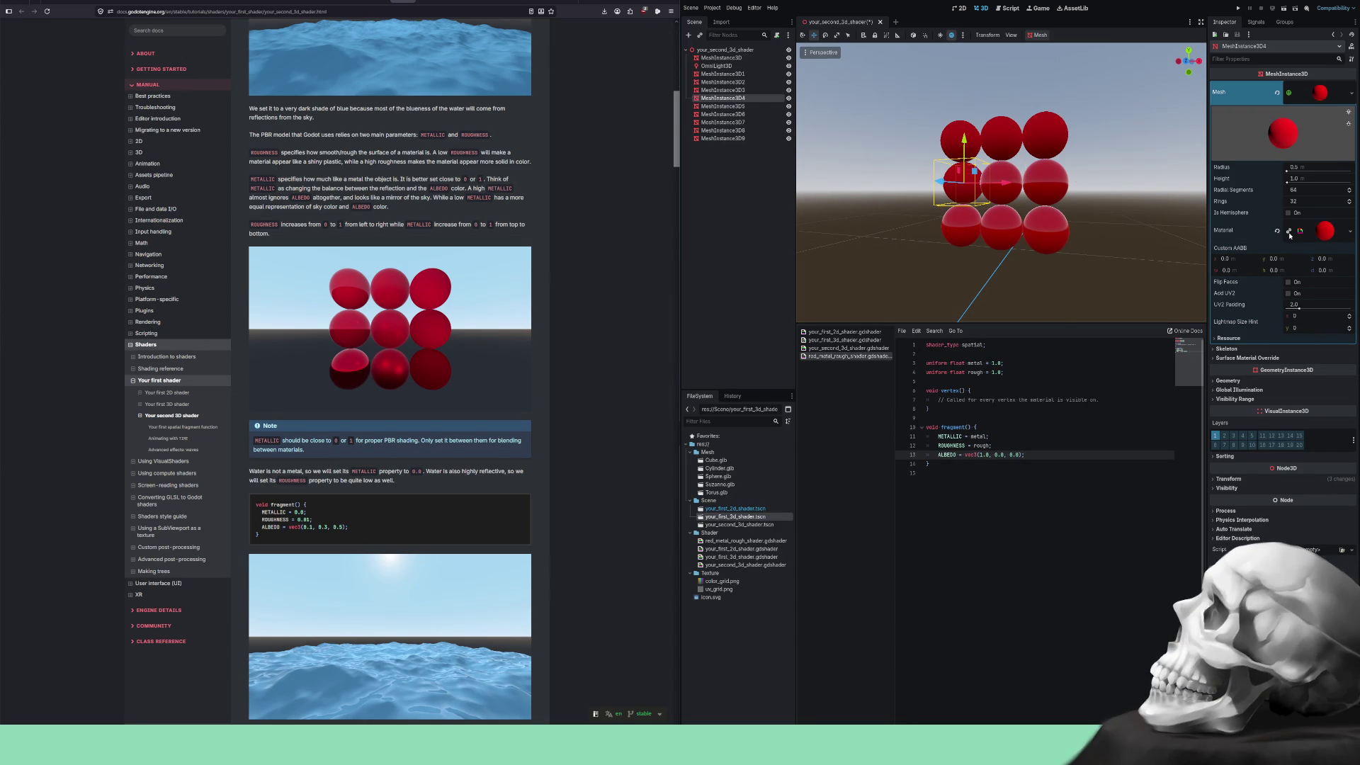
{"action": "left_click", "coordinate": [953, 134]}
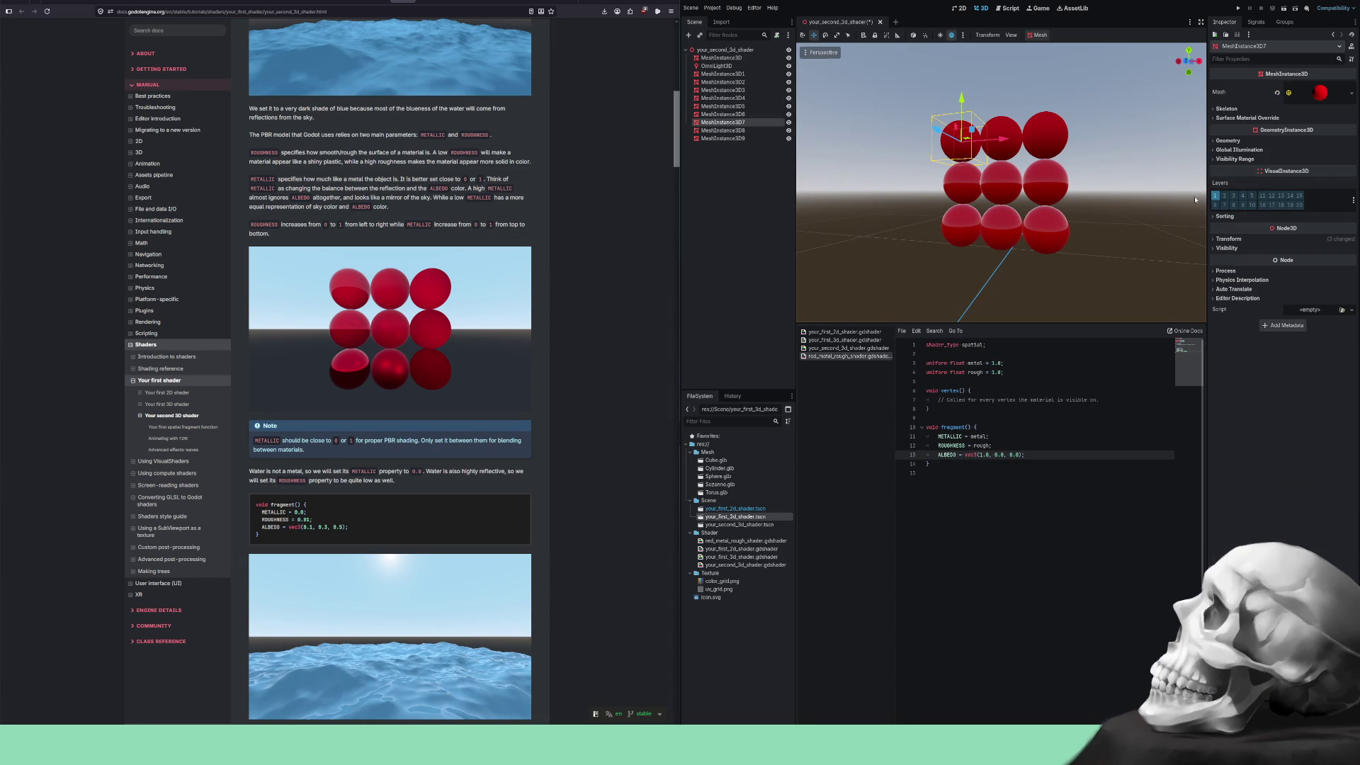
{"action": "left_click", "coordinate": [1310, 92]}
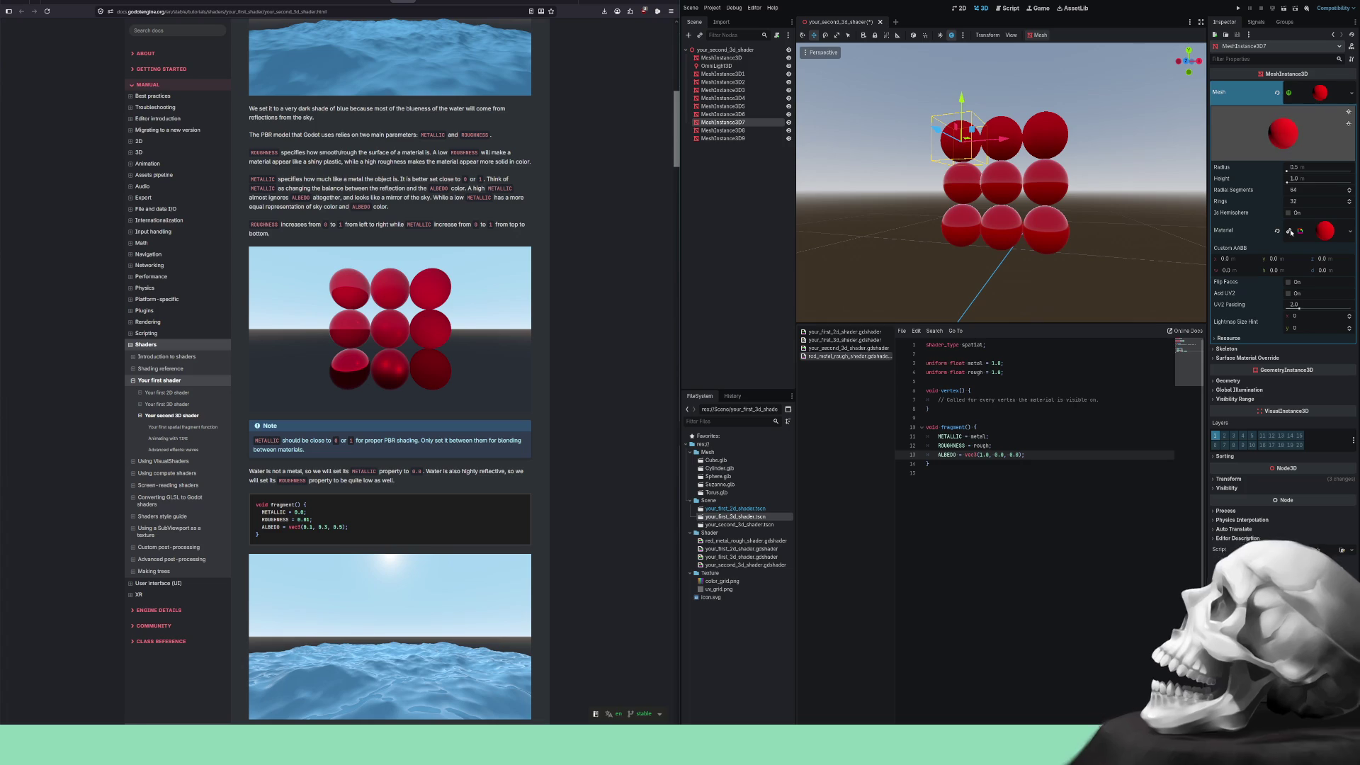
{"action": "left_click", "coordinate": [1001, 134]}
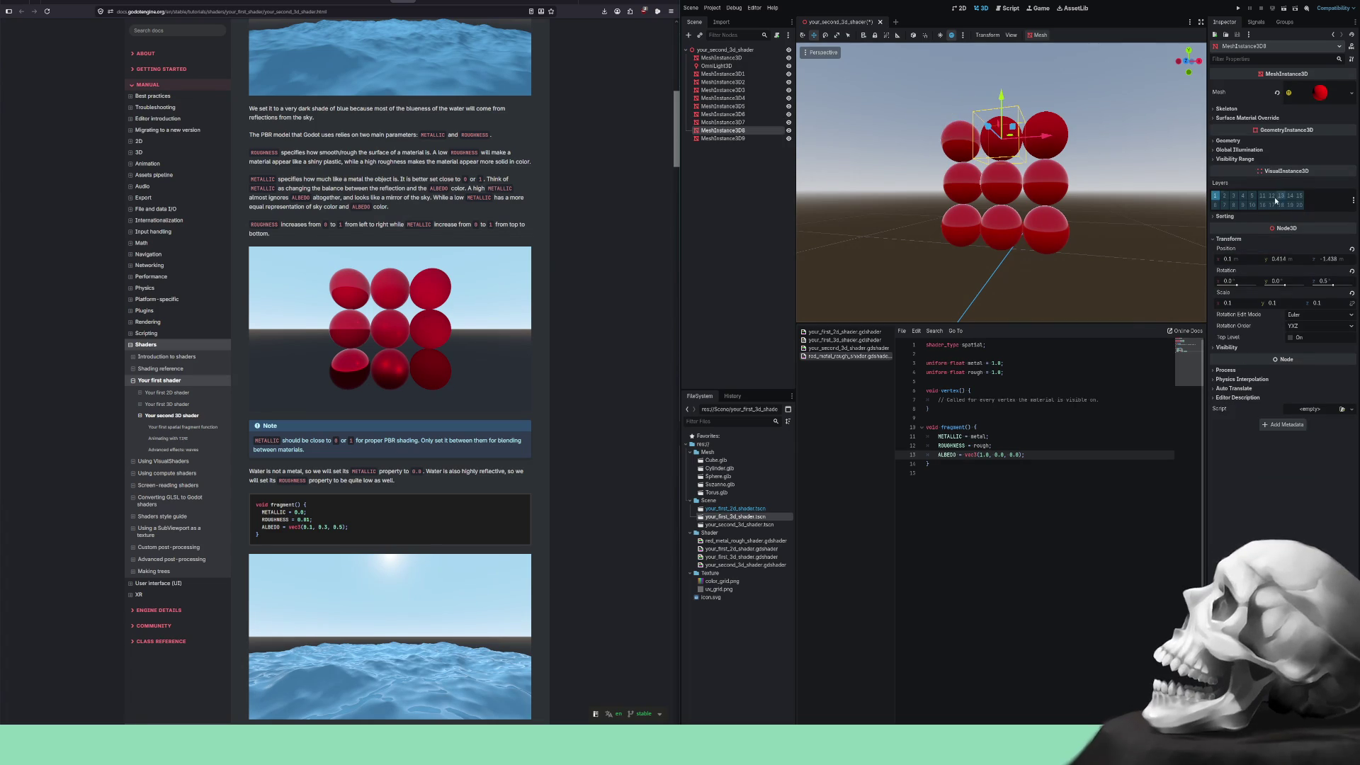
{"action": "left_click", "coordinate": [1315, 92]}
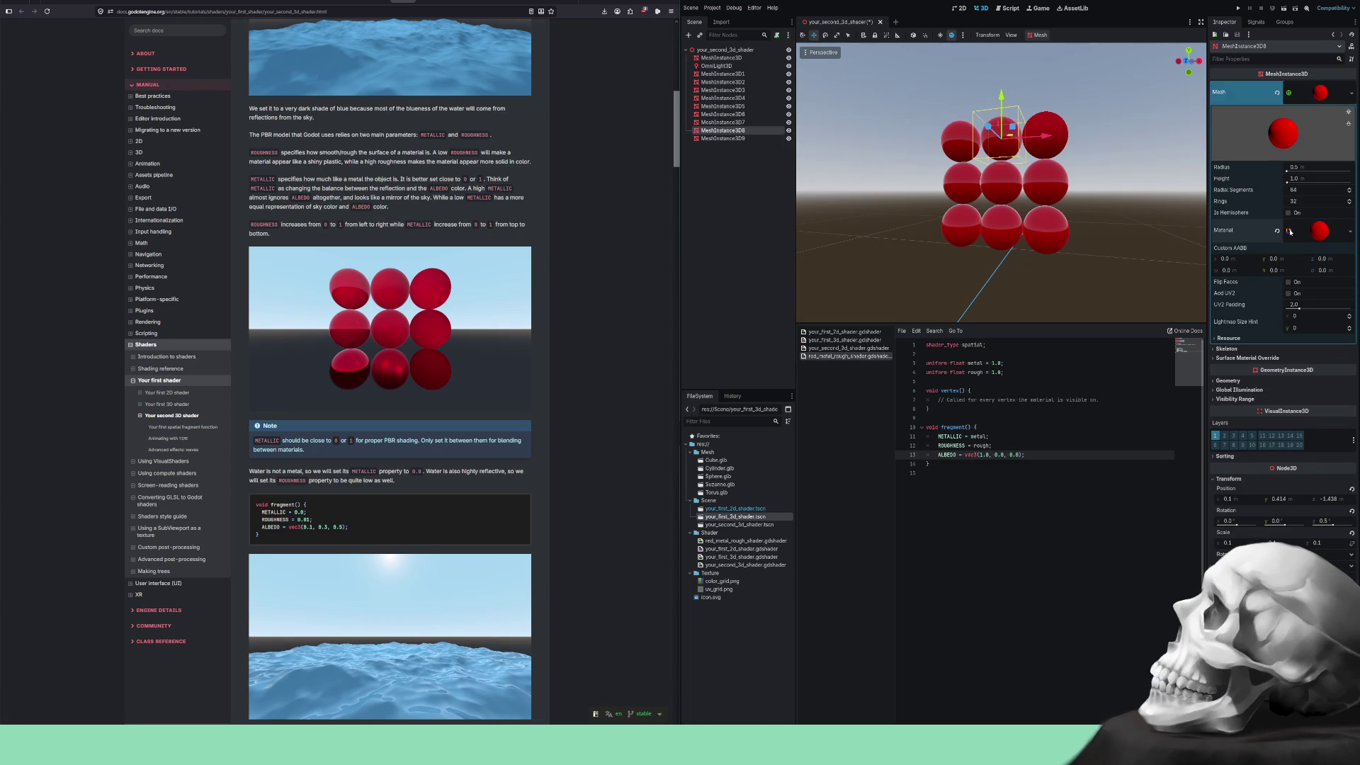
Clear the top-right sphere's material so it renders grey, then orbit to a lower angle.
{"action": "left_click", "coordinate": [1055, 123]}
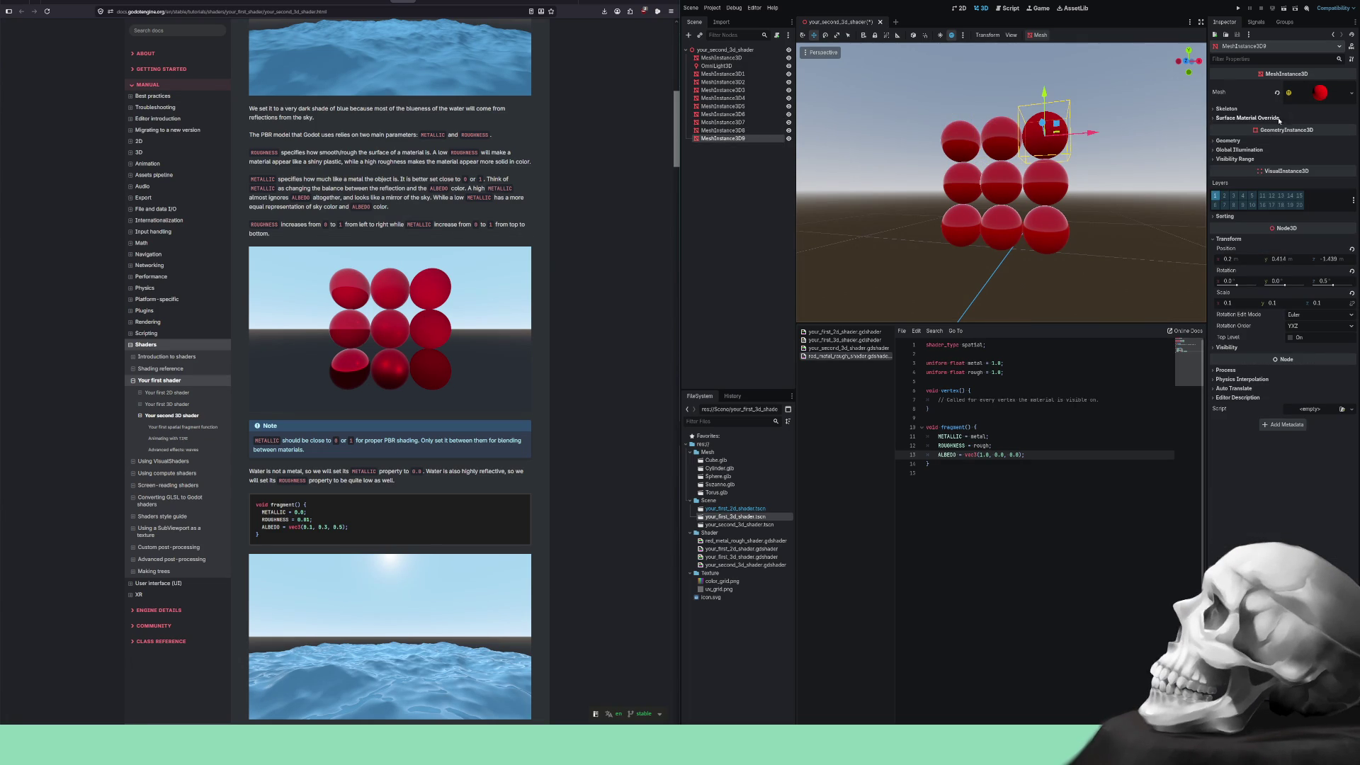
{"action": "left_click", "coordinate": [1319, 93]}
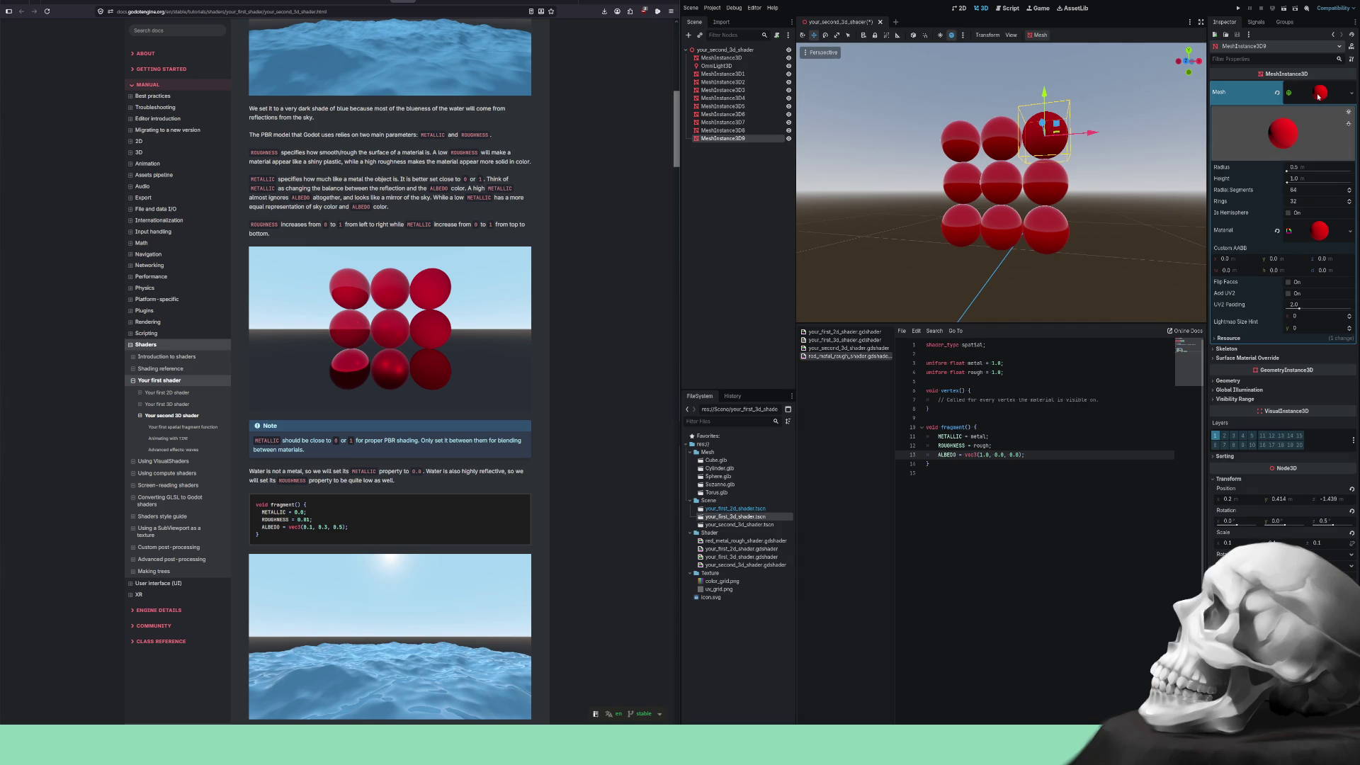
{"action": "left_click", "coordinate": [1277, 230]}
{"action": "mouse_move", "coordinate": [1110, 218]}
{"action": "left_mouse_down"}
{"action": "mouse_move", "coordinate": [897, 253]}
{"action": "mouse_move", "coordinate": [935, 233]}
{"action": "left_mouse_up"}
{"action": "scroll", "coordinate": [1136, 230], "scroll_direction": "up", "scroll_amount": 5}
{"action": "left_click_drag", "start_coordinate": [1137, 230], "coordinate": [1159, 205]}
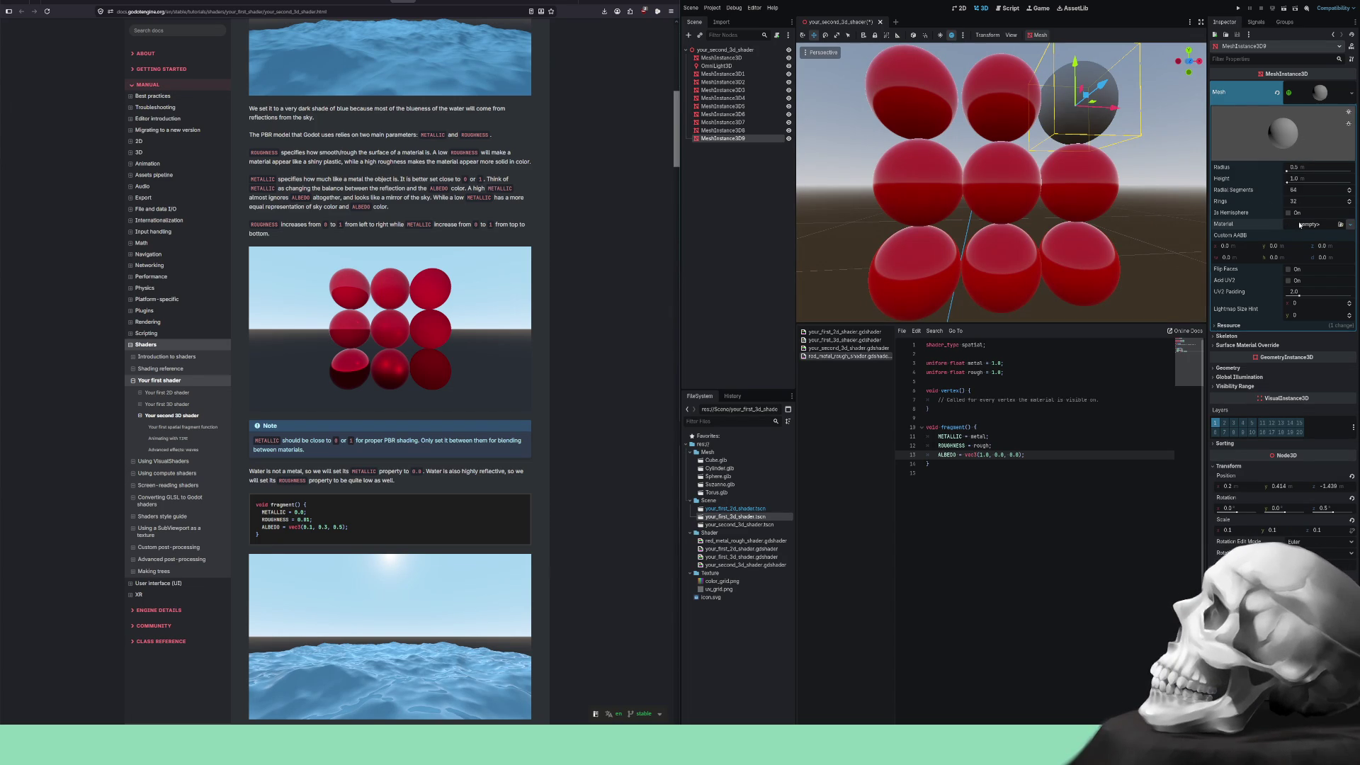
Give the top-right sphere a new material using the red_metal_rough shader.
{"action": "left_click", "coordinate": [1301, 282]}
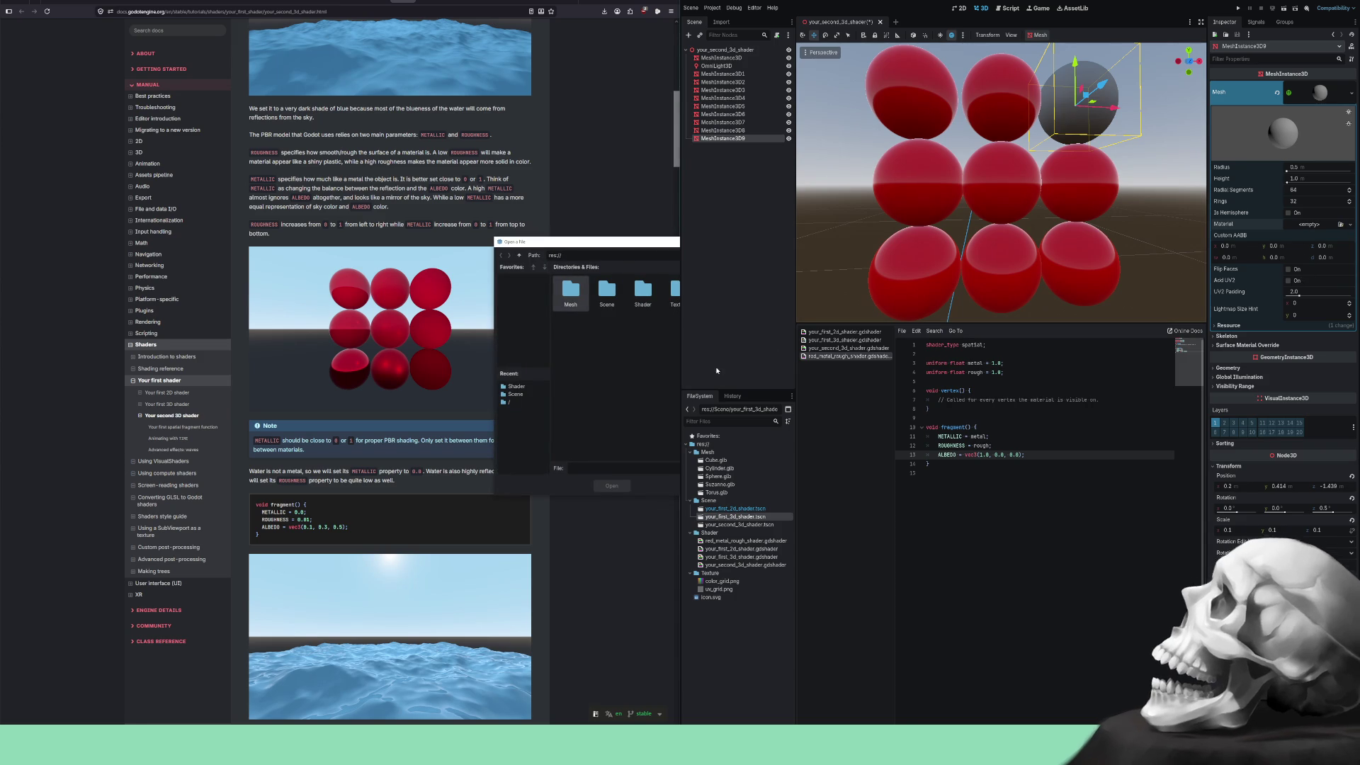
{"action": "key", "text": "Escape"}
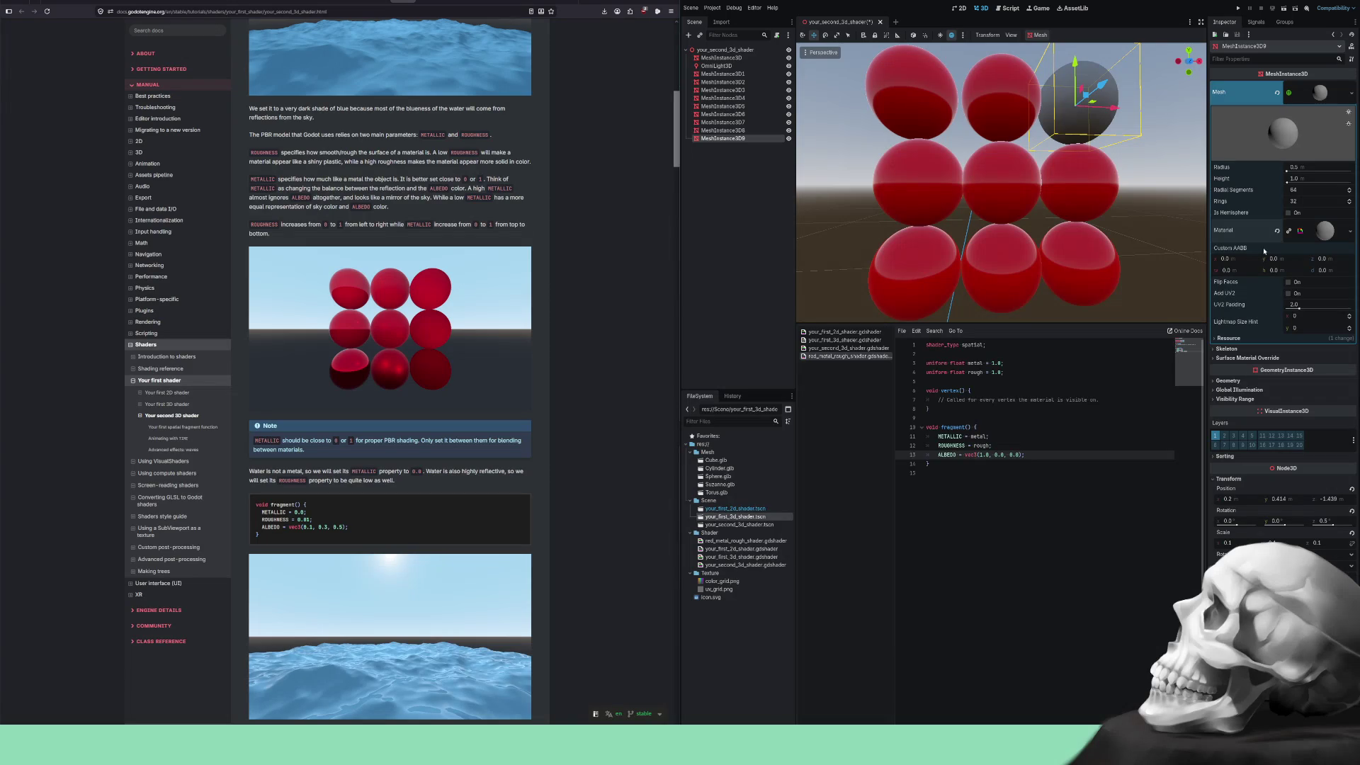
{"action": "left_click", "coordinate": [1315, 232]}
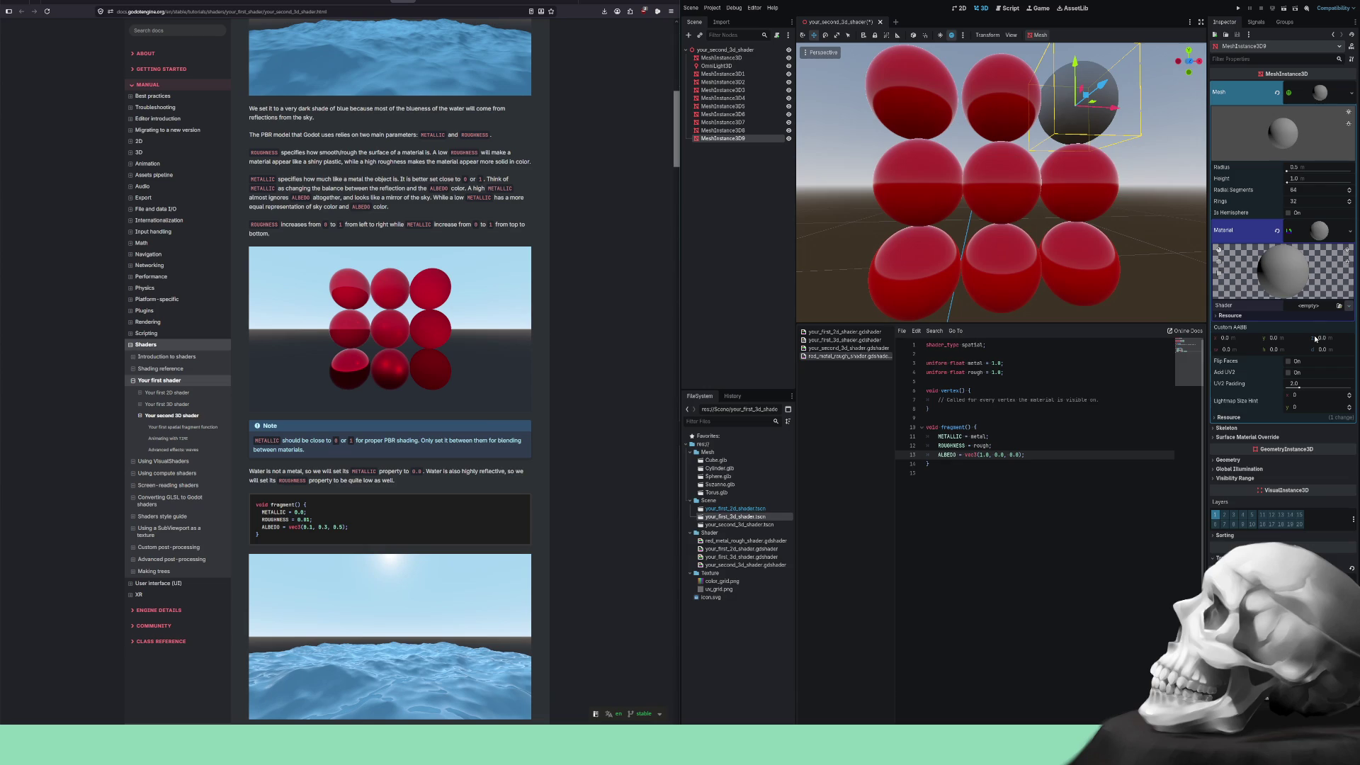
{"action": "left_click", "coordinate": [1316, 339]}
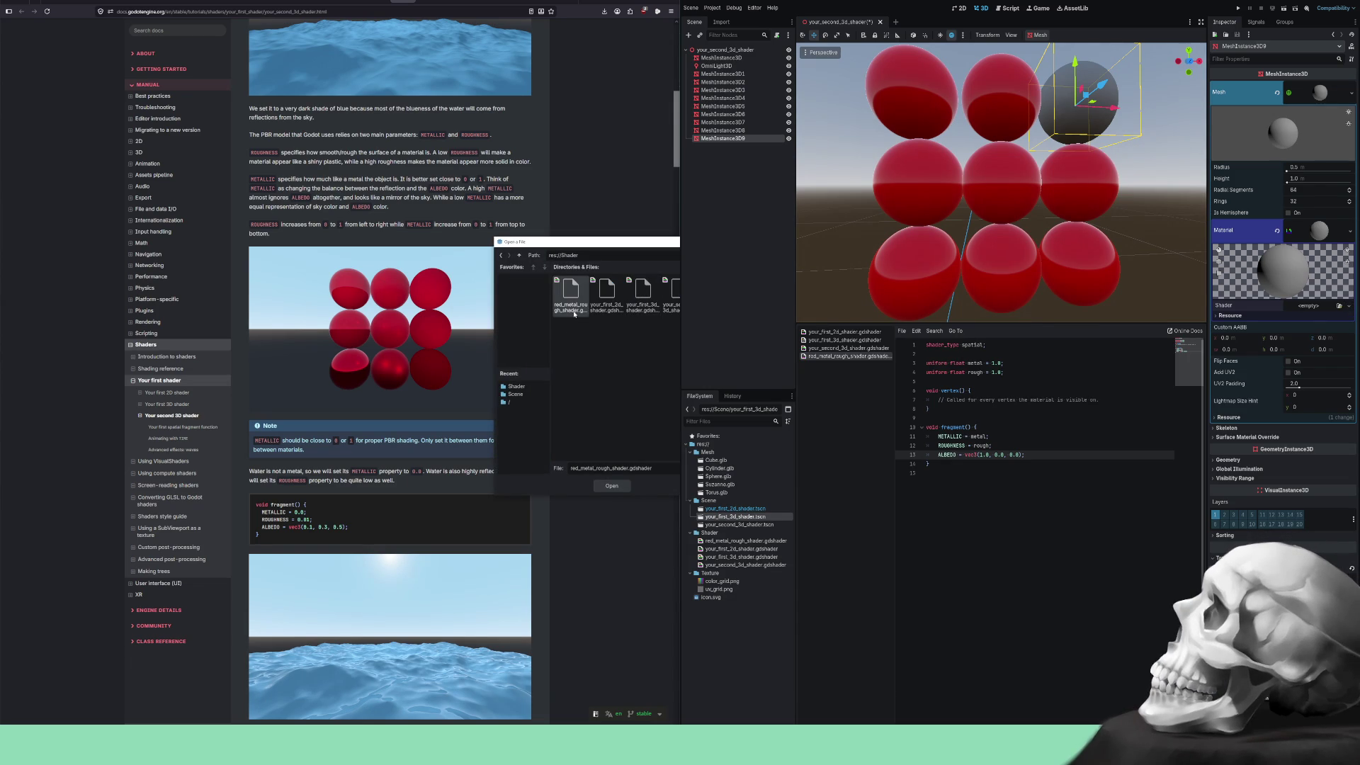
{"action": "double_click", "coordinate": [571, 303]}
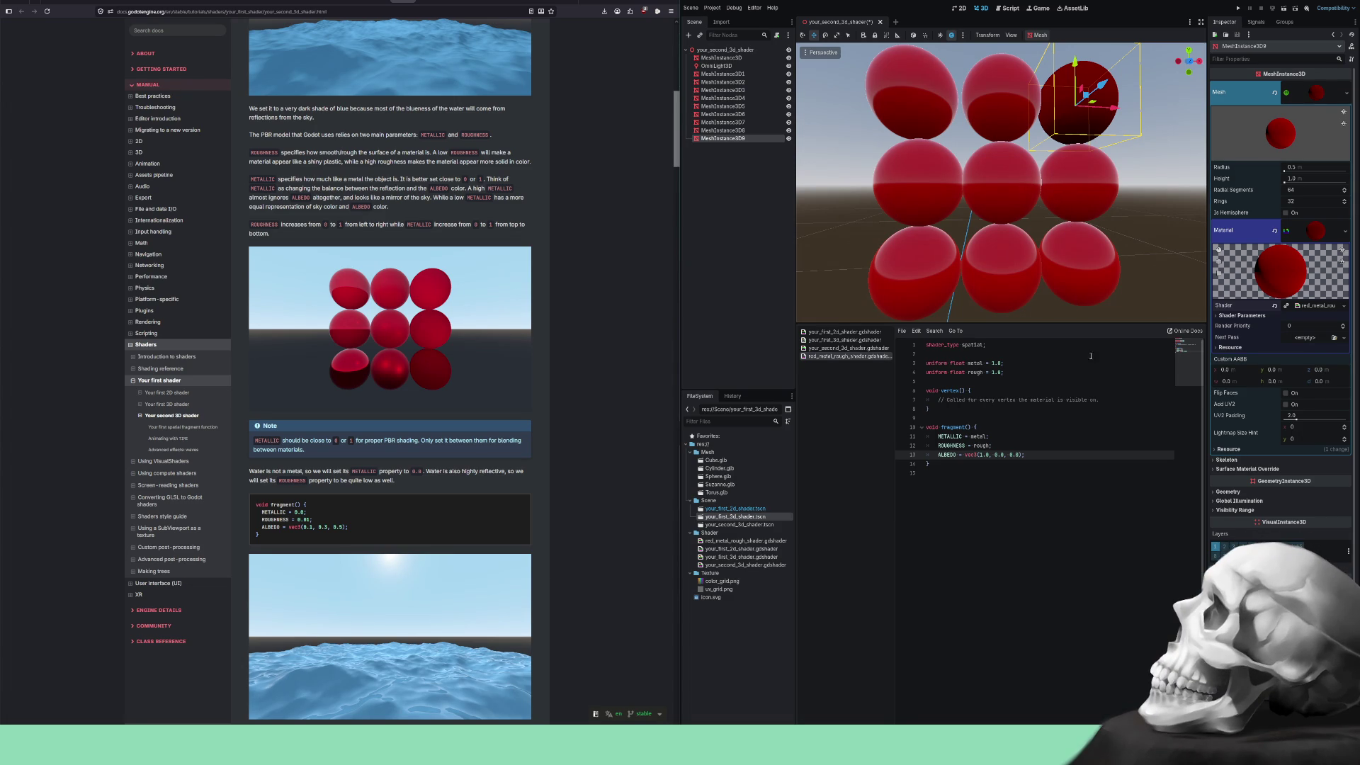
Drag the splitter down to enlarge the 3D viewport, then save the scene.
{"action": "scroll", "coordinate": [1025, 230], "scroll_direction": "down", "scroll_amount": 10}
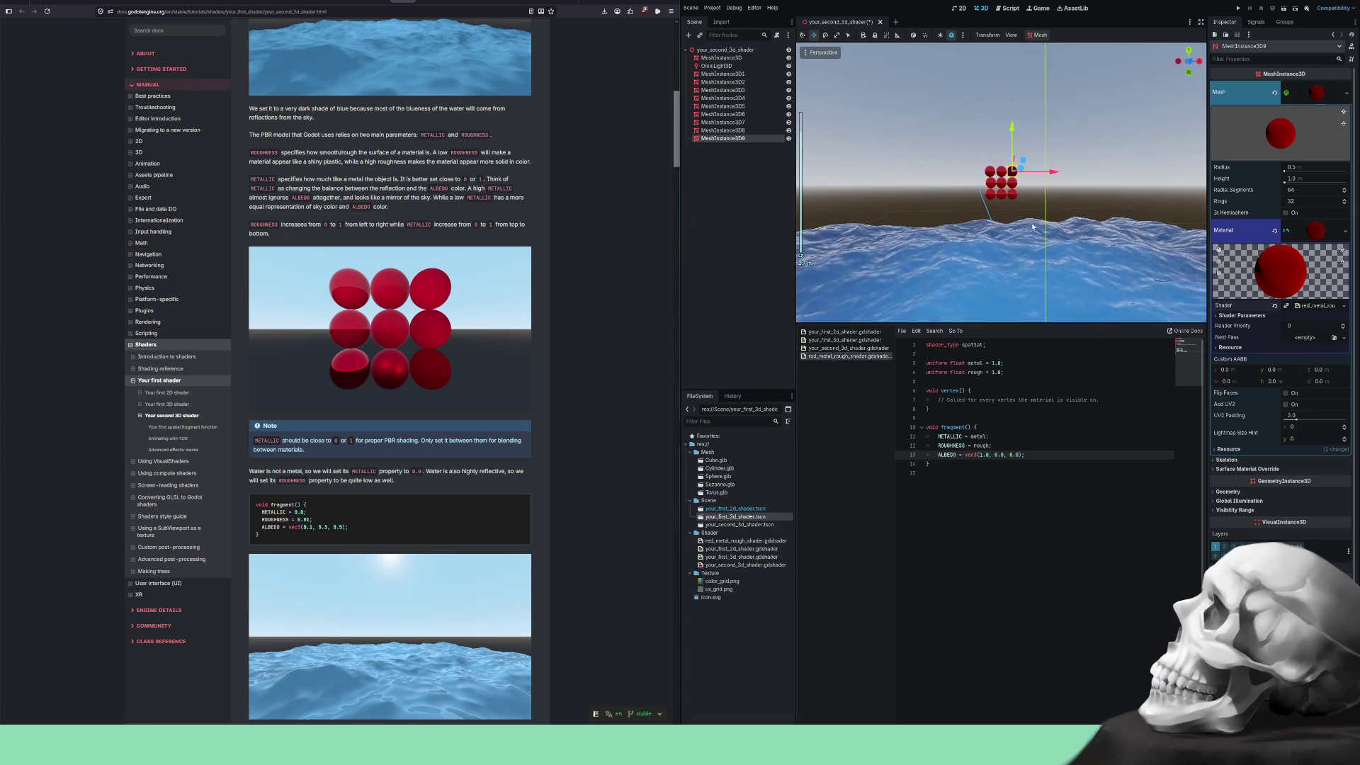
{"action": "scroll", "coordinate": [1035, 223], "scroll_direction": "up", "scroll_amount": 10}
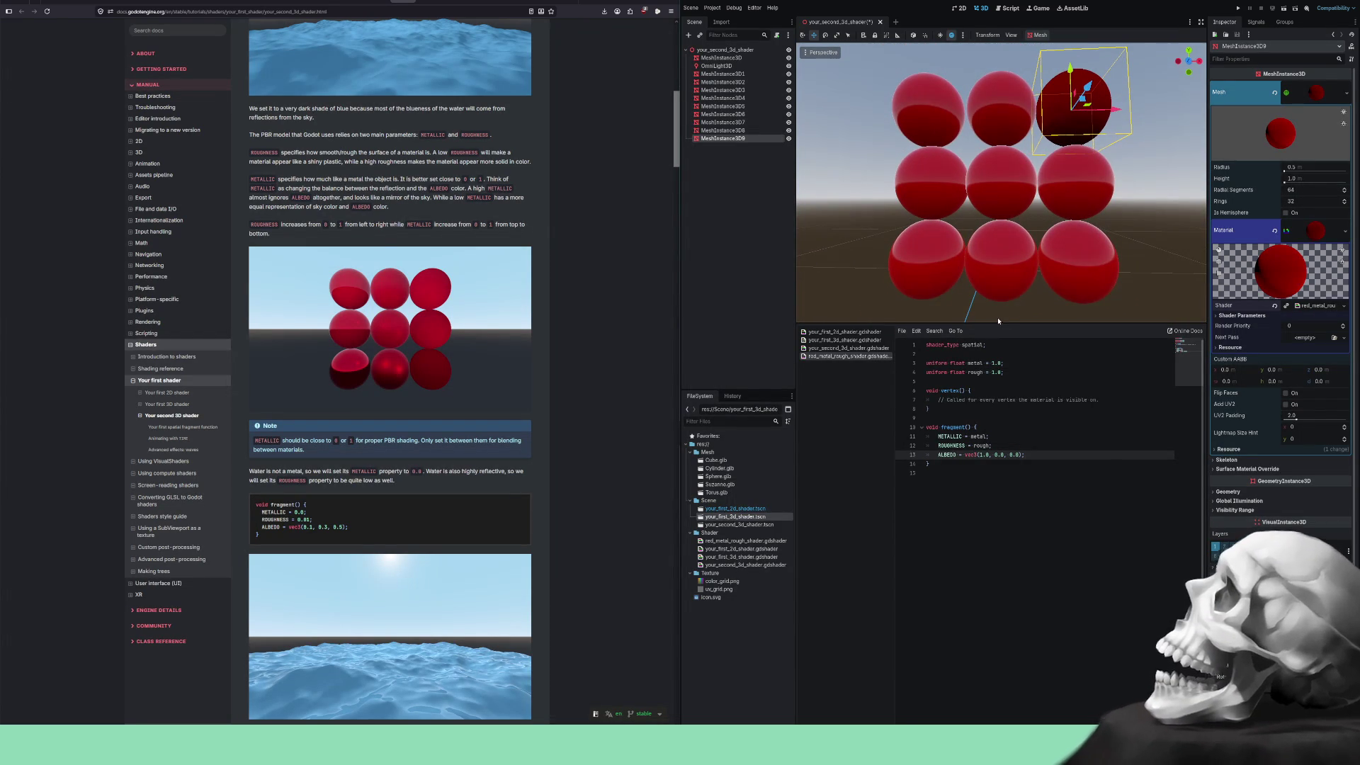
{"action": "left_click_drag", "start_coordinate": [998, 324], "coordinate": [1005, 475]}
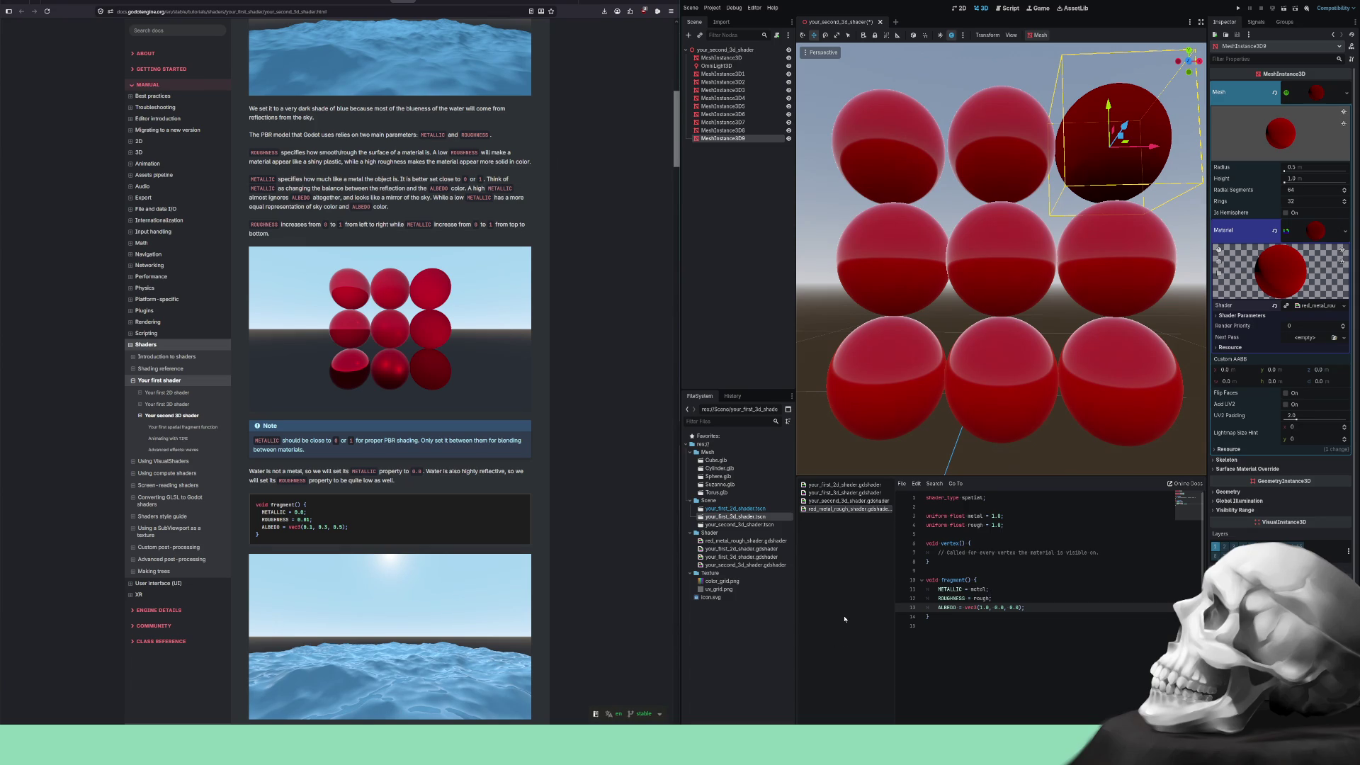
{"action": "key", "text": "ctrl+s"}
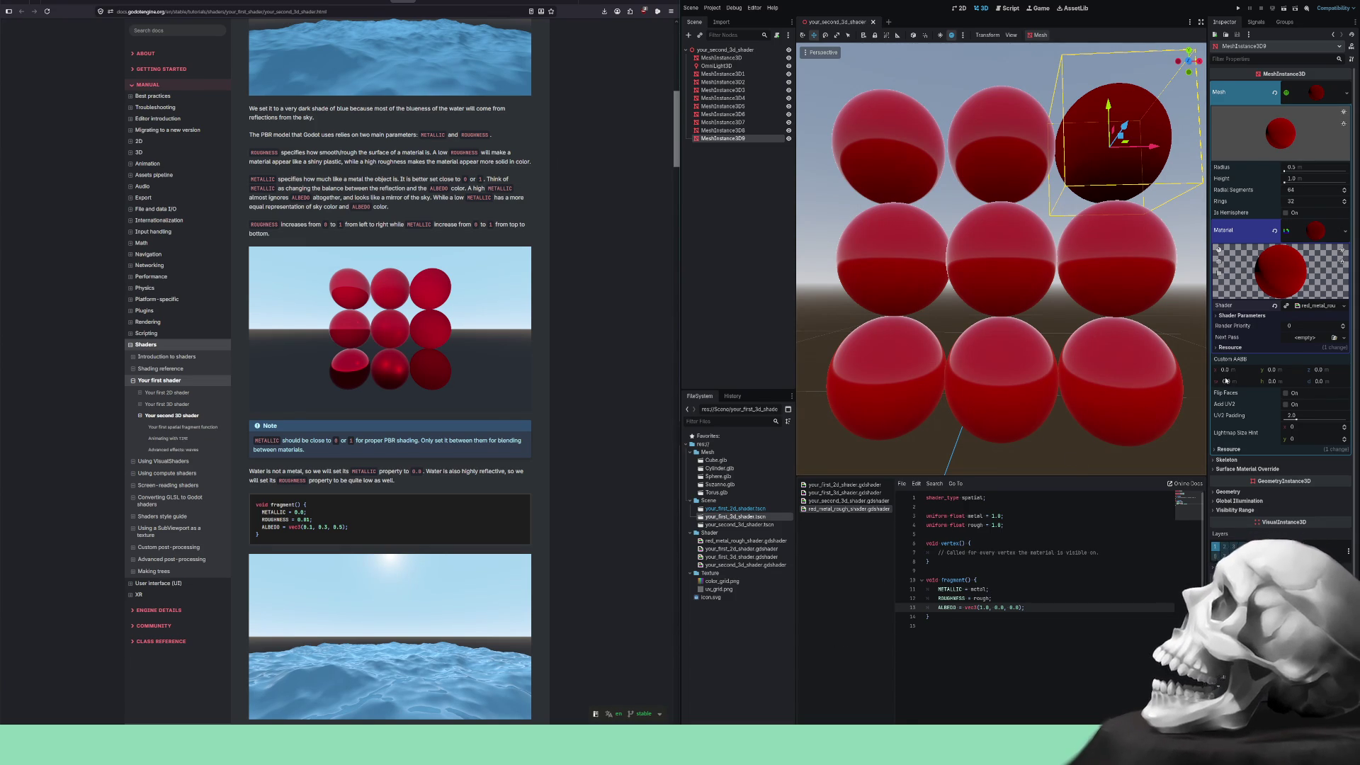
Expose the bottom-left sphere's shader parameters and drag its Metal value down to about -33.
{"action": "left_click", "coordinate": [933, 333]}
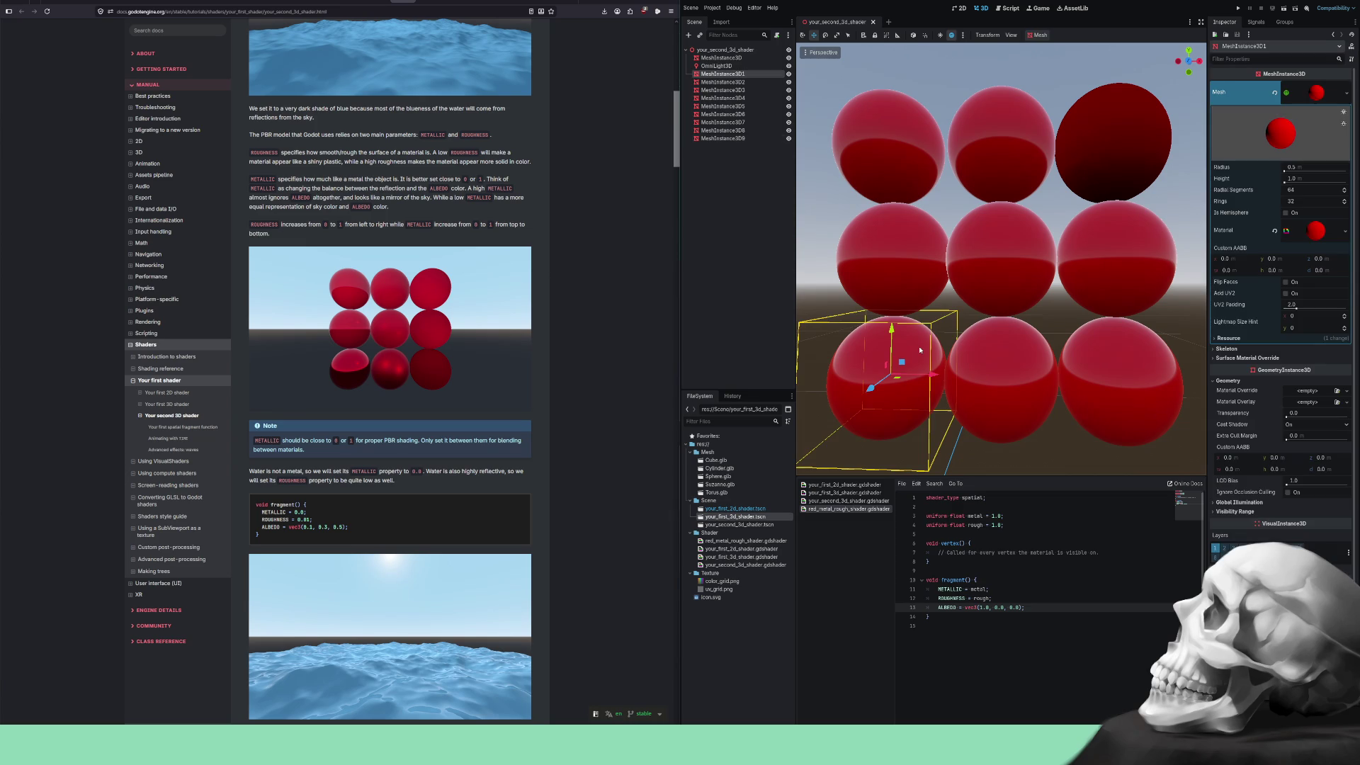
{"action": "left_click", "coordinate": [921, 168]}
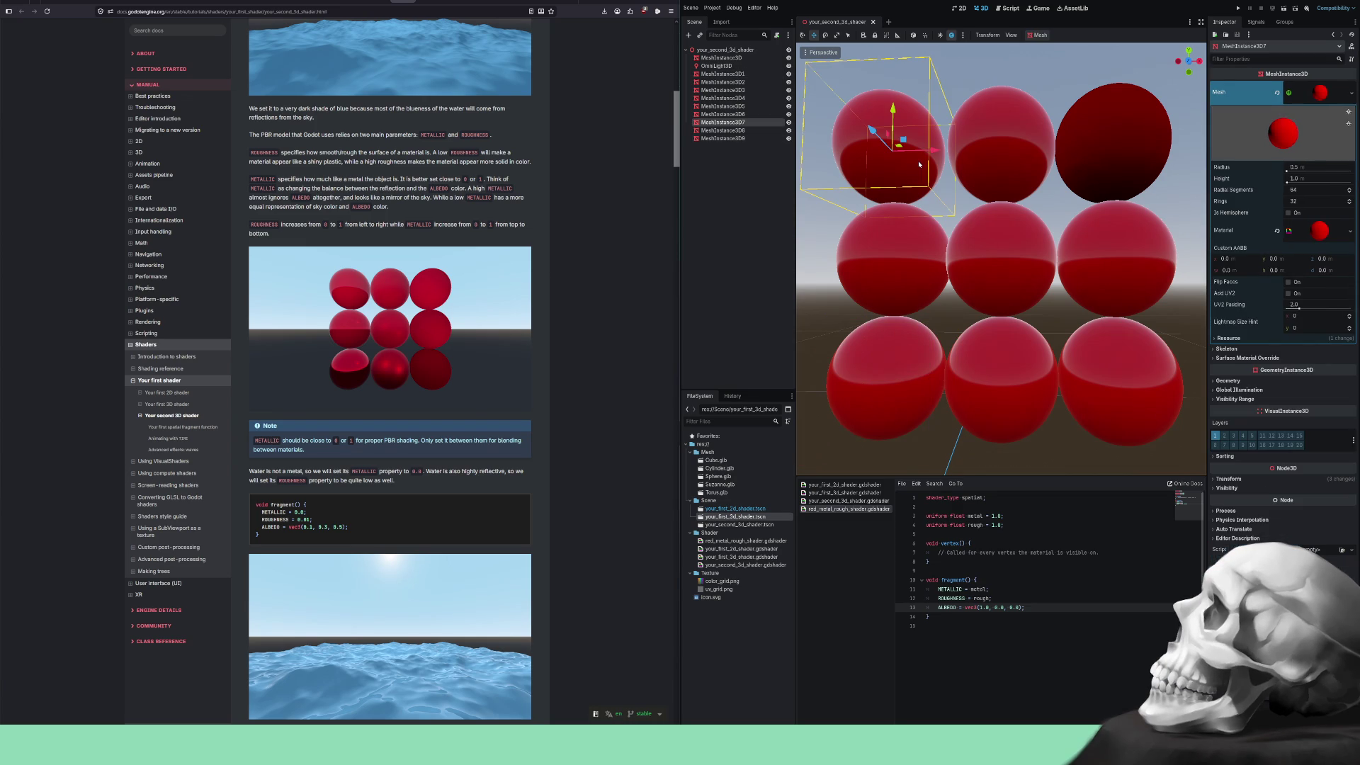
{"action": "left_click", "coordinate": [1311, 233]}
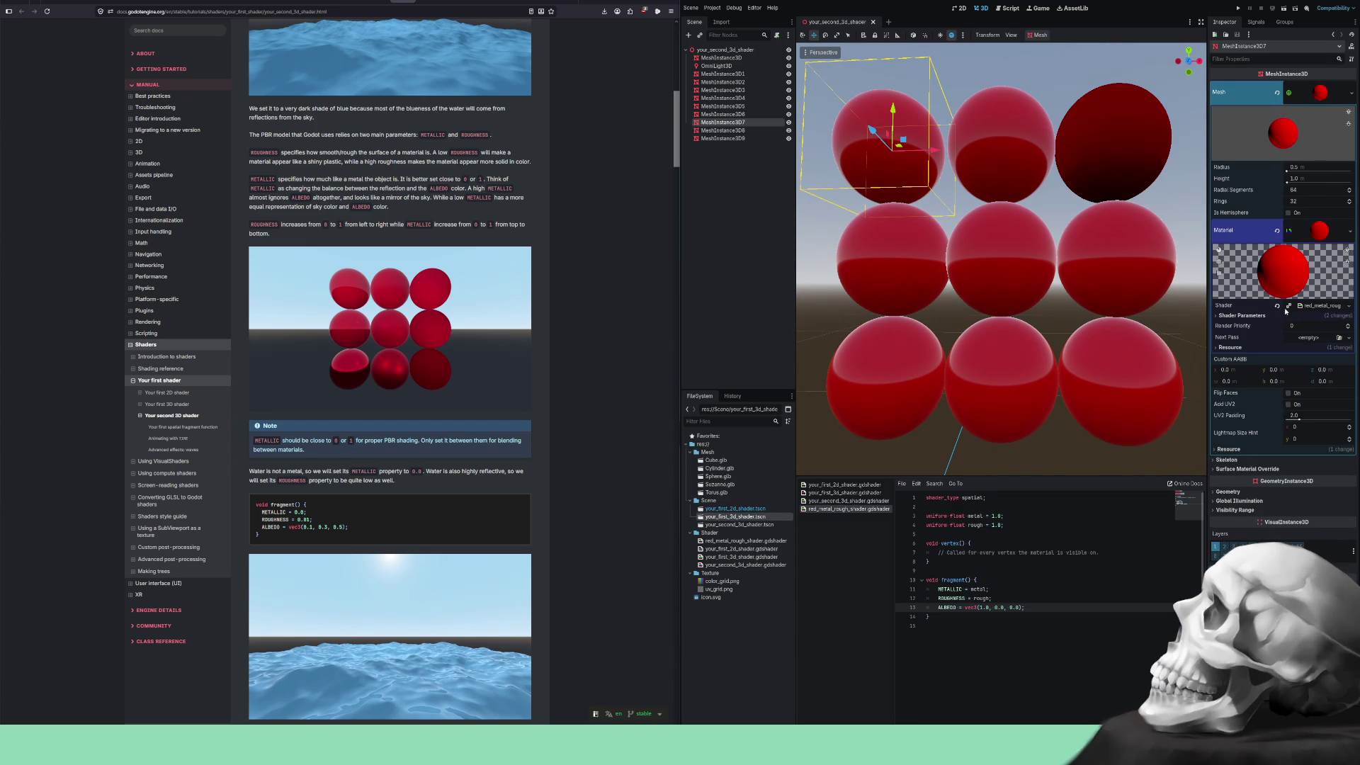
{"action": "left_click", "coordinate": [1246, 316]}
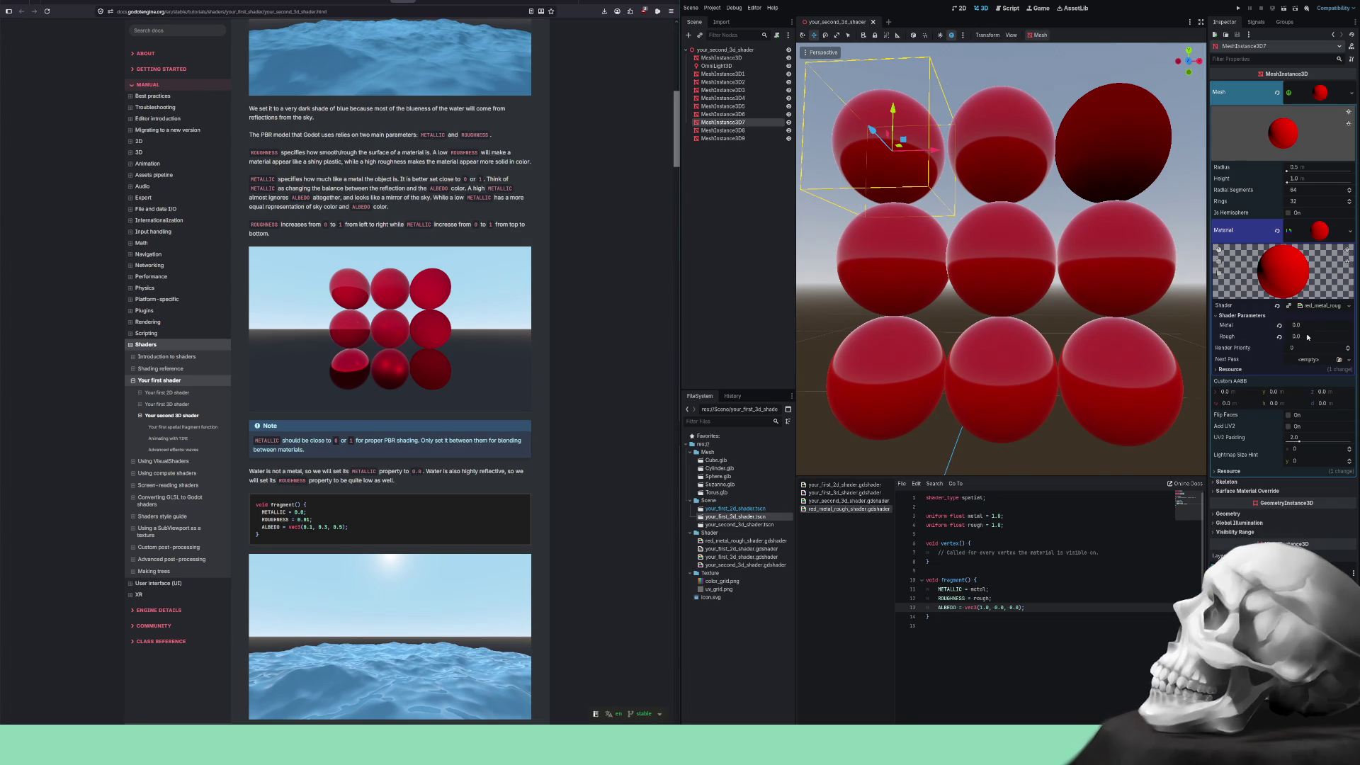
{"action": "left_click", "coordinate": [877, 257]}
{"action": "left_click", "coordinate": [910, 395]}
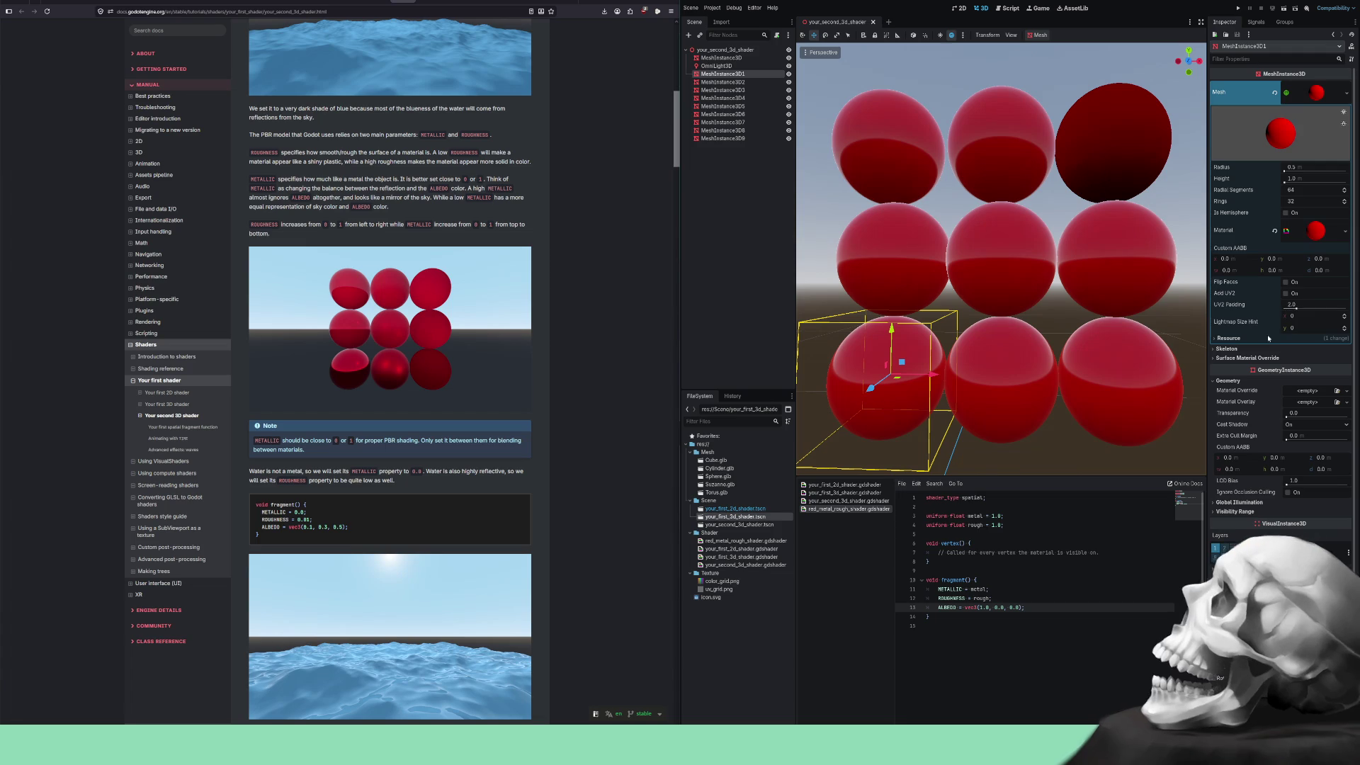
{"action": "left_click", "coordinate": [1316, 230]}
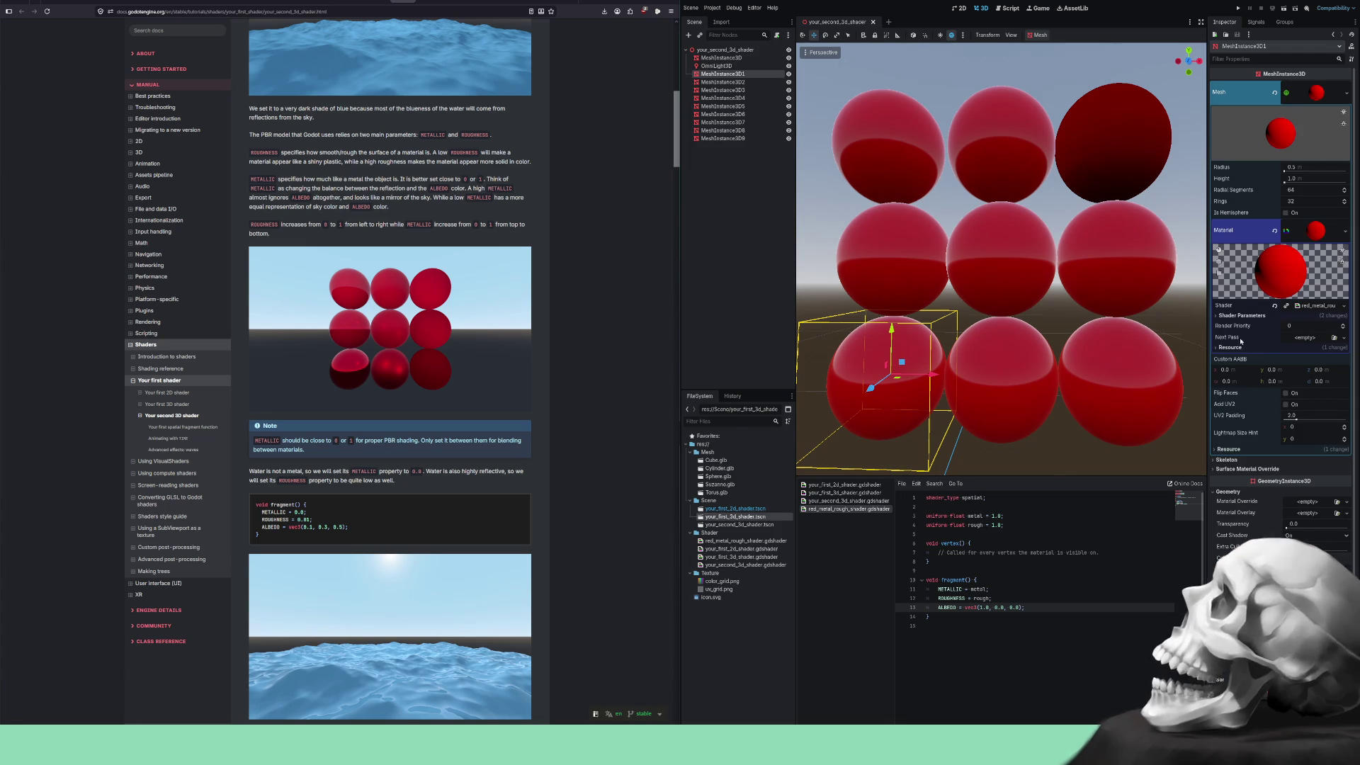
{"action": "left_click", "coordinate": [1243, 315]}
{"action": "mouse_move", "coordinate": [1306, 327]}
{"action": "left_mouse_down"}
{"action": "mouse_move", "coordinate": [1278, 326]}
{"action": "mouse_move", "coordinate": [1346, 326]}
{"action": "mouse_move", "coordinate": [1236, 327]}
{"action": "mouse_move", "coordinate": [1258, 326]}
{"action": "left_mouse_up"}
Set the bottom-left sphere's Metal to 1.0 and the middle-left sphere's Metal to 0.5.
{"action": "left_click", "coordinate": [1300, 325]}
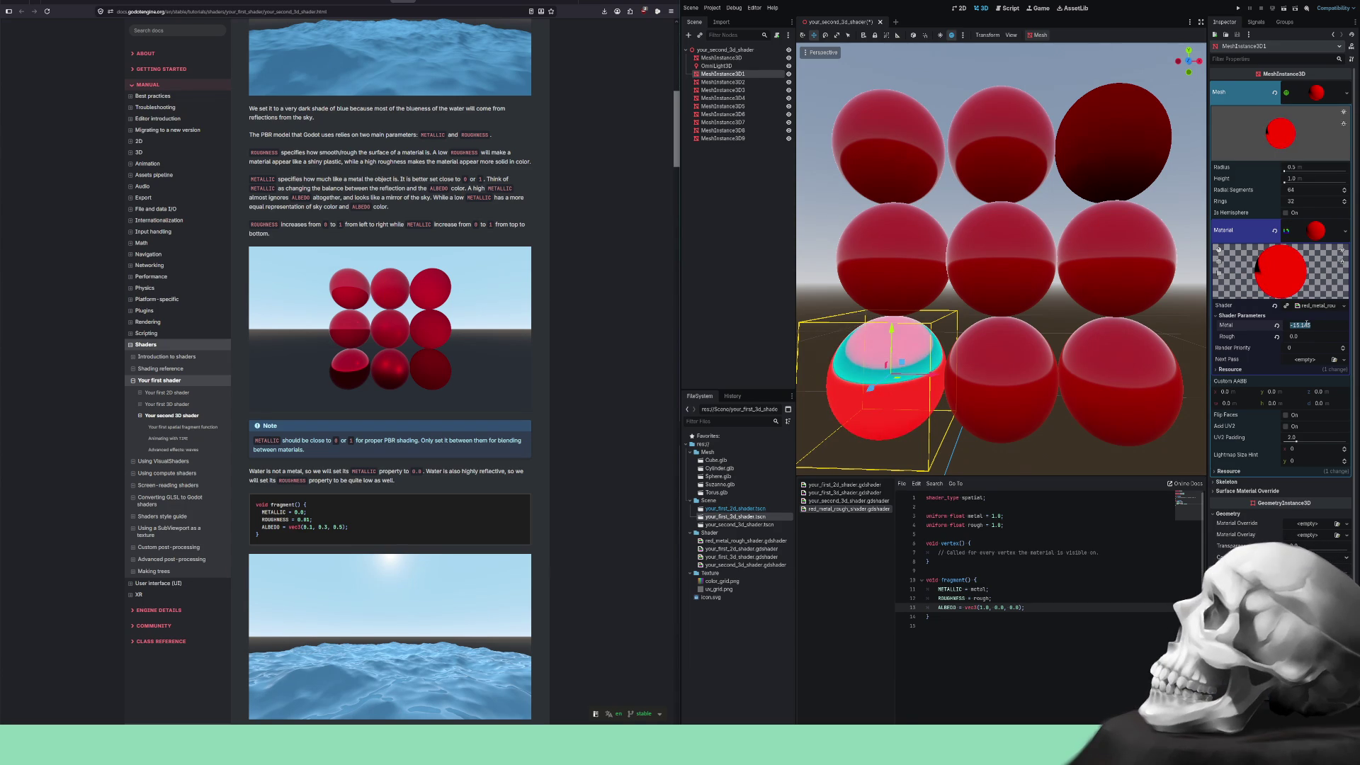
{"action": "key", "text": "Return"}
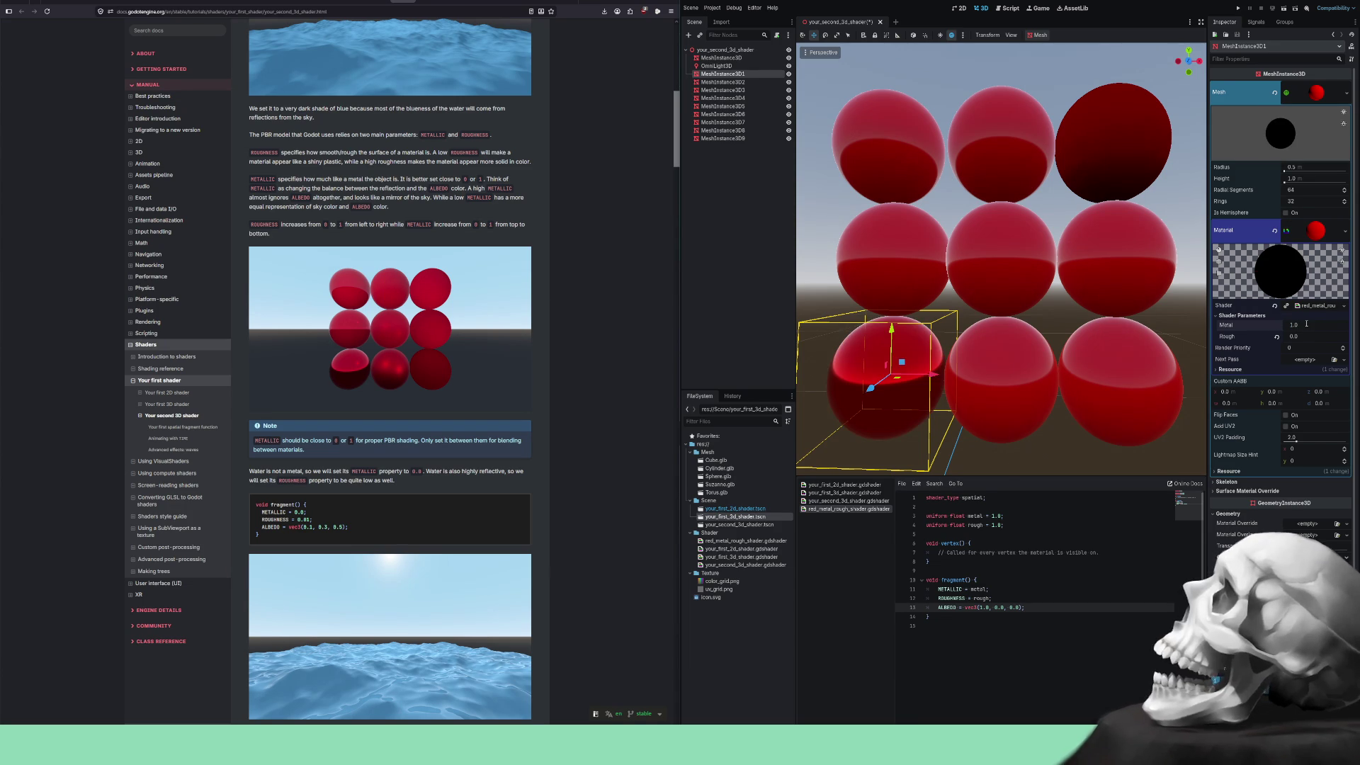
{"action": "left_click", "coordinate": [873, 268]}
{"action": "left_click", "coordinate": [1290, 232]}
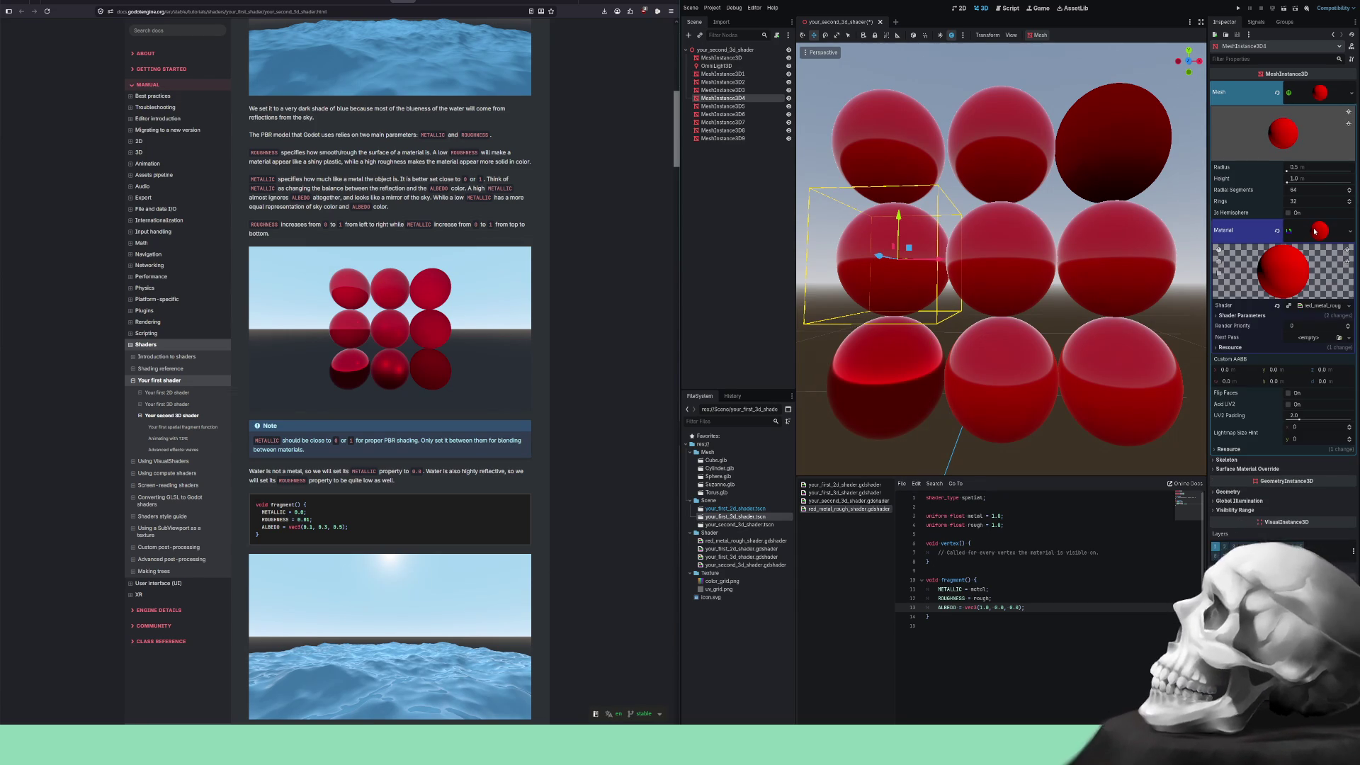
{"action": "left_click", "coordinate": [1243, 315]}
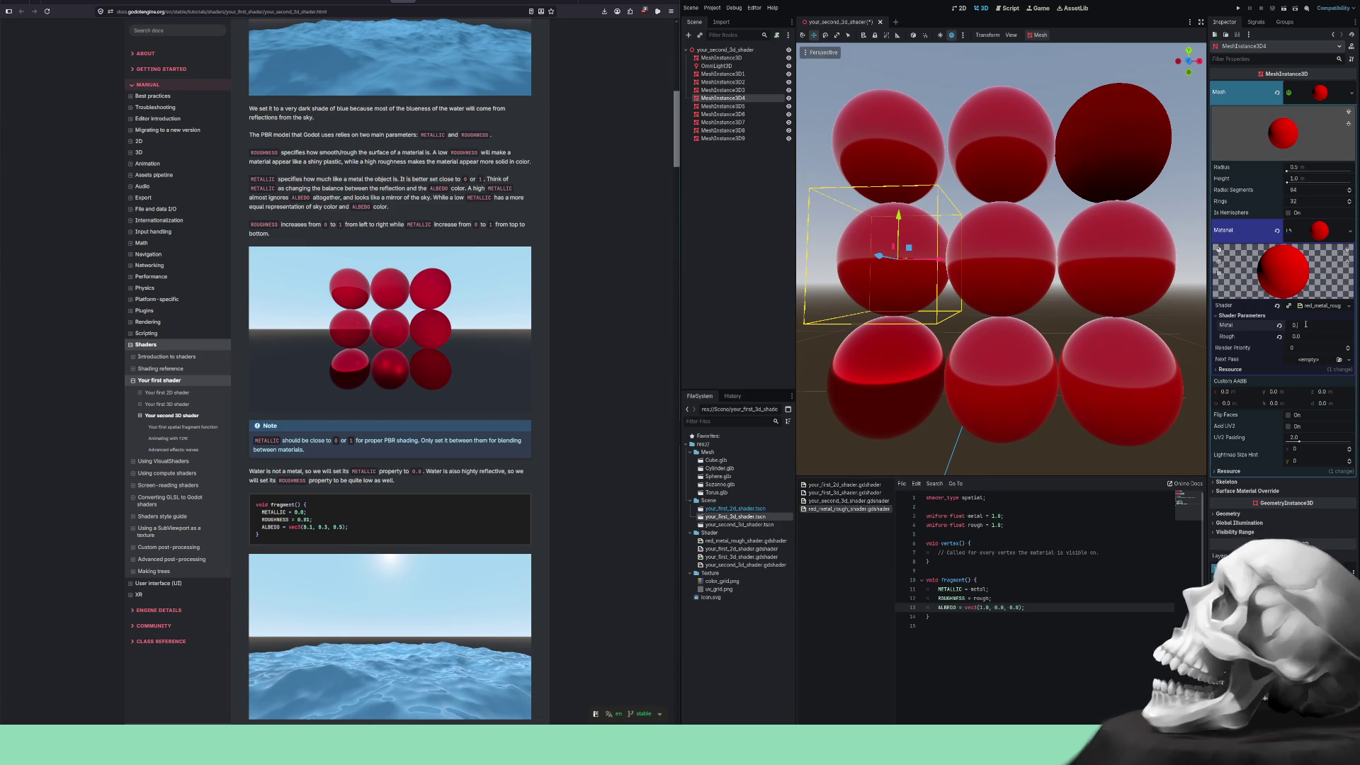
{"action": "type", "text": "0.5"}
{"action": "key", "text": "Return"}
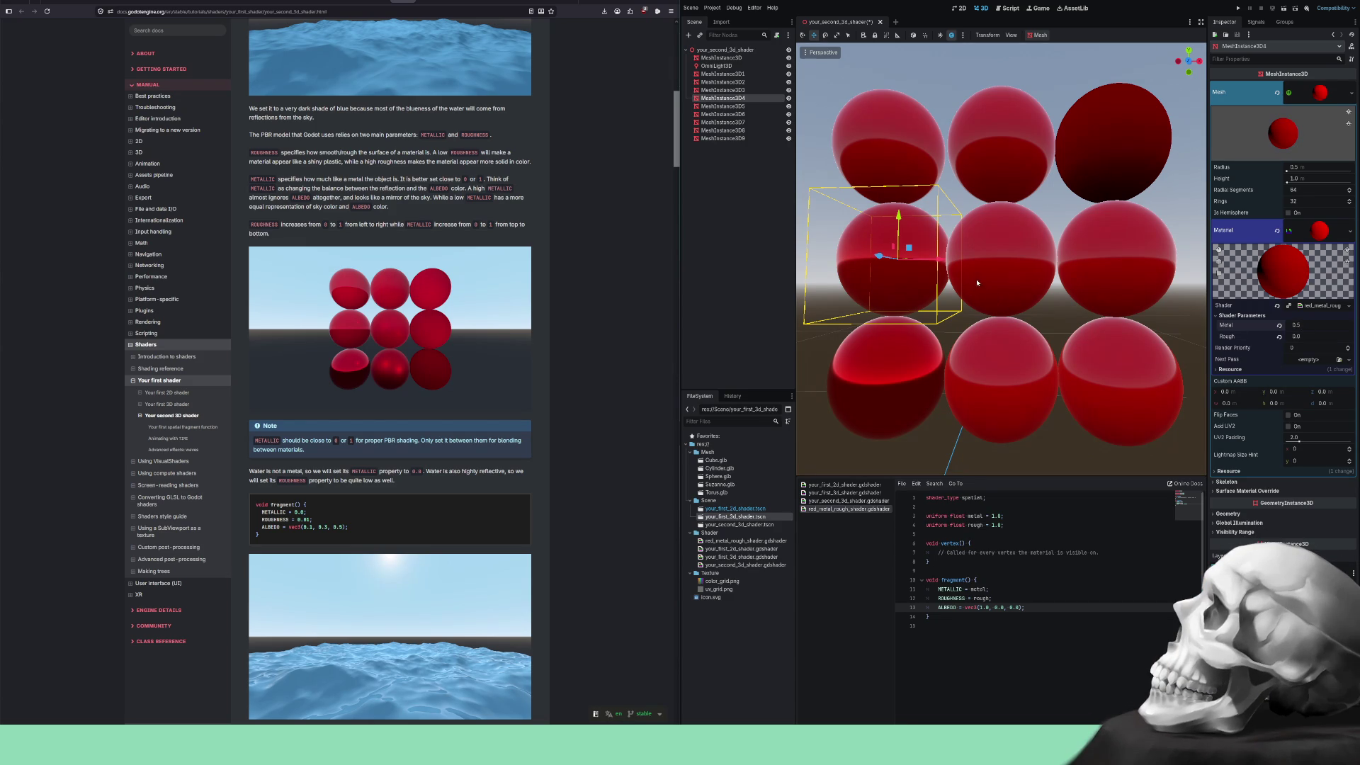
Expand the material shader parameters on the remaining spheres, ending on the top-right sphere.
{"action": "left_click", "coordinate": [988, 176]}
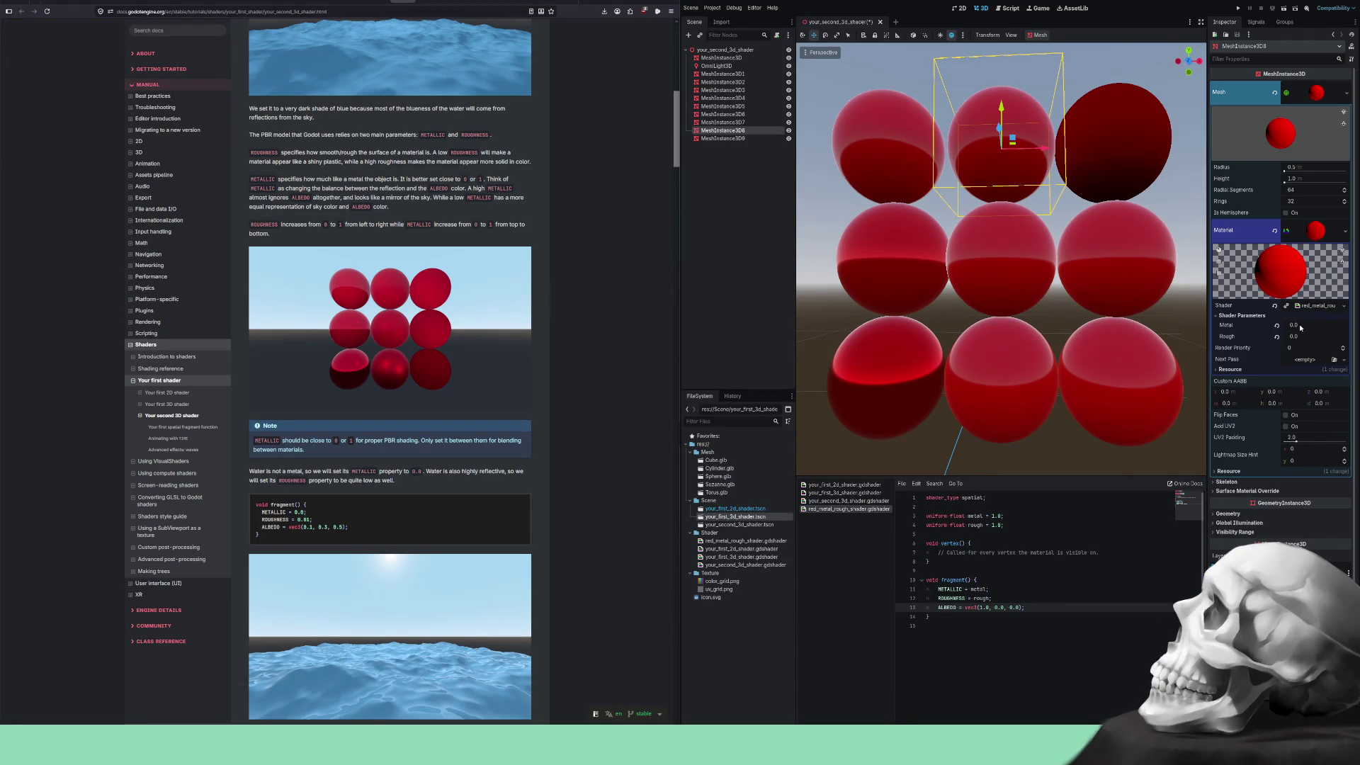
{"action": "left_click", "coordinate": [1014, 267]}
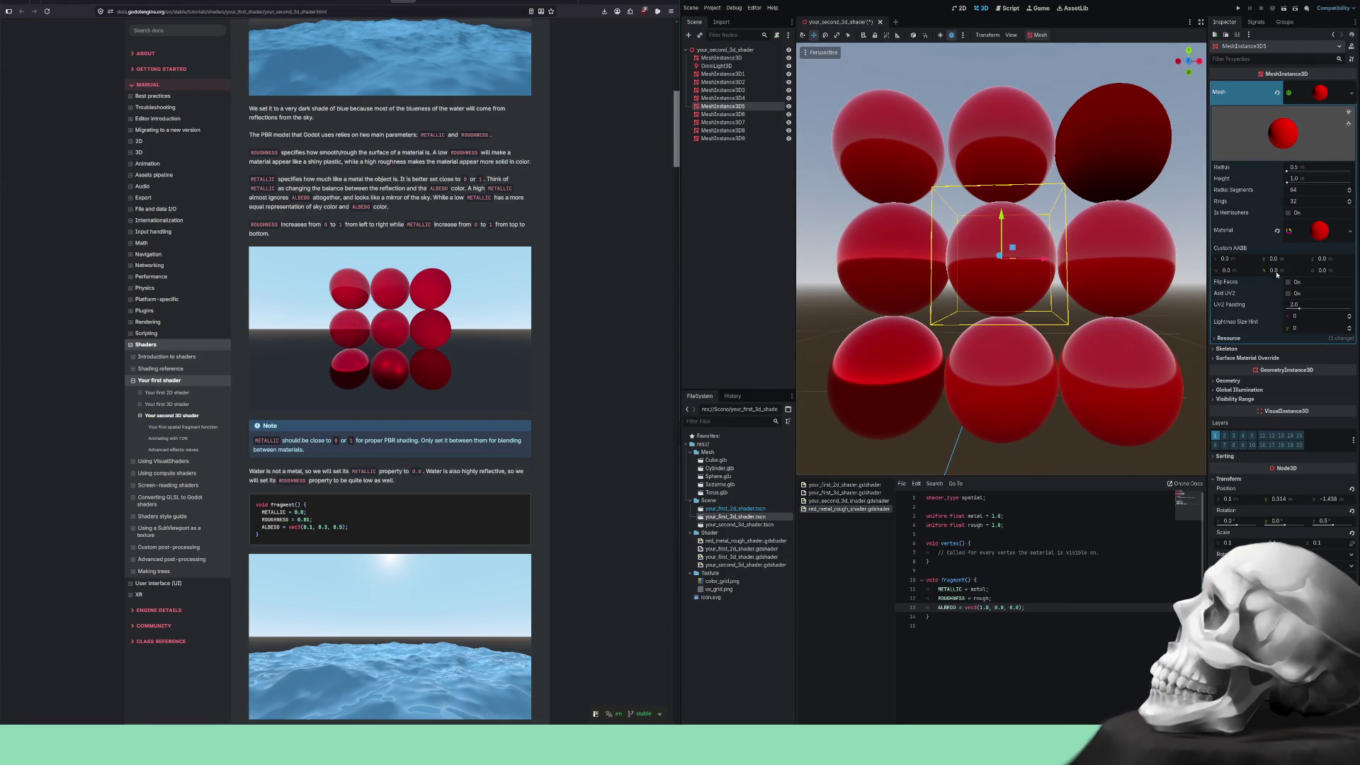
{"action": "left_click", "coordinate": [1261, 230]}
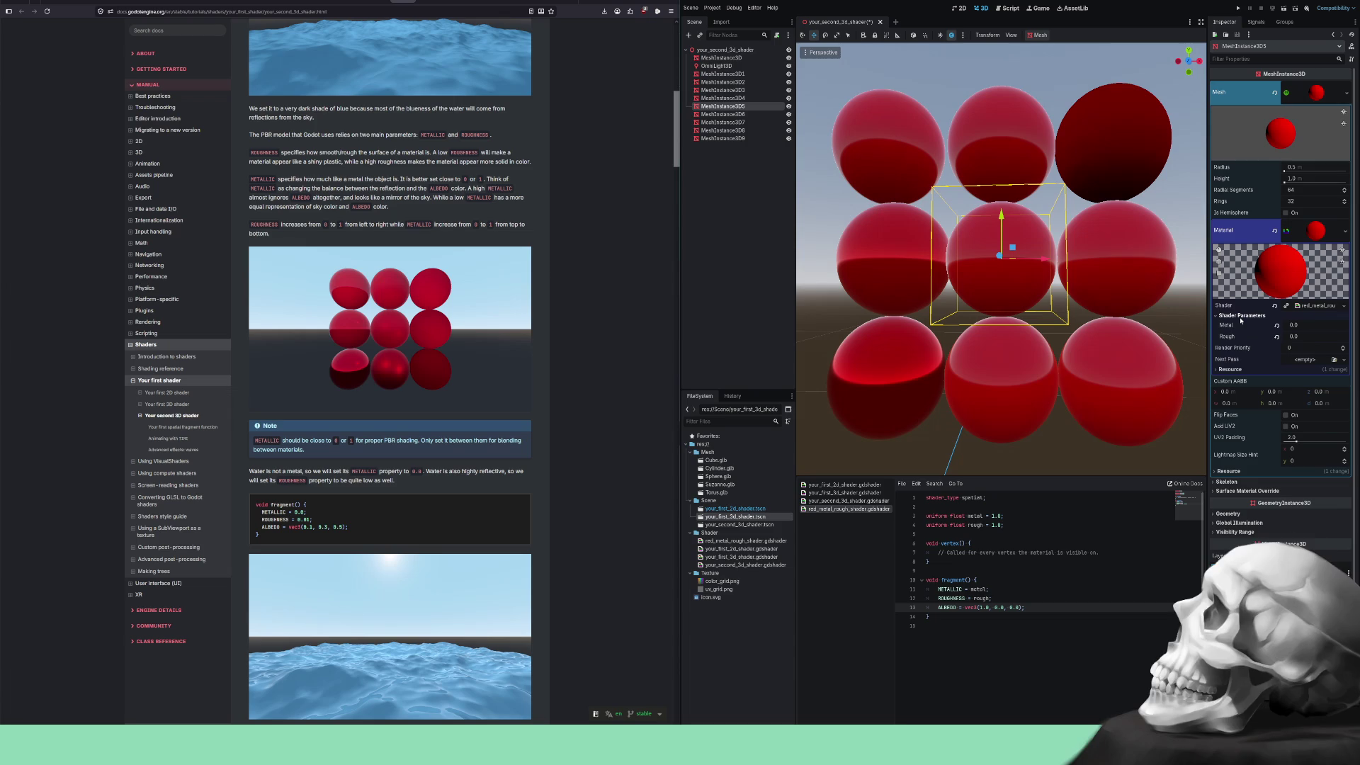
{"action": "left_click", "coordinate": [1009, 367]}
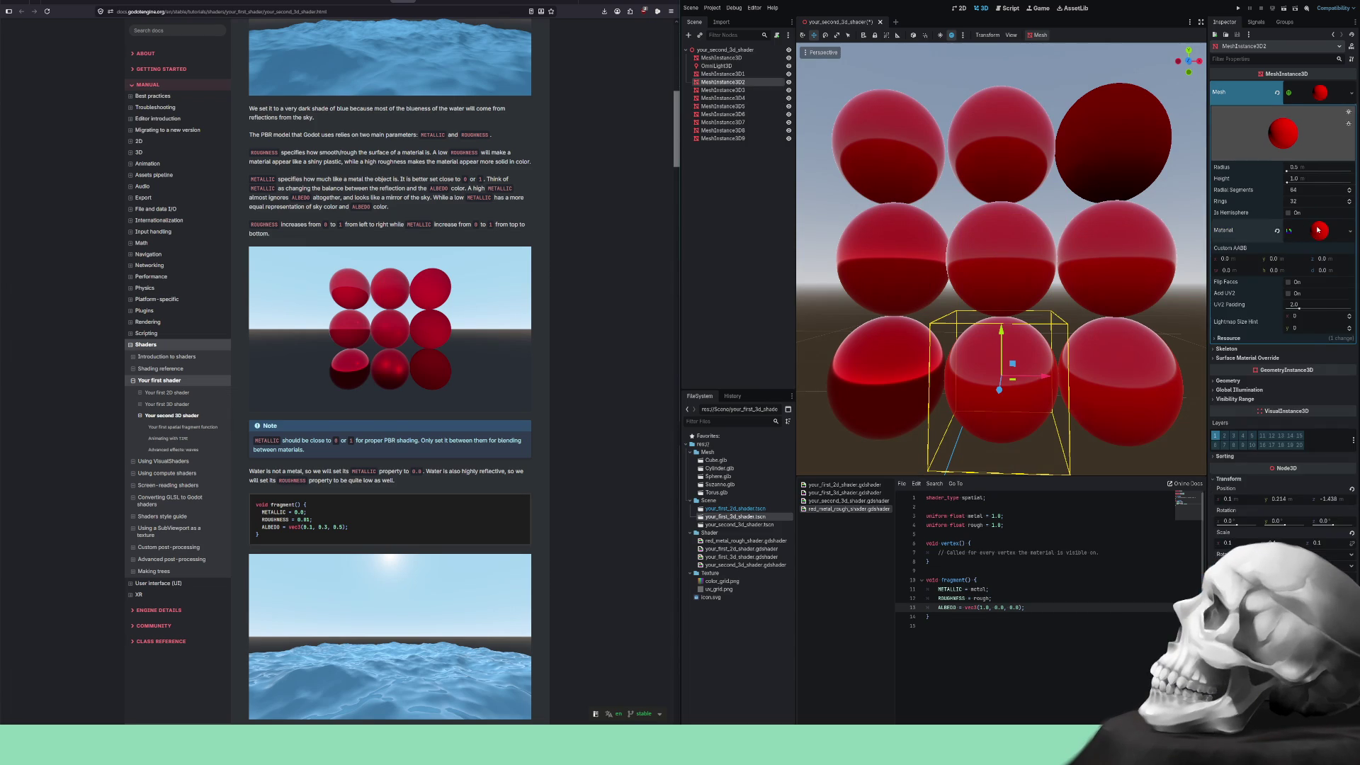
{"action": "left_click", "coordinate": [1318, 229]}
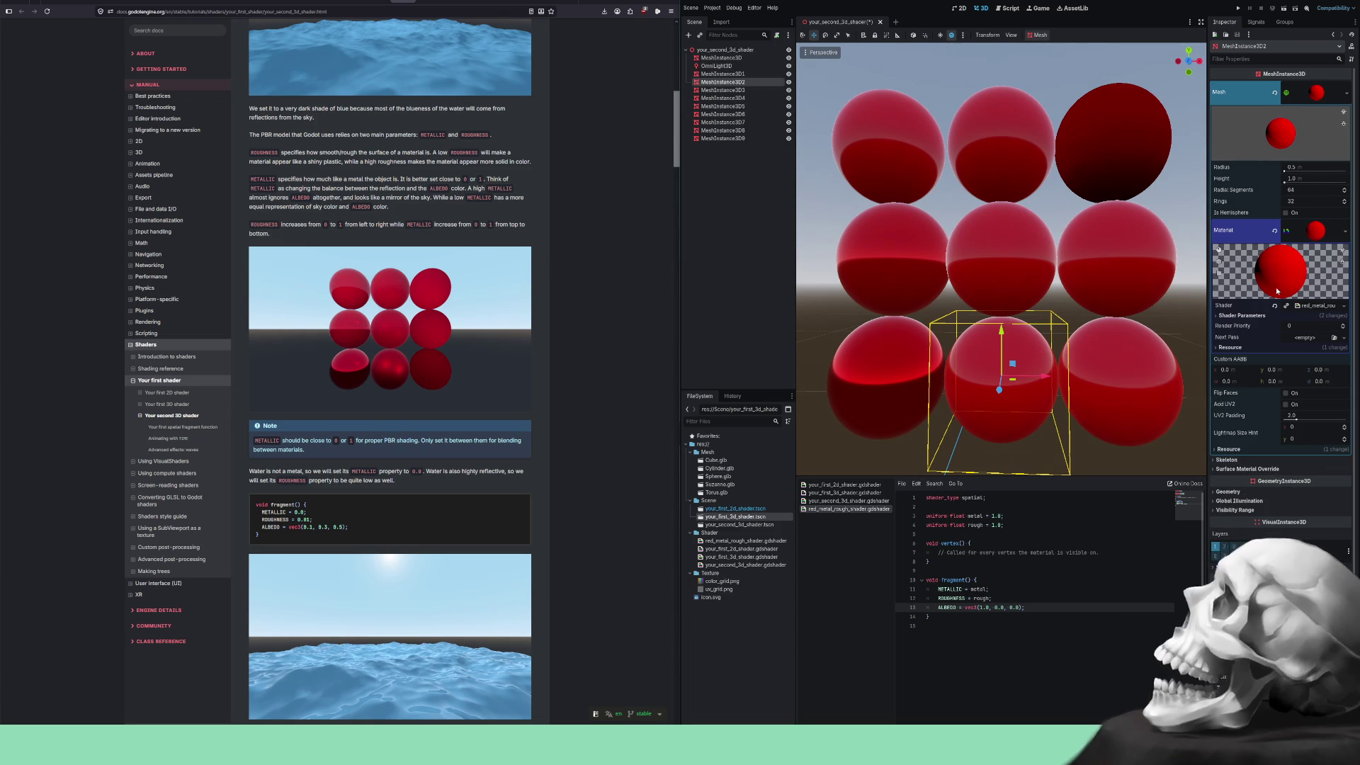
{"action": "left_click", "coordinate": [1105, 380]}
{"action": "left_click", "coordinate": [1319, 230]}
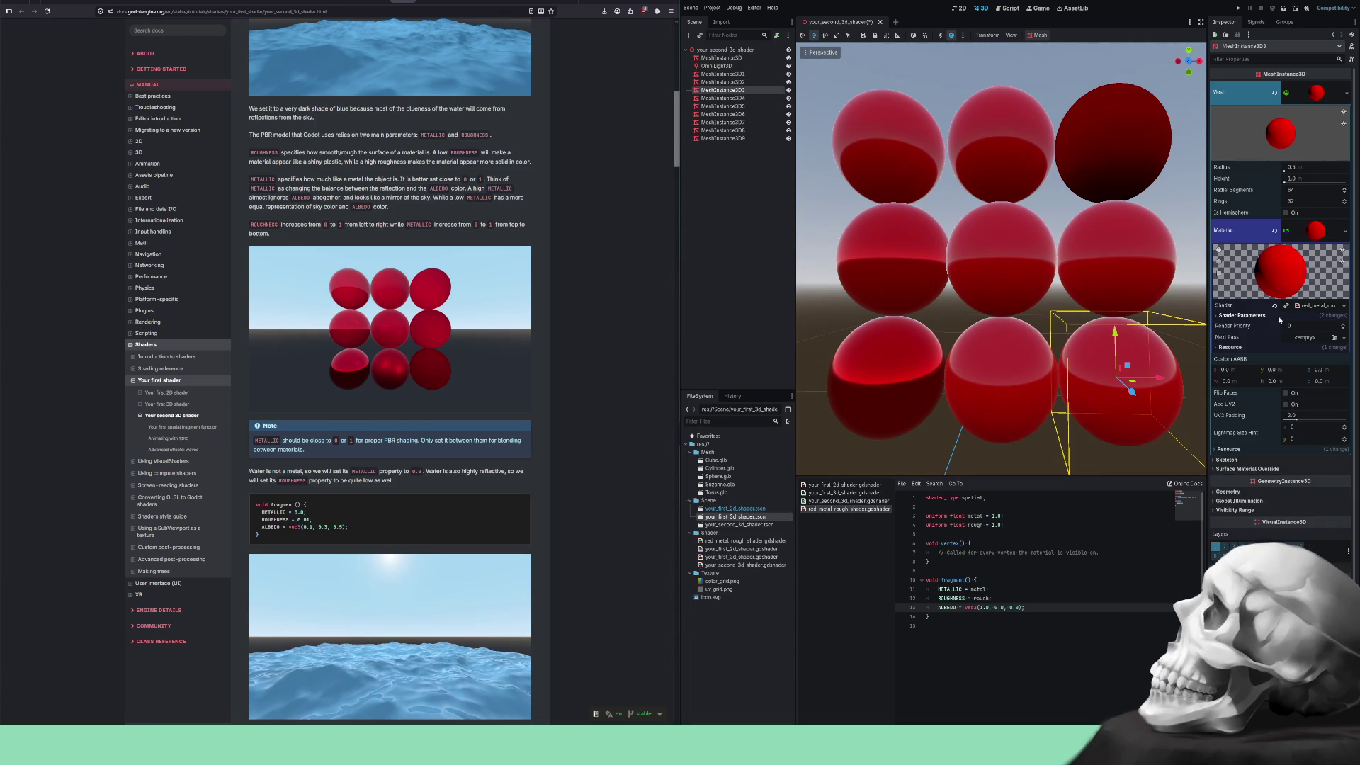
{"action": "left_click", "coordinate": [1101, 285]}
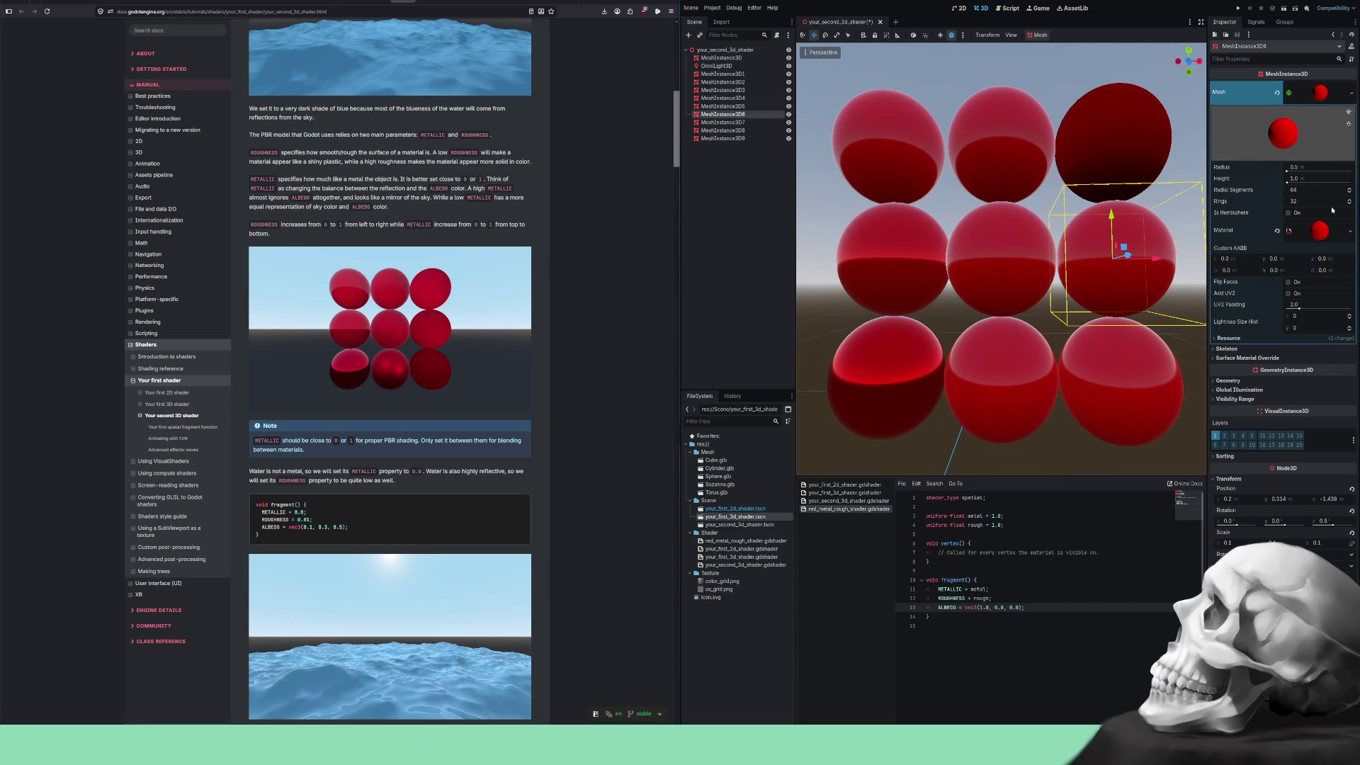
{"action": "left_click", "coordinate": [1319, 230]}
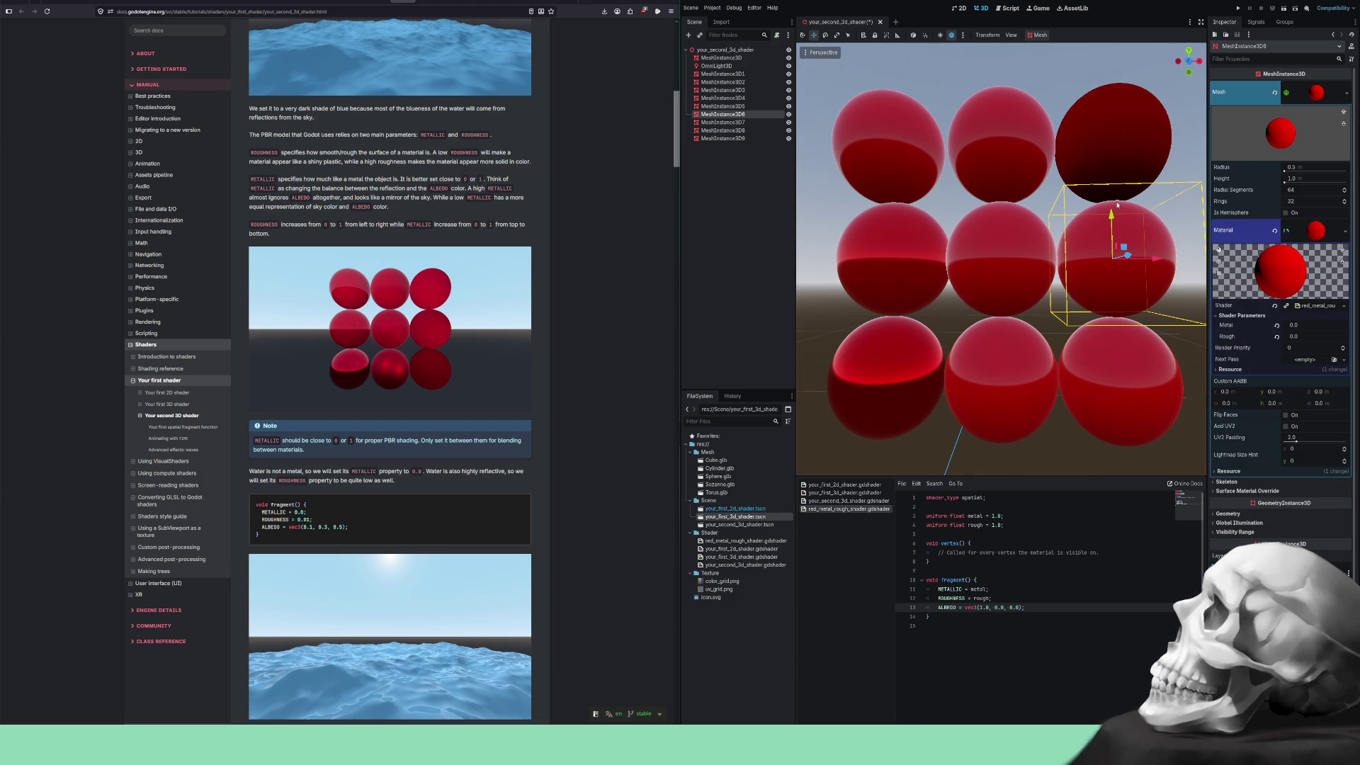
{"action": "left_click", "coordinate": [1109, 156]}
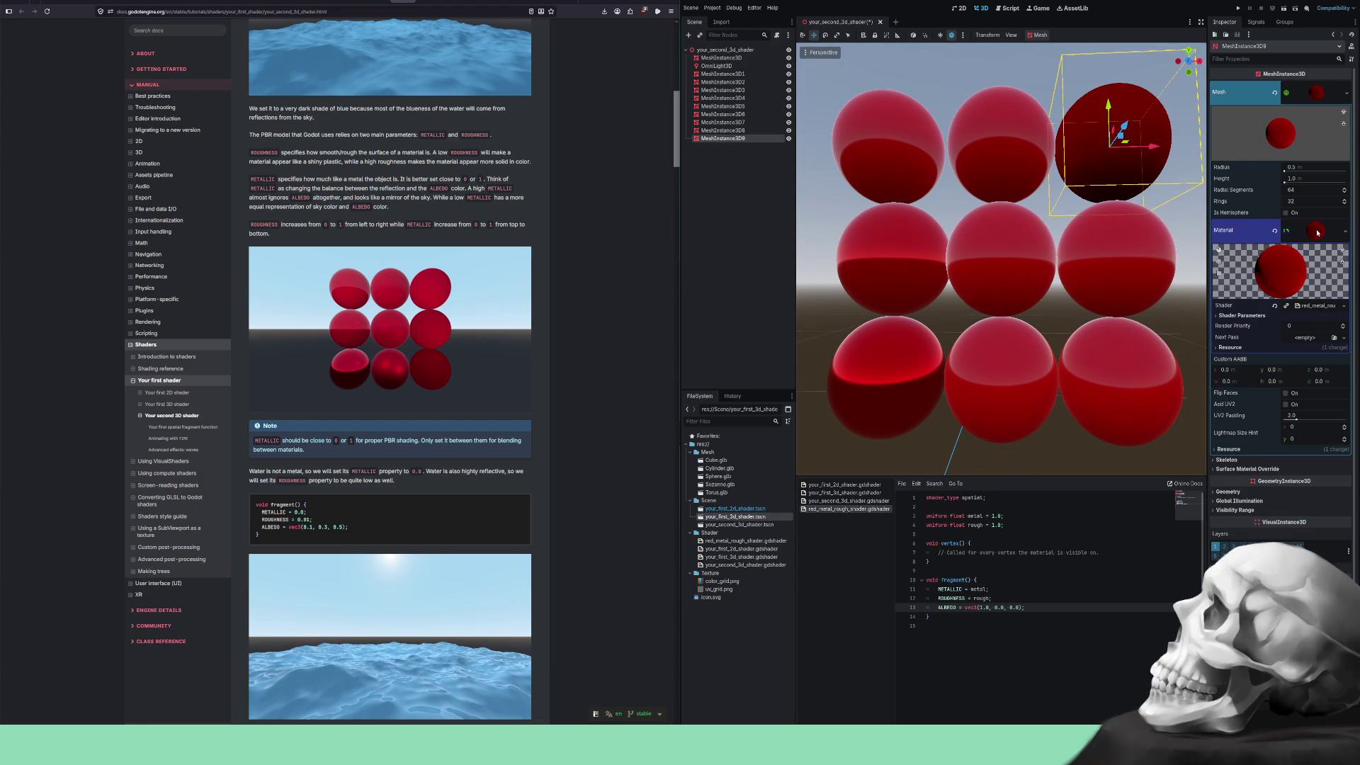
{"action": "left_click", "coordinate": [1244, 314]}
Give the top-right sphere Rough 1.0 and Metal 0.0.
{"action": "left_click", "coordinate": [1299, 326]}
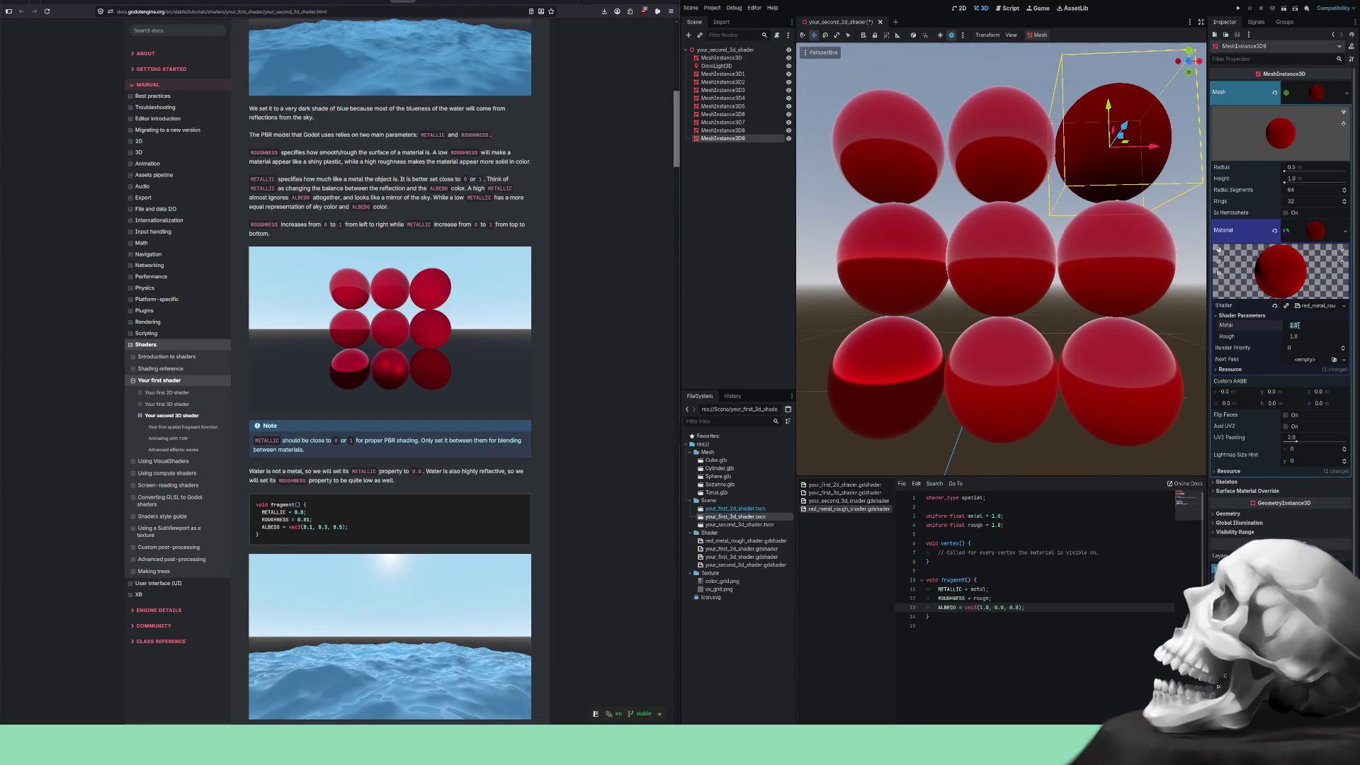
{"action": "left_click", "coordinate": [1305, 338]}
{"action": "type", "text": "0"}
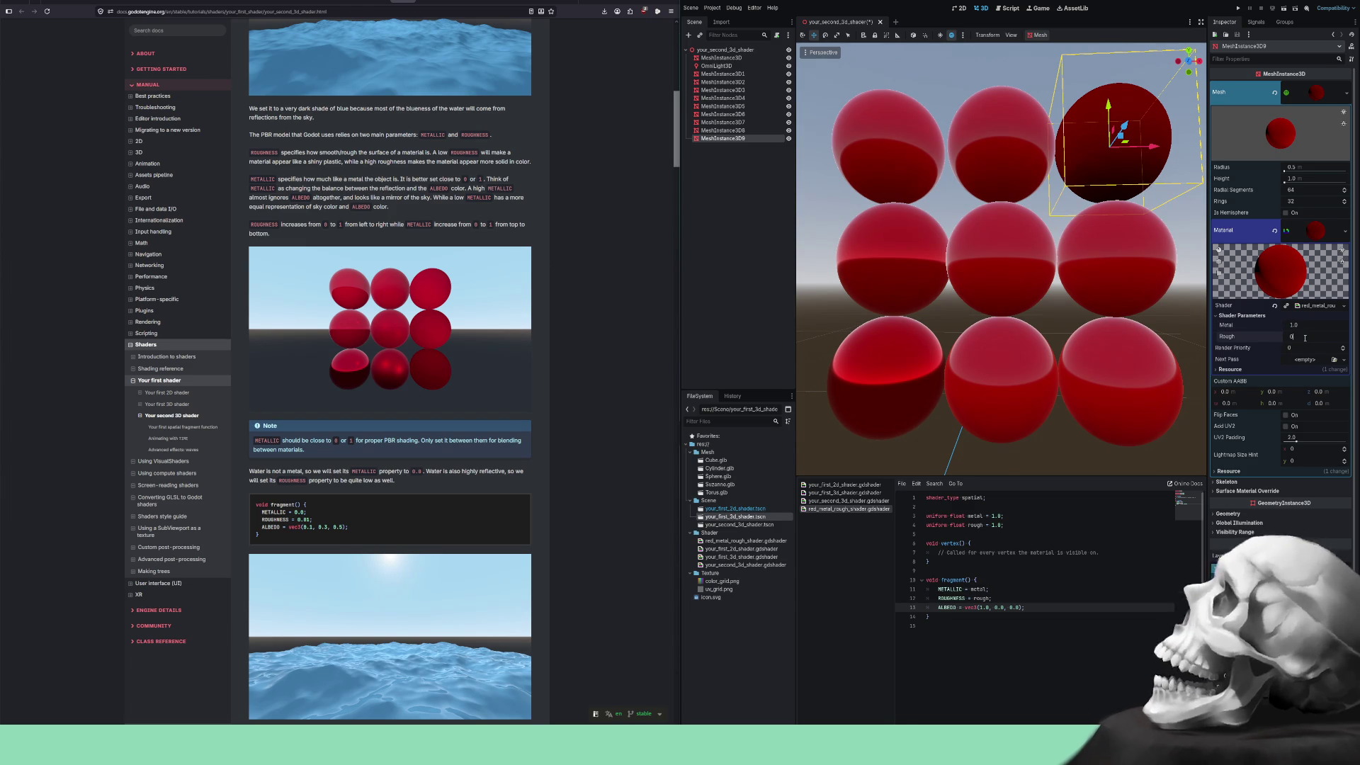
{"action": "key", "text": "Return"}
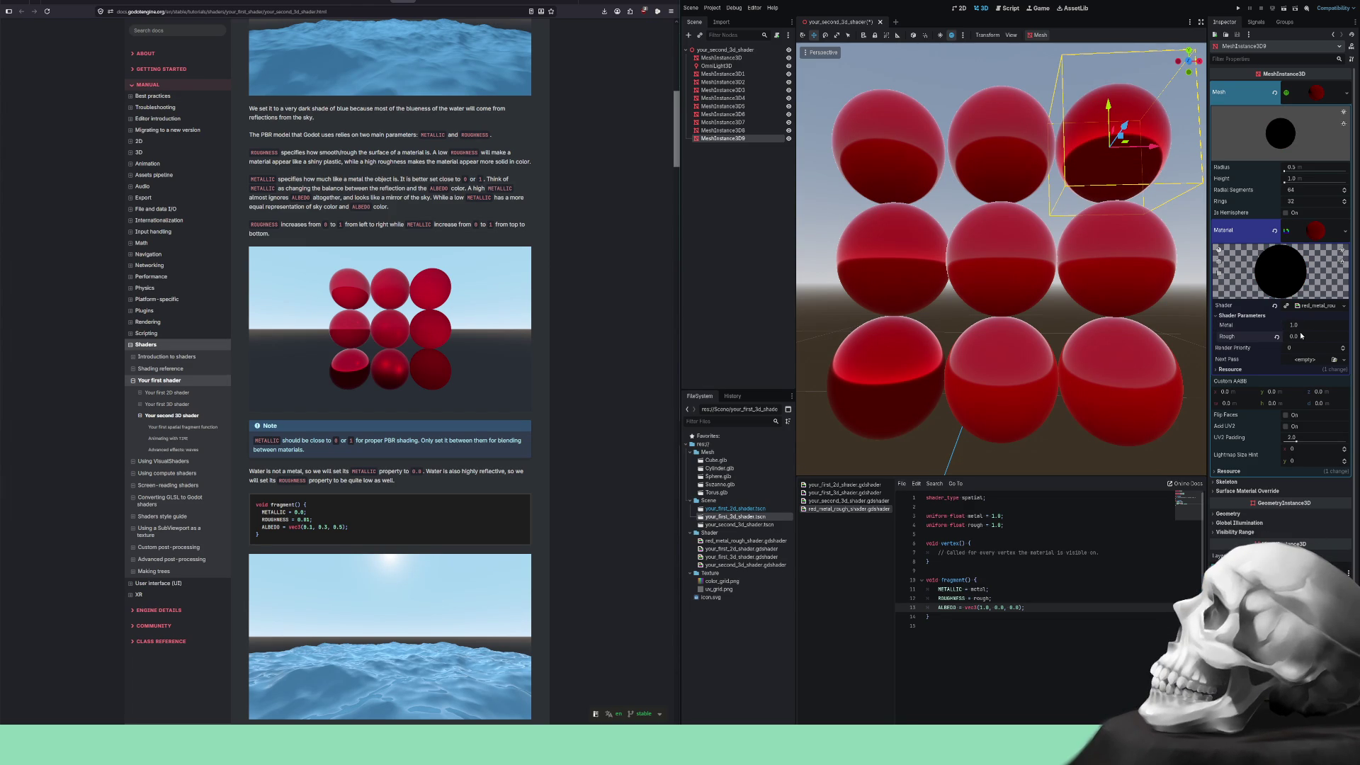
{"action": "left_click", "coordinate": [1306, 336]}
{"action": "type", "text": "1."}
{"action": "key", "text": "Return"}
{"action": "left_click", "coordinate": [1305, 326]}
{"action": "type", "text": "0"}
{"action": "key", "text": "Return"}
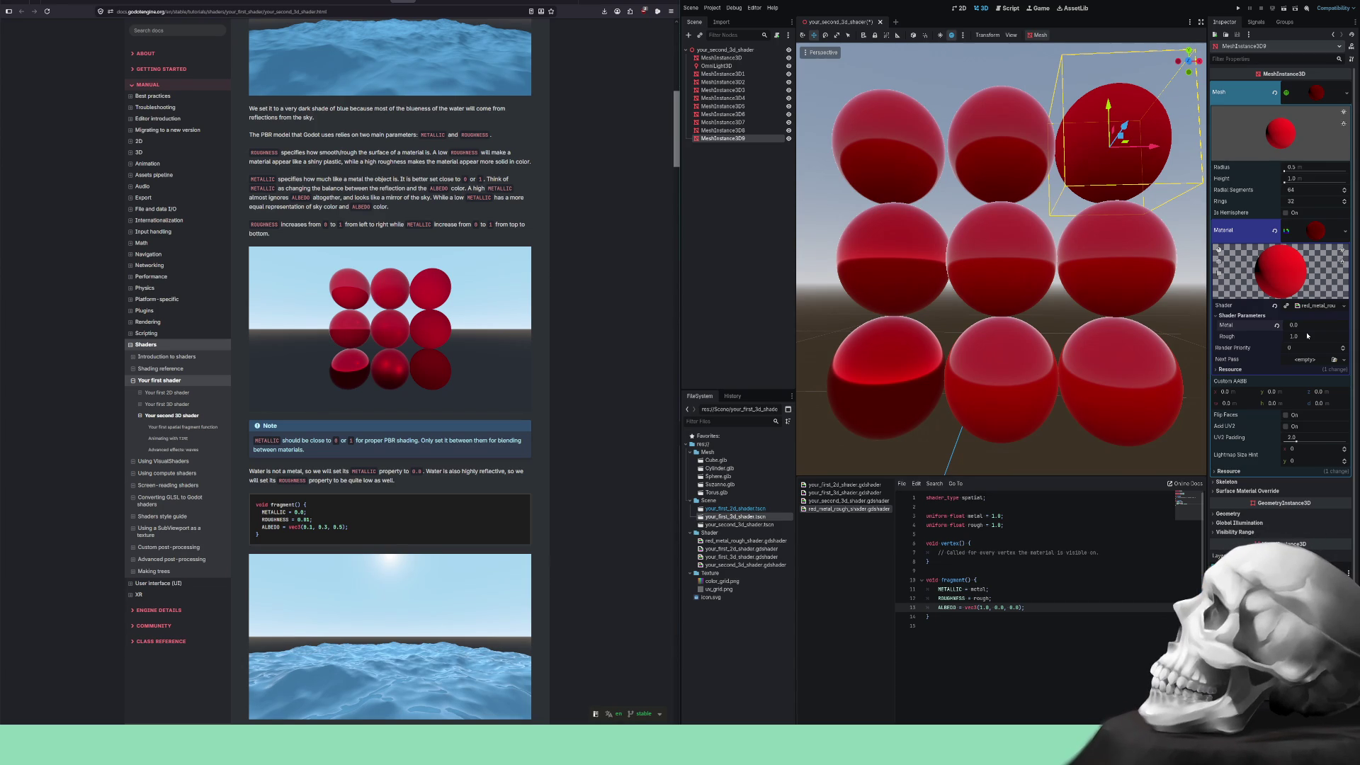
Give the centre sphere Metal 0.5 and Rough 0.5.
{"action": "left_click", "coordinate": [1011, 153]}
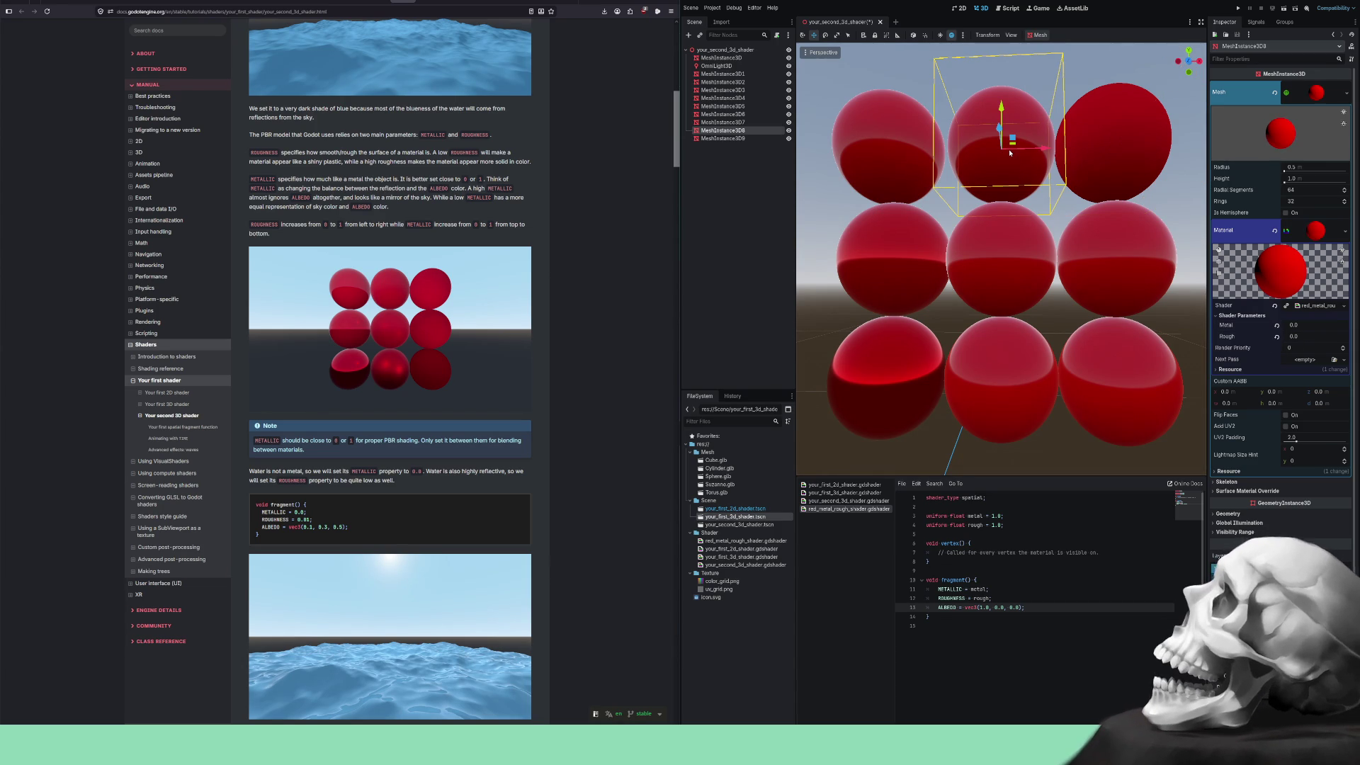
{"action": "left_click", "coordinate": [1304, 336]}
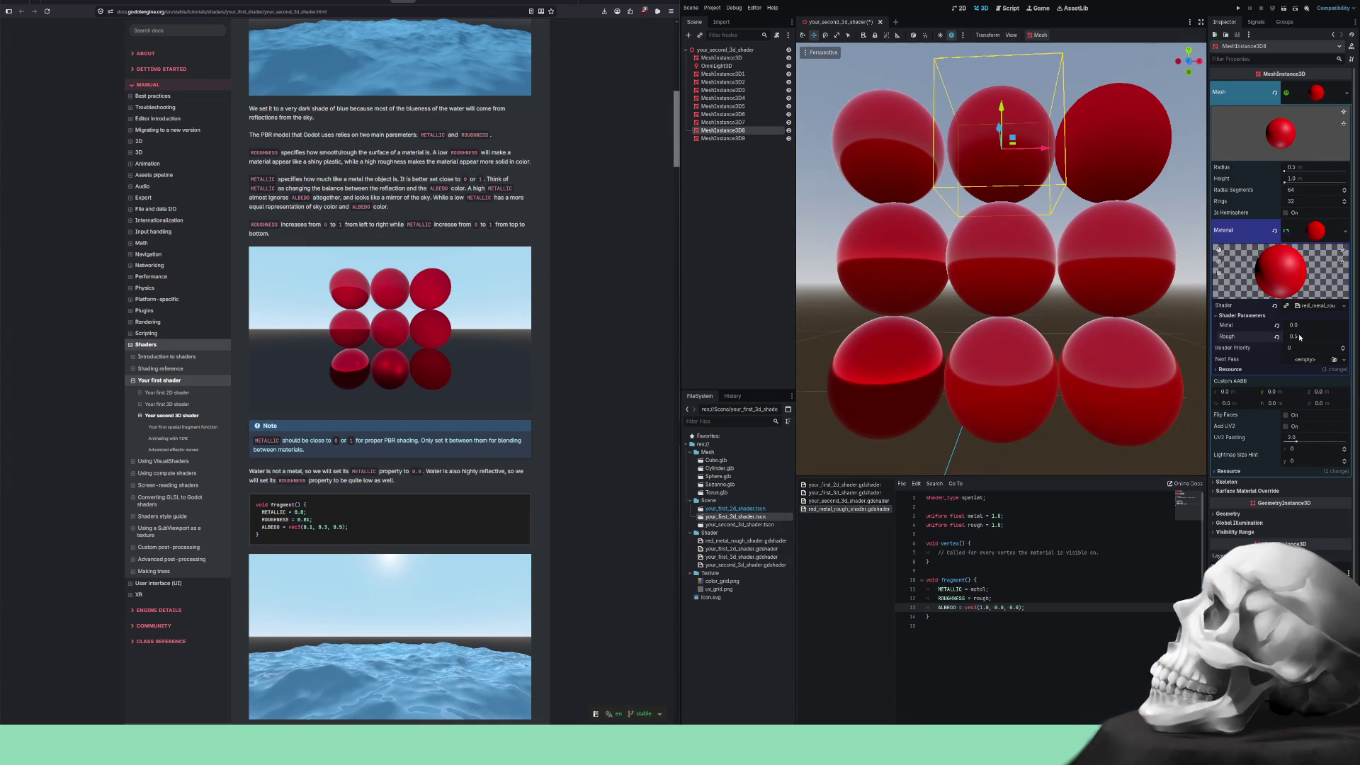
{"action": "left_click", "coordinate": [1010, 273]}
{"action": "left_click", "coordinate": [1303, 324]}
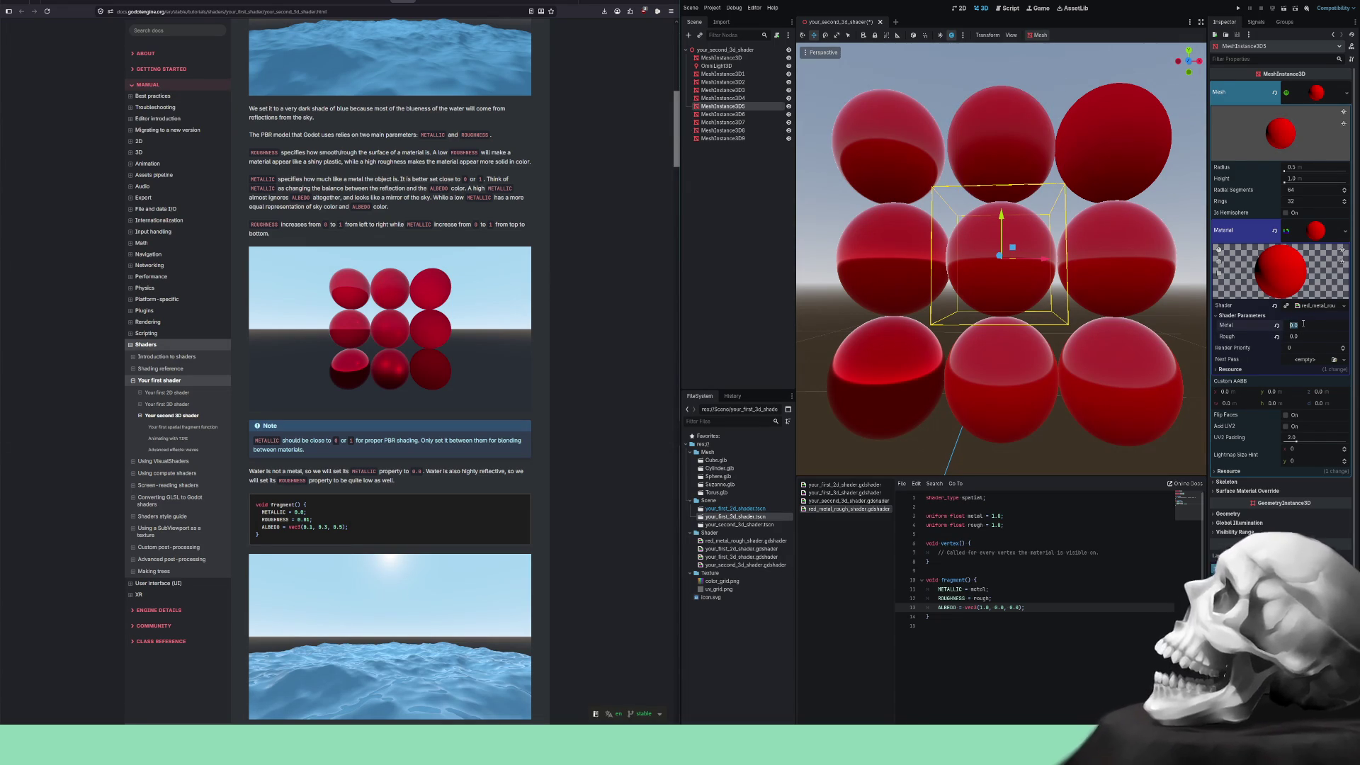
{"action": "type", "text": ".5"}
{"action": "key", "text": "Return"}
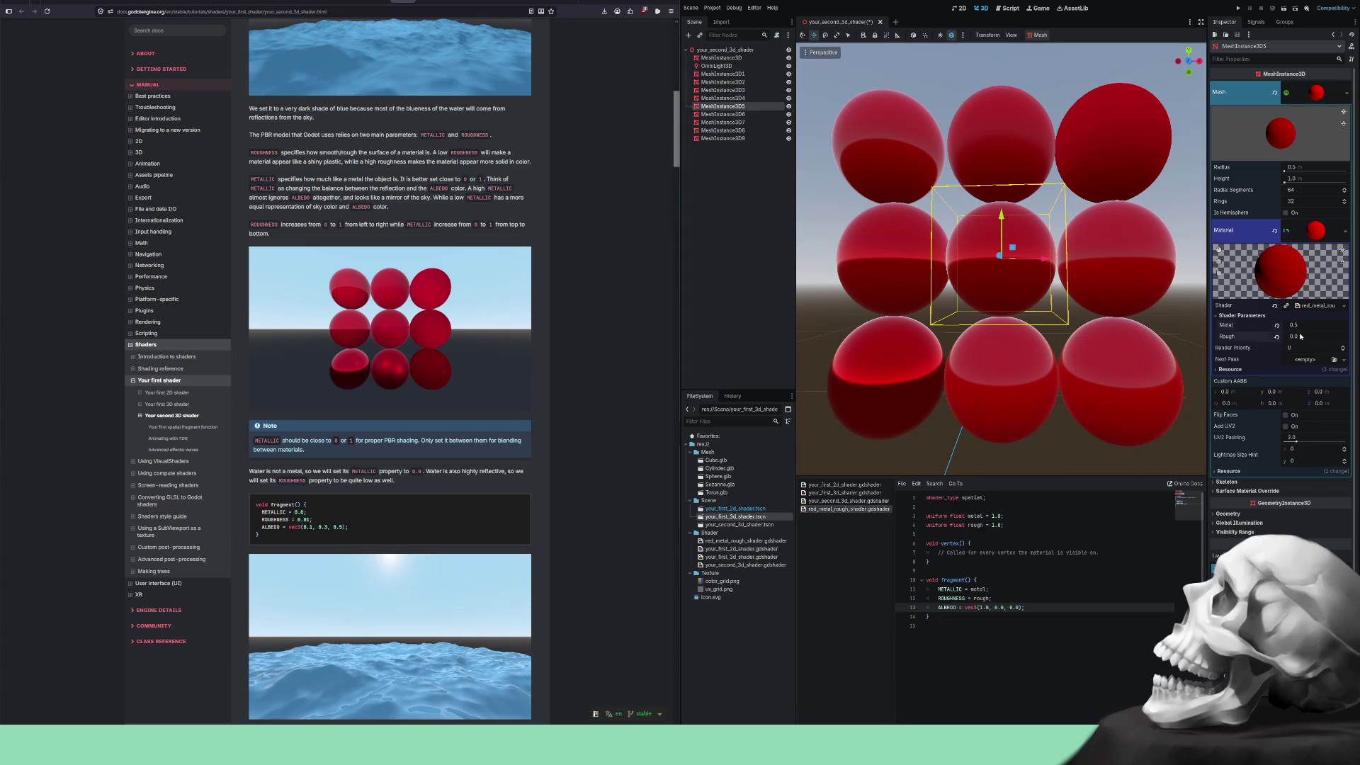
{"action": "type", "text": ".5"}
{"action": "key", "text": "Return"}
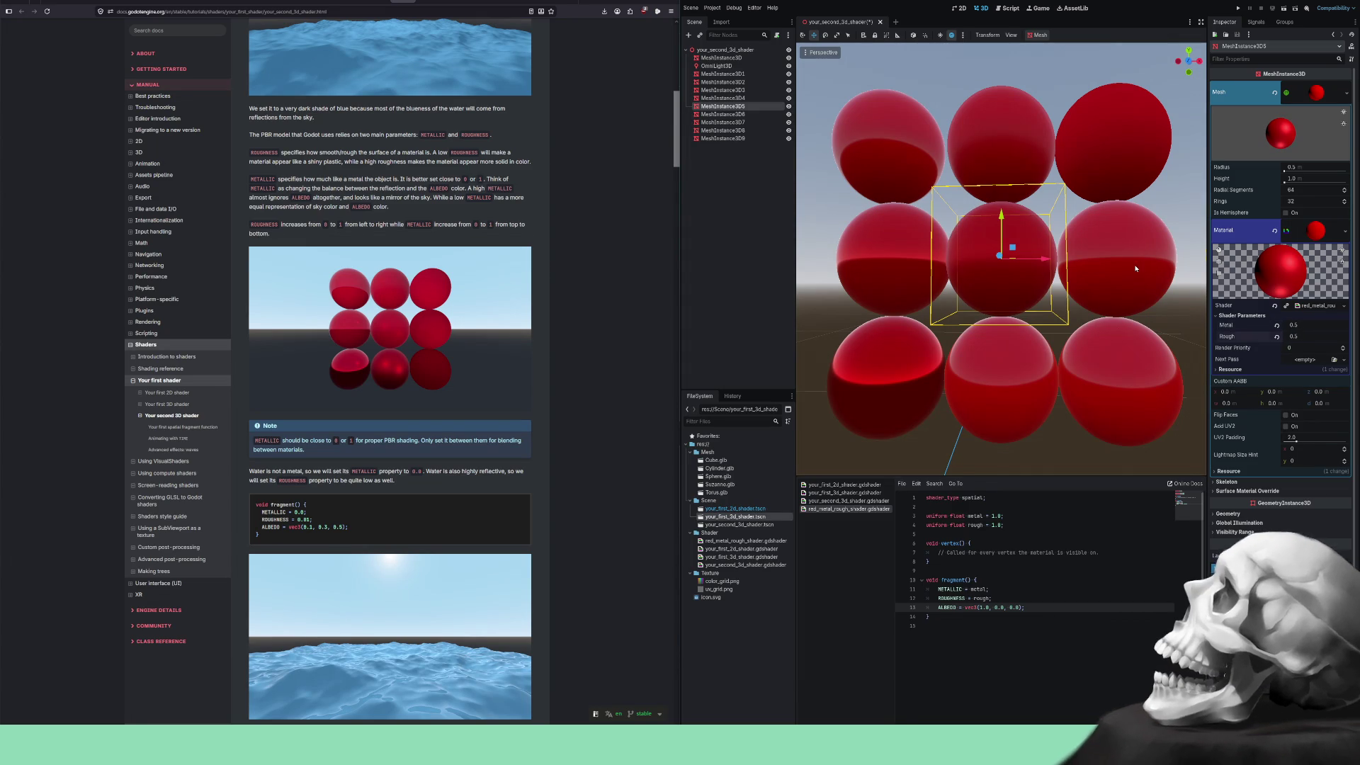
Give the right-middle sphere Rough 1.0 and Metal 0.5.
{"action": "left_click", "coordinate": [1136, 269]}
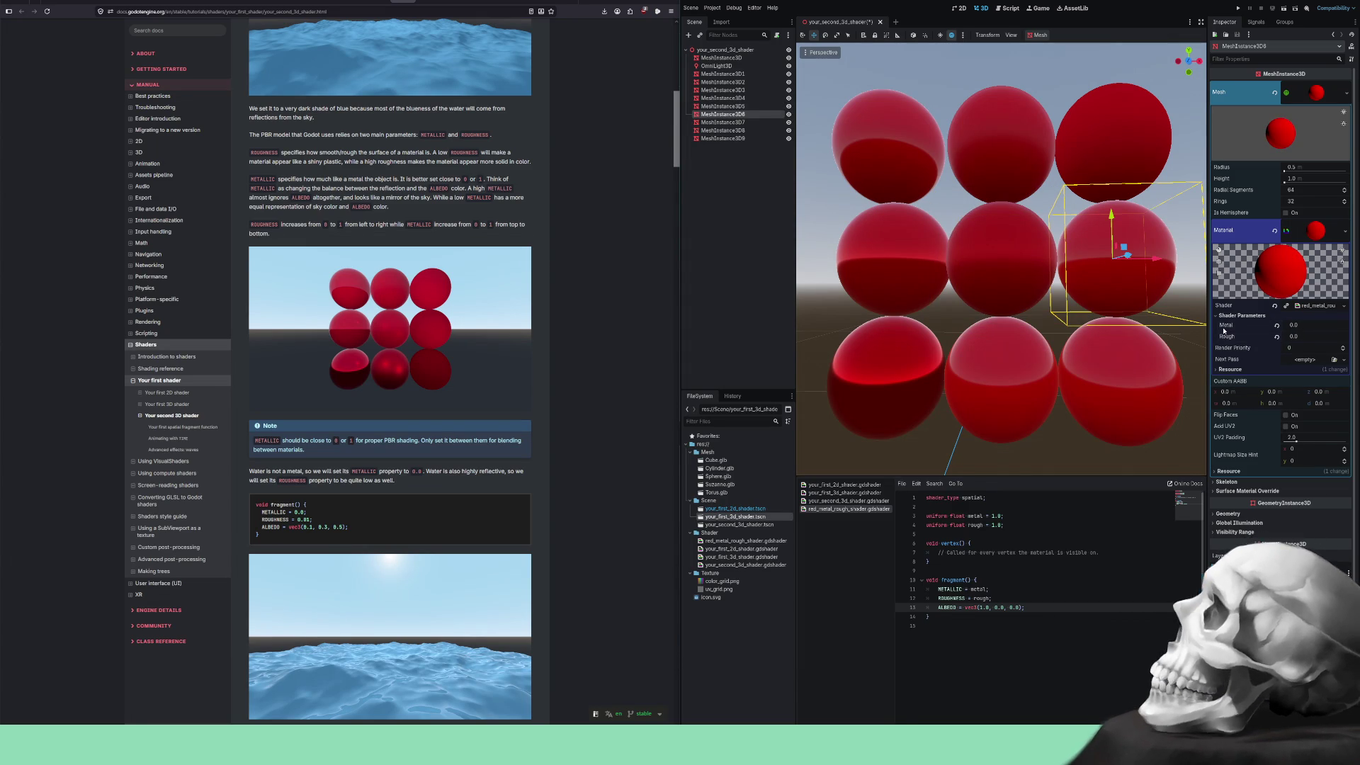
{"action": "left_click", "coordinate": [1301, 338]}
{"action": "type", "text": "1"}
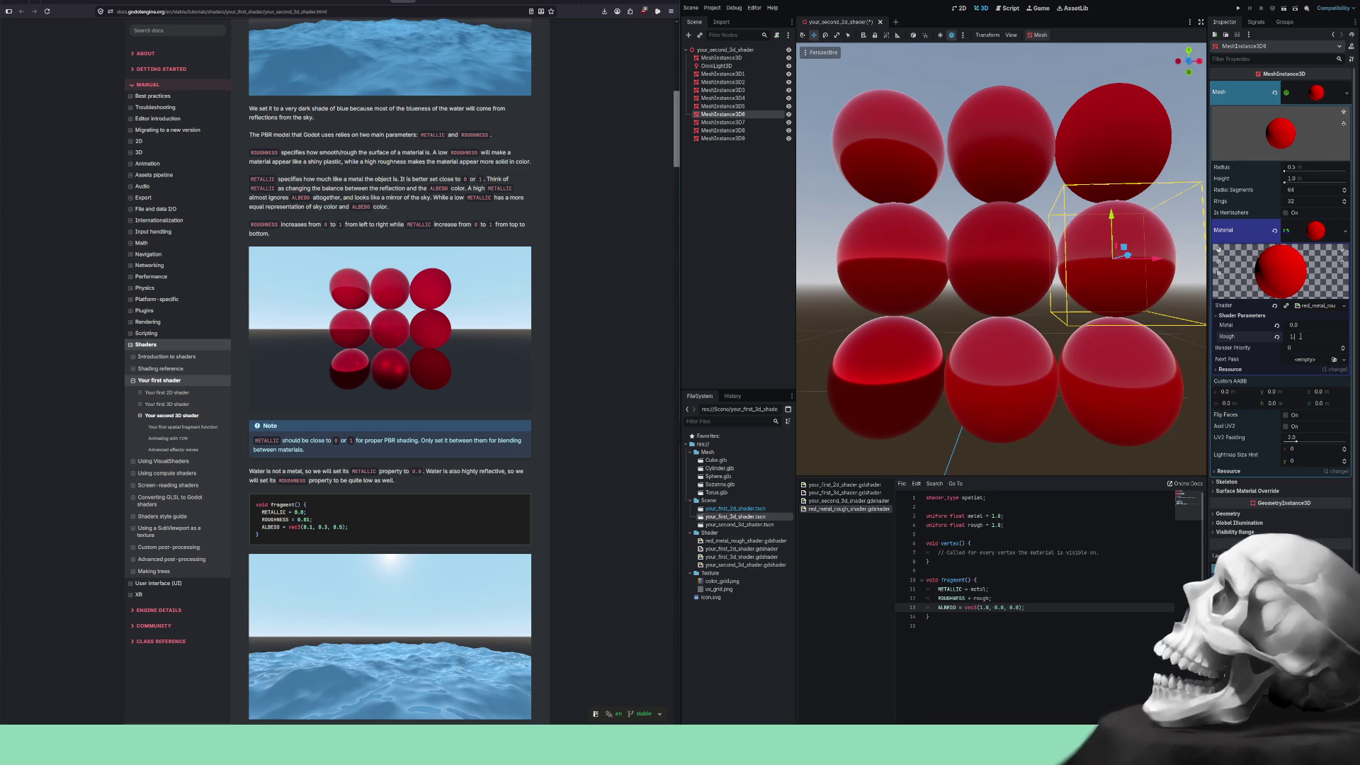
{"action": "key", "text": "Return"}
{"action": "left_click", "coordinate": [1296, 326]}
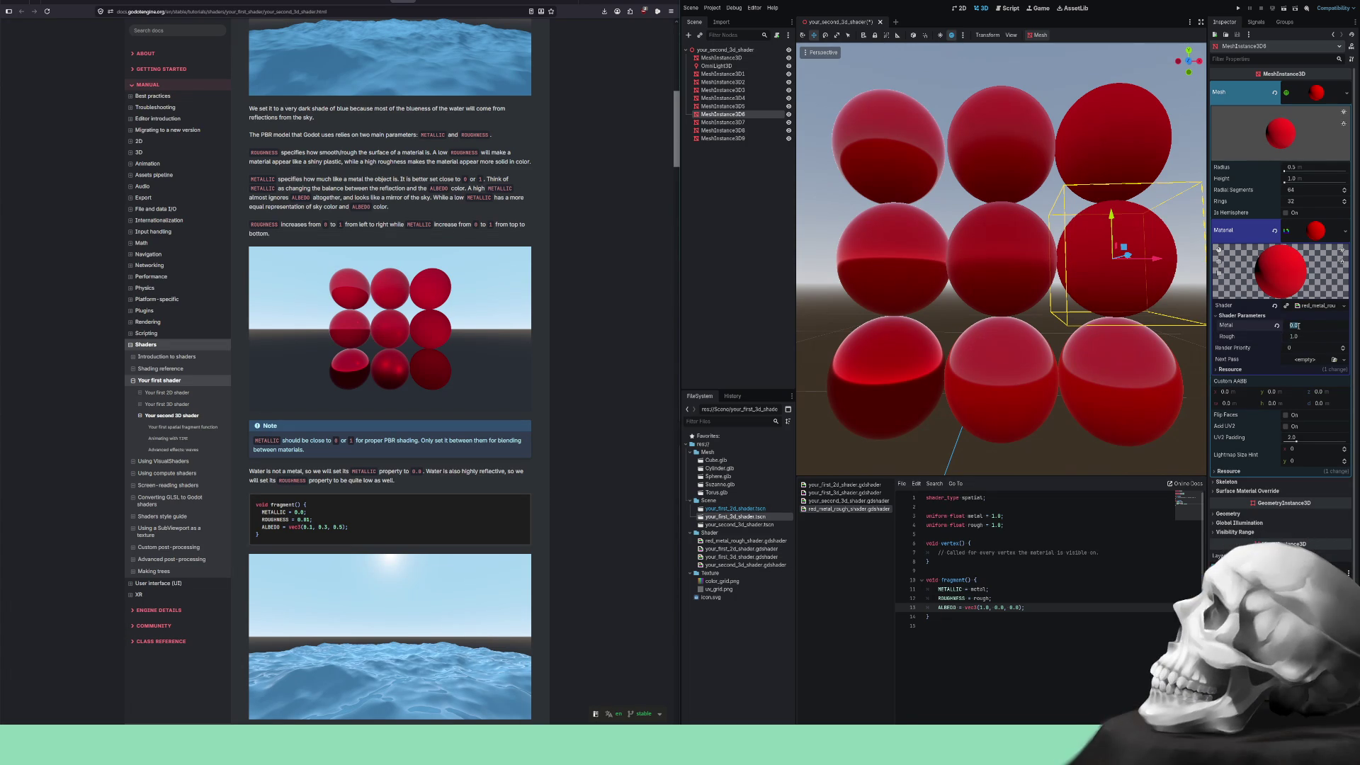
{"action": "type", "text": ".5"}
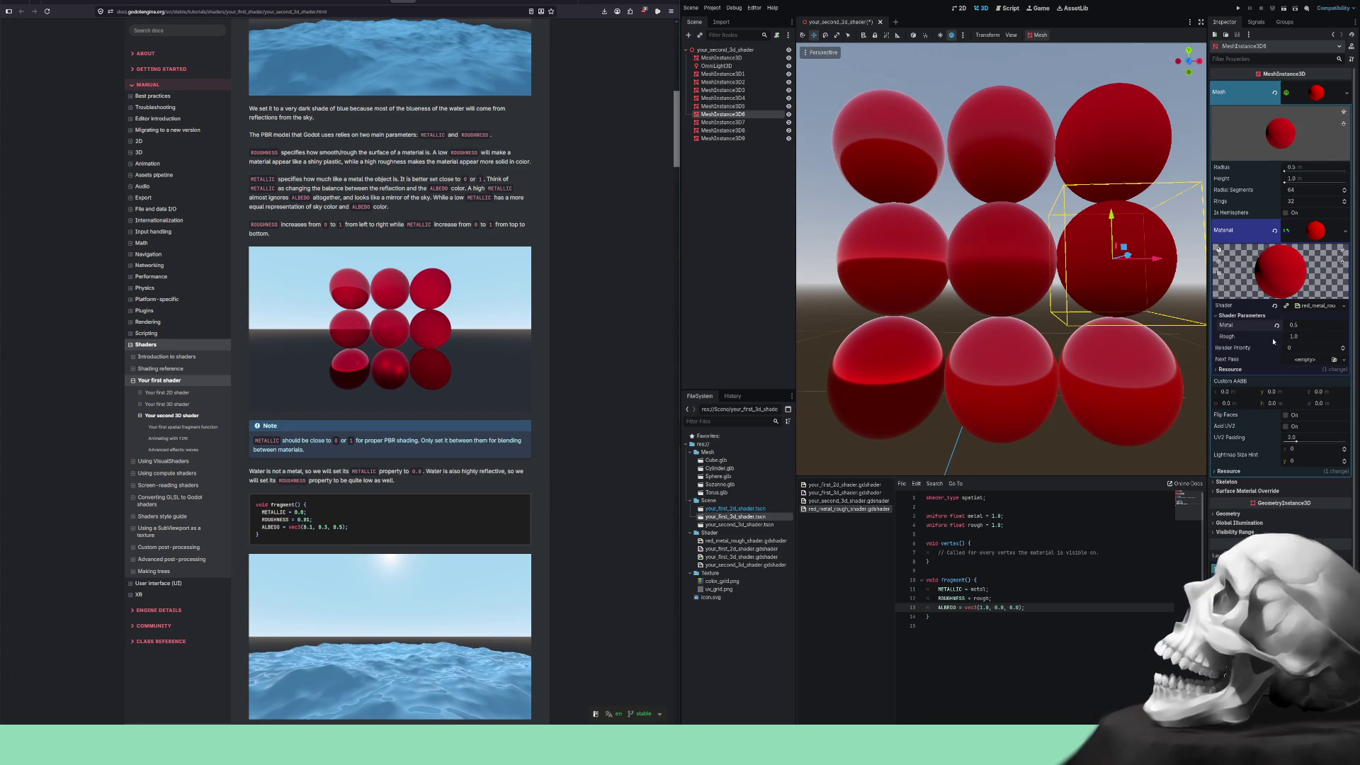
Give the bottom-right sphere Metal 1.0 and Rough 1.0.
{"action": "left_click", "coordinate": [1134, 372]}
{"action": "left_click", "coordinate": [1306, 326]}
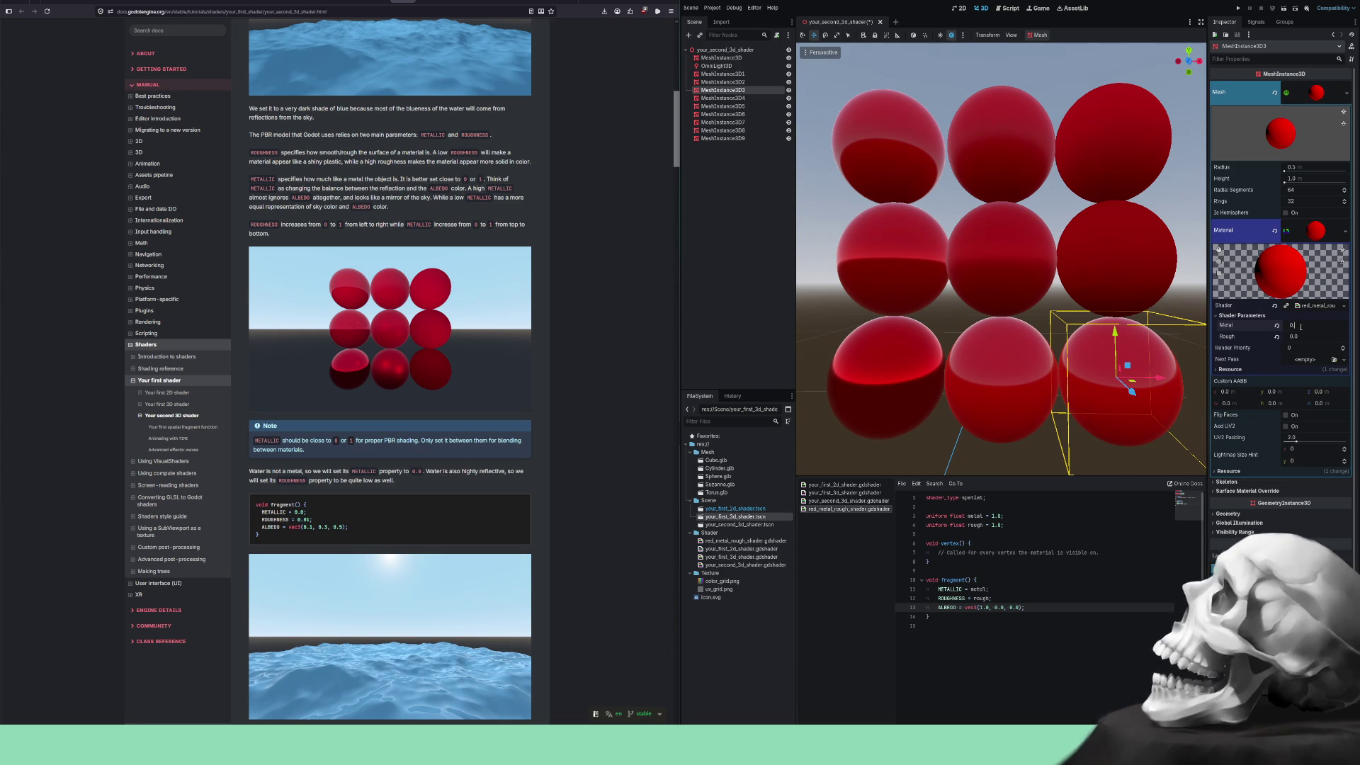
{"action": "key", "text": "Return"}
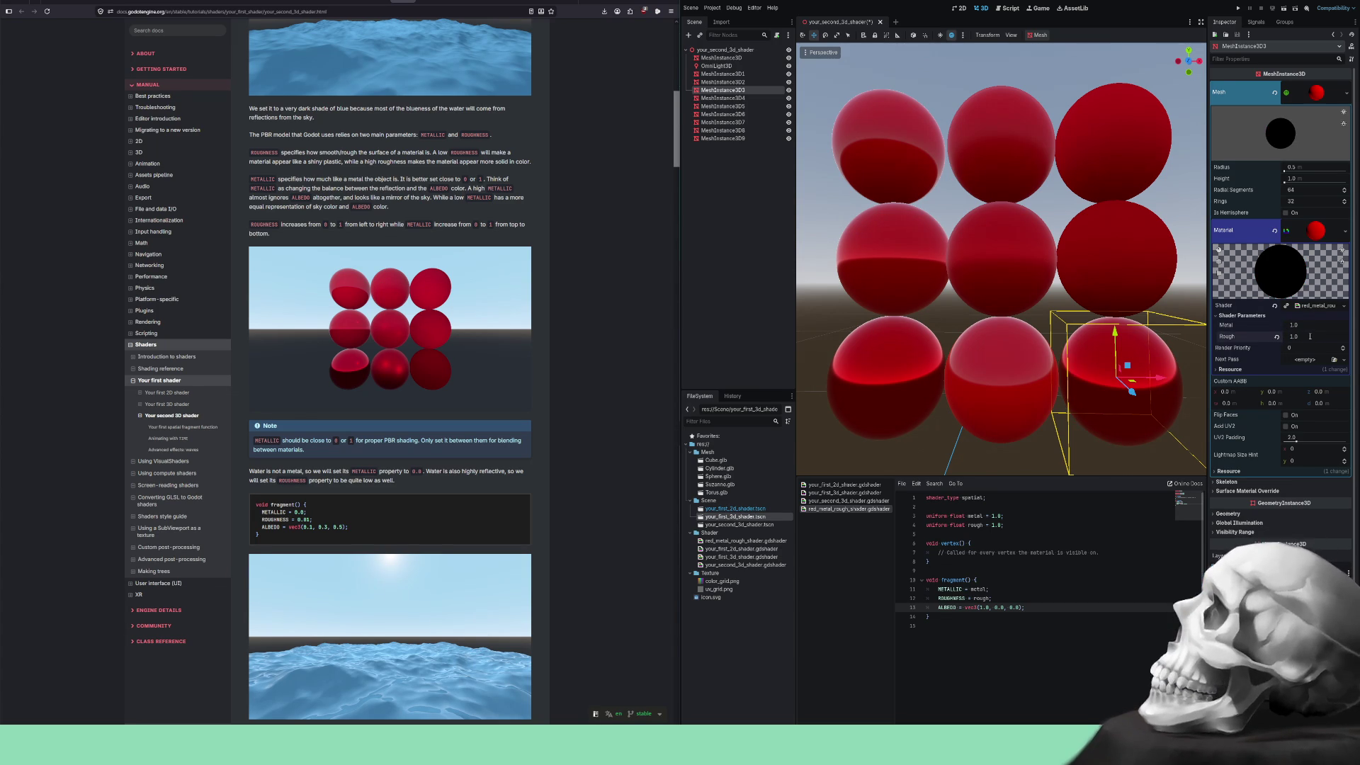
{"action": "key", "text": "Return"}
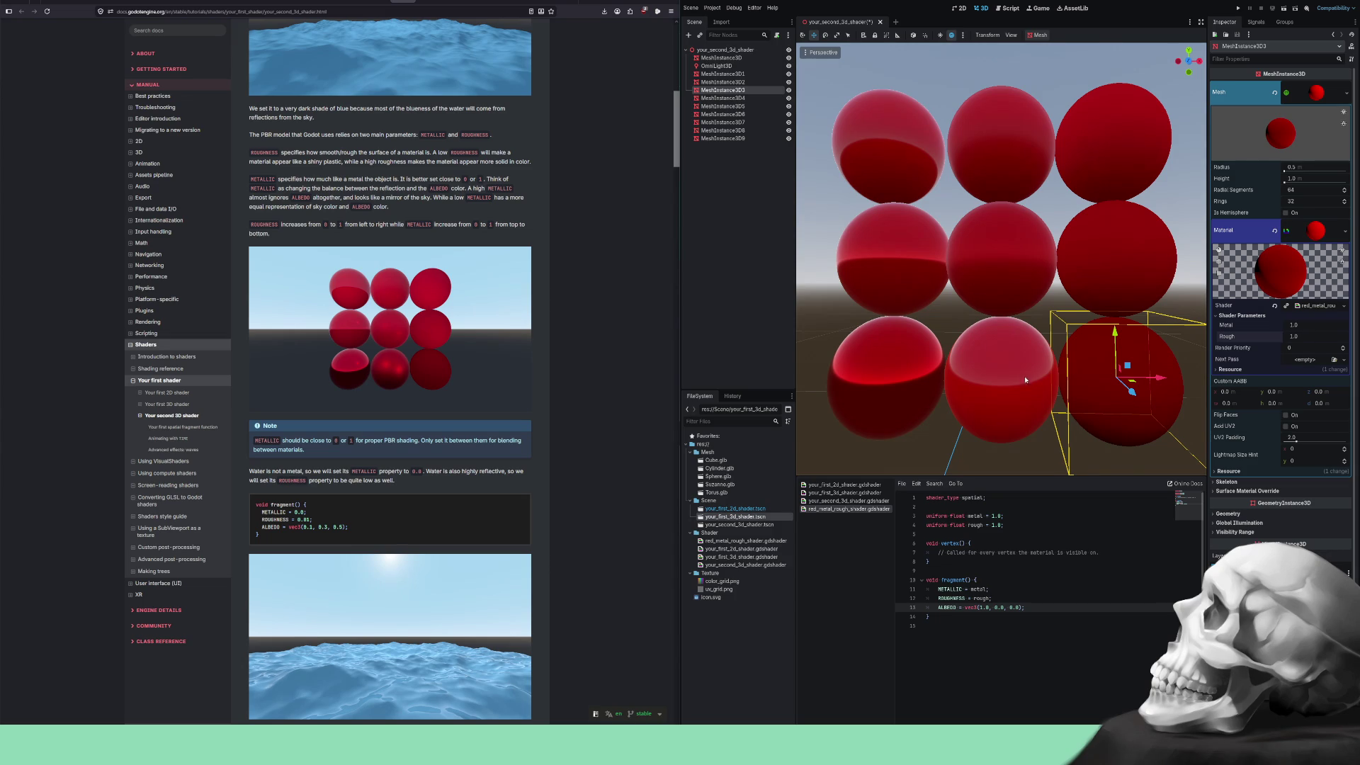
Give the bottom-middle sphere Metal 1.0 and Rough 0.5.
{"action": "left_click", "coordinate": [1023, 377]}
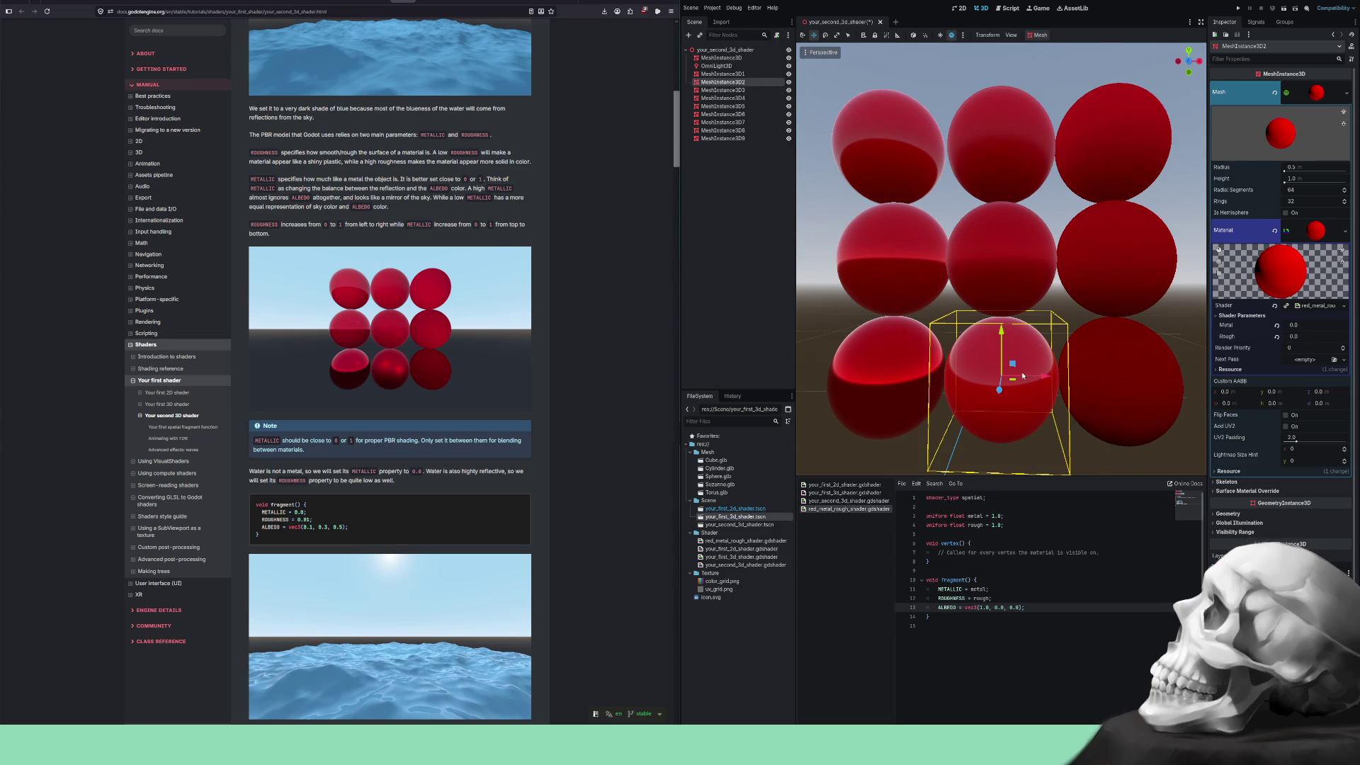
{"action": "left_click", "coordinate": [1303, 327]}
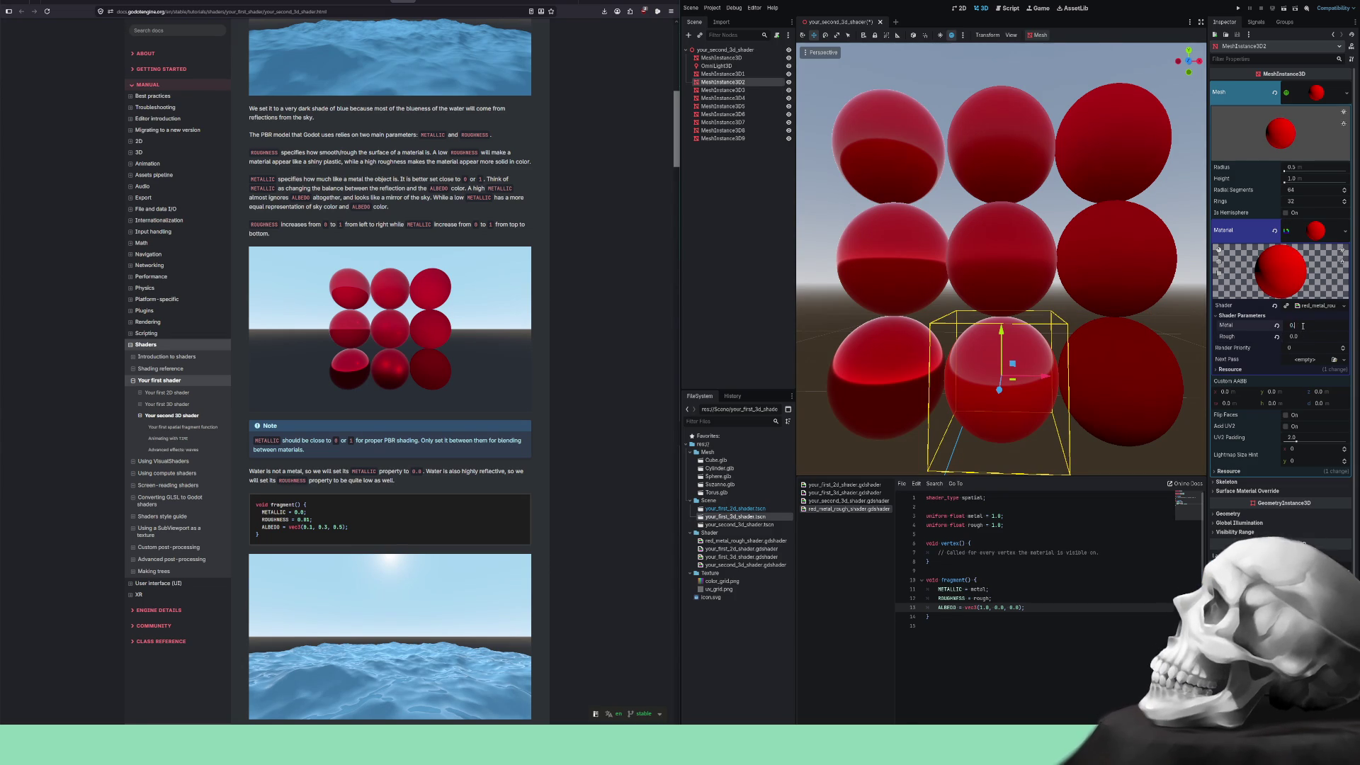
{"action": "type", "text": ".5"}
{"action": "key", "text": "Return"}
{"action": "left_click", "coordinate": [1303, 338]}
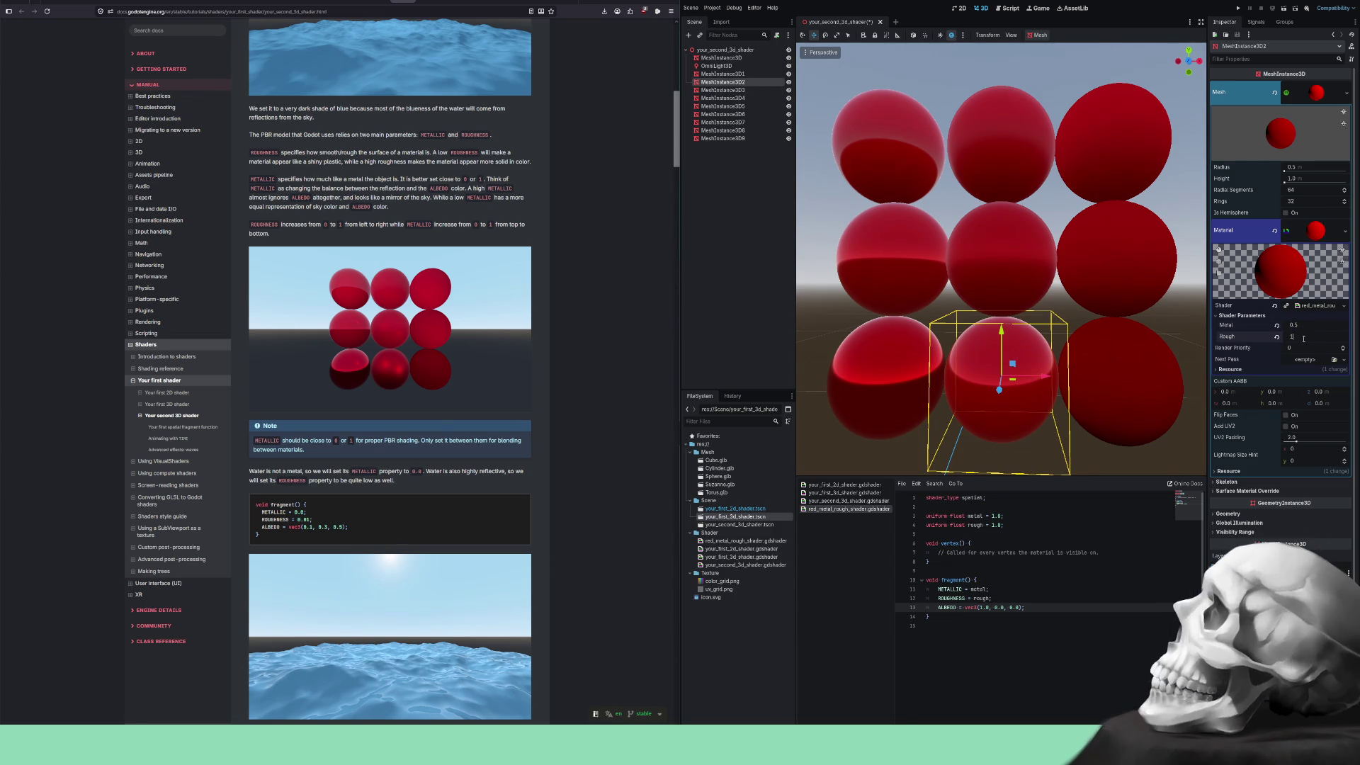
{"action": "key", "text": "Return"}
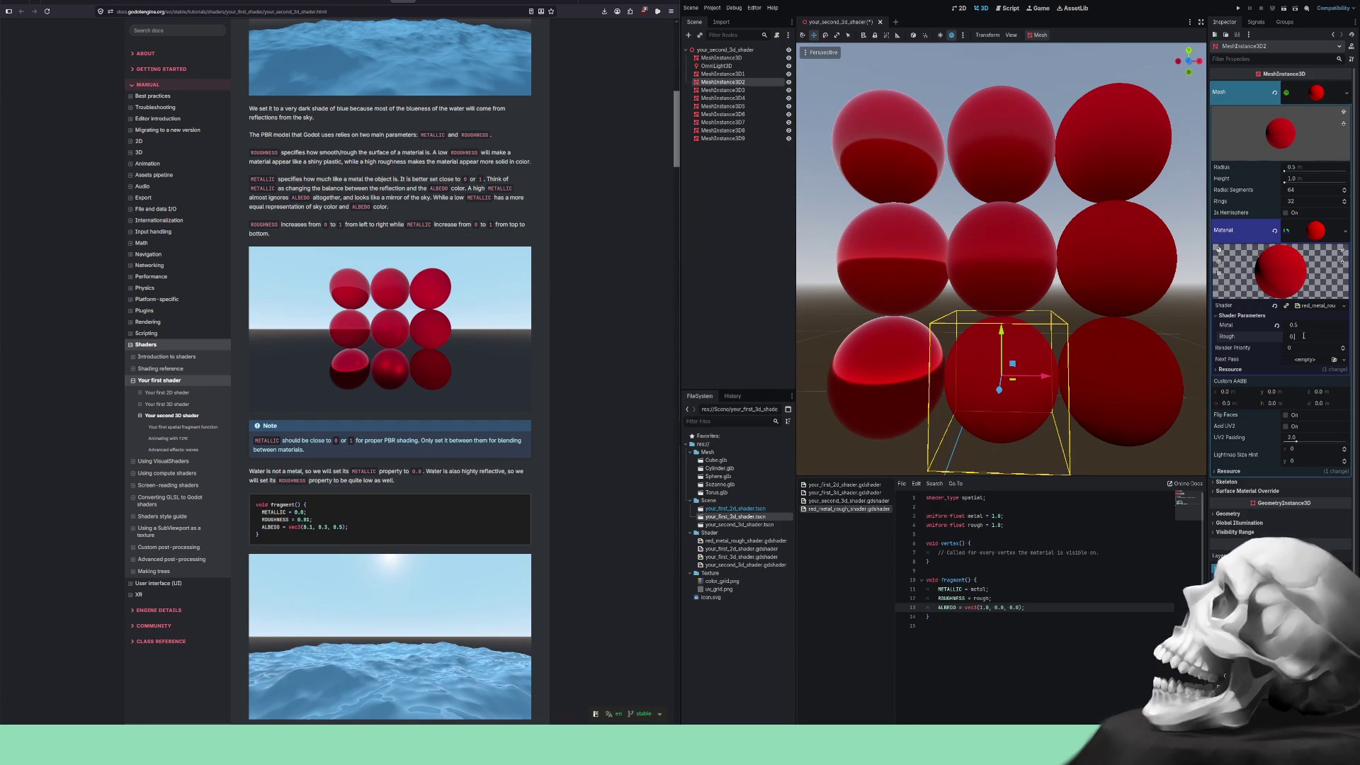
{"action": "type", "text": ".5"}
{"action": "key", "text": "Return"}
{"action": "left_click", "coordinate": [1302, 325]}
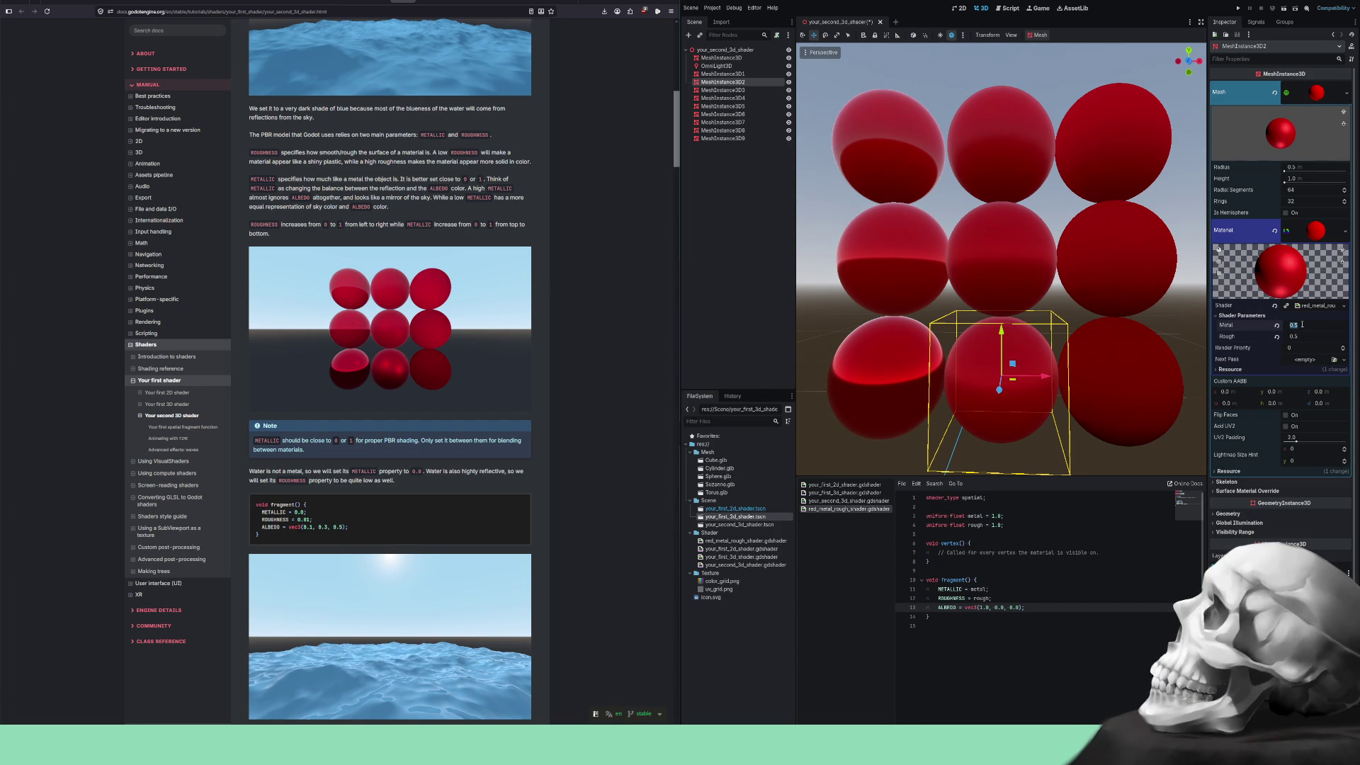
{"action": "key", "text": "Return"}
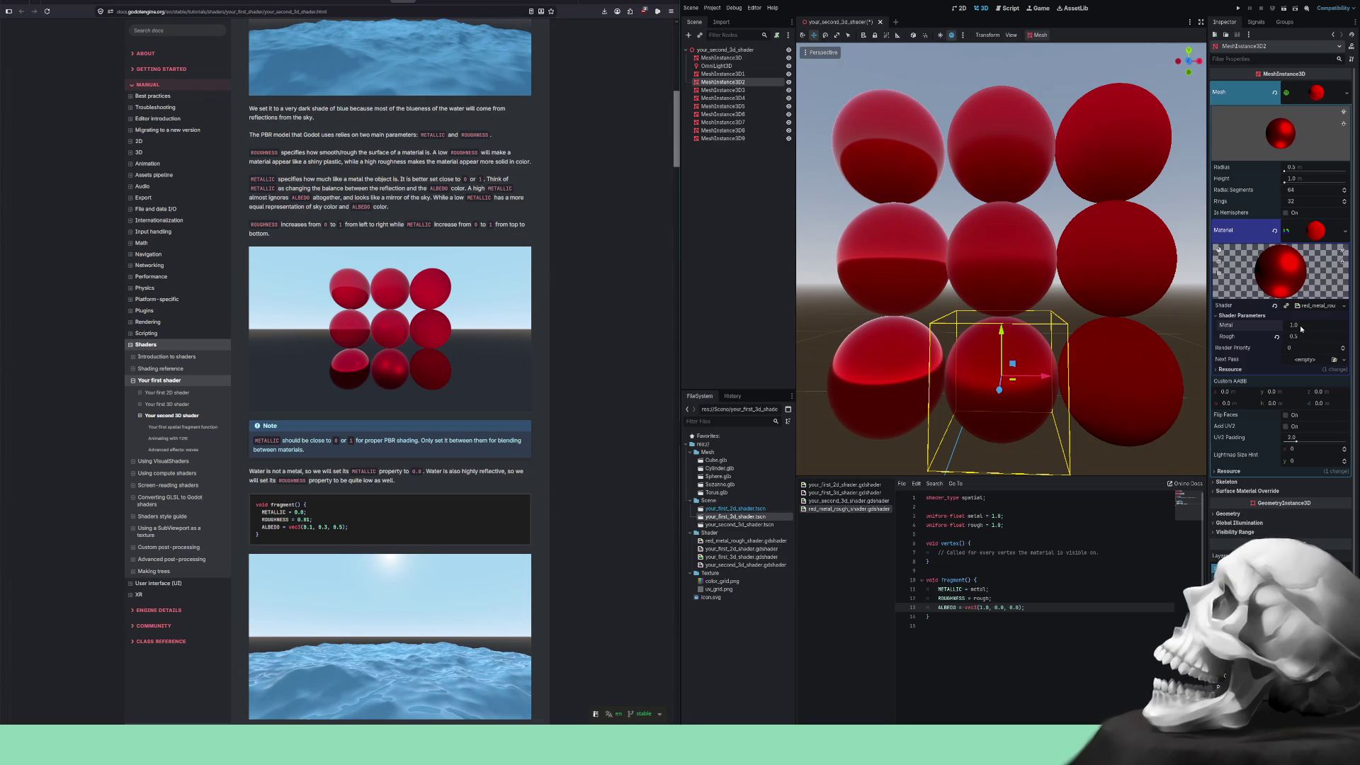
{"action": "left_click", "coordinate": [1164, 386]}
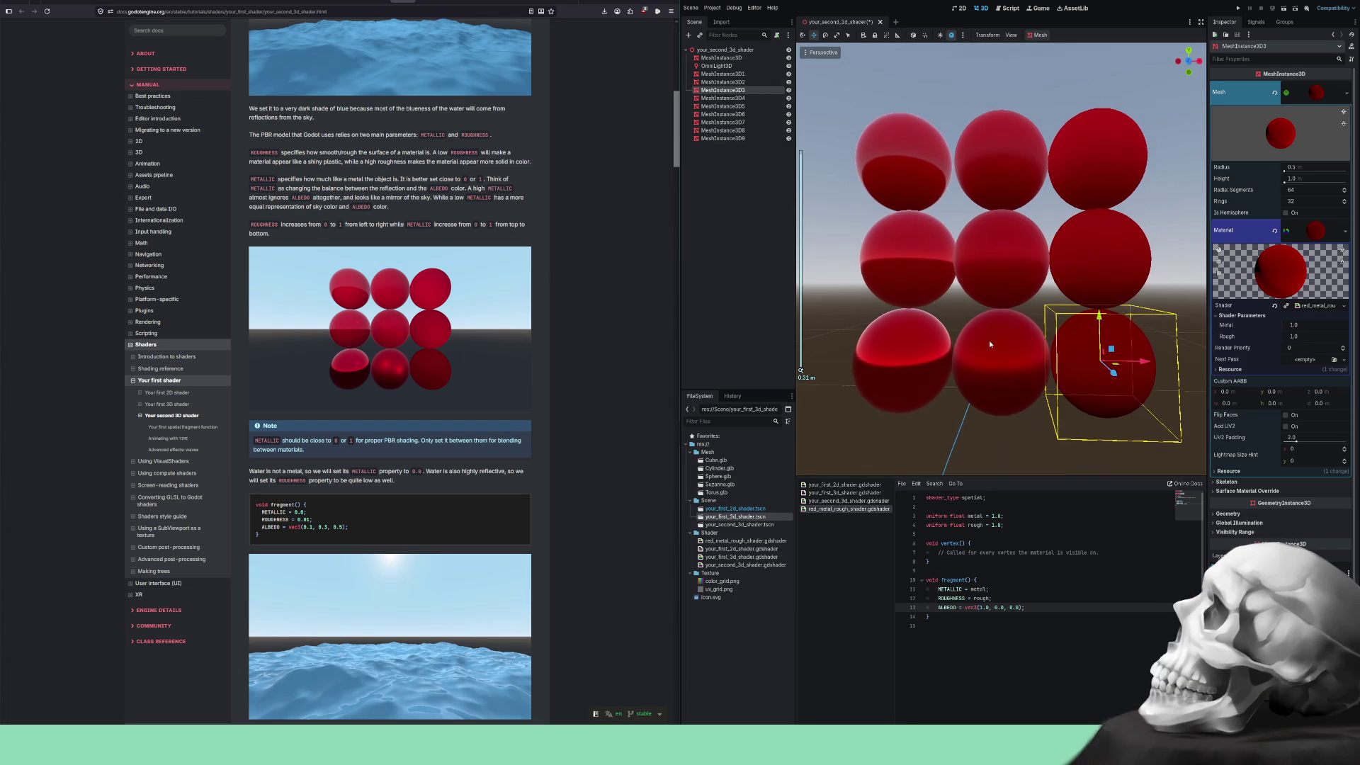
Select the omni light and push it back along the Z axis.
{"action": "mouse_move", "coordinate": [1020, 443]}
{"action": "left_mouse_down"}
{"action": "mouse_move", "coordinate": [1152, 468]}
{"action": "mouse_move", "coordinate": [1038, 443]}
{"action": "mouse_move", "coordinate": [981, 369]}
{"action": "left_mouse_up"}
{"action": "scroll", "coordinate": [1035, 441], "scroll_direction": "down", "scroll_amount": 5}
{"action": "scroll", "coordinate": [1046, 431], "scroll_direction": "down", "scroll_amount": 3}
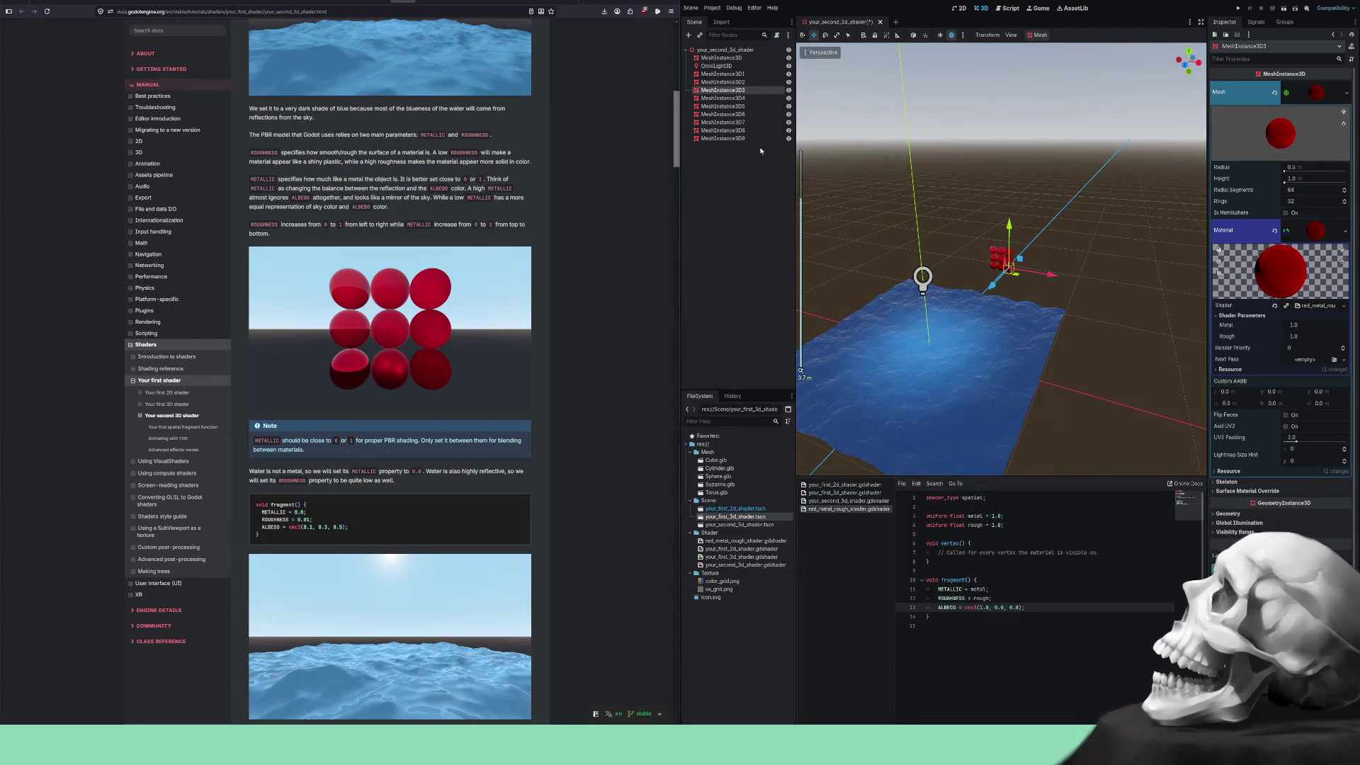
{"action": "left_click", "coordinate": [720, 65]}
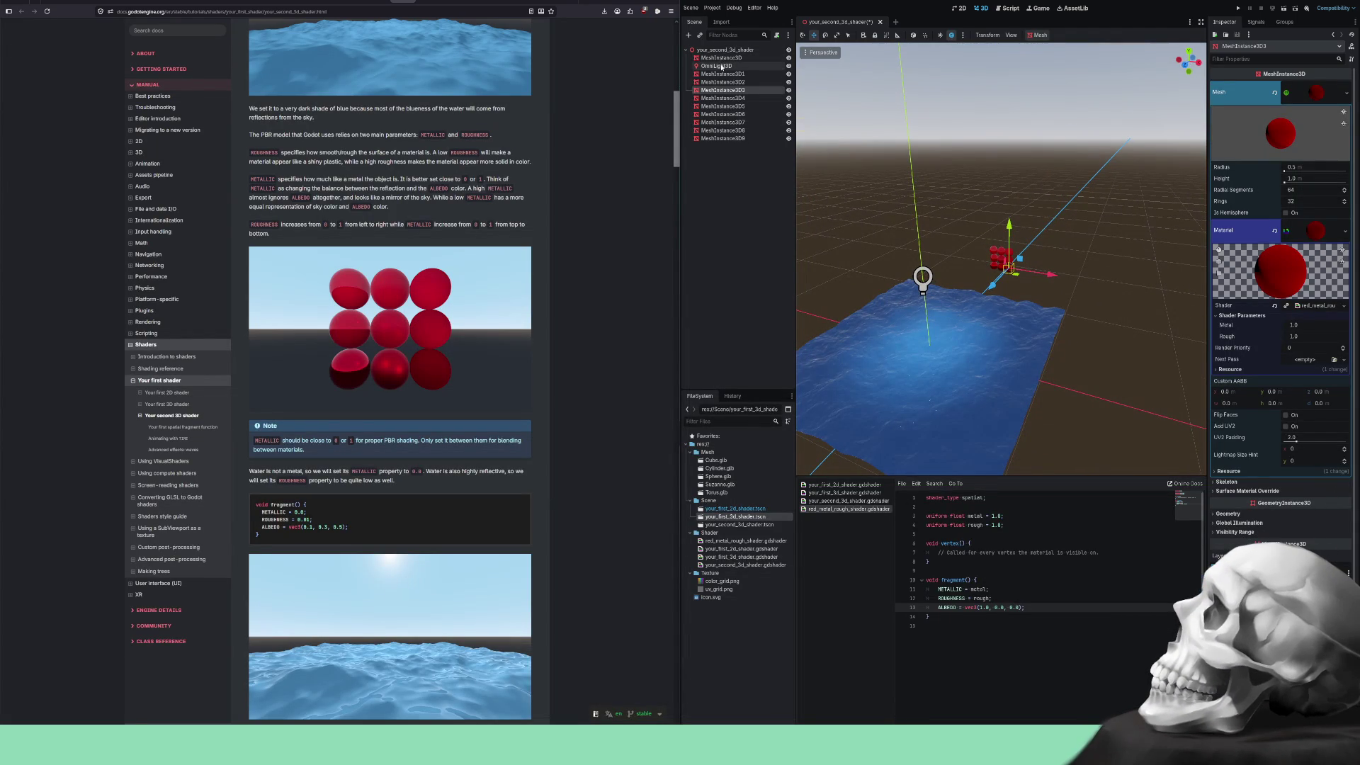
{"action": "left_click_drag", "start_coordinate": [896, 298], "coordinate": [911, 288]}
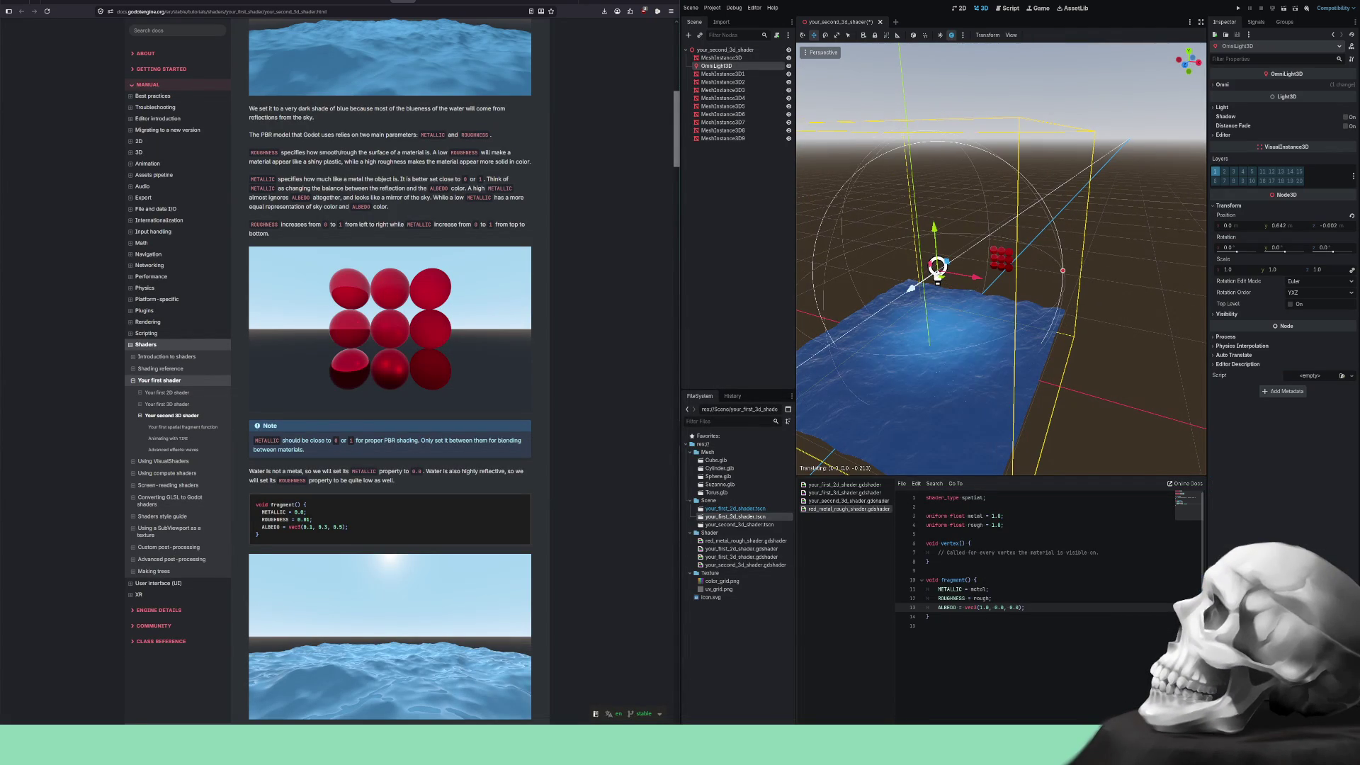
{"action": "left_click_drag", "start_coordinate": [976, 248], "coordinate": [1027, 213]}
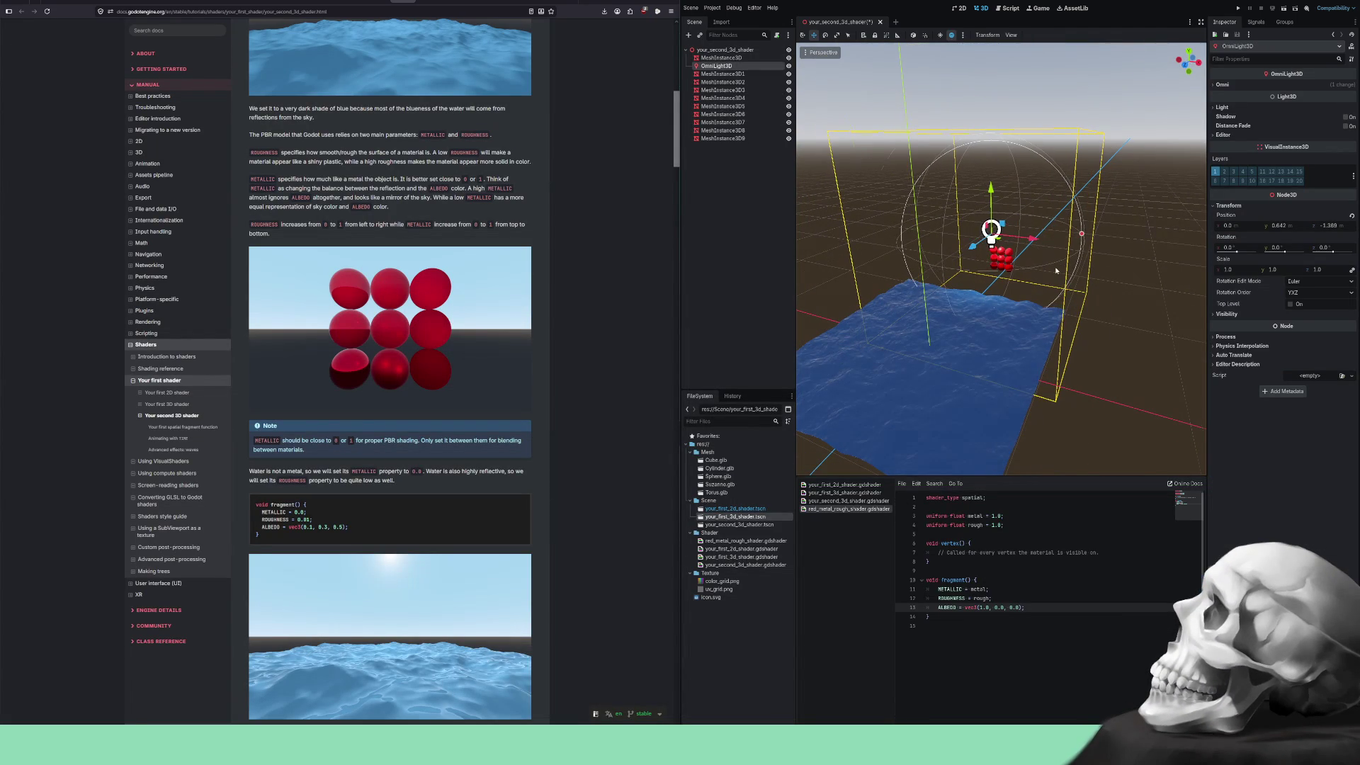
Raise the light, bring it forward in front of the spheres, and save the scene.
{"action": "scroll", "coordinate": [1042, 289], "scroll_direction": "up", "scroll_amount": 3}
{"action": "mouse_move", "coordinate": [1042, 289]}
{"action": "left_mouse_down"}
{"action": "mouse_move", "coordinate": [994, 152]}
{"action": "mouse_move", "coordinate": [908, 182]}
{"action": "mouse_move", "coordinate": [941, 279]}
{"action": "mouse_move", "coordinate": [1069, 310]}
{"action": "mouse_move", "coordinate": [905, 285]}
{"action": "mouse_move", "coordinate": [1112, 252]}
{"action": "mouse_move", "coordinate": [1018, 308]}
{"action": "mouse_move", "coordinate": [983, 294]}
{"action": "left_mouse_up"}
{"action": "scroll", "coordinate": [1122, 238], "scroll_direction": "up", "scroll_amount": 2}
{"action": "left_click_drag", "start_coordinate": [1123, 238], "coordinate": [1006, 235]}
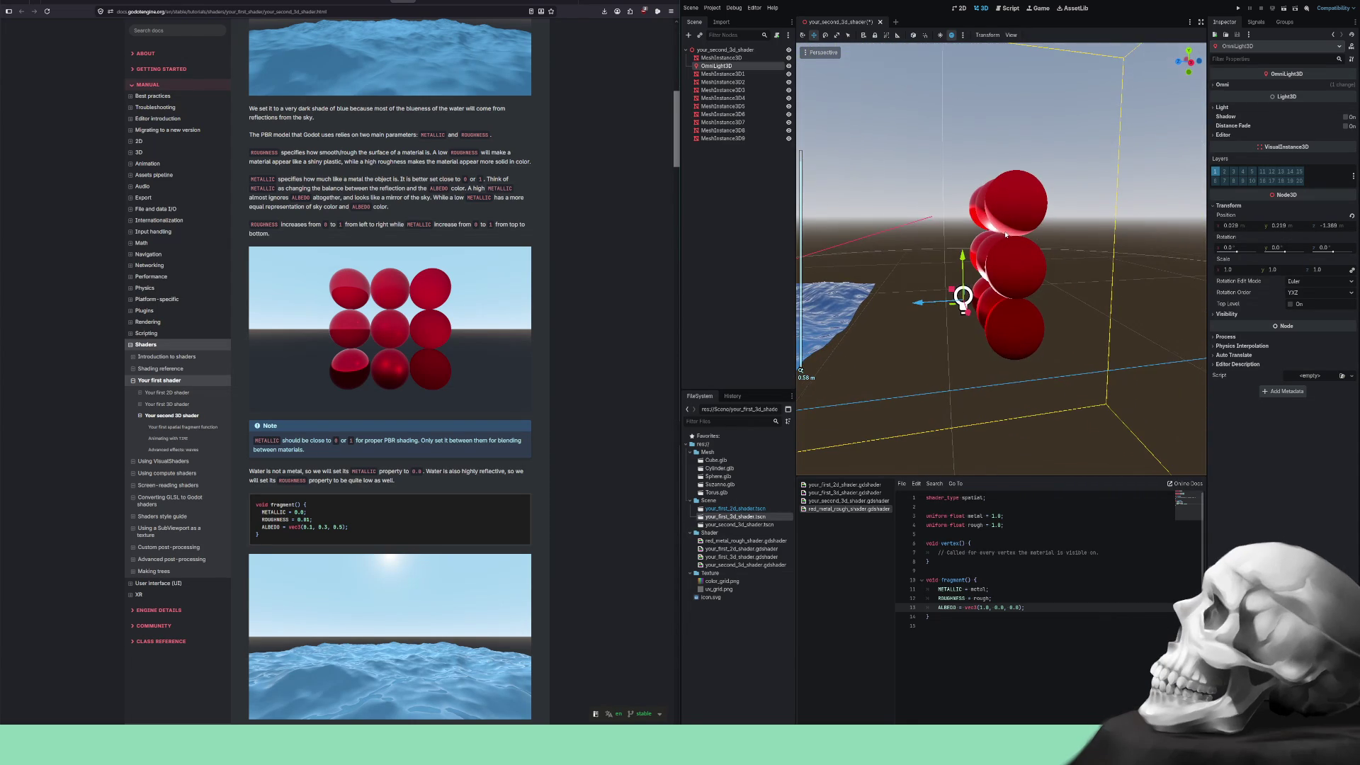
{"action": "mouse_move", "coordinate": [950, 300]}
{"action": "left_mouse_down"}
{"action": "mouse_move", "coordinate": [898, 214]}
{"action": "mouse_move", "coordinate": [881, 282]}
{"action": "mouse_move", "coordinate": [881, 249]}
{"action": "mouse_move", "coordinate": [899, 231]}
{"action": "mouse_move", "coordinate": [1085, 332]}
{"action": "mouse_move", "coordinate": [1156, 350]}
{"action": "mouse_move", "coordinate": [1140, 344]}
{"action": "left_mouse_up"}
{"action": "mouse_move", "coordinate": [1018, 294]}
{"action": "left_mouse_down"}
{"action": "mouse_move", "coordinate": [938, 292]}
{"action": "mouse_move", "coordinate": [1130, 278]}
{"action": "mouse_move", "coordinate": [856, 278]}
{"action": "mouse_move", "coordinate": [1204, 270]}
{"action": "mouse_move", "coordinate": [894, 281]}
{"action": "mouse_move", "coordinate": [1156, 272]}
{"action": "mouse_move", "coordinate": [1238, 243]}
{"action": "mouse_move", "coordinate": [868, 278]}
{"action": "mouse_move", "coordinate": [1162, 244]}
{"action": "mouse_move", "coordinate": [912, 269]}
{"action": "mouse_move", "coordinate": [1175, 255]}
{"action": "mouse_move", "coordinate": [993, 238]}
{"action": "mouse_move", "coordinate": [1031, 262]}
{"action": "mouse_move", "coordinate": [1063, 213]}
{"action": "mouse_move", "coordinate": [985, 291]}
{"action": "mouse_move", "coordinate": [984, 275]}
{"action": "mouse_move", "coordinate": [911, 270]}
{"action": "mouse_move", "coordinate": [981, 316]}
{"action": "mouse_move", "coordinate": [1017, 173]}
{"action": "mouse_move", "coordinate": [947, 293]}
{"action": "mouse_move", "coordinate": [1013, 145]}
{"action": "mouse_move", "coordinate": [953, 103]}
{"action": "mouse_move", "coordinate": [1006, 340]}
{"action": "mouse_move", "coordinate": [1049, 198]}
{"action": "mouse_move", "coordinate": [871, 223]}
{"action": "mouse_move", "coordinate": [1126, 245]}
{"action": "mouse_move", "coordinate": [907, 308]}
{"action": "mouse_move", "coordinate": [999, 85]}
{"action": "mouse_move", "coordinate": [911, 321]}
{"action": "mouse_move", "coordinate": [1023, 385]}
{"action": "mouse_move", "coordinate": [926, 203]}
{"action": "mouse_move", "coordinate": [1080, 244]}
{"action": "mouse_move", "coordinate": [1084, 285]}
{"action": "mouse_move", "coordinate": [949, 295]}
{"action": "mouse_move", "coordinate": [911, 266]}
{"action": "mouse_move", "coordinate": [953, 151]}
{"action": "mouse_move", "coordinate": [930, 295]}
{"action": "mouse_move", "coordinate": [877, 252]}
{"action": "mouse_move", "coordinate": [947, 262]}
{"action": "mouse_move", "coordinate": [987, 236]}
{"action": "mouse_move", "coordinate": [891, 234]}
{"action": "mouse_move", "coordinate": [909, 208]}
{"action": "mouse_move", "coordinate": [1043, 295]}
{"action": "mouse_move", "coordinate": [870, 234]}
{"action": "mouse_move", "coordinate": [891, 256]}
{"action": "mouse_move", "coordinate": [830, 276]}
{"action": "mouse_move", "coordinate": [913, 193]}
{"action": "mouse_move", "coordinate": [947, 206]}
{"action": "mouse_move", "coordinate": [930, 222]}
{"action": "left_mouse_up"}
{"action": "scroll", "coordinate": [1085, 244], "scroll_direction": "down", "scroll_amount": 2}
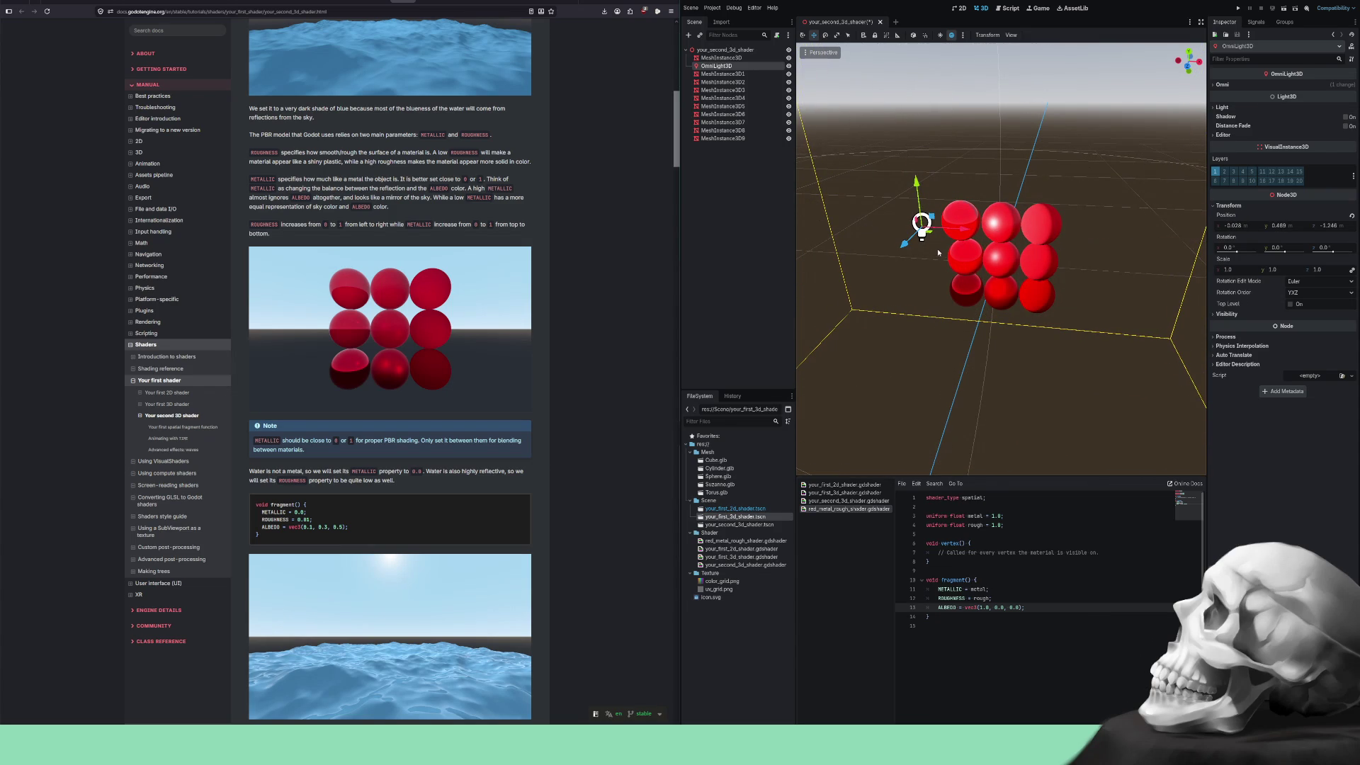
{"action": "key", "text": "ctrl+s"}
Lower the omni light slightly in front of the spheres.
{"action": "mouse_move", "coordinate": [934, 264]}
{"action": "left_mouse_down"}
{"action": "mouse_move", "coordinate": [984, 258]}
{"action": "mouse_move", "coordinate": [932, 280]}
{"action": "mouse_move", "coordinate": [977, 283]}
{"action": "mouse_move", "coordinate": [936, 299]}
{"action": "left_mouse_up"}
{"action": "mouse_move", "coordinate": [923, 228]}
{"action": "left_mouse_down"}
{"action": "mouse_move", "coordinate": [906, 272]}
{"action": "mouse_move", "coordinate": [913, 234]}
{"action": "mouse_move", "coordinate": [1015, 170]}
{"action": "mouse_move", "coordinate": [995, 160]}
{"action": "mouse_move", "coordinate": [919, 311]}
{"action": "mouse_move", "coordinate": [1134, 289]}
{"action": "mouse_move", "coordinate": [964, 220]}
{"action": "mouse_move", "coordinate": [1110, 272]}
{"action": "mouse_move", "coordinate": [932, 329]}
{"action": "left_mouse_up"}
{"action": "scroll", "coordinate": [983, 231], "scroll_direction": "down", "scroll_amount": 3}
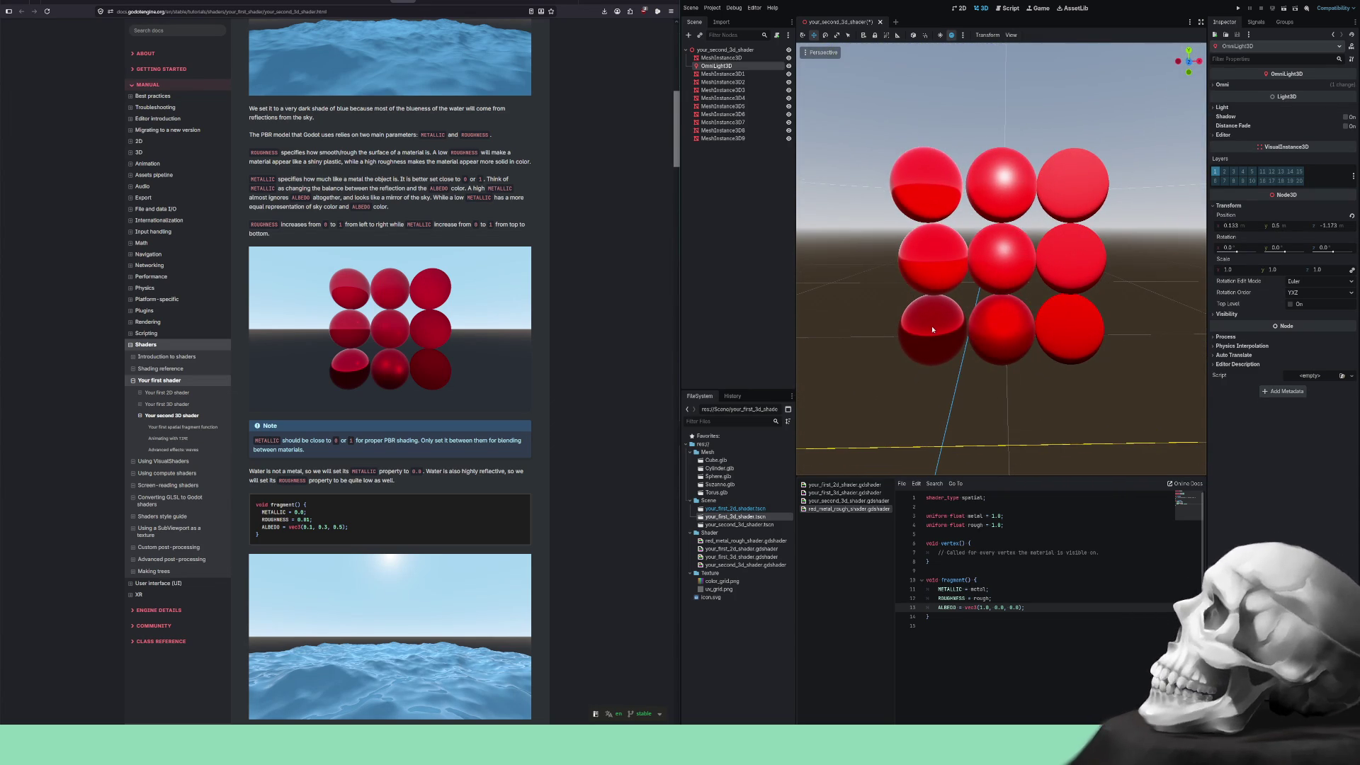
{"action": "left_click", "coordinate": [932, 329]}
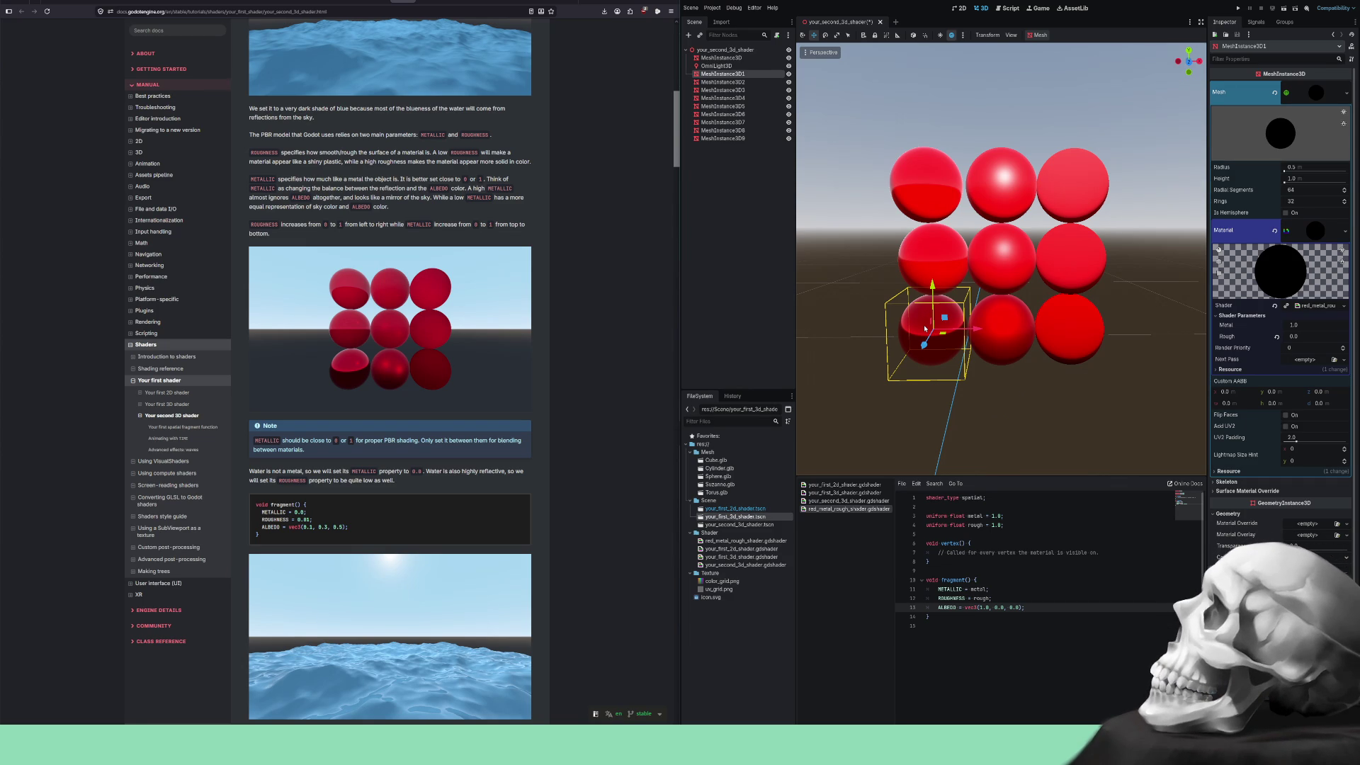
Drag the bottom-left sphere's Metal value upward.
{"action": "scroll", "coordinate": [925, 328], "scroll_direction": "down", "scroll_amount": 5}
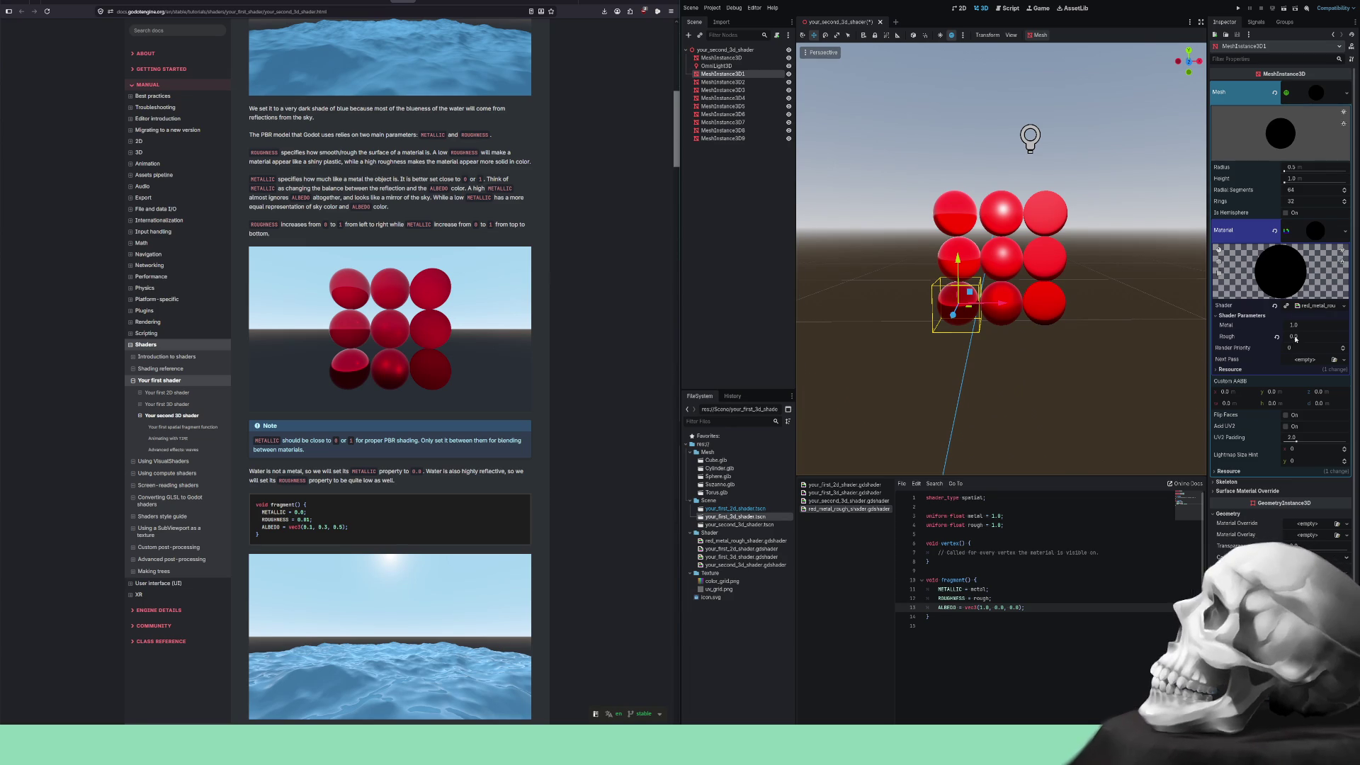
{"action": "left_click_drag", "start_coordinate": [1294, 327], "coordinate": [1318, 327]}
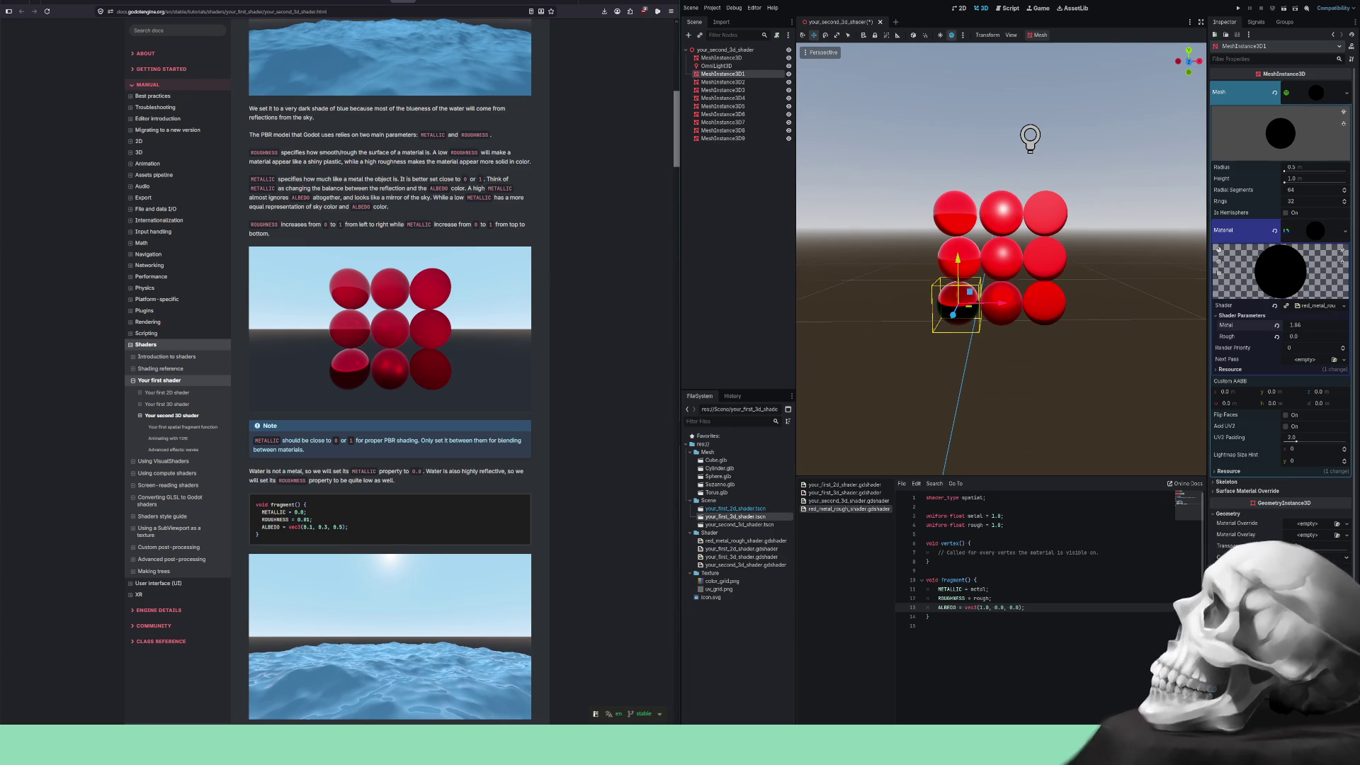
{"action": "left_click", "coordinate": [1031, 137]}
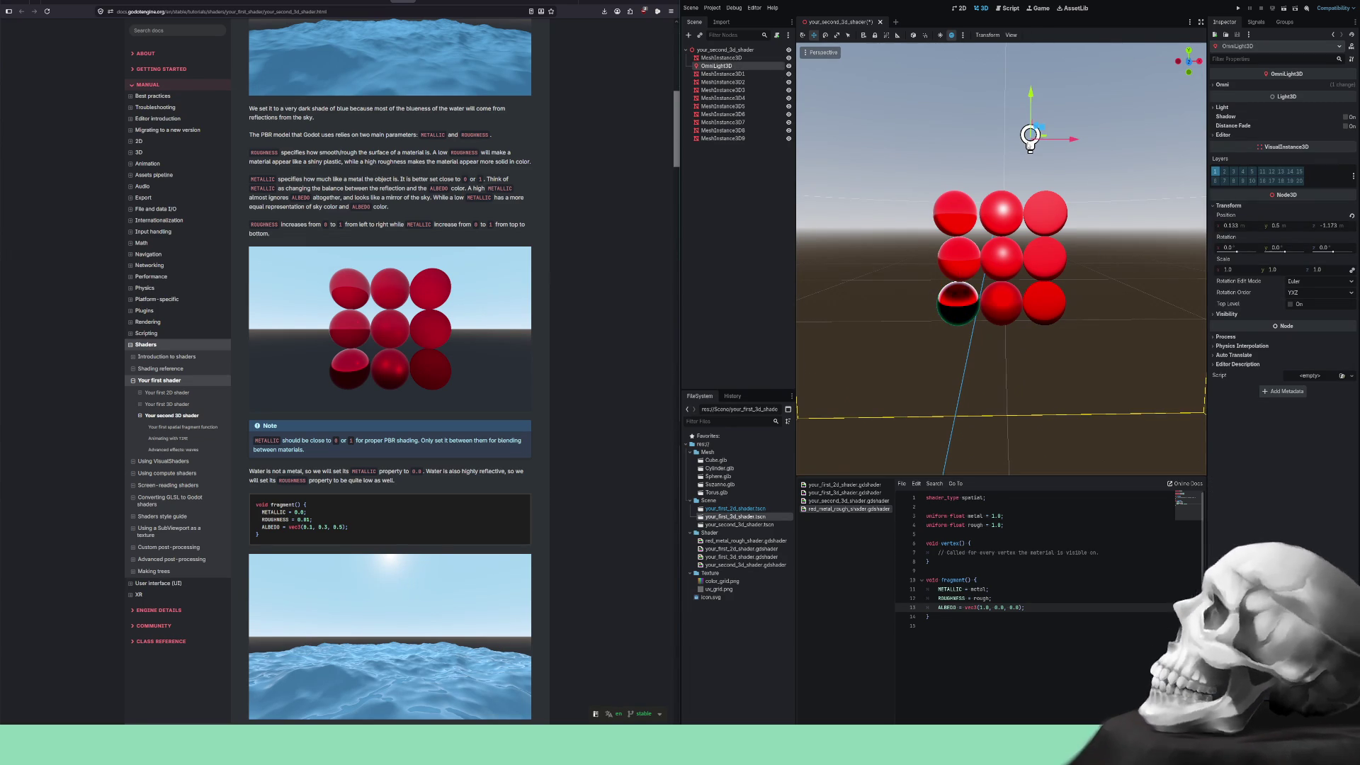
{"action": "mouse_move", "coordinate": [1062, 124]}
{"action": "left_mouse_down"}
{"action": "mouse_move", "coordinate": [985, 167]}
{"action": "mouse_move", "coordinate": [992, 253]}
{"action": "mouse_move", "coordinate": [868, 189]}
{"action": "mouse_move", "coordinate": [891, 337]}
{"action": "mouse_move", "coordinate": [1042, 304]}
{"action": "mouse_move", "coordinate": [1006, 269]}
{"action": "mouse_move", "coordinate": [1013, 284]}
{"action": "mouse_move", "coordinate": [987, 289]}
{"action": "left_mouse_up"}
{"action": "left_click", "coordinate": [961, 310]}
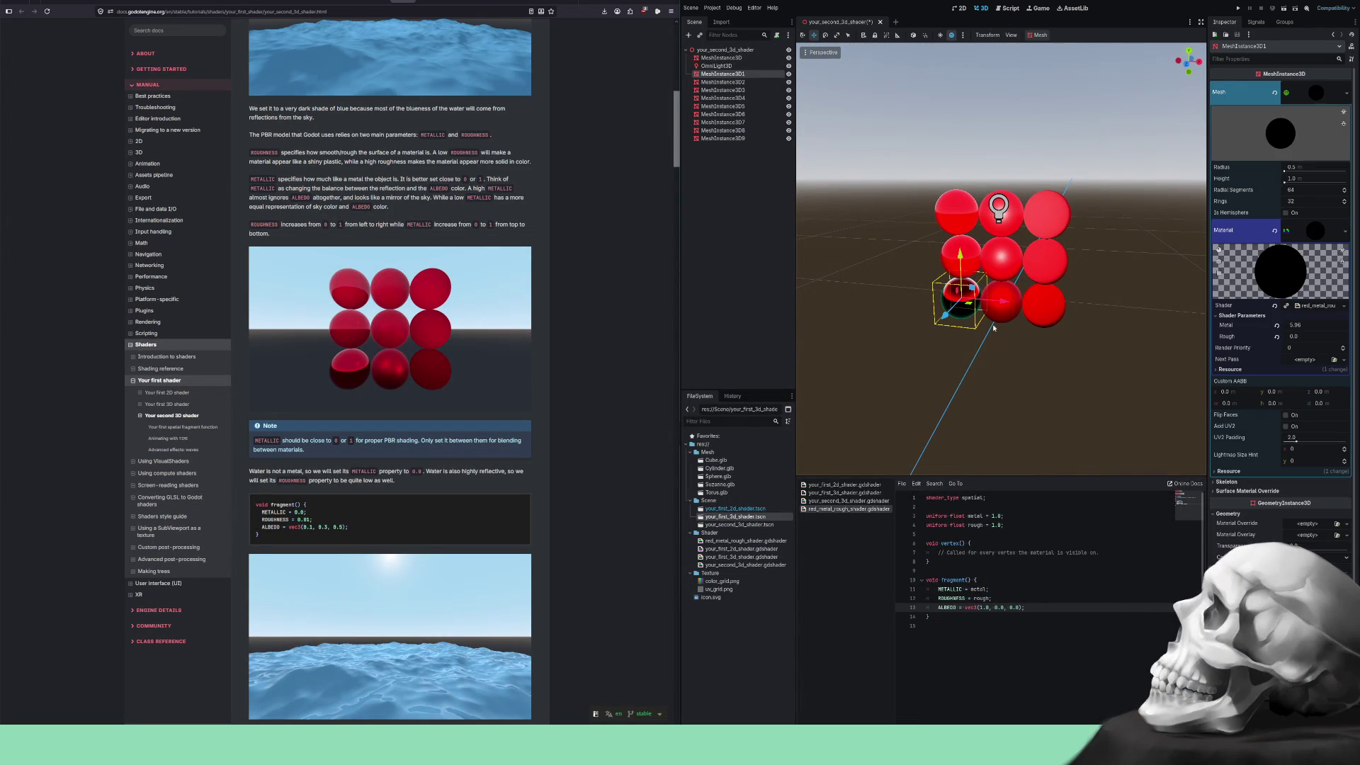
{"action": "left_click", "coordinate": [1308, 327]}
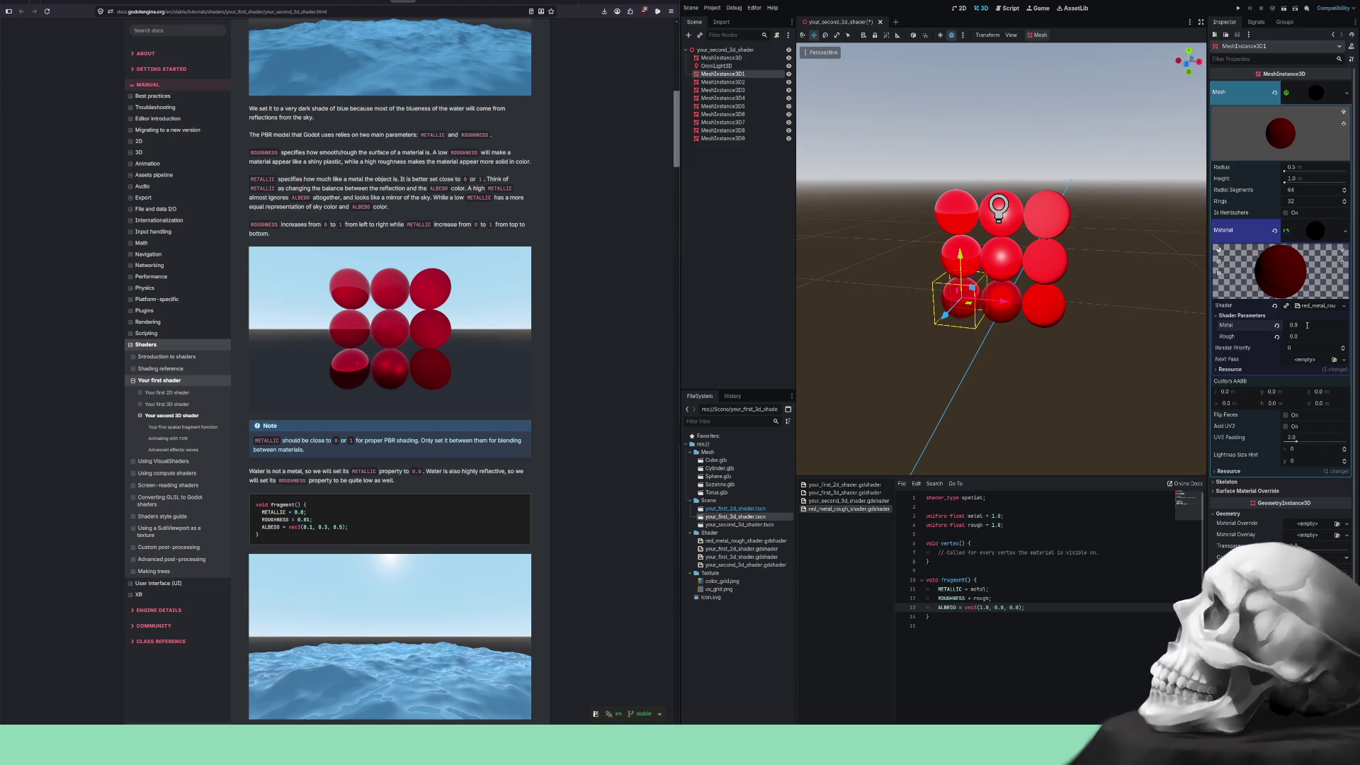
Lift the omni light above the grid and commit Metal 1.0 on the bottom-left sphere.
{"action": "left_click", "coordinate": [711, 66]}
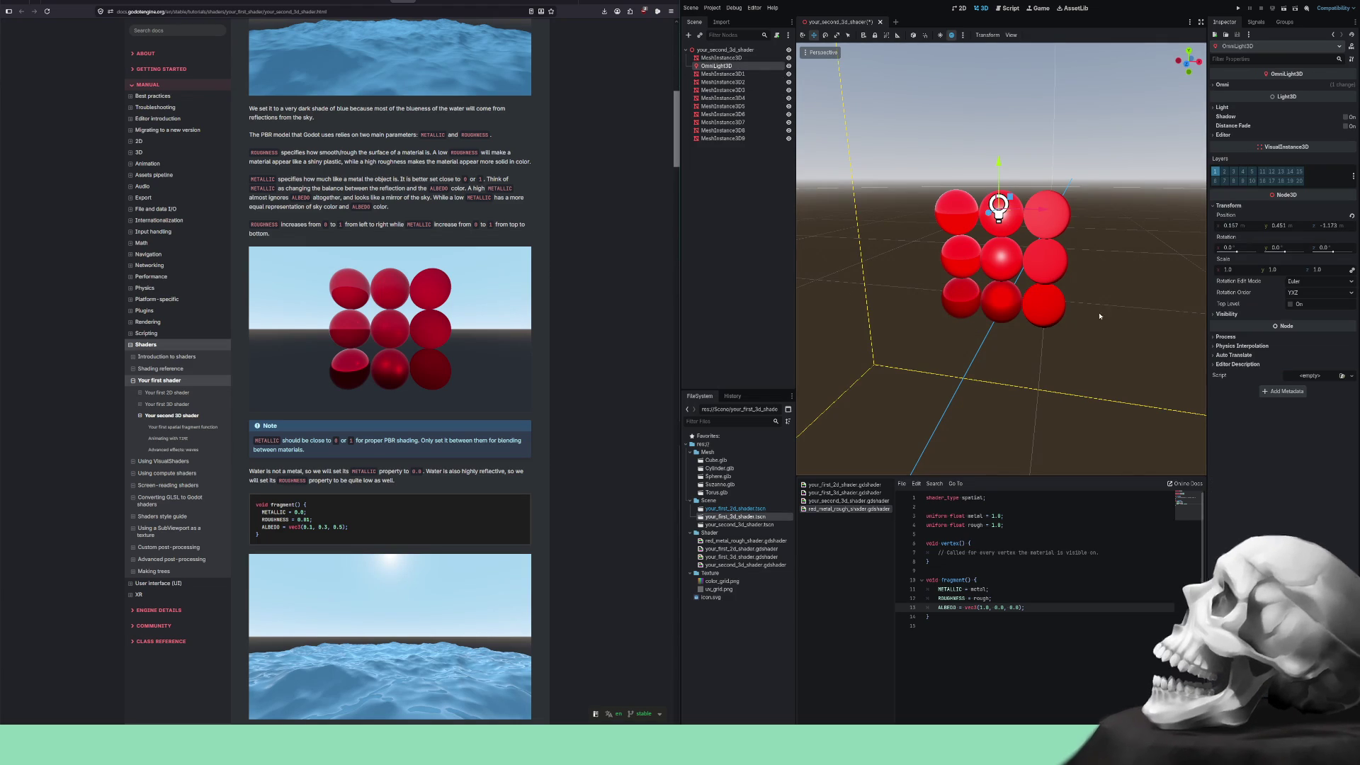
{"action": "mouse_move", "coordinate": [998, 205]}
{"action": "left_mouse_down"}
{"action": "mouse_move", "coordinate": [904, 231]}
{"action": "mouse_move", "coordinate": [862, 316]}
{"action": "mouse_move", "coordinate": [886, 170]}
{"action": "mouse_move", "coordinate": [933, 287]}
{"action": "mouse_move", "coordinate": [978, 188]}
{"action": "mouse_move", "coordinate": [932, 204]}
{"action": "mouse_move", "coordinate": [917, 358]}
{"action": "mouse_move", "coordinate": [1084, 355]}
{"action": "mouse_move", "coordinate": [883, 261]}
{"action": "mouse_move", "coordinate": [975, 213]}
{"action": "mouse_move", "coordinate": [981, 279]}
{"action": "mouse_move", "coordinate": [844, 212]}
{"action": "mouse_move", "coordinate": [868, 307]}
{"action": "mouse_move", "coordinate": [911, 227]}
{"action": "mouse_move", "coordinate": [909, 250]}
{"action": "left_mouse_up"}
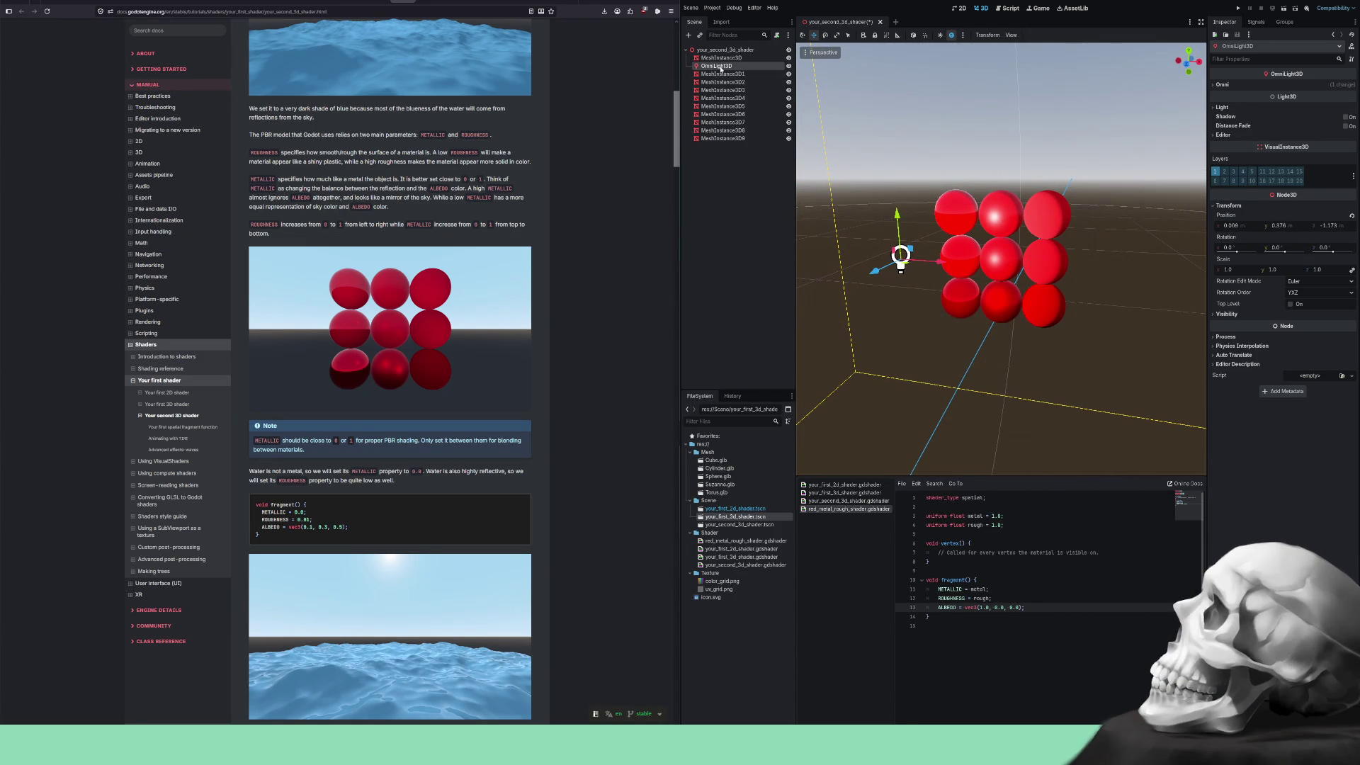
{"action": "left_click", "coordinate": [723, 138]}
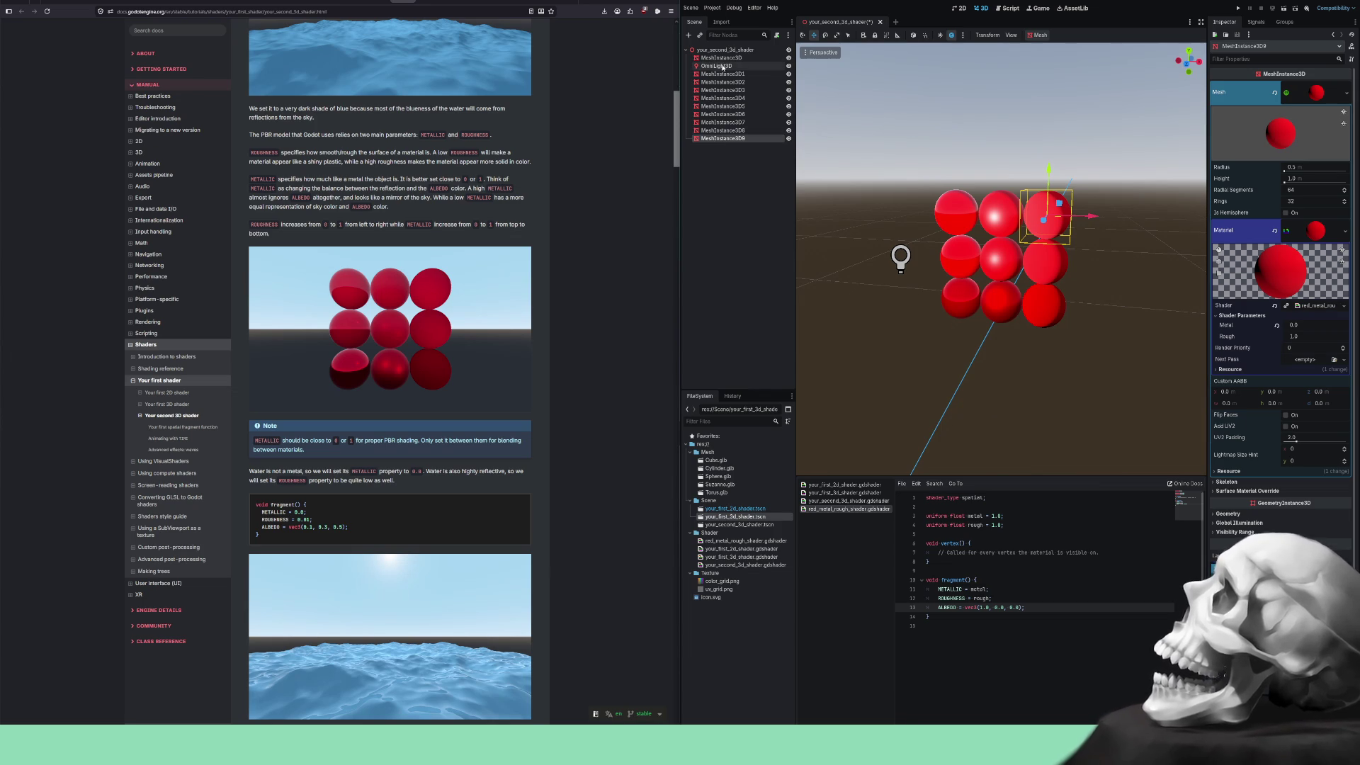
{"action": "left_click", "coordinate": [960, 305]}
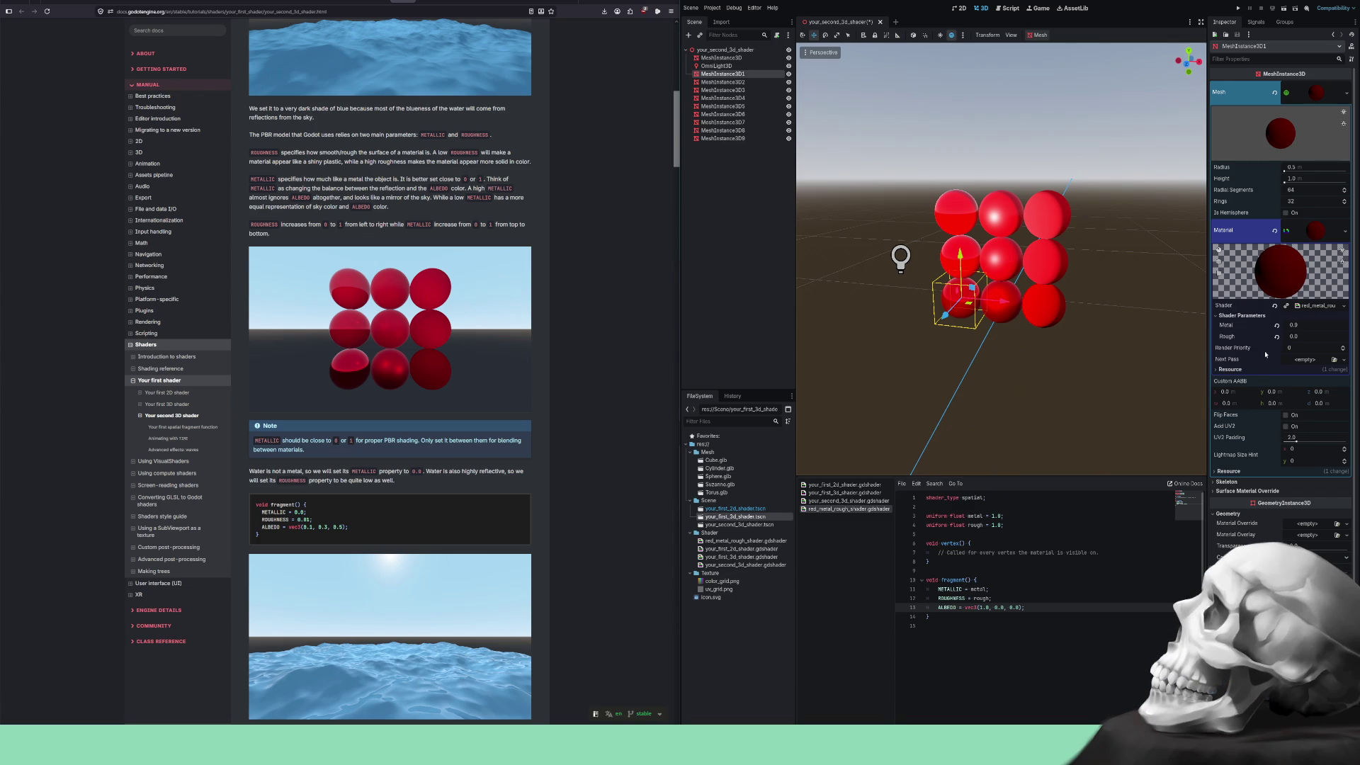
{"action": "left_click", "coordinate": [1301, 324]}
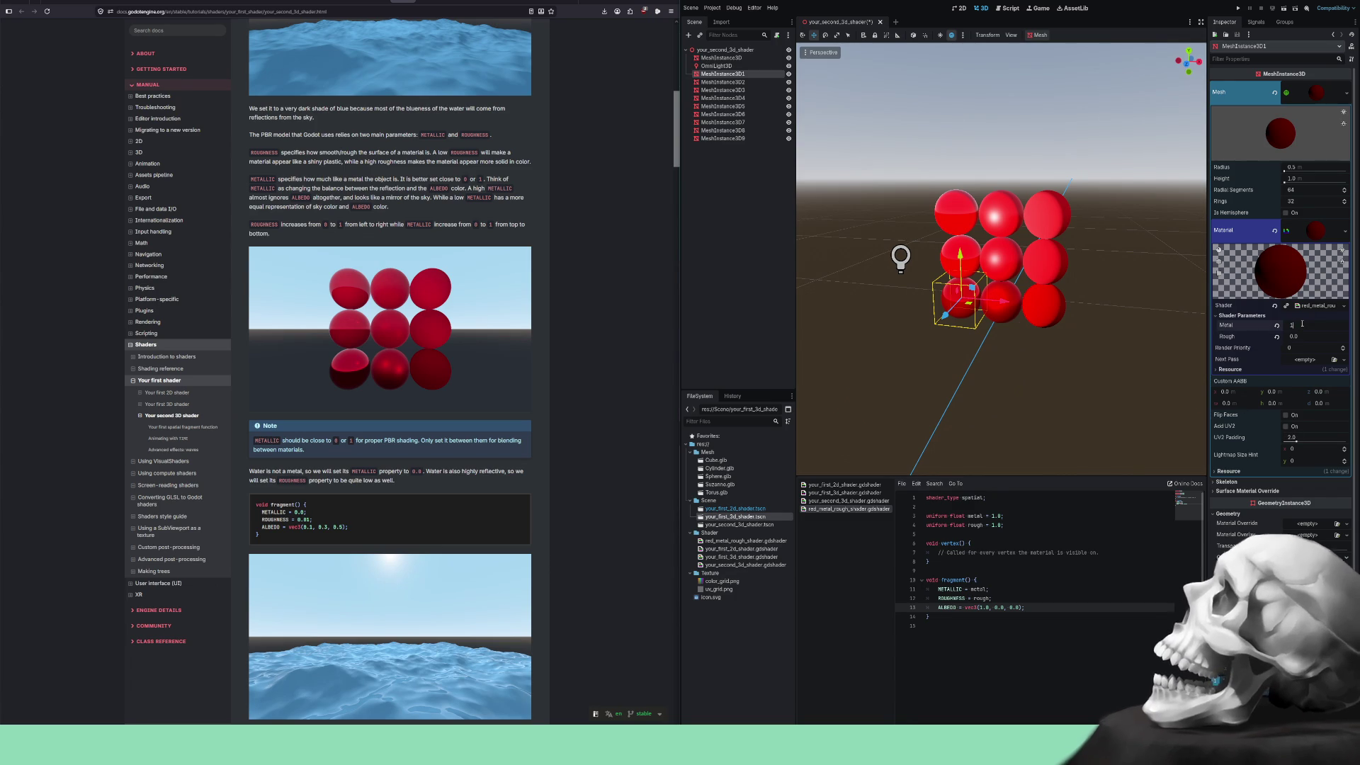
{"action": "key", "text": "Return"}
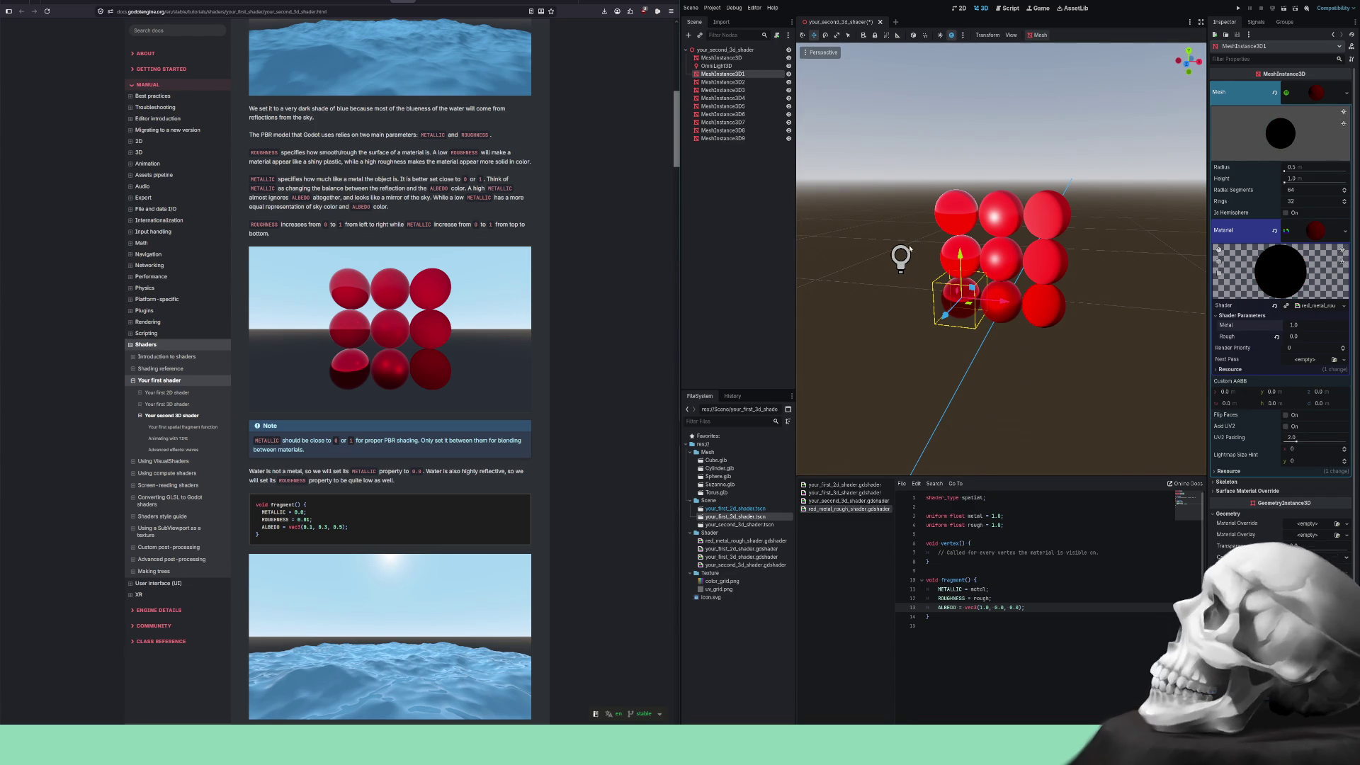
Move the omni light down over the sphere grid.
{"action": "left_click", "coordinate": [904, 254]}
{"action": "mouse_move", "coordinate": [910, 252]}
{"action": "left_mouse_down"}
{"action": "mouse_move", "coordinate": [992, 310]}
{"action": "mouse_move", "coordinate": [993, 219]}
{"action": "mouse_move", "coordinate": [958, 220]}
{"action": "mouse_move", "coordinate": [1016, 325]}
{"action": "mouse_move", "coordinate": [1176, 284]}
{"action": "mouse_move", "coordinate": [944, 329]}
{"action": "left_mouse_up"}
{"action": "scroll", "coordinate": [1018, 270], "scroll_direction": "up", "scroll_amount": 5}
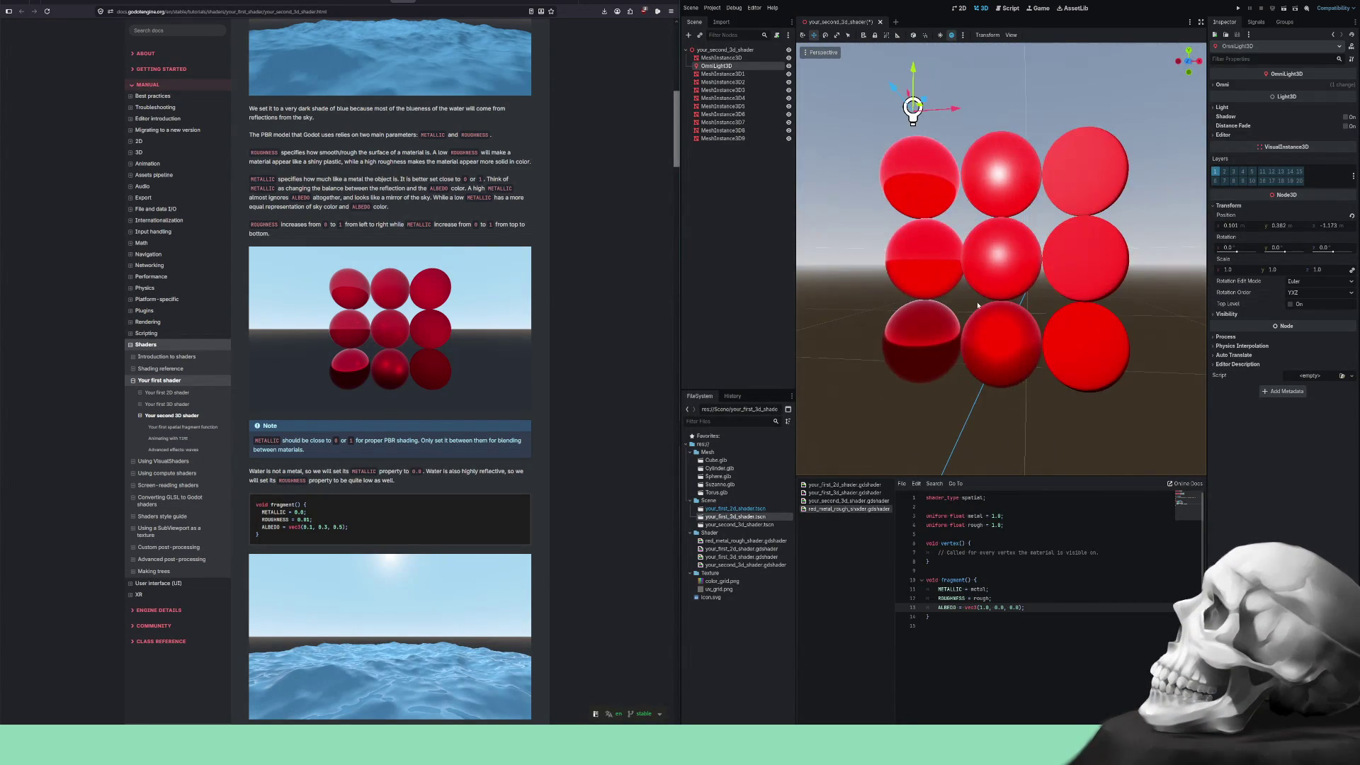
Move the omni light right of the sphere grid beside the water, then view your_second_3d_shader.gdshader.
{"action": "scroll", "coordinate": [996, 314], "scroll_direction": "down", "scroll_amount": 4}
{"action": "mouse_move", "coordinate": [926, 257]}
{"action": "left_mouse_down"}
{"action": "mouse_move", "coordinate": [932, 306]}
{"action": "mouse_move", "coordinate": [1028, 349]}
{"action": "mouse_move", "coordinate": [996, 338]}
{"action": "left_mouse_up"}
{"action": "left_click_drag", "start_coordinate": [939, 280], "coordinate": [939, 303]}
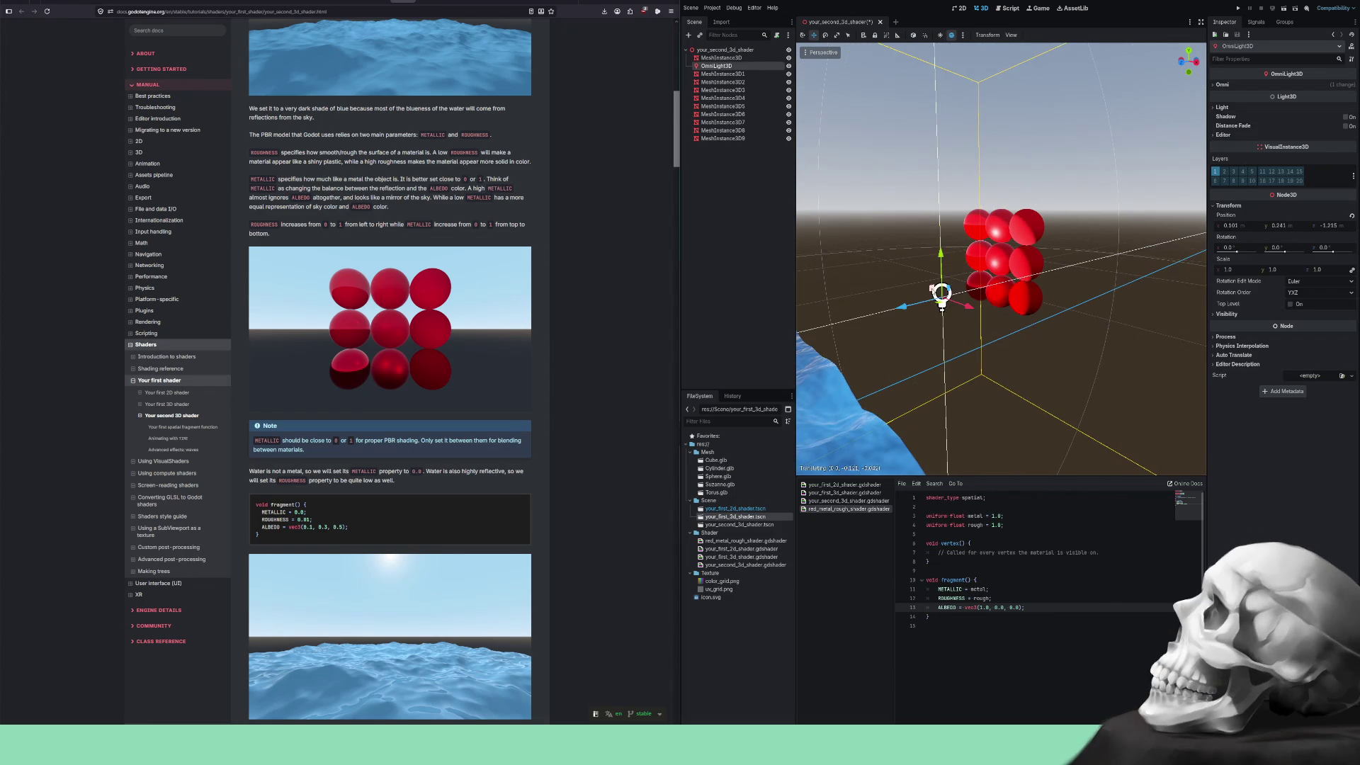
{"action": "mouse_move", "coordinate": [1030, 354]}
{"action": "left_mouse_down"}
{"action": "mouse_move", "coordinate": [921, 347]}
{"action": "mouse_move", "coordinate": [1030, 322]}
{"action": "mouse_move", "coordinate": [929, 346]}
{"action": "mouse_move", "coordinate": [968, 355]}
{"action": "mouse_move", "coordinate": [928, 327]}
{"action": "mouse_move", "coordinate": [1033, 304]}
{"action": "mouse_move", "coordinate": [1018, 343]}
{"action": "mouse_move", "coordinate": [1064, 320]}
{"action": "mouse_move", "coordinate": [980, 310]}
{"action": "mouse_move", "coordinate": [987, 321]}
{"action": "mouse_move", "coordinate": [981, 306]}
{"action": "mouse_move", "coordinate": [1019, 321]}
{"action": "mouse_move", "coordinate": [990, 263]}
{"action": "mouse_move", "coordinate": [896, 269]}
{"action": "mouse_move", "coordinate": [1103, 260]}
{"action": "left_mouse_up"}
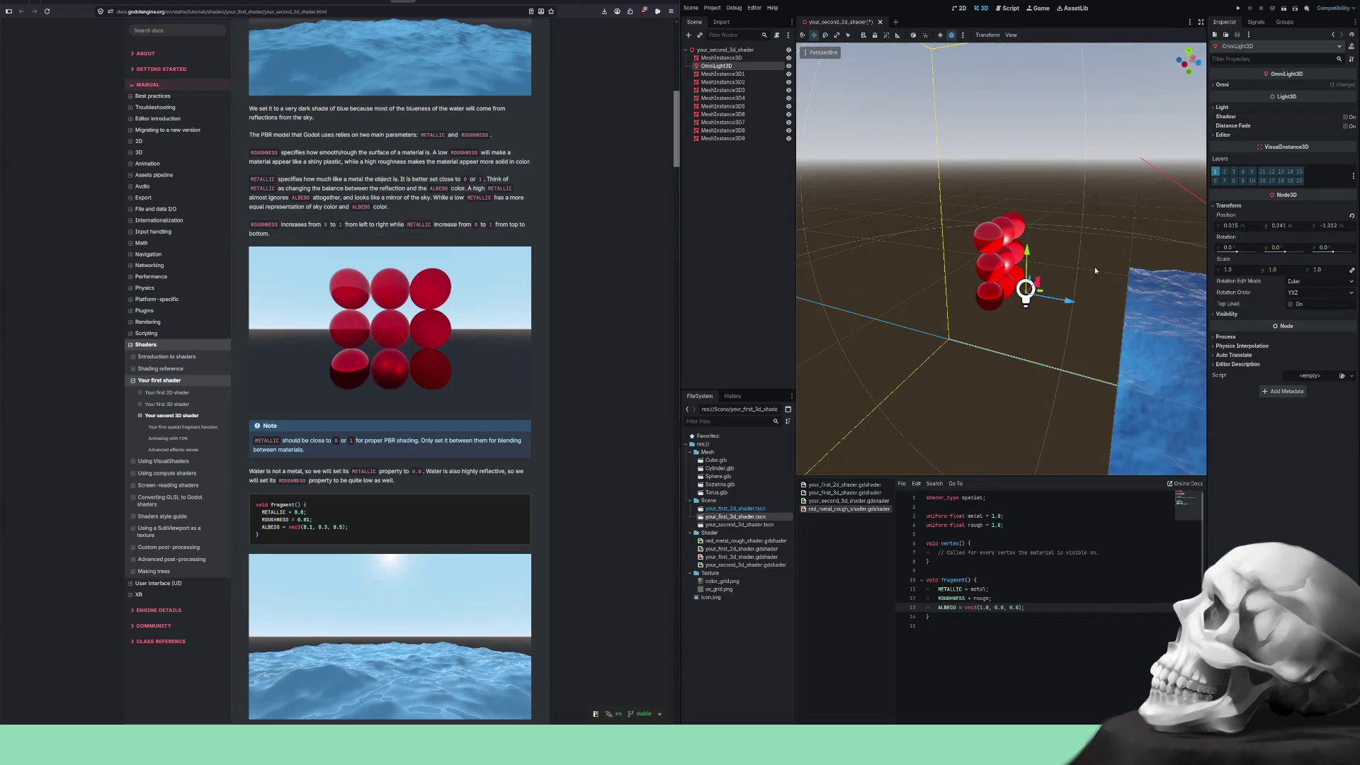
{"action": "left_click_drag", "start_coordinate": [1053, 298], "coordinate": [1121, 325]}
{"action": "left_click", "coordinate": [1067, 303]}
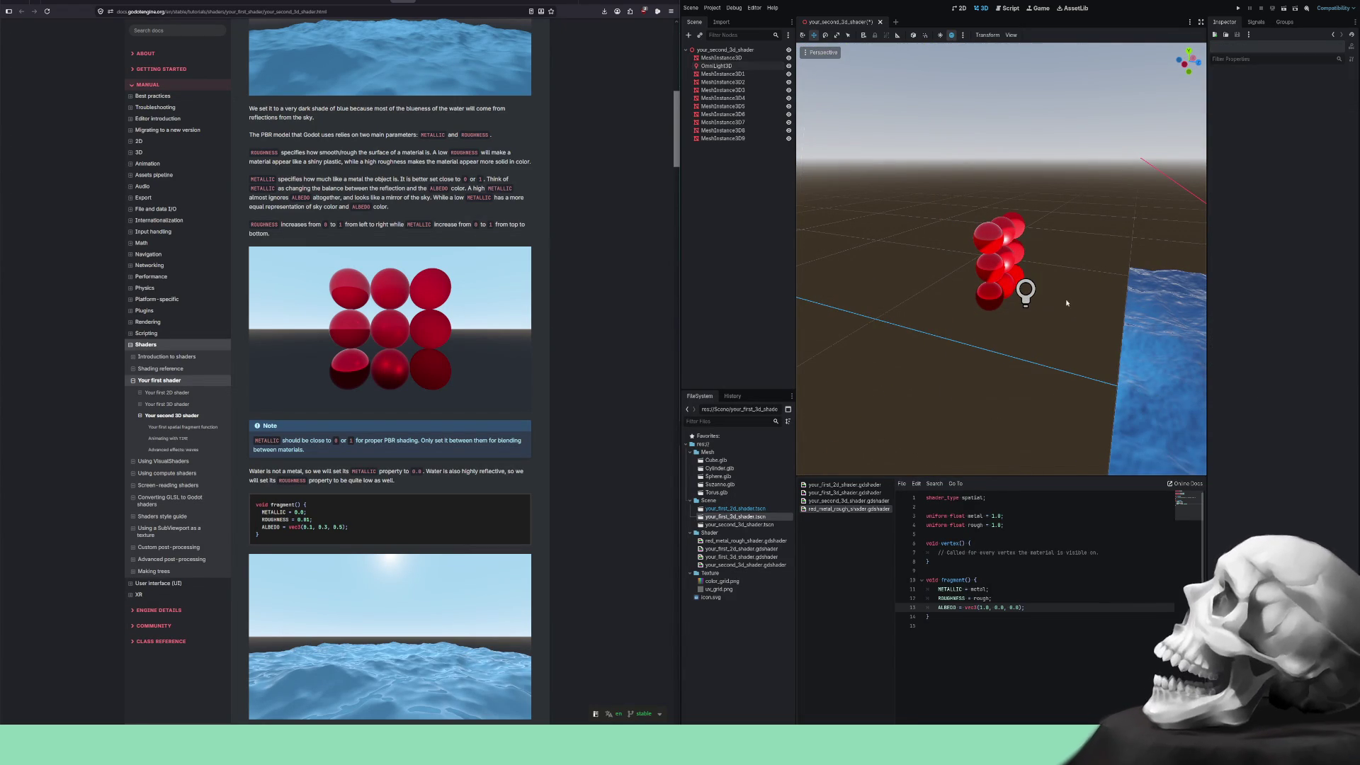
{"action": "left_click", "coordinate": [1026, 290]}
{"action": "left_click_drag", "start_coordinate": [1026, 291], "coordinate": [1204, 325]}
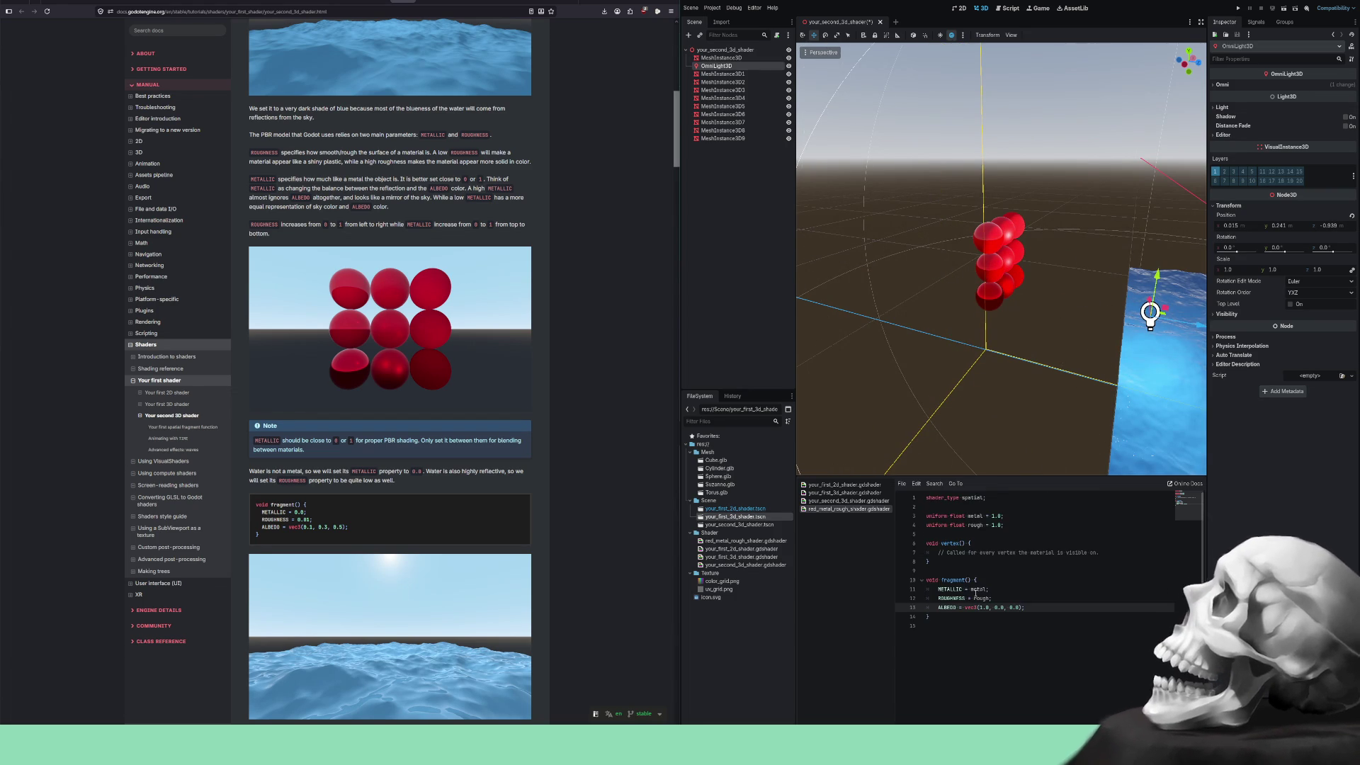
{"action": "left_click", "coordinate": [847, 501]}
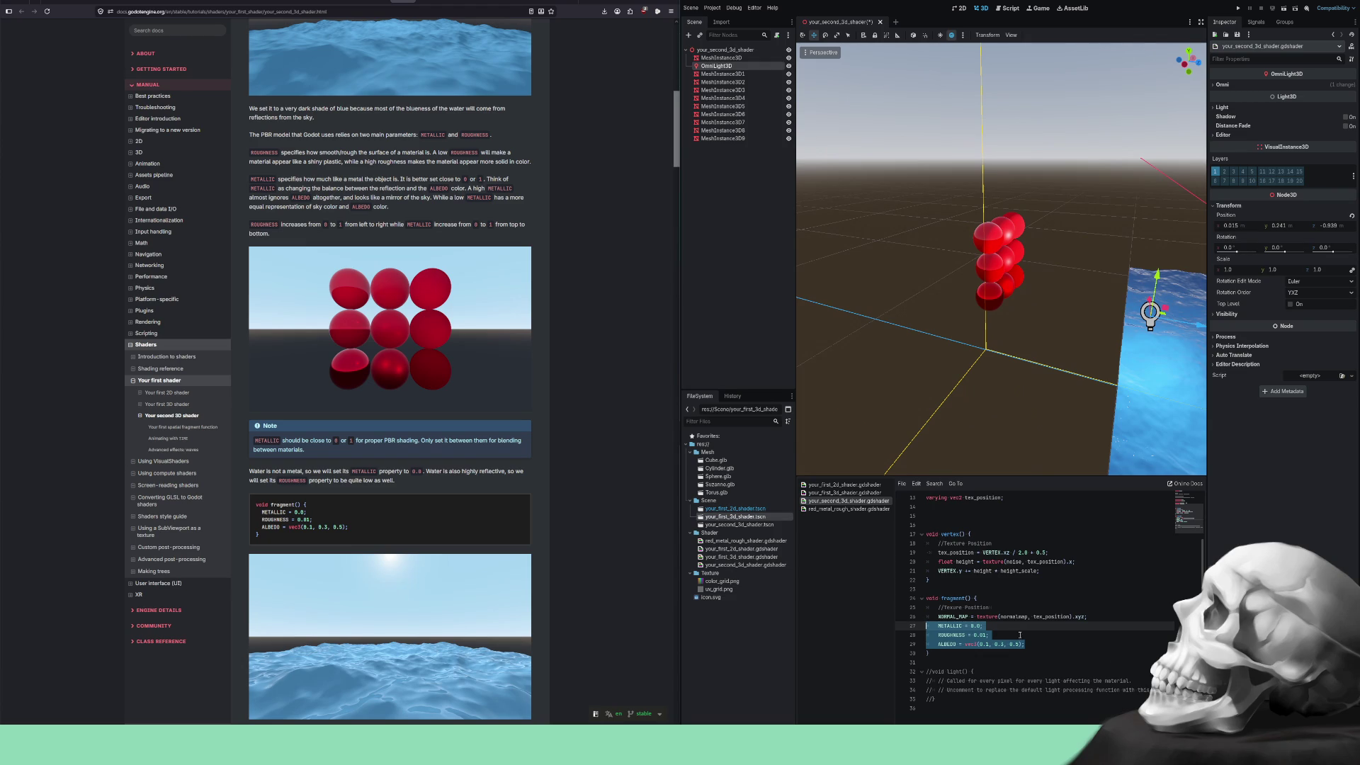
In your_second_3d_shader, uncomment and select the toon render_mode line, then comment it back out.
{"action": "left_click", "coordinate": [1020, 635]}
{"action": "mouse_move", "coordinate": [1049, 354]}
{"action": "left_mouse_down"}
{"action": "mouse_move", "coordinate": [1040, 305]}
{"action": "mouse_move", "coordinate": [893, 323]}
{"action": "mouse_move", "coordinate": [934, 361]}
{"action": "mouse_move", "coordinate": [641, 360]}
{"action": "left_mouse_up"}
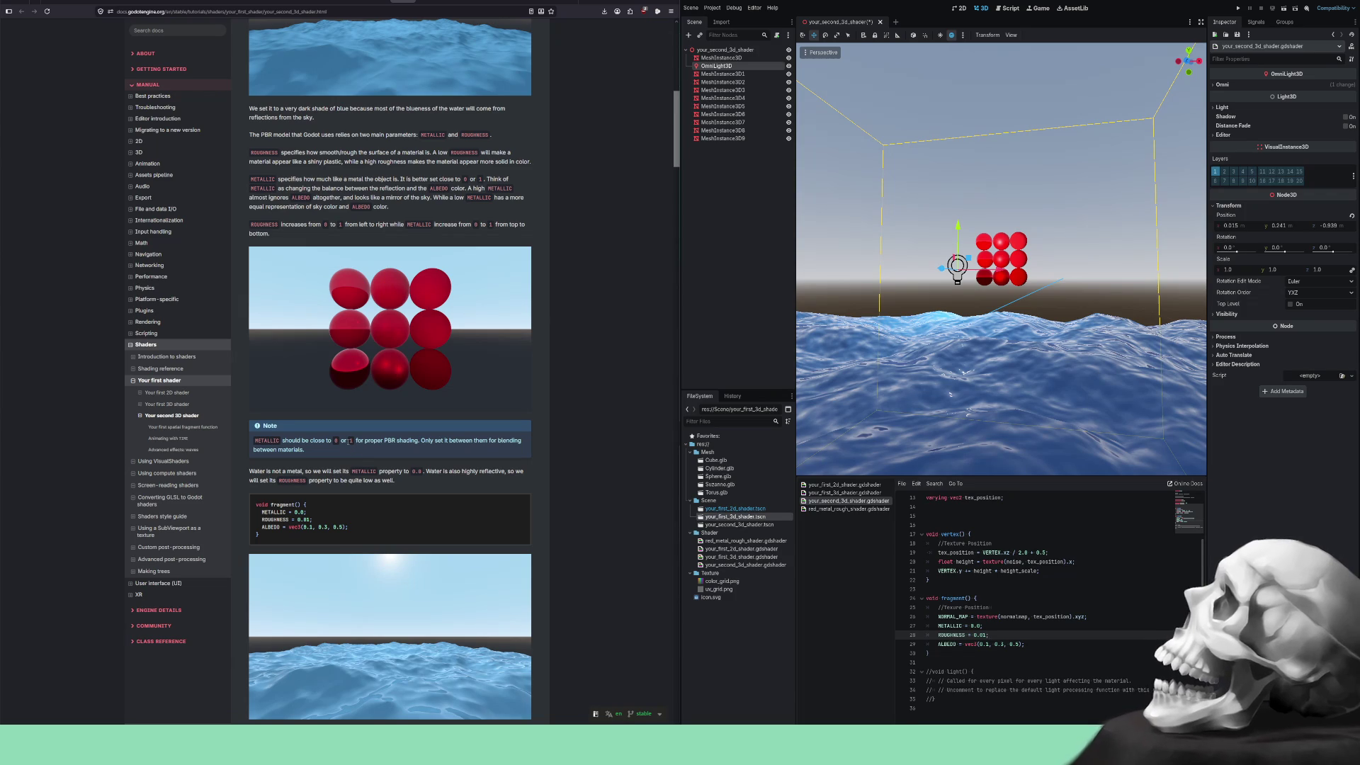
{"action": "scroll", "coordinate": [915, 312], "scroll_direction": "up", "scroll_amount": 5}
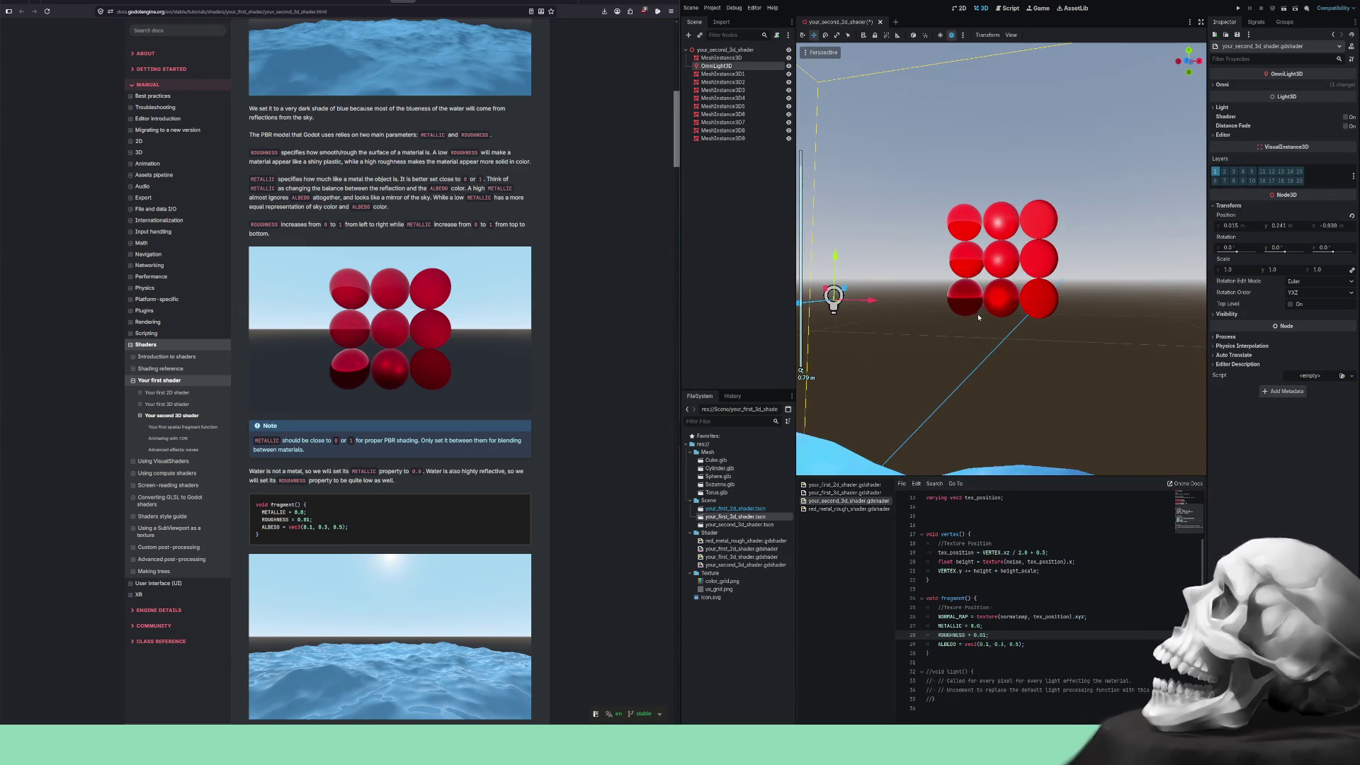
{"action": "scroll", "coordinate": [984, 547], "scroll_direction": "up", "scroll_amount": 2}
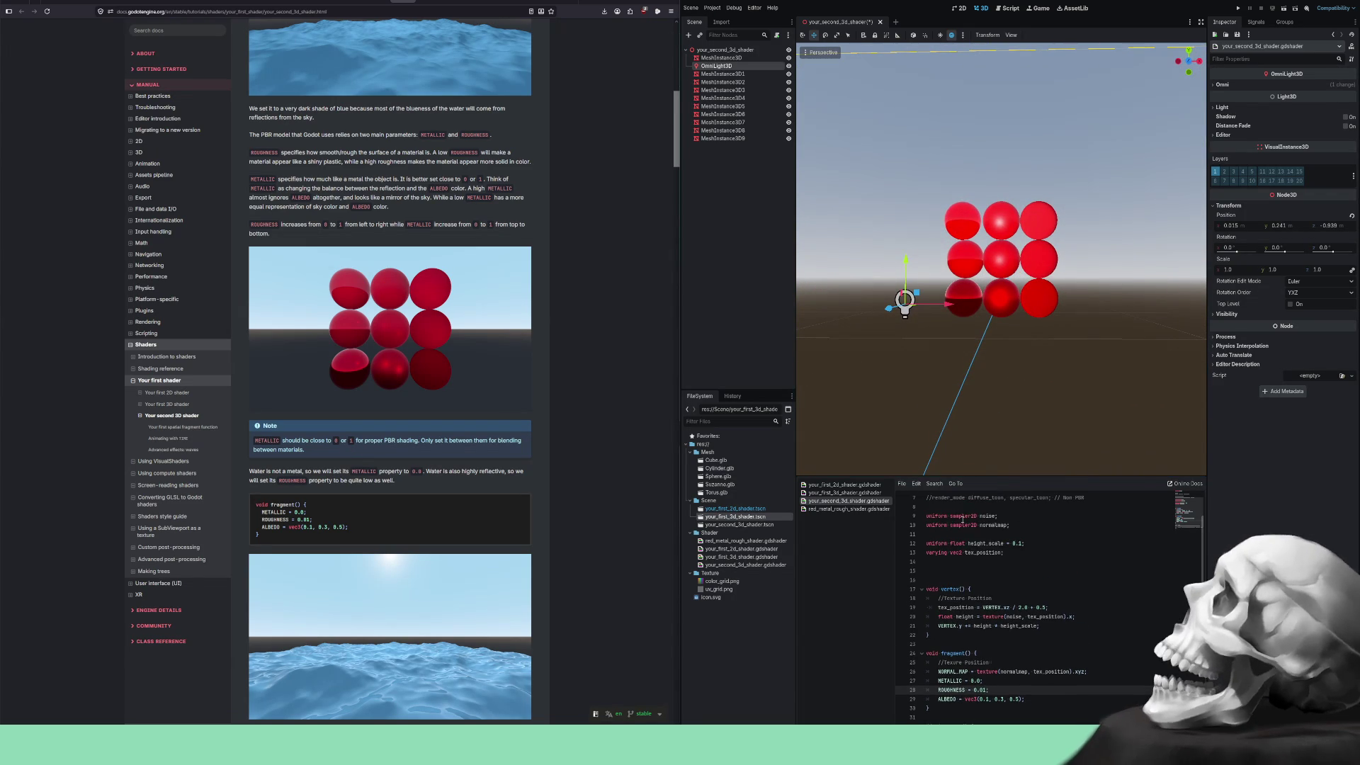
{"action": "scroll", "coordinate": [984, 548], "scroll_direction": "up", "scroll_amount": 2}
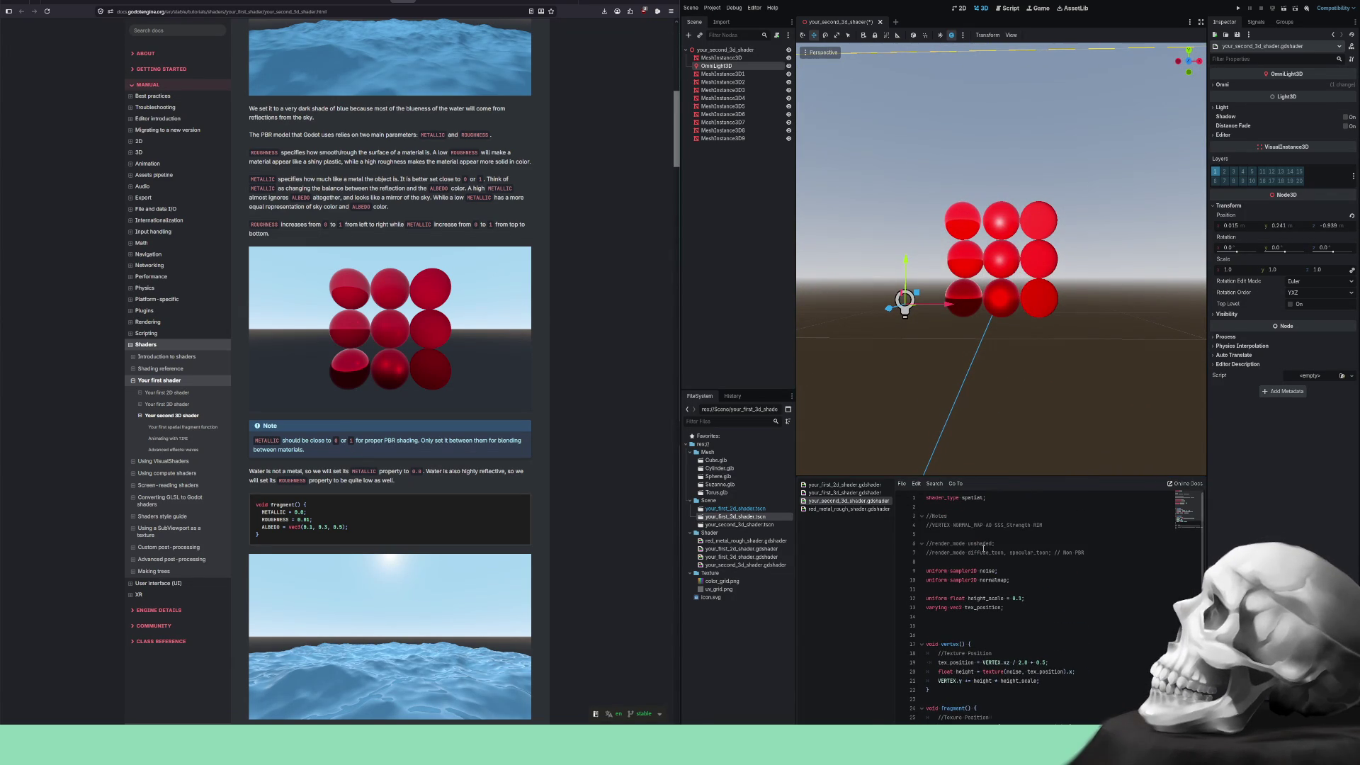
{"action": "left_click", "coordinate": [1084, 551]}
{"action": "key", "text": "ctrl+k"}
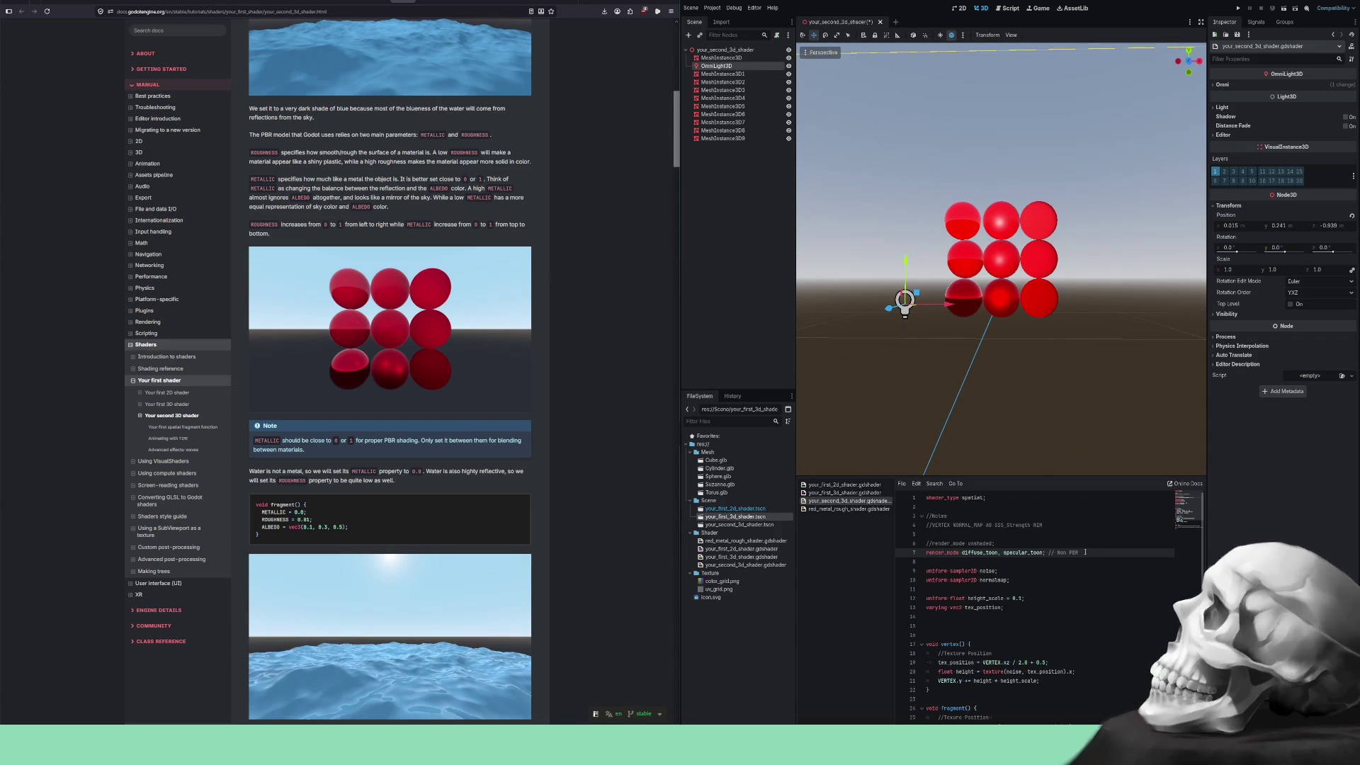
{"action": "key", "text": "shift+Home"}
{"action": "key", "text": "ctrl+c"}
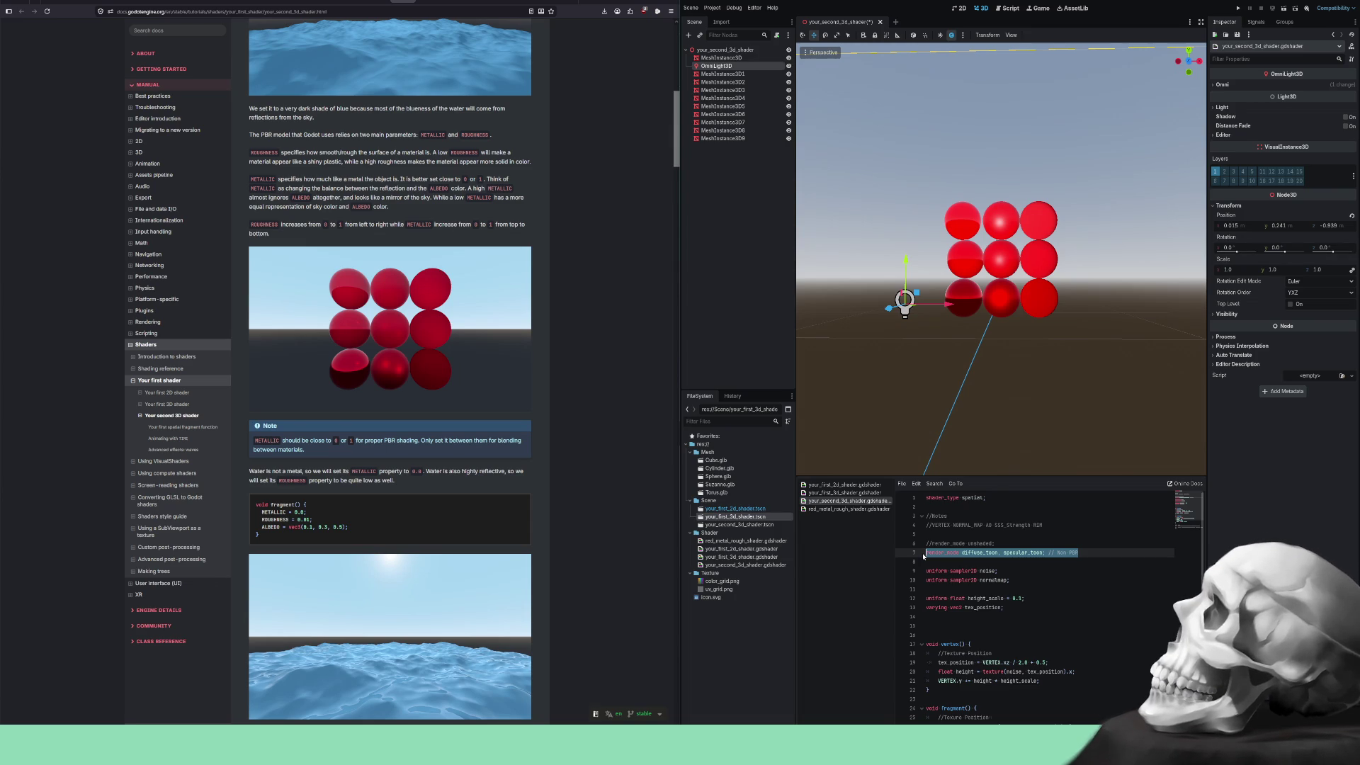
{"action": "key", "text": "ctrl+k"}
{"action": "key", "text": "Down"}
Paste 'render_mode diffuse_toon, specular_toon;' below shader_type in red_metal_rough_shader.gdshader.
{"action": "left_click", "coordinate": [849, 509]}
{"action": "key", "text": "Up"}
{"action": "key", "text": "Up"}
{"action": "key", "text": "Return"}
{"action": "key", "text": "ctrl+v"}
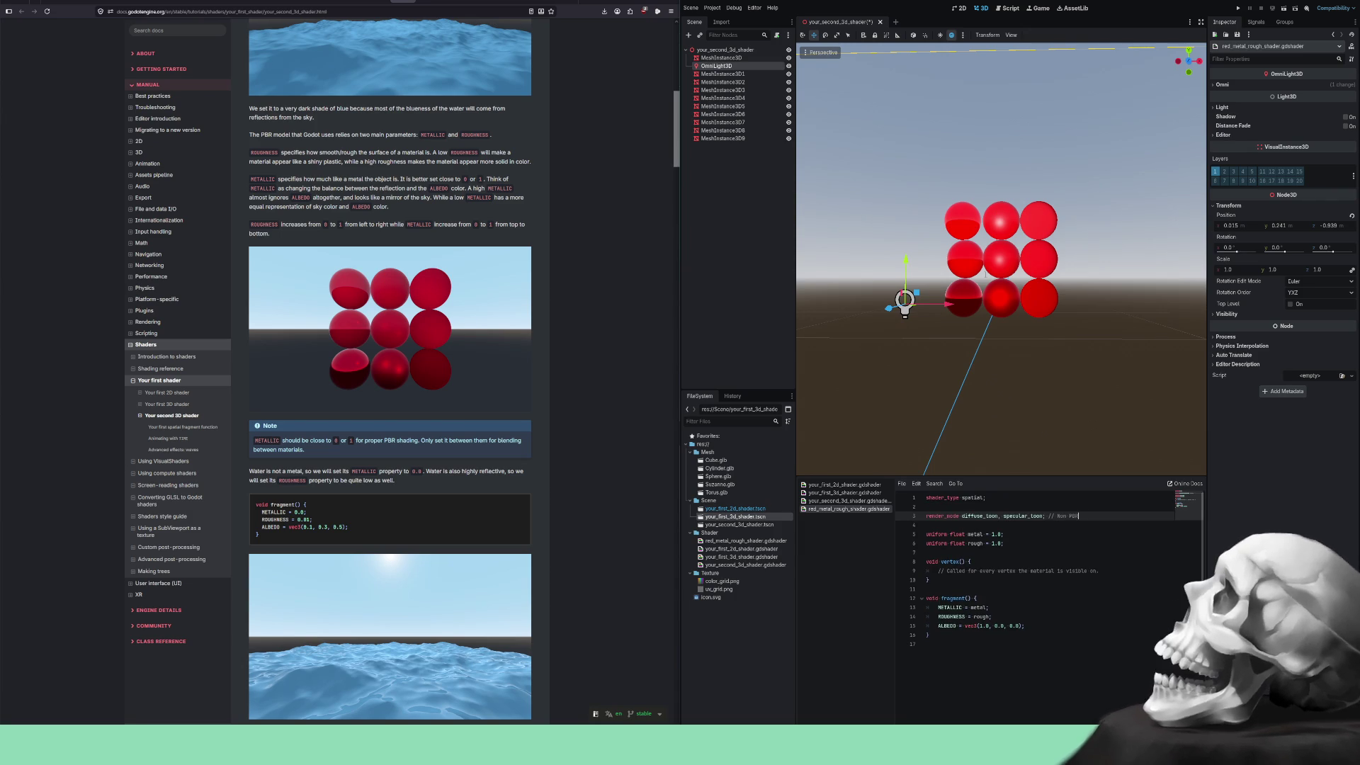
Move the omni light to the upper left of the toon-shaded spheres, then return to your_second_3d_shader.
{"action": "left_click_drag", "start_coordinate": [1025, 327], "coordinate": [1009, 356]}
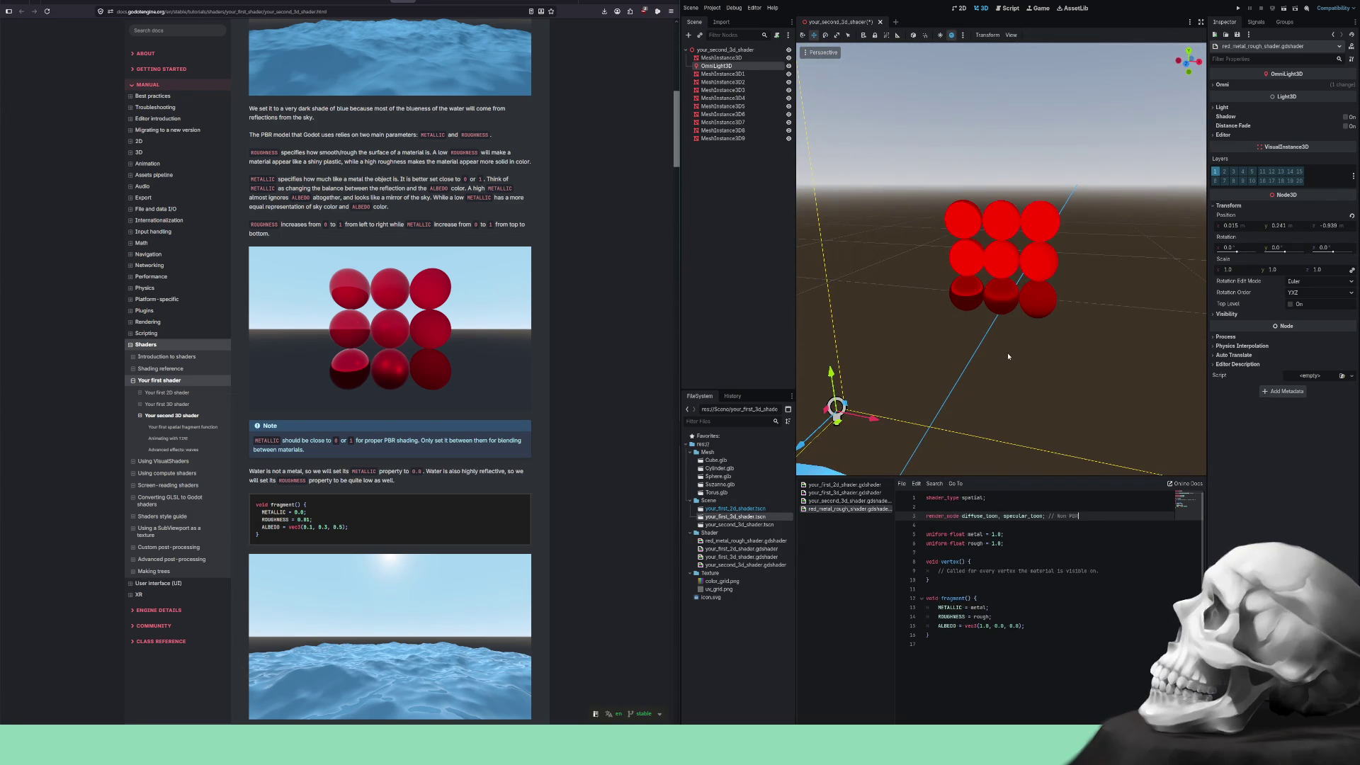
{"action": "mouse_move", "coordinate": [841, 413]}
{"action": "left_mouse_down"}
{"action": "mouse_move", "coordinate": [923, 403]}
{"action": "mouse_move", "coordinate": [954, 261]}
{"action": "mouse_move", "coordinate": [1060, 392]}
{"action": "mouse_move", "coordinate": [1179, 326]}
{"action": "mouse_move", "coordinate": [814, 281]}
{"action": "mouse_move", "coordinate": [836, 292]}
{"action": "left_mouse_up"}
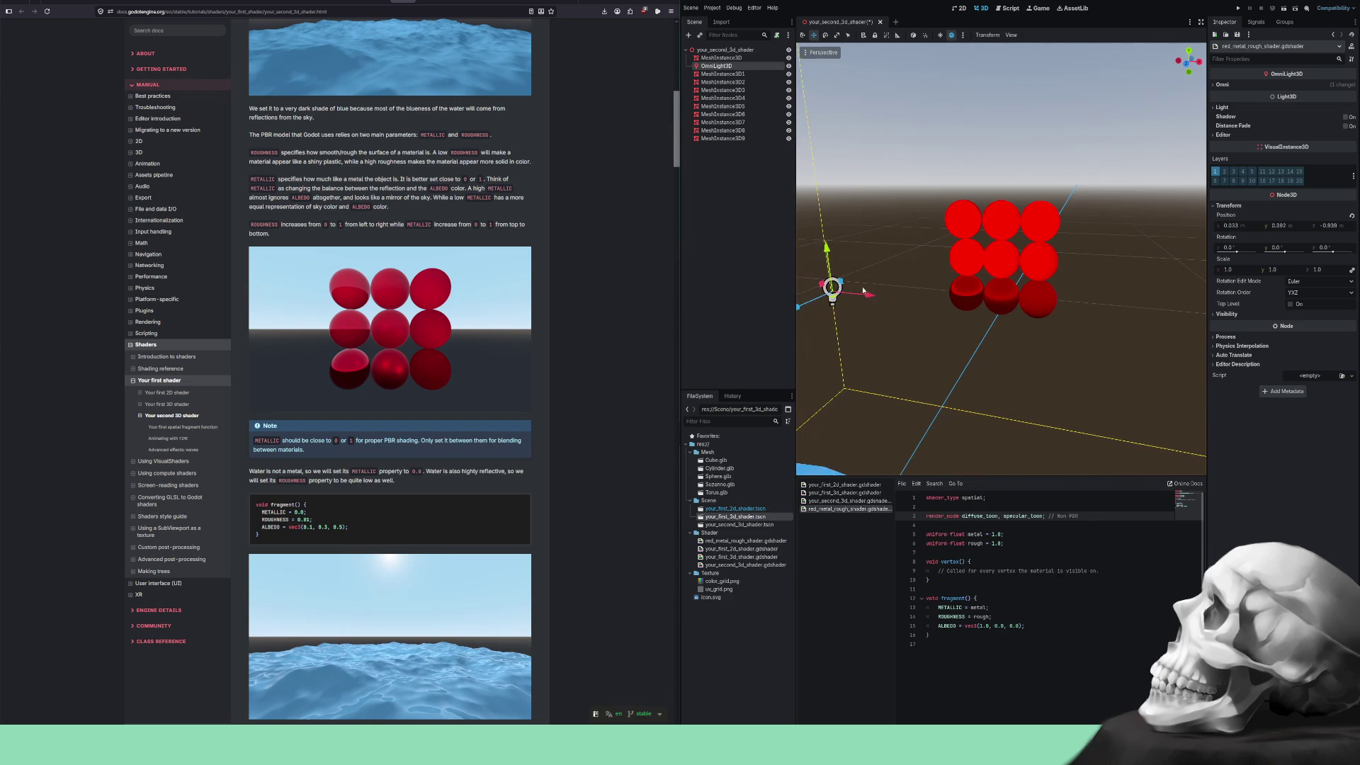
{"action": "scroll", "coordinate": [962, 321], "scroll_direction": "down", "scroll_amount": 3}
{"action": "mouse_move", "coordinate": [939, 422]}
{"action": "left_mouse_down"}
{"action": "mouse_move", "coordinate": [913, 404]}
{"action": "mouse_move", "coordinate": [875, 252]}
{"action": "mouse_move", "coordinate": [1171, 213]}
{"action": "mouse_move", "coordinate": [814, 304]}
{"action": "mouse_move", "coordinate": [966, 121]}
{"action": "mouse_move", "coordinate": [1117, 257]}
{"action": "left_mouse_up"}
{"action": "mouse_move", "coordinate": [1129, 311]}
{"action": "left_mouse_down"}
{"action": "mouse_move", "coordinate": [960, 379]}
{"action": "mouse_move", "coordinate": [1069, 385]}
{"action": "mouse_move", "coordinate": [1084, 168]}
{"action": "mouse_move", "coordinate": [869, 360]}
{"action": "mouse_move", "coordinate": [953, 305]}
{"action": "mouse_move", "coordinate": [947, 275]}
{"action": "left_mouse_up"}
{"action": "mouse_move", "coordinate": [1002, 343]}
{"action": "left_mouse_down"}
{"action": "mouse_move", "coordinate": [1019, 253]}
{"action": "mouse_move", "coordinate": [1037, 306]}
{"action": "mouse_move", "coordinate": [1015, 336]}
{"action": "mouse_move", "coordinate": [1123, 310]}
{"action": "mouse_move", "coordinate": [1126, 272]}
{"action": "mouse_move", "coordinate": [926, 279]}
{"action": "mouse_move", "coordinate": [816, 255]}
{"action": "mouse_move", "coordinate": [861, 230]}
{"action": "mouse_move", "coordinate": [848, 131]}
{"action": "mouse_move", "coordinate": [1079, 94]}
{"action": "mouse_move", "coordinate": [1170, 159]}
{"action": "mouse_move", "coordinate": [899, 382]}
{"action": "mouse_move", "coordinate": [825, 269]}
{"action": "mouse_move", "coordinate": [924, 243]}
{"action": "mouse_move", "coordinate": [860, 173]}
{"action": "mouse_move", "coordinate": [857, 139]}
{"action": "left_mouse_up"}
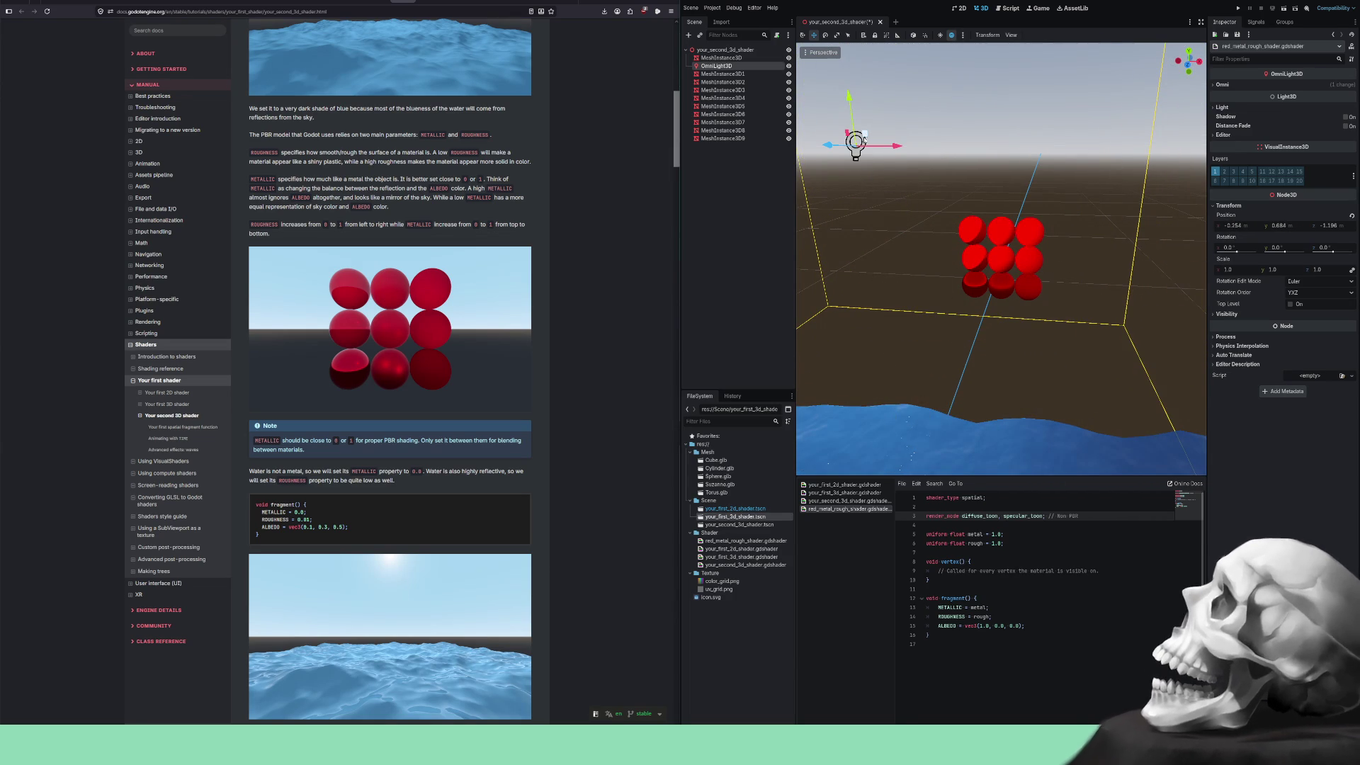
{"action": "left_click", "coordinate": [849, 501]}
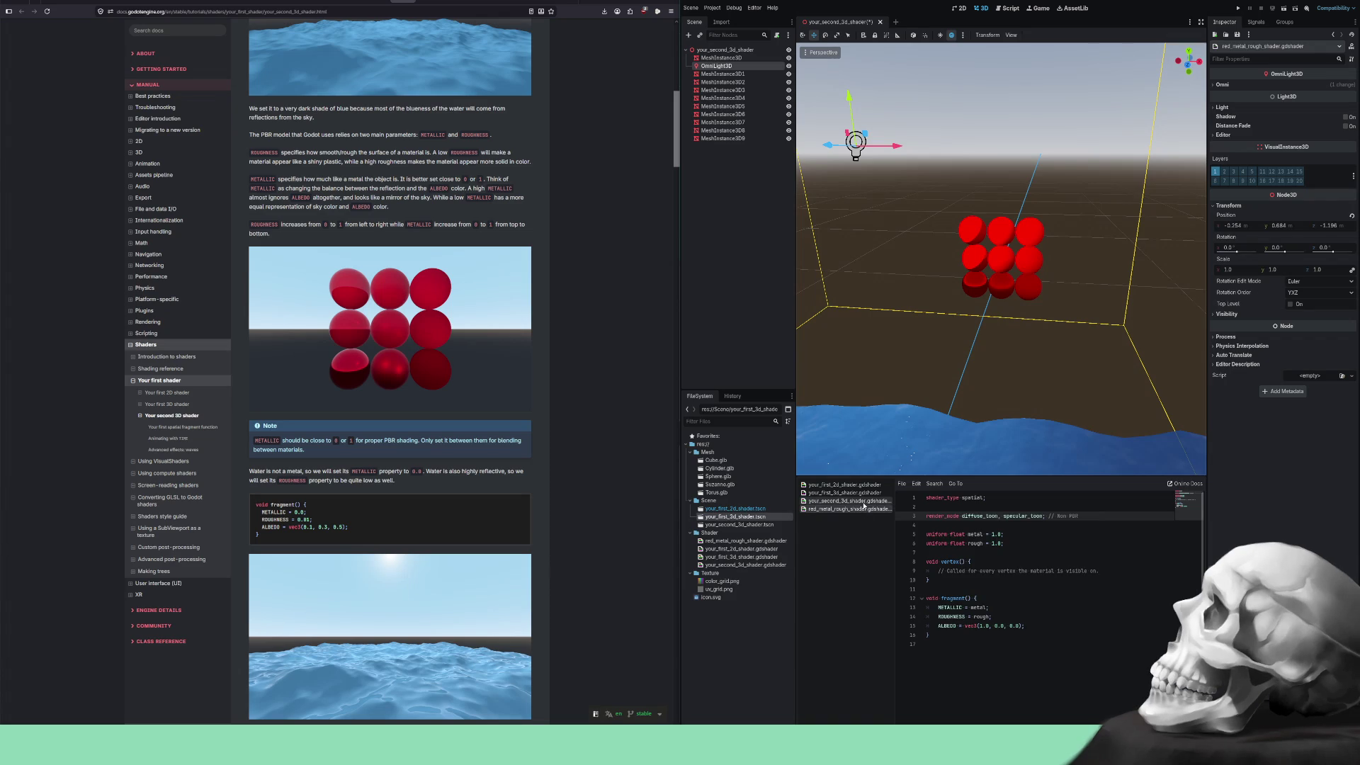
{"action": "left_click", "coordinate": [1014, 564]}
Copy '//render_mode unshaded;' into red_metal_rough_shader at line 3, enabling it and commenting out the toon line.
{"action": "left_click_drag", "start_coordinate": [994, 544], "coordinate": [918, 542]}
{"action": "key", "text": "ctrl+c"}
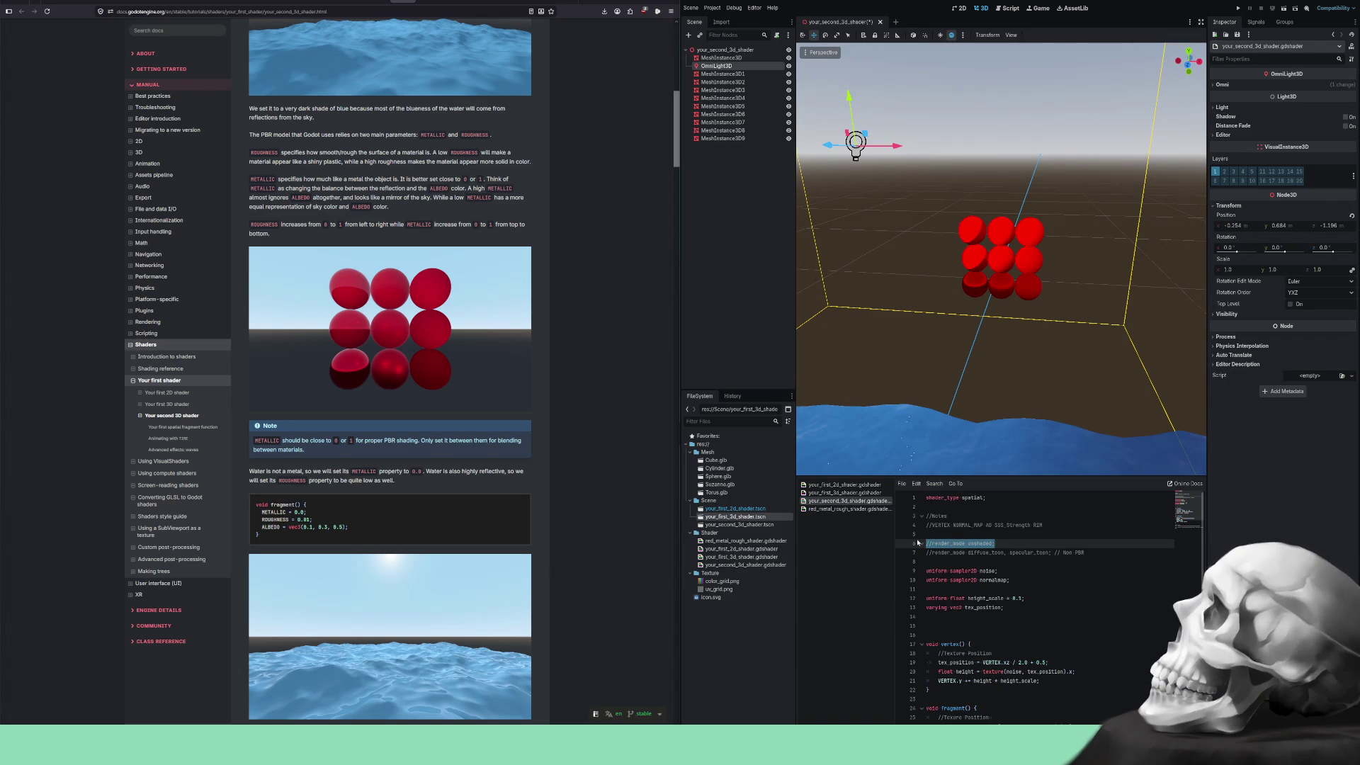
{"action": "left_click", "coordinate": [853, 510]}
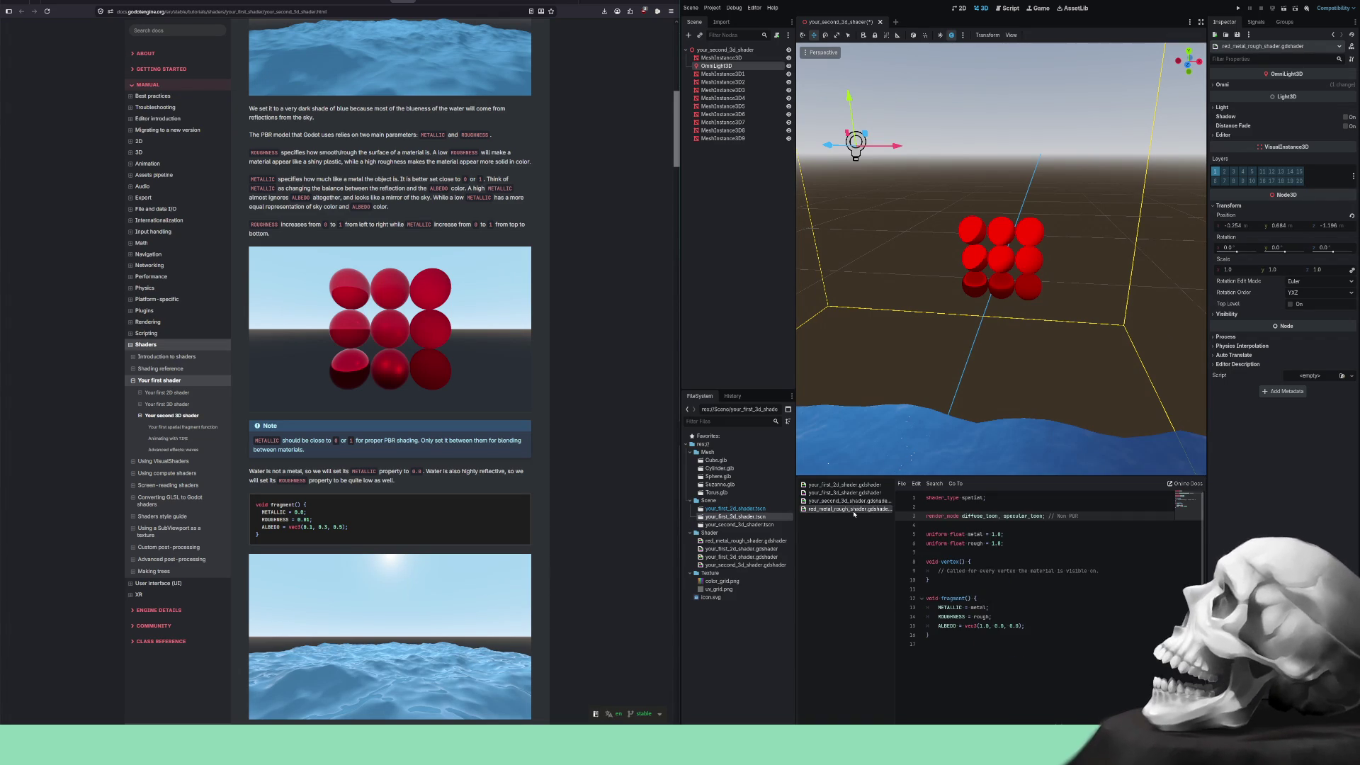
{"action": "left_click", "coordinate": [992, 508]}
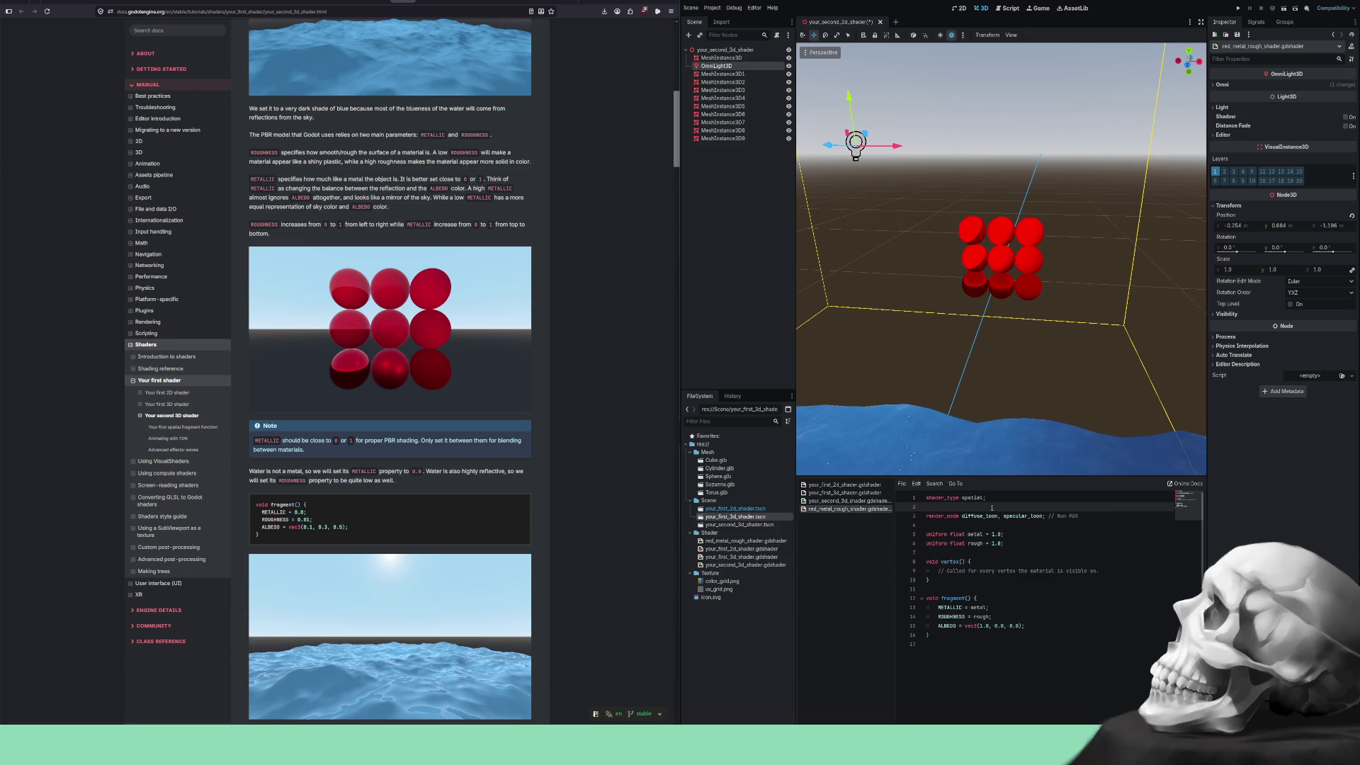
{"action": "key", "text": "Return"}
{"action": "key", "text": "ctrl+v"}
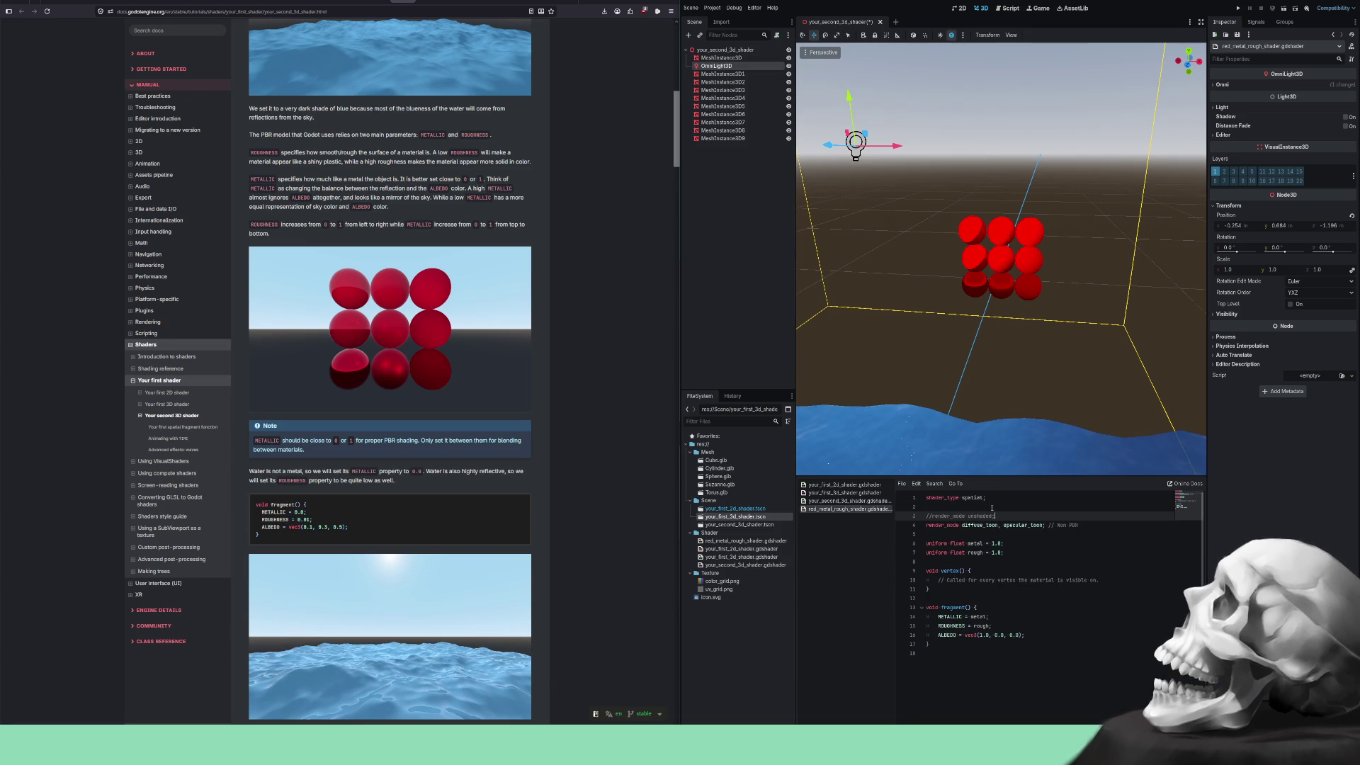
{"action": "key", "text": "ctrl+k"}
{"action": "key", "text": "Down"}
{"action": "key", "text": "ctrl+k"}
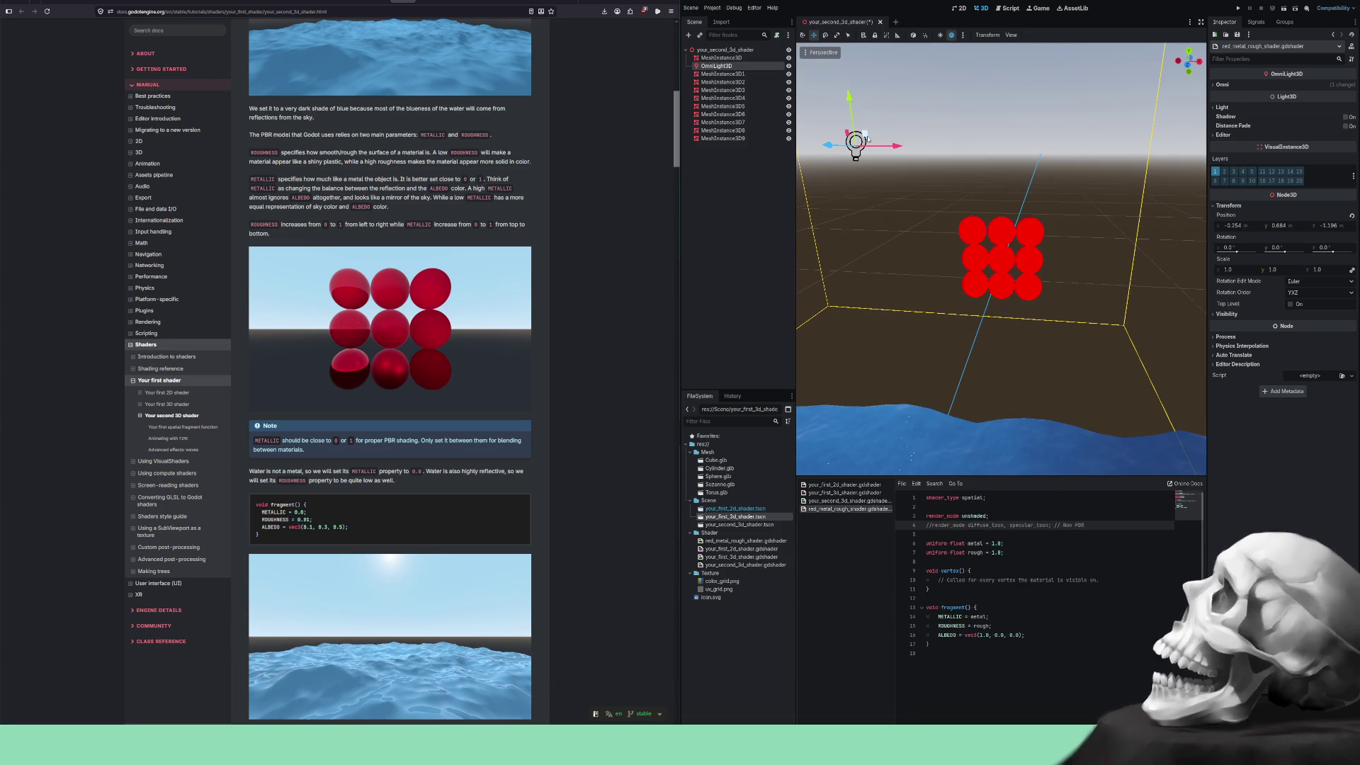
Check the unshaded spheres, then comment the unshaded render_mode line out again.
{"action": "mouse_move", "coordinate": [864, 135]}
{"action": "left_mouse_down"}
{"action": "mouse_move", "coordinate": [1130, 238]}
{"action": "mouse_move", "coordinate": [885, 297]}
{"action": "mouse_move", "coordinate": [1031, 267]}
{"action": "mouse_move", "coordinate": [948, 260]}
{"action": "left_mouse_up"}
{"action": "left_click", "coordinate": [1009, 516]}
{"action": "key", "text": "ctrl+k"}
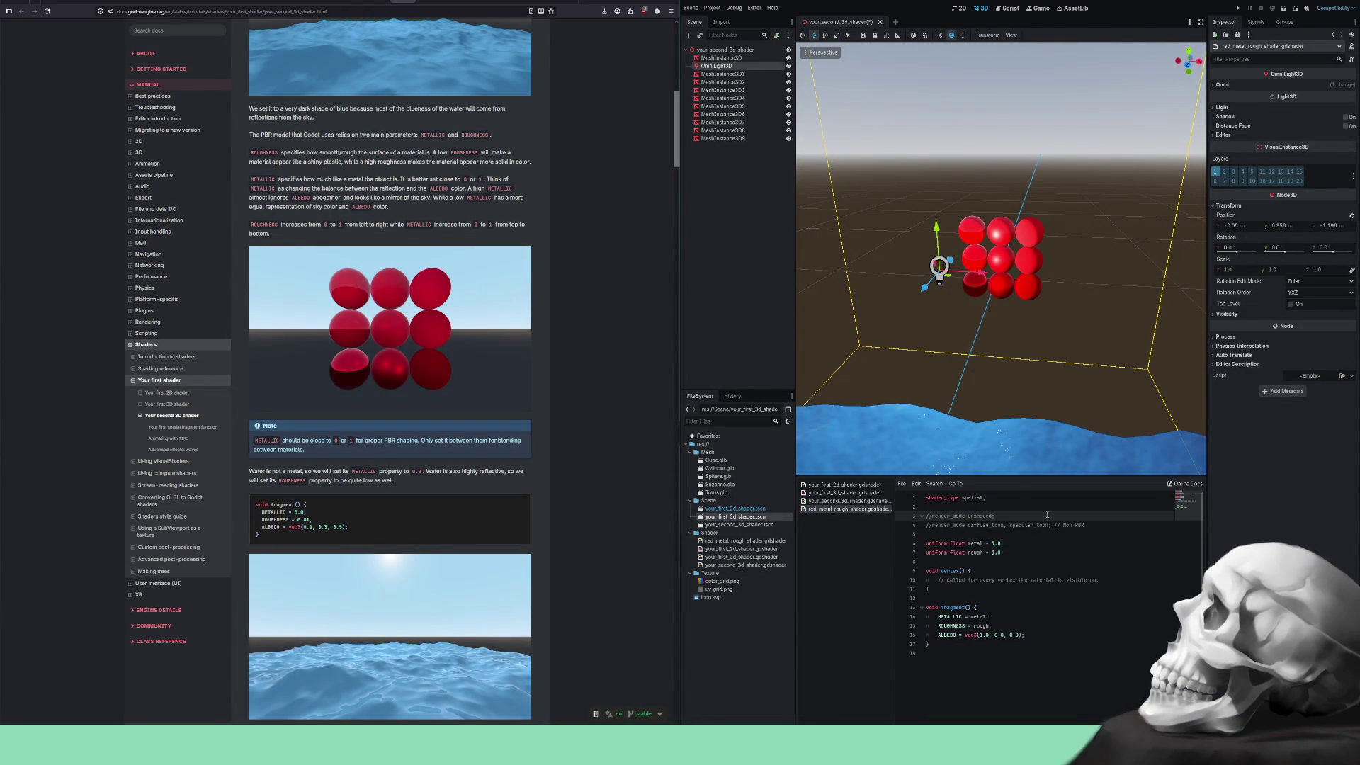
{"action": "mouse_move", "coordinate": [1048, 383]}
{"action": "left_mouse_down"}
{"action": "mouse_move", "coordinate": [936, 380]}
{"action": "mouse_move", "coordinate": [973, 358]}
{"action": "left_mouse_up"}
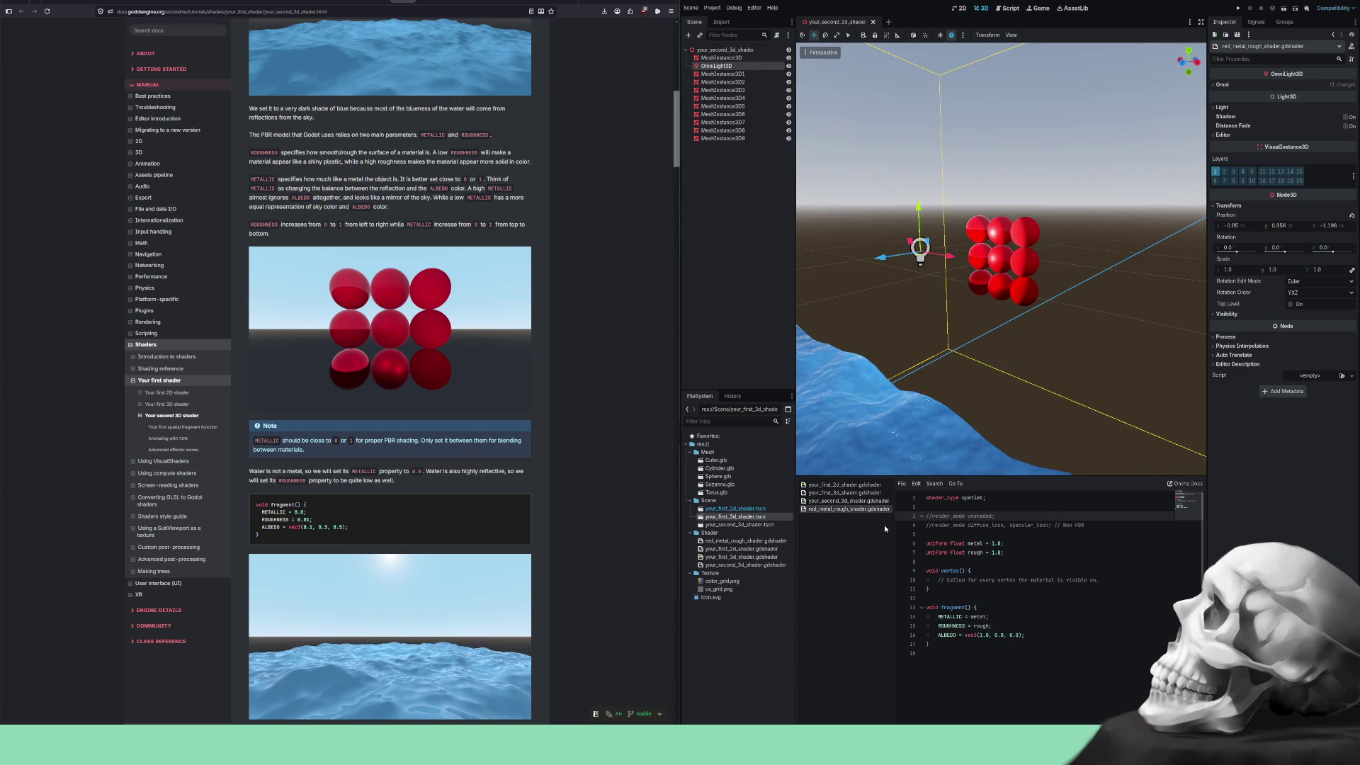
Reopen your_second_3d_shader.gdshader at fragment(), highlight NORMAL_MAP, normalmap and tex_position, and view the scene from the front.
{"action": "left_click", "coordinate": [853, 501]}
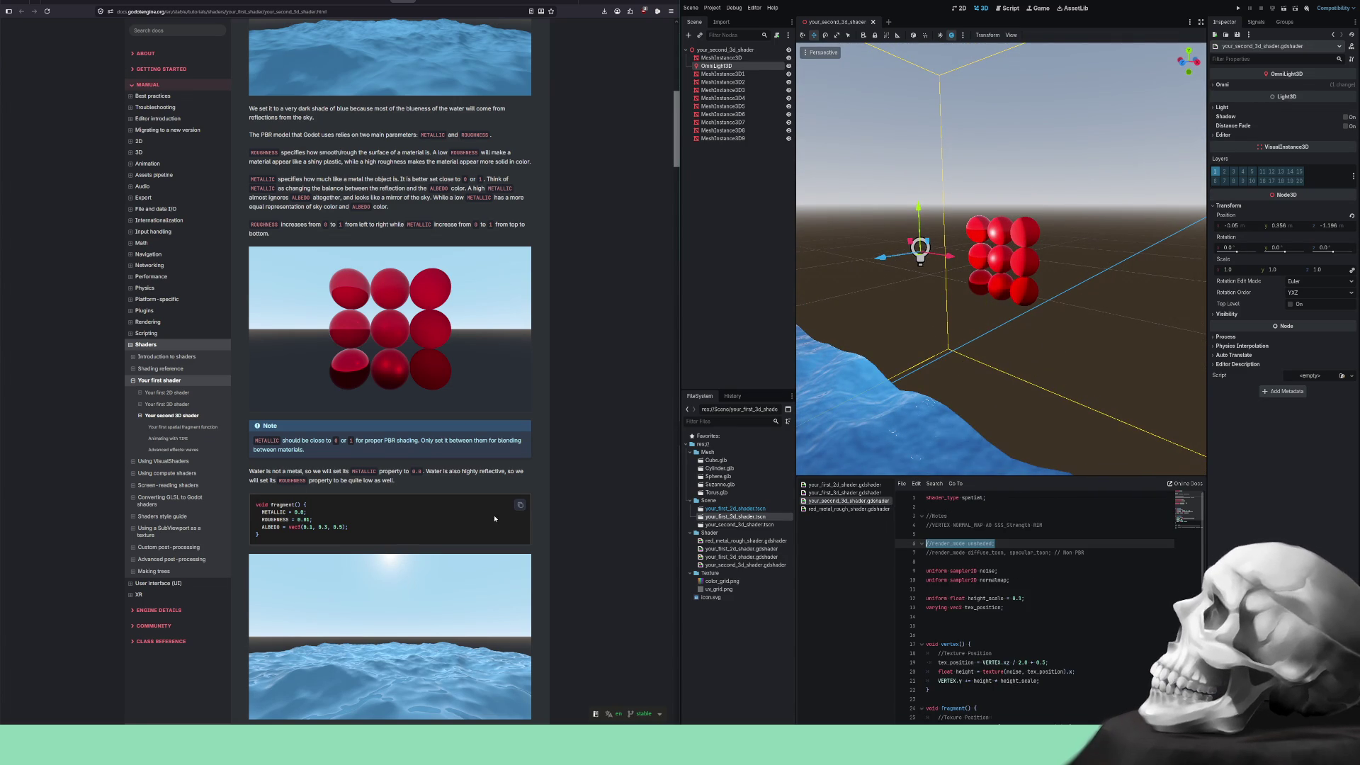
{"action": "scroll", "coordinate": [296, 509], "scroll_direction": "down", "scroll_amount": 2}
{"action": "scroll", "coordinate": [956, 637], "scroll_direction": "down", "scroll_amount": 5}
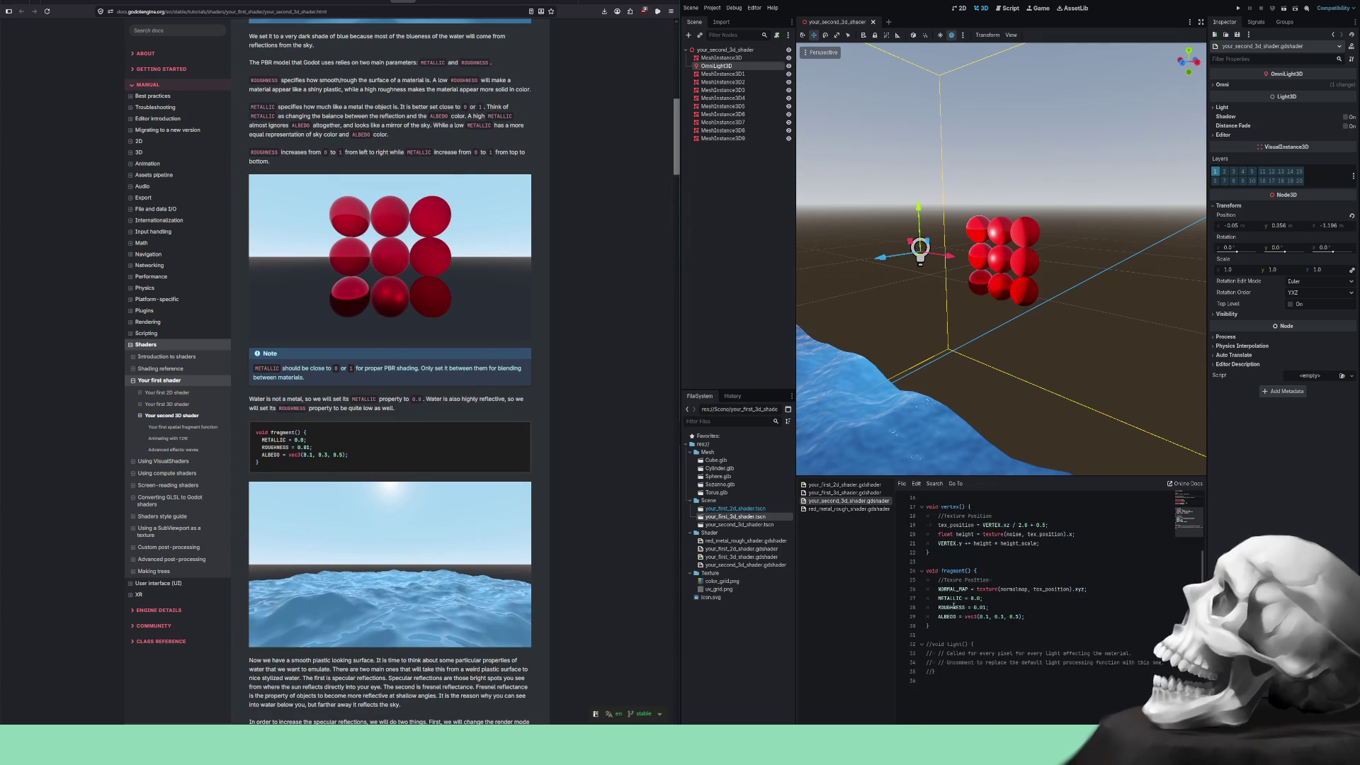
{"action": "double_click", "coordinate": [953, 589]}
{"action": "double_click", "coordinate": [1014, 589]}
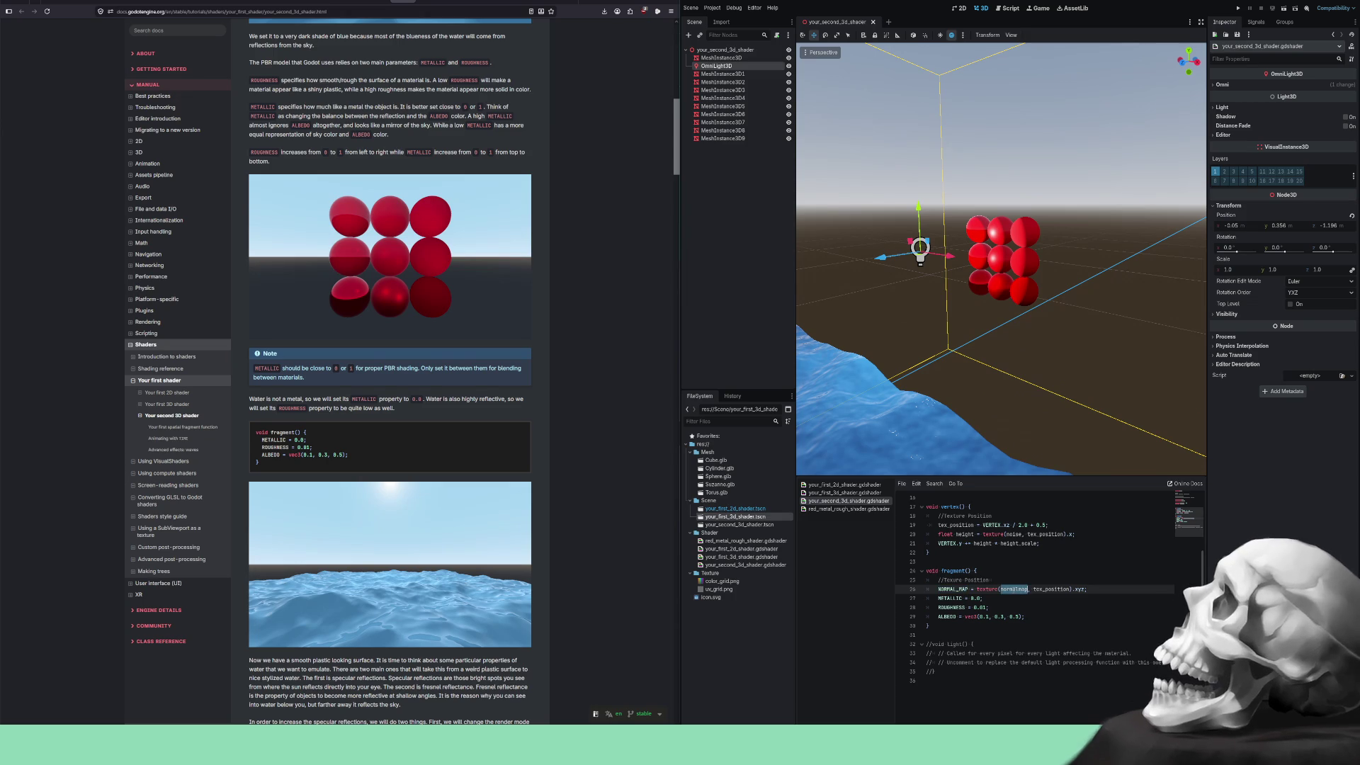
{"action": "double_click", "coordinate": [1041, 590]}
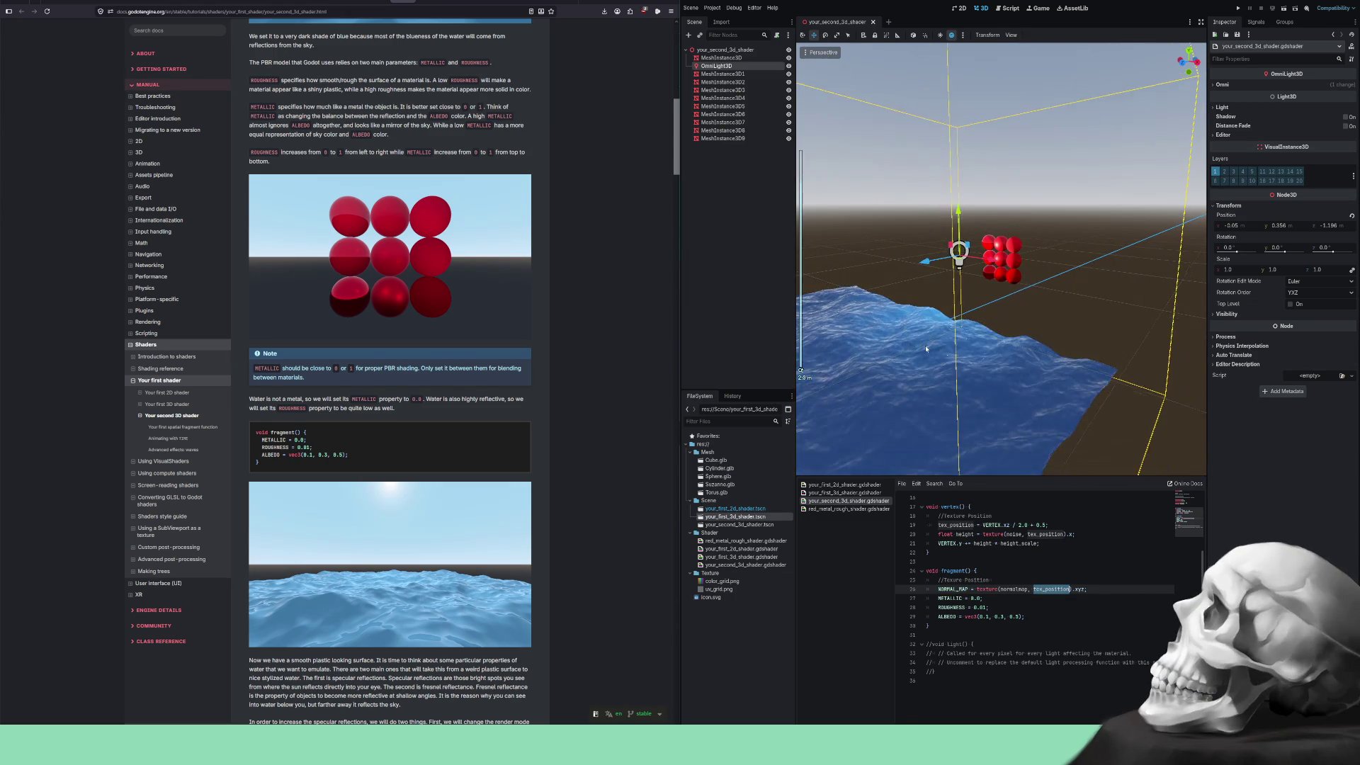
{"action": "key", "text": "KP_1"}
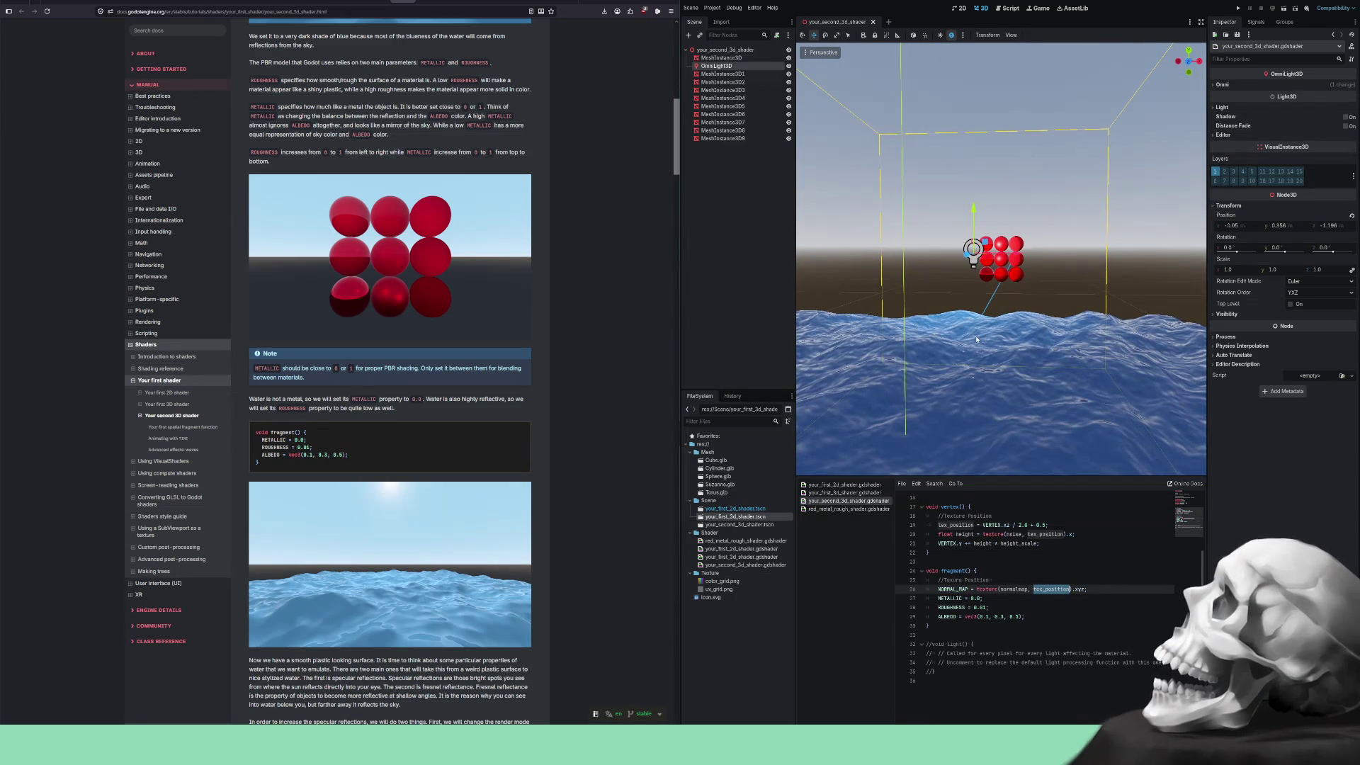
{"action": "scroll", "coordinate": [492, 435], "scroll_direction": "down", "scroll_amount": 4}
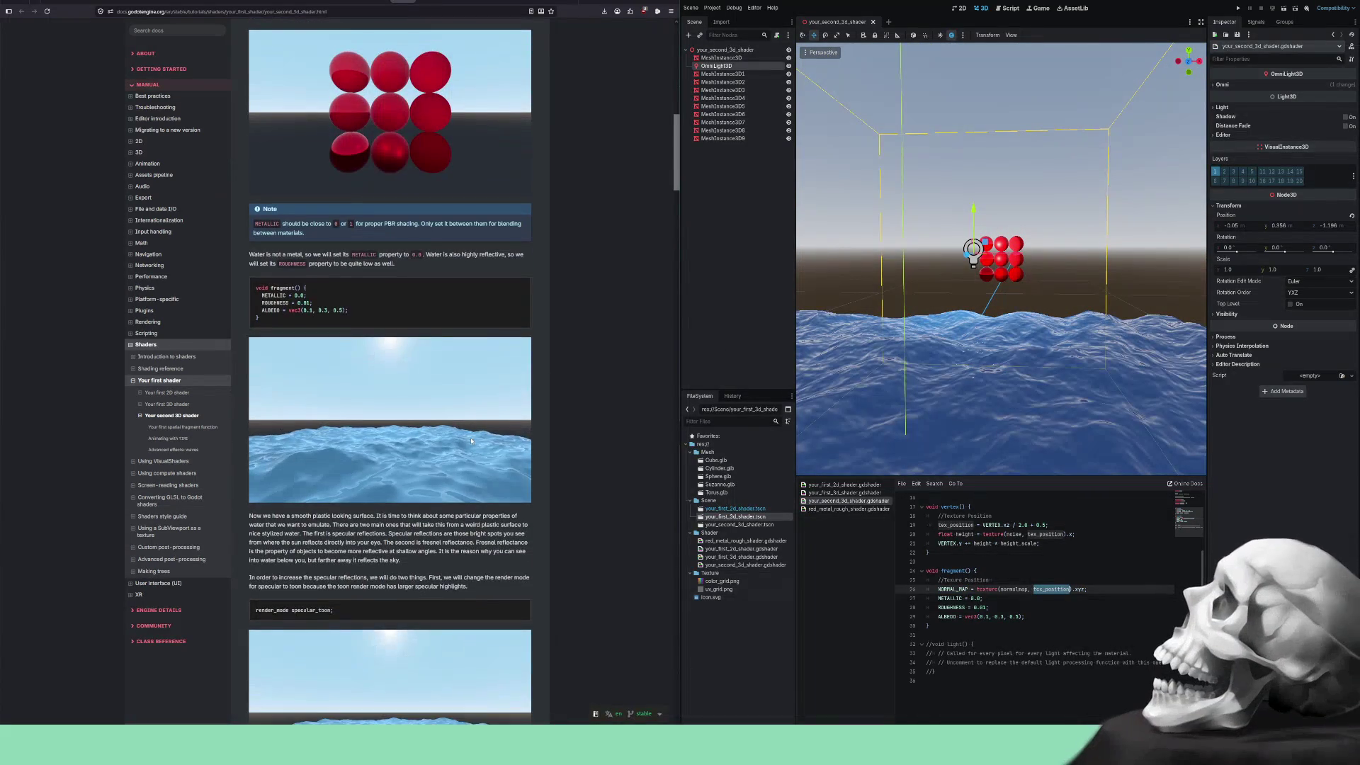
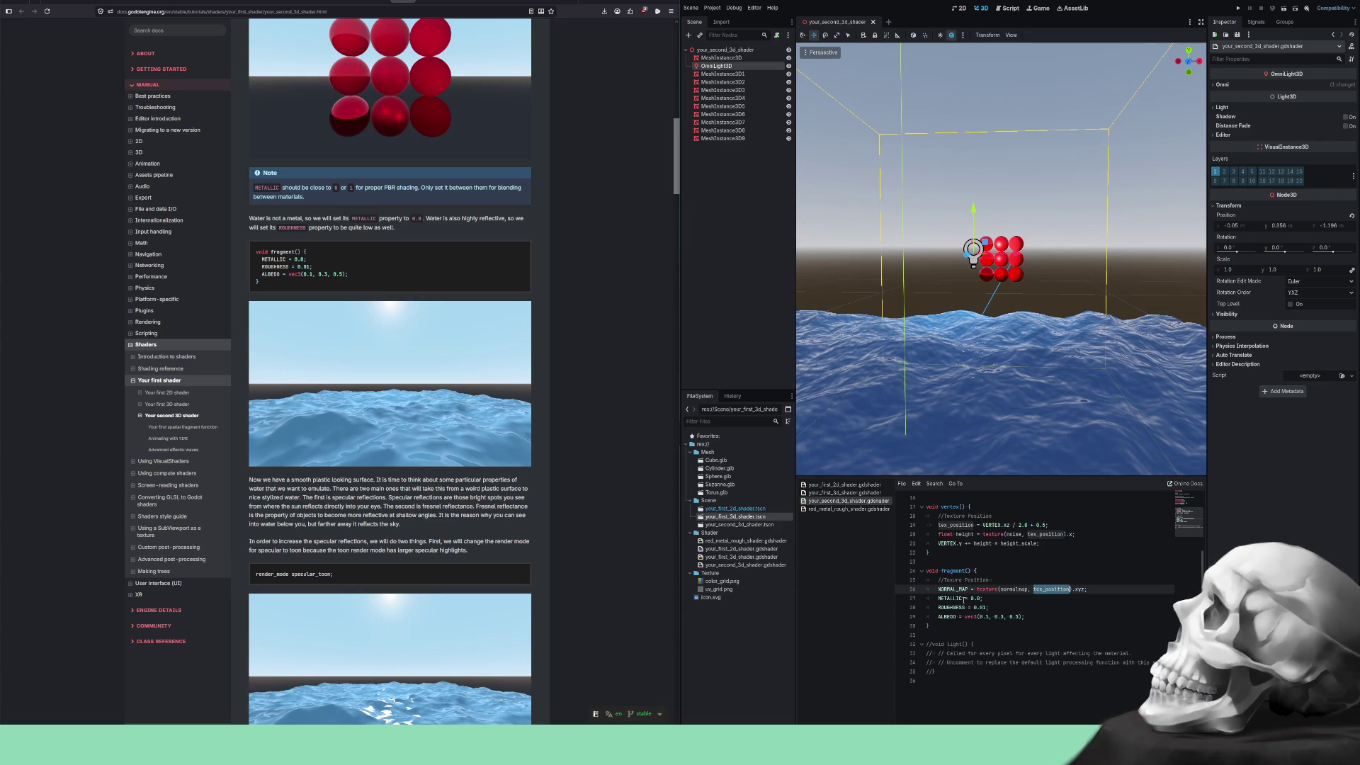
Read the docs passage on specular reflections and orbit the view closer to the water.
{"action": "scroll", "coordinate": [1059, 585], "scroll_direction": "up", "scroll_amount": 1}
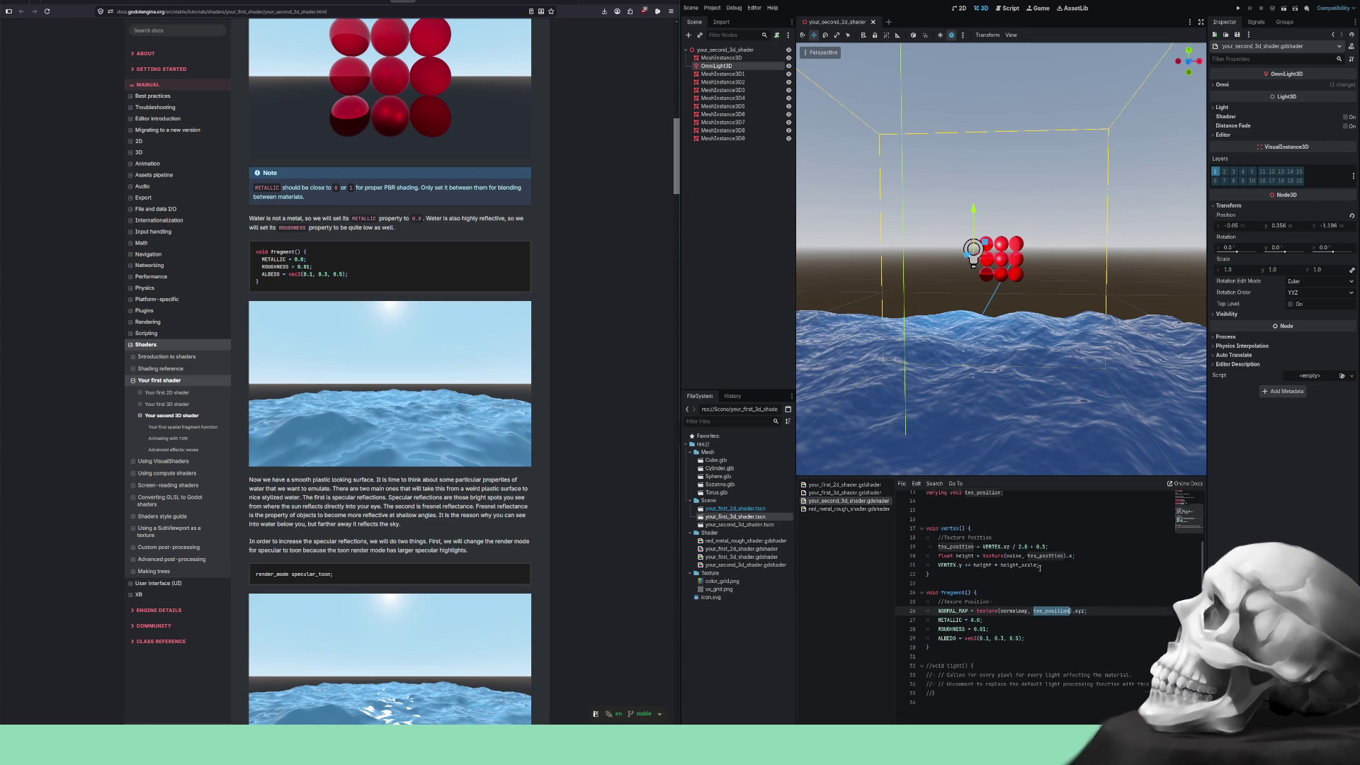
{"action": "scroll", "coordinate": [170, 414], "scroll_direction": "down", "scroll_amount": 1}
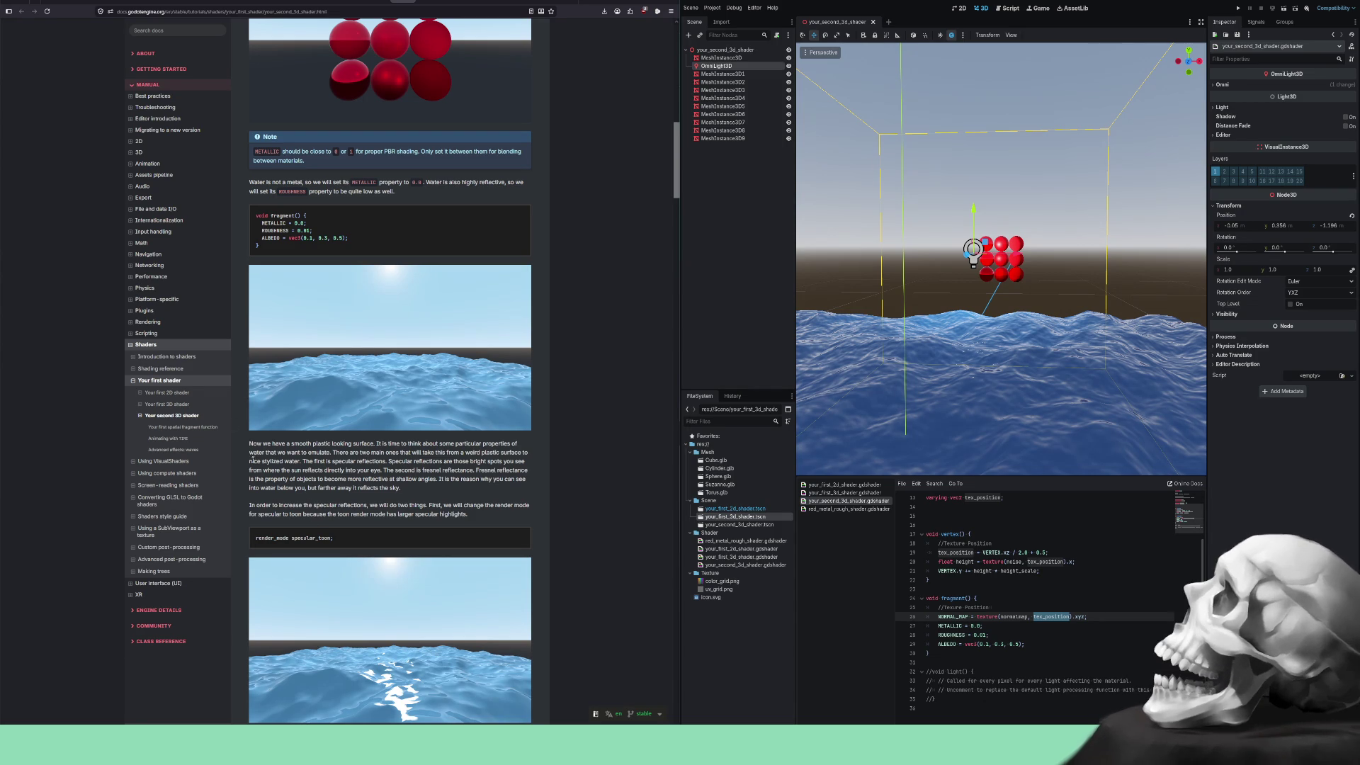
{"action": "mouse_move", "coordinate": [251, 461]}
{"action": "left_mouse_down"}
{"action": "mouse_move", "coordinate": [524, 463]}
{"action": "mouse_move", "coordinate": [283, 470]}
{"action": "mouse_move", "coordinate": [438, 477]}
{"action": "left_mouse_up"}
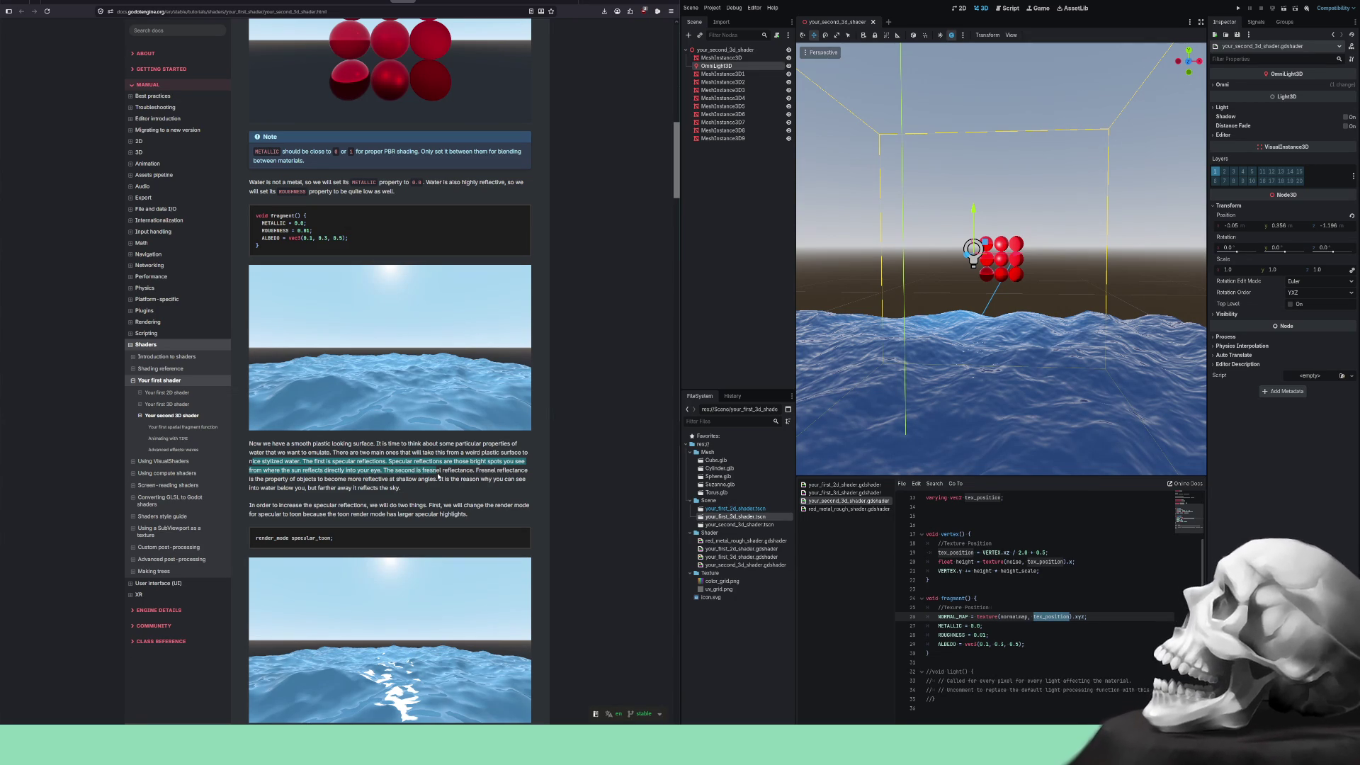
{"action": "mouse_move", "coordinate": [946, 397]}
{"action": "left_mouse_down"}
{"action": "mouse_move", "coordinate": [944, 364]}
{"action": "mouse_move", "coordinate": [955, 367]}
{"action": "left_mouse_up"}
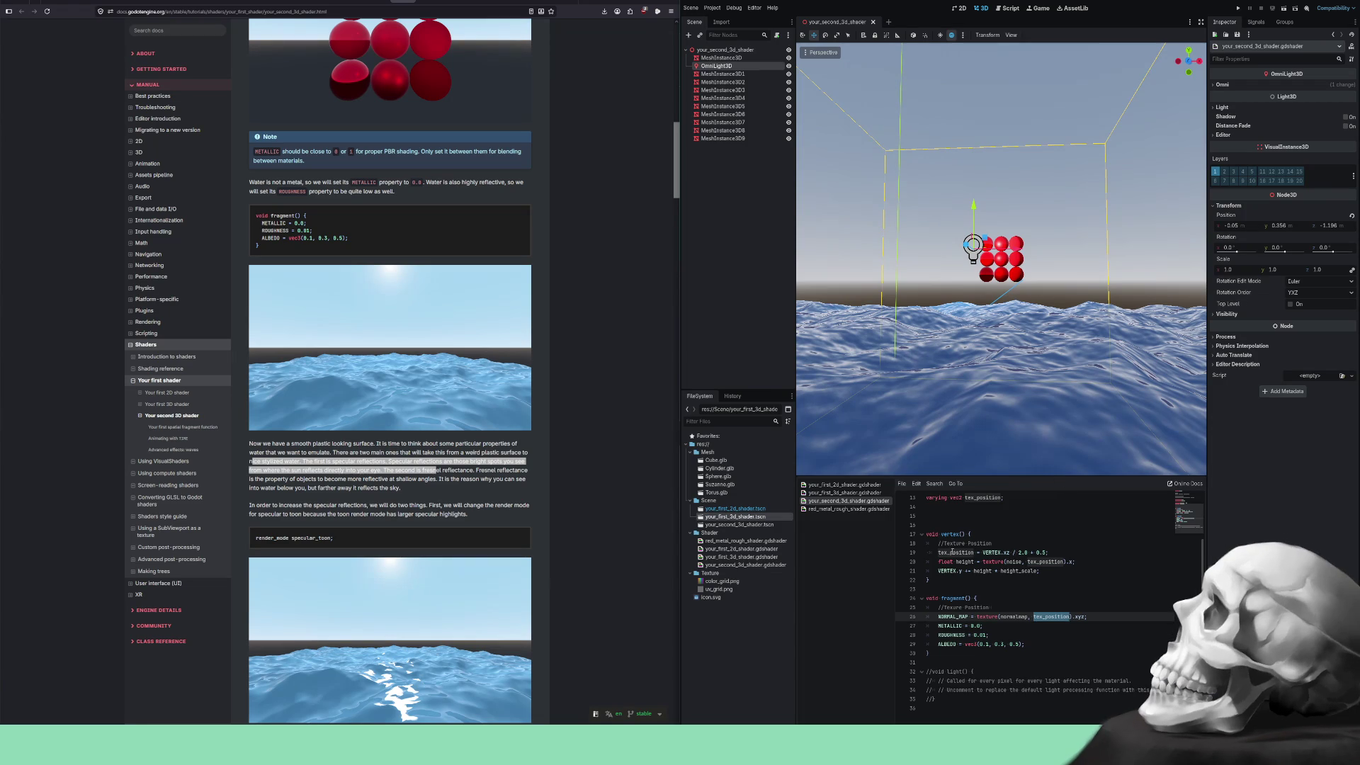
Edit height_scale on line 12 from 0.1 to 0.01, then trim it back to 0.0.
{"action": "scroll", "coordinate": [972, 562], "scroll_direction": "up", "scroll_amount": 4}
{"action": "scroll", "coordinate": [978, 564], "scroll_direction": "up", "scroll_amount": 1}
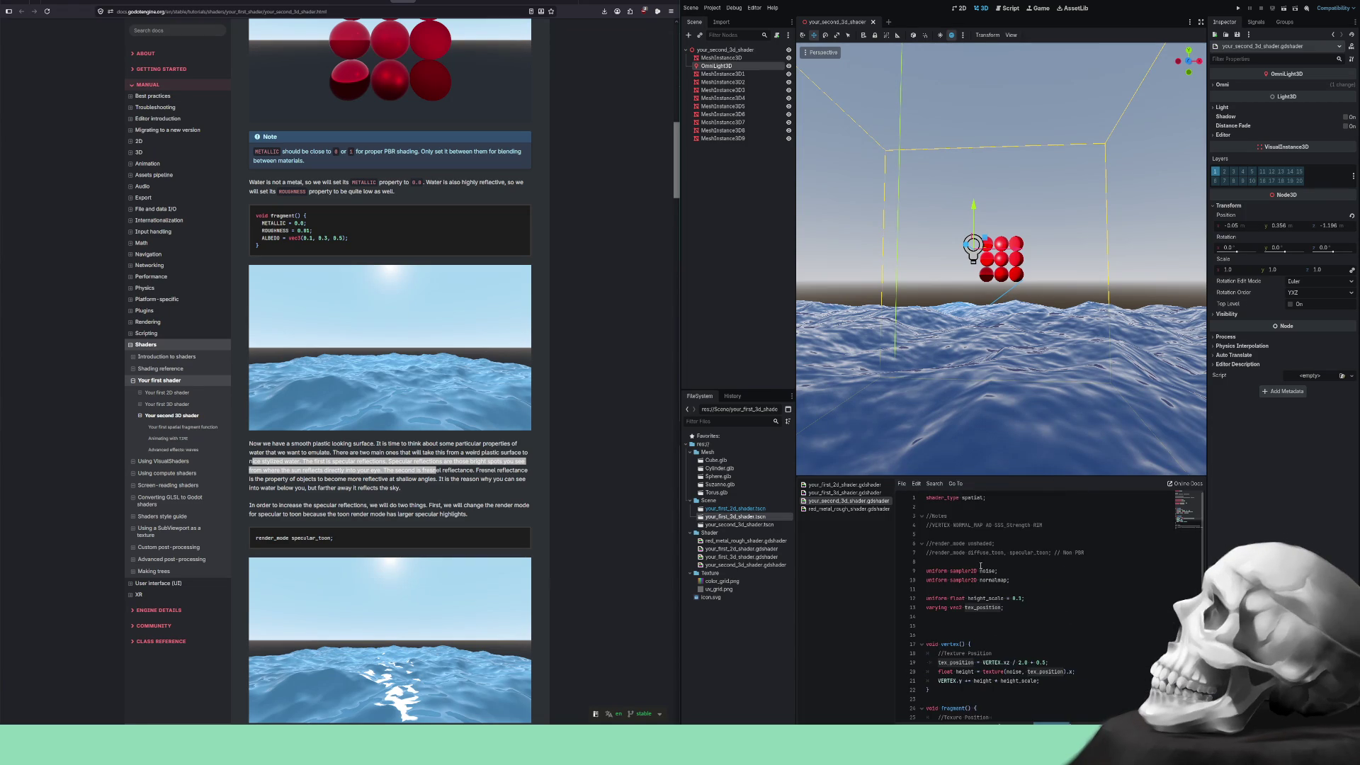
{"action": "left_click", "coordinate": [1018, 598]}
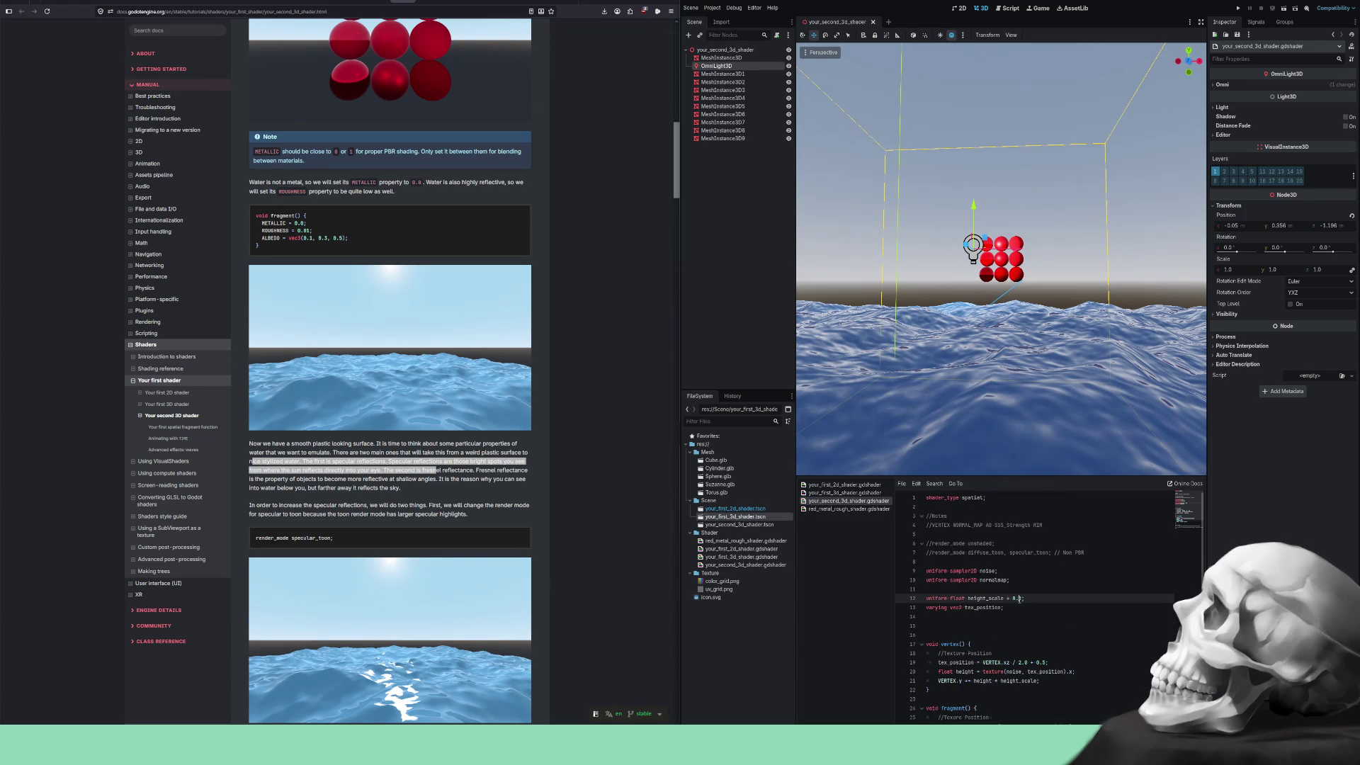
{"action": "type", "text": "0"}
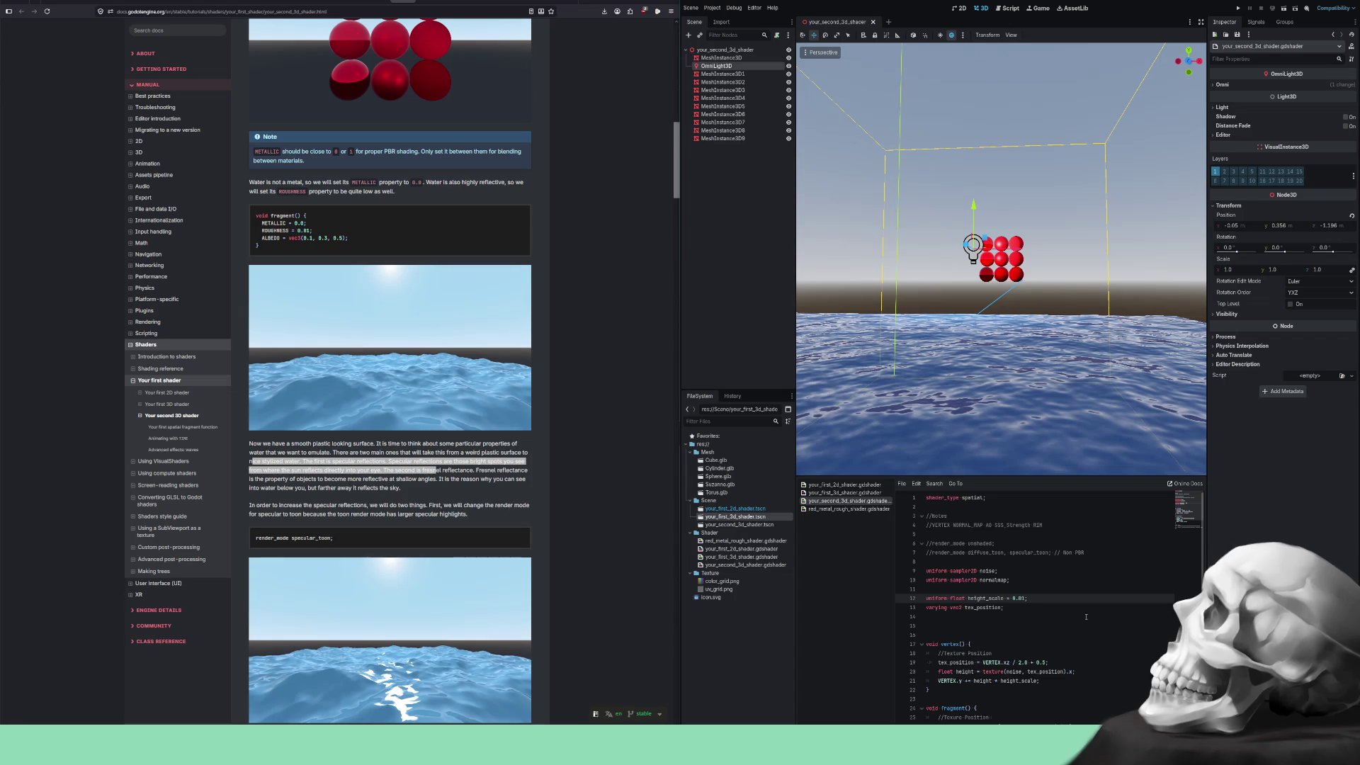
{"action": "type", "text": "1"}
{"action": "type", "text": "1"}
{"action": "key", "text": "BackSpace"}
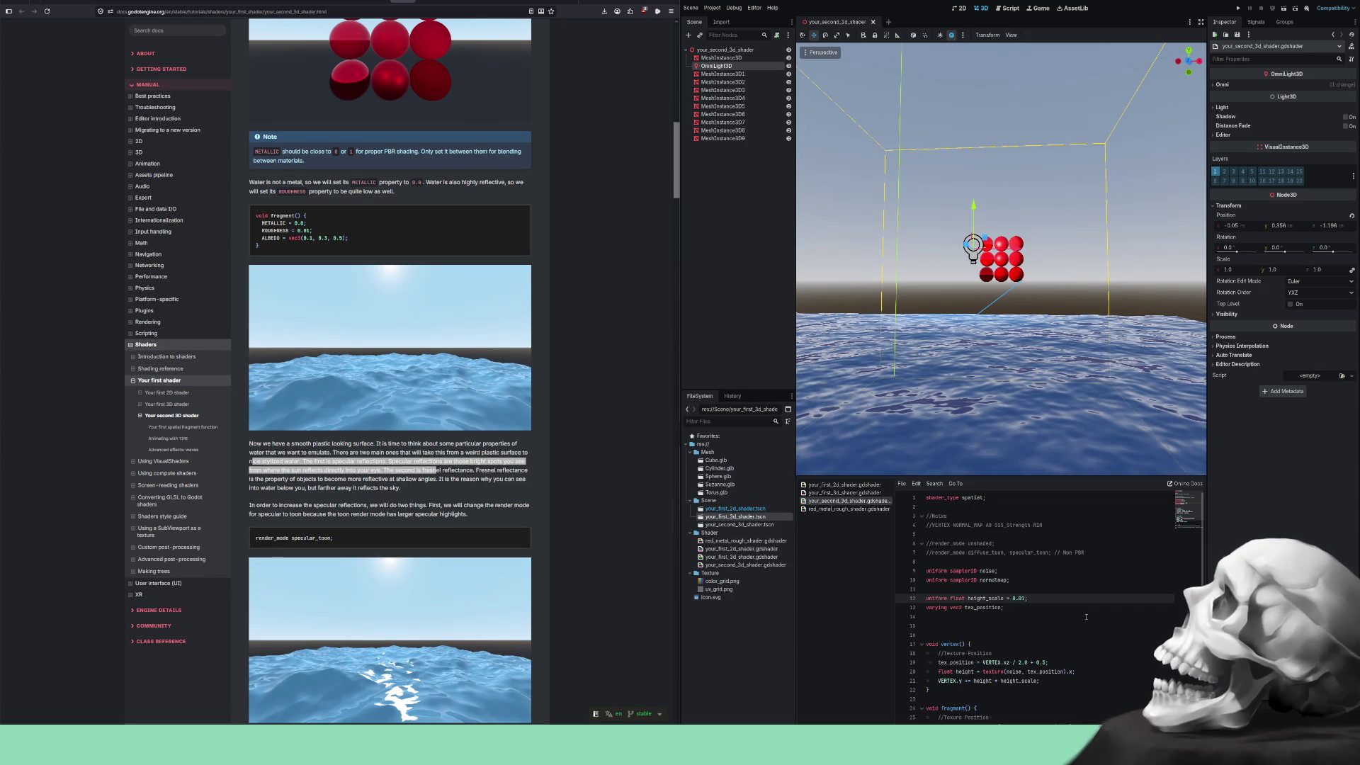
{"action": "key", "text": "BackSpace"}
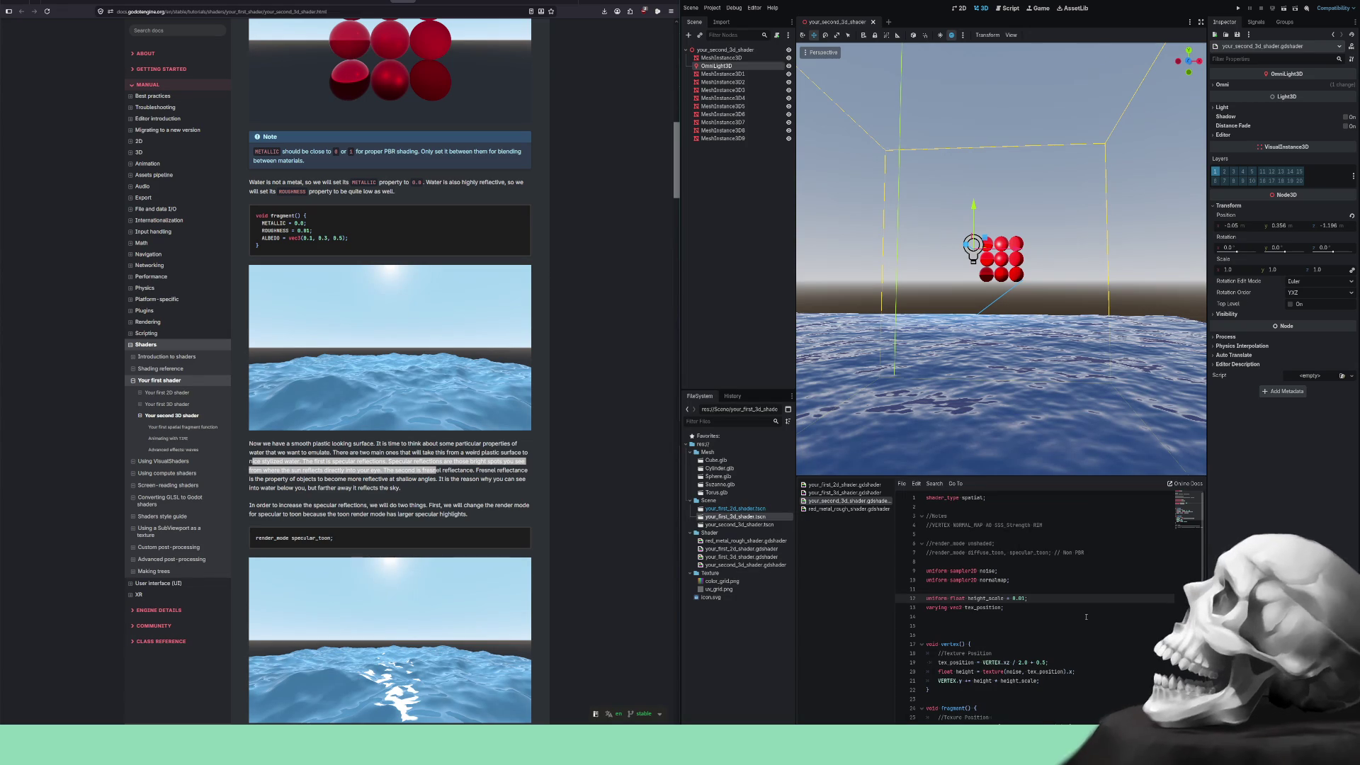
After checking the fresnel note and orbiting the scene, make height_scale read 0.05.
{"action": "left_click_drag", "start_coordinate": [400, 487], "coordinate": [439, 478]}
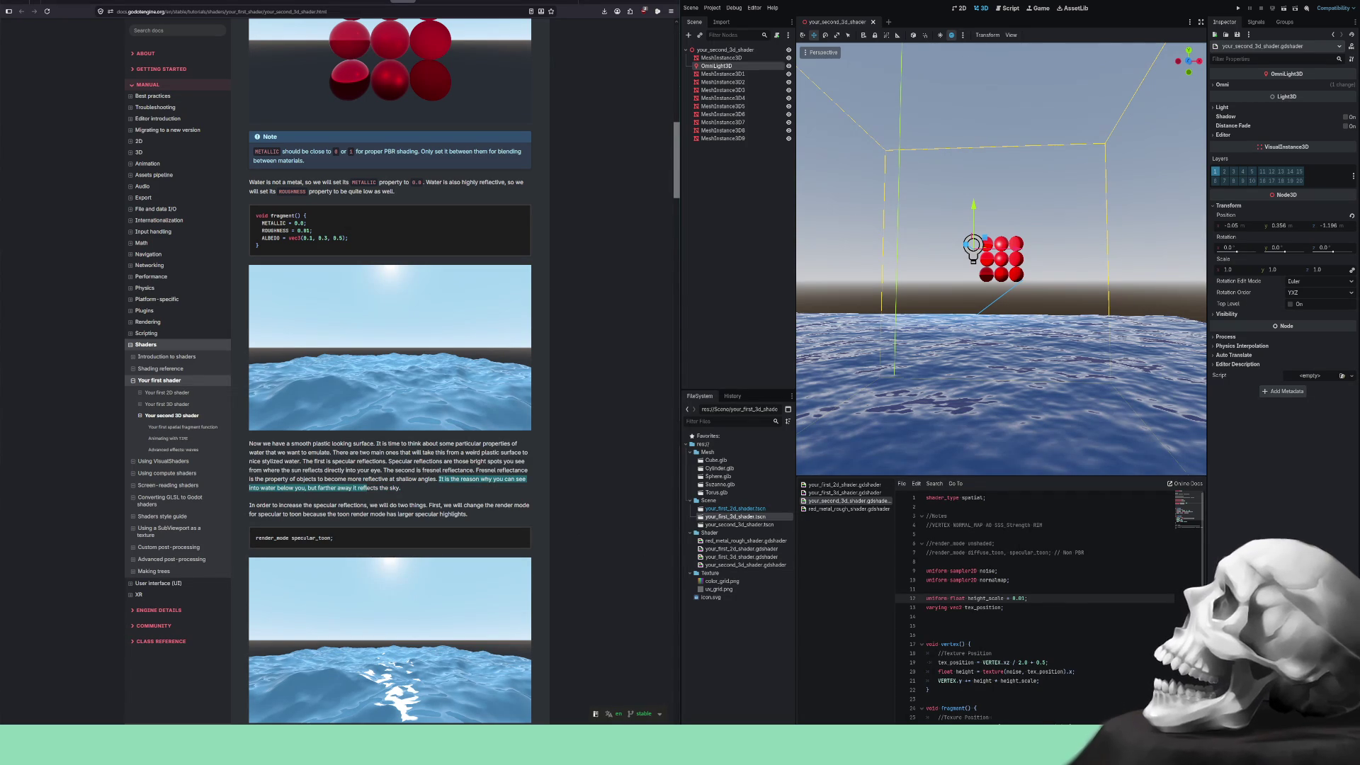
{"action": "left_click_drag", "start_coordinate": [1020, 247], "coordinate": [1059, 243]}
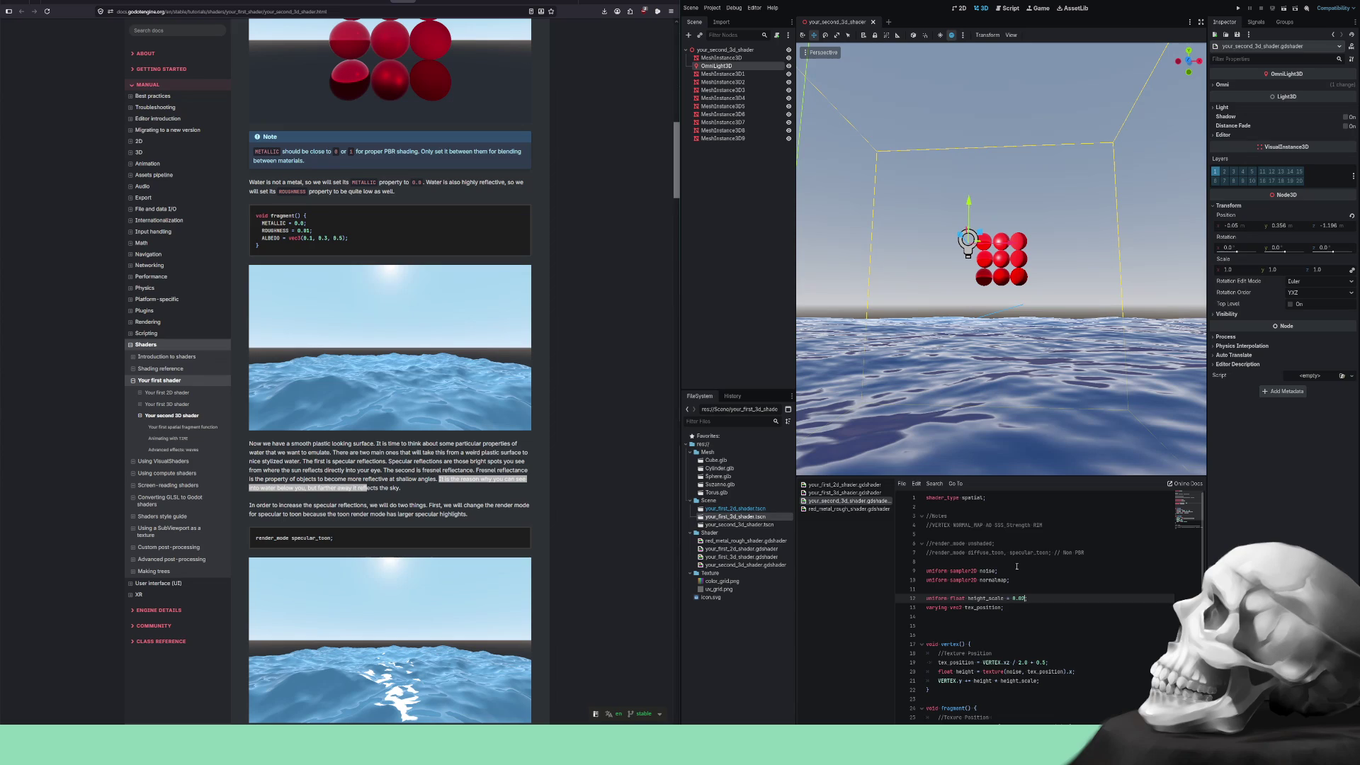
{"action": "type", "text": "5"}
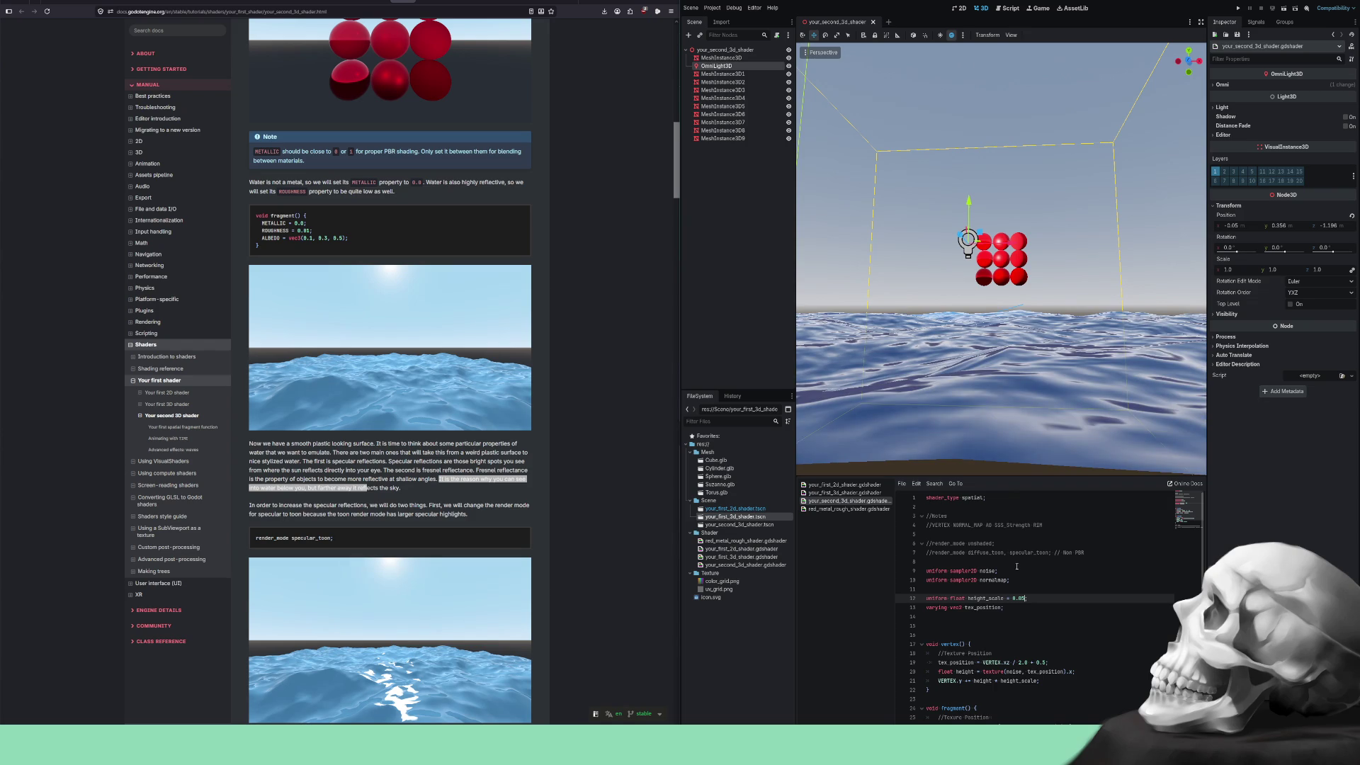
Orbit around the flatter waves, then select 'render_mode specular_toon;' in the docs for reuse.
{"action": "scroll", "coordinate": [1017, 567], "scroll_direction": "down", "scroll_amount": 1}
{"action": "scroll", "coordinate": [958, 345], "scroll_direction": "up", "scroll_amount": 2}
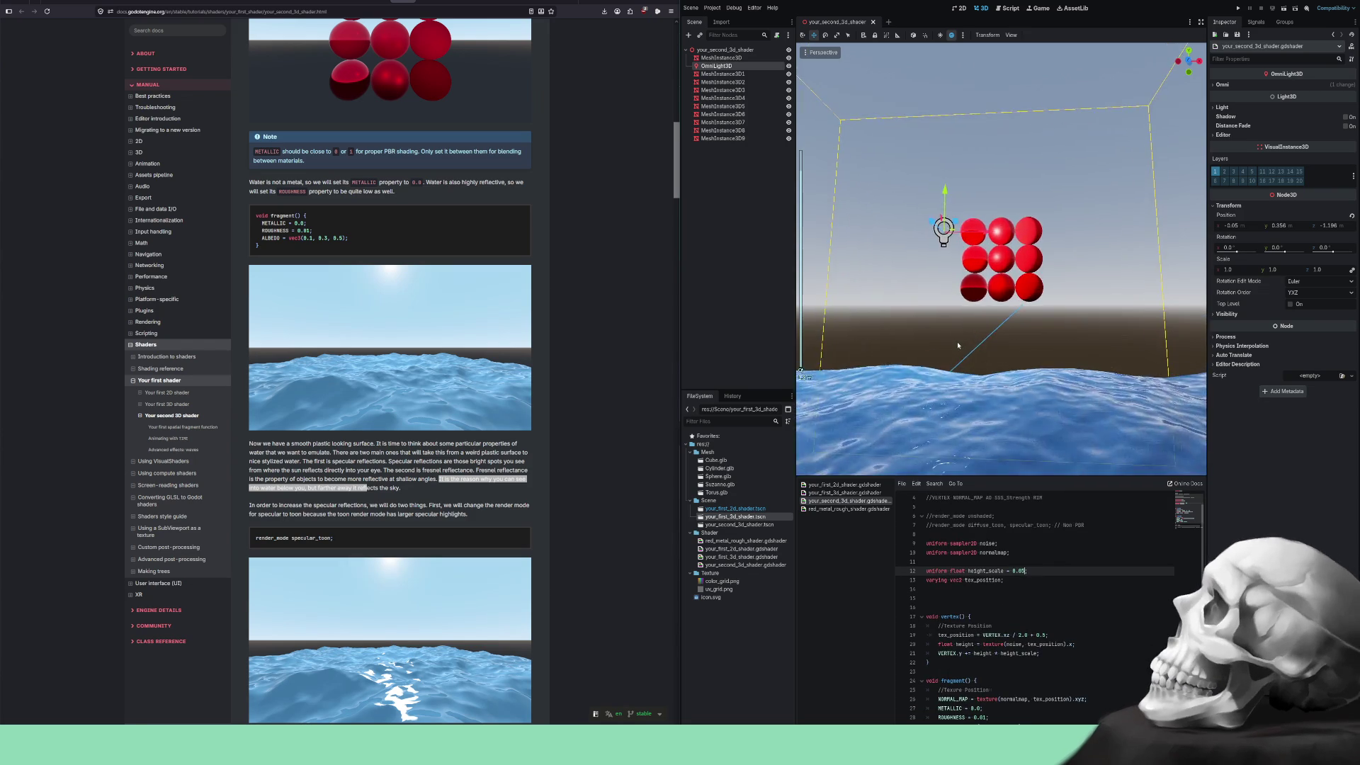
{"action": "scroll", "coordinate": [958, 345], "scroll_direction": "down", "scroll_amount": 3}
{"action": "mouse_move", "coordinate": [957, 345]}
{"action": "left_mouse_down"}
{"action": "mouse_move", "coordinate": [925, 320]}
{"action": "mouse_move", "coordinate": [931, 333]}
{"action": "mouse_move", "coordinate": [1082, 323]}
{"action": "mouse_move", "coordinate": [1026, 319]}
{"action": "mouse_move", "coordinate": [1054, 321]}
{"action": "left_mouse_up"}
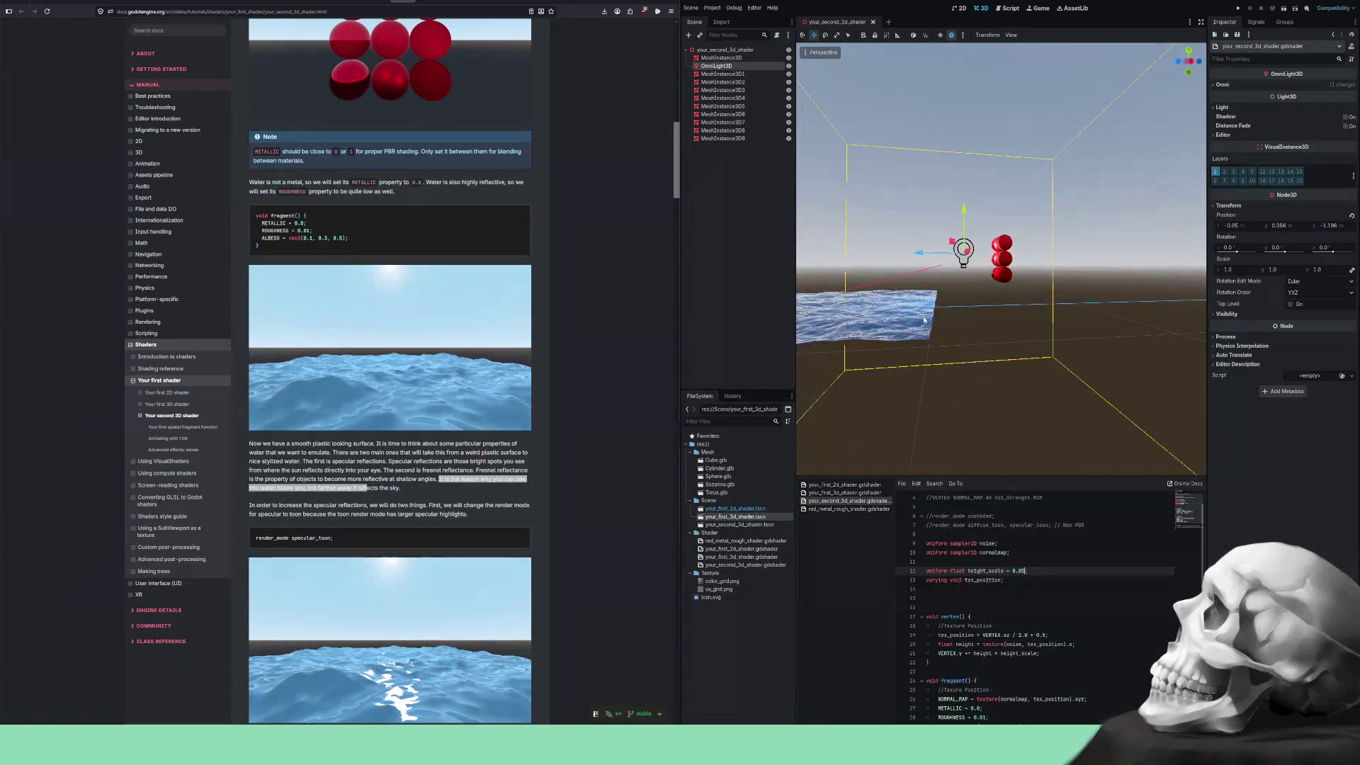
{"action": "scroll", "coordinate": [1055, 320], "scroll_direction": "up", "scroll_amount": 3}
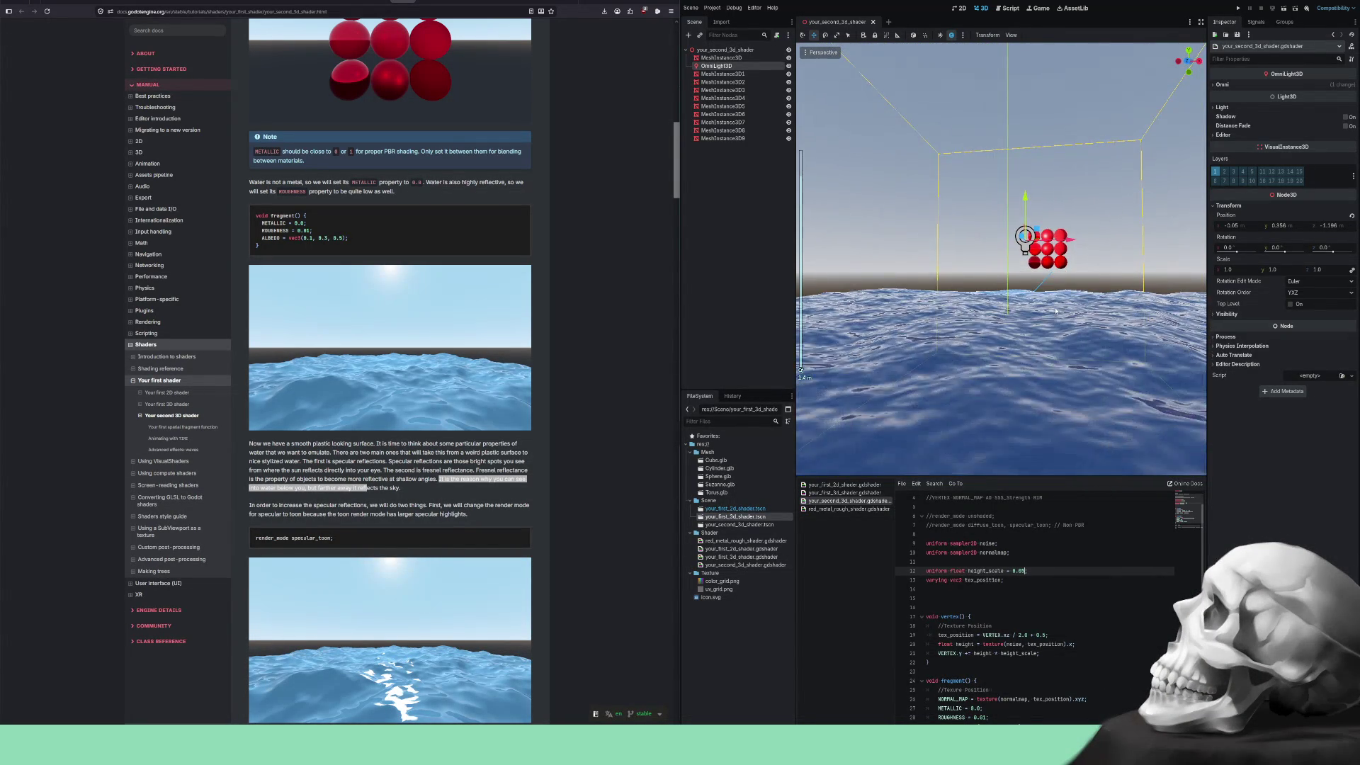
{"action": "left_click_drag", "start_coordinate": [1050, 307], "coordinate": [1044, 308]}
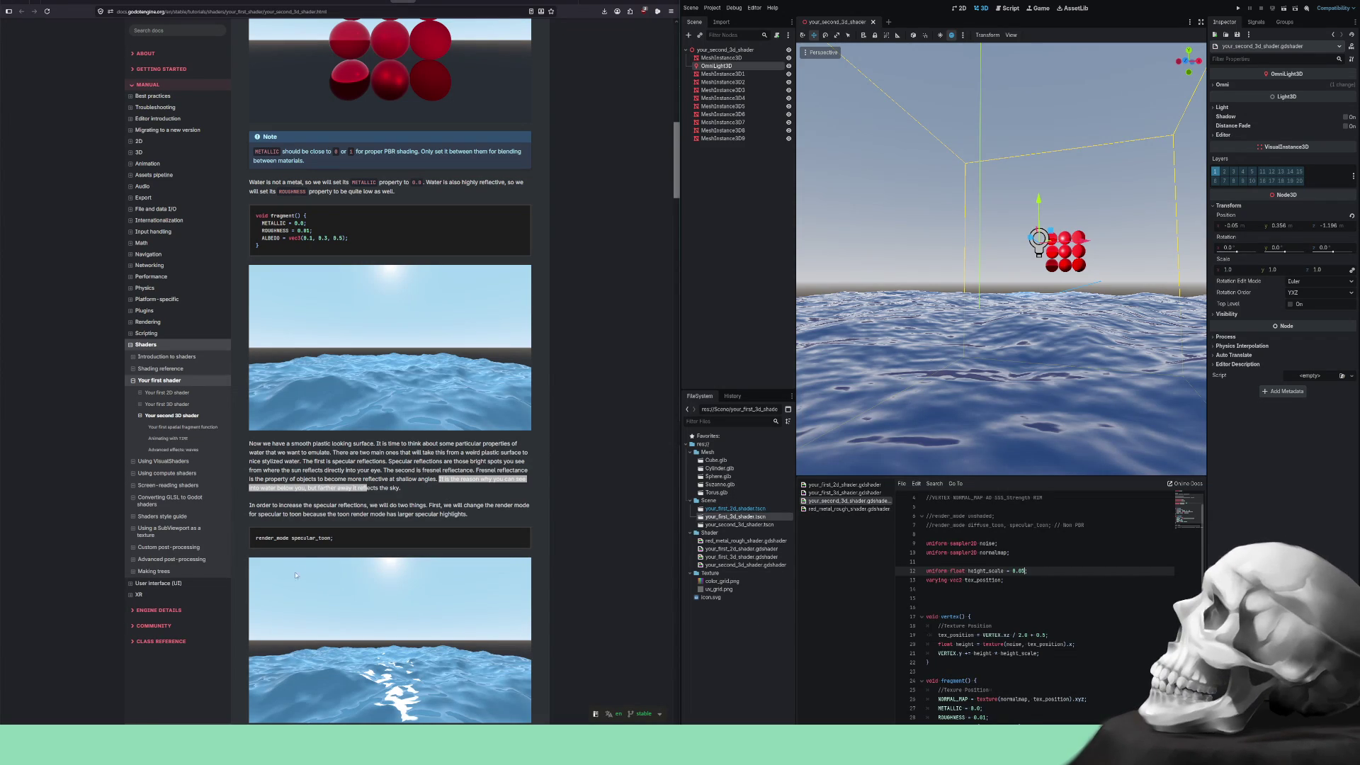
{"action": "left_click_drag", "start_coordinate": [333, 538], "coordinate": [256, 541]}
{"action": "key", "text": "ctrl+c"}
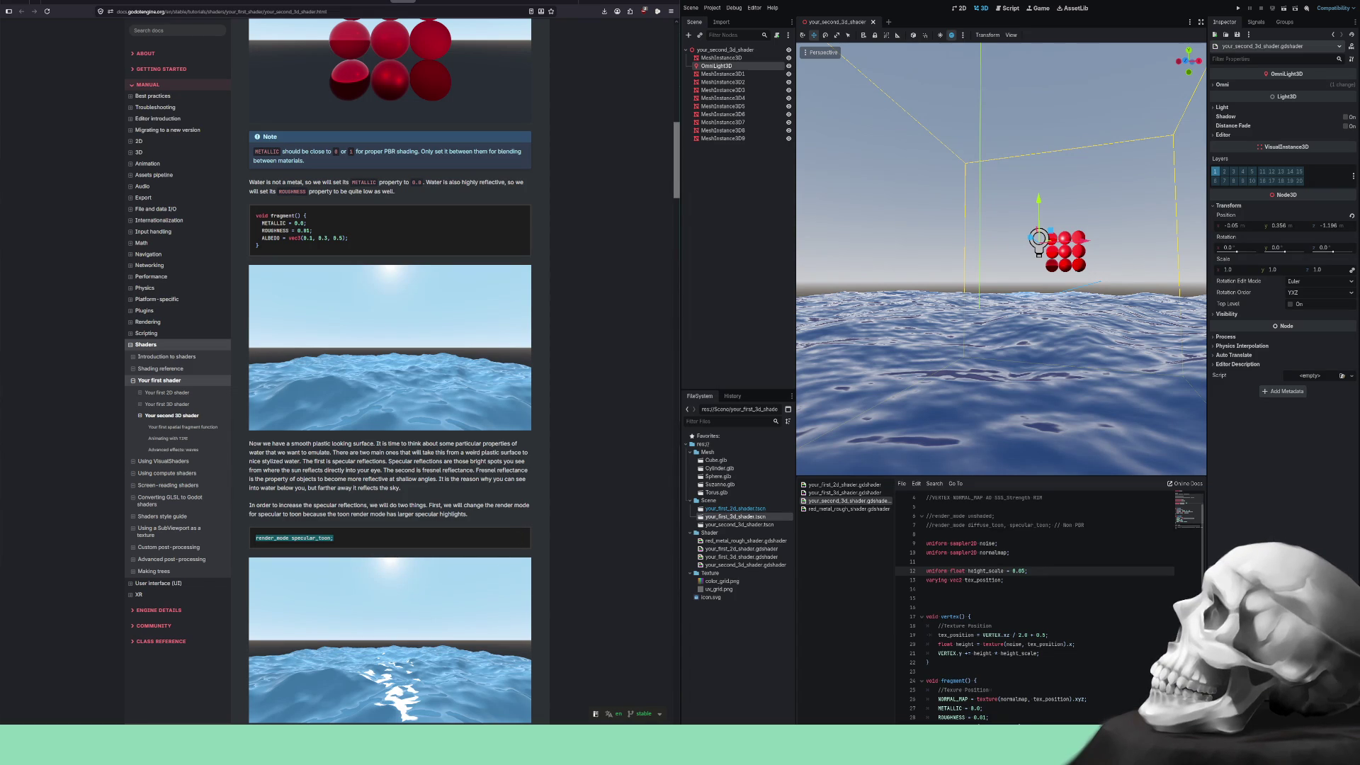
Paste 'render_mode specular_toon;' into the water shader as a new line 8.
{"action": "scroll", "coordinate": [1006, 608], "scroll_direction": "up", "scroll_amount": 1}
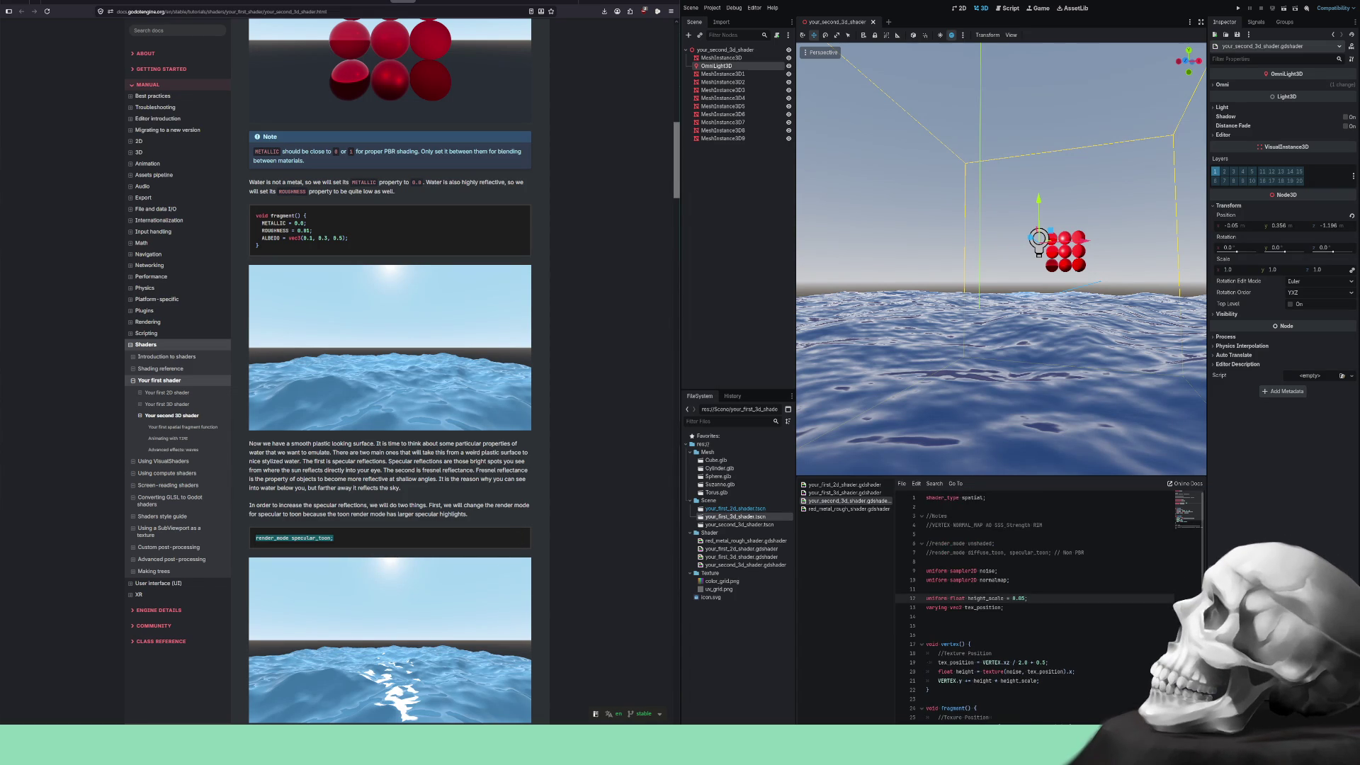
{"action": "left_click", "coordinate": [1097, 552]}
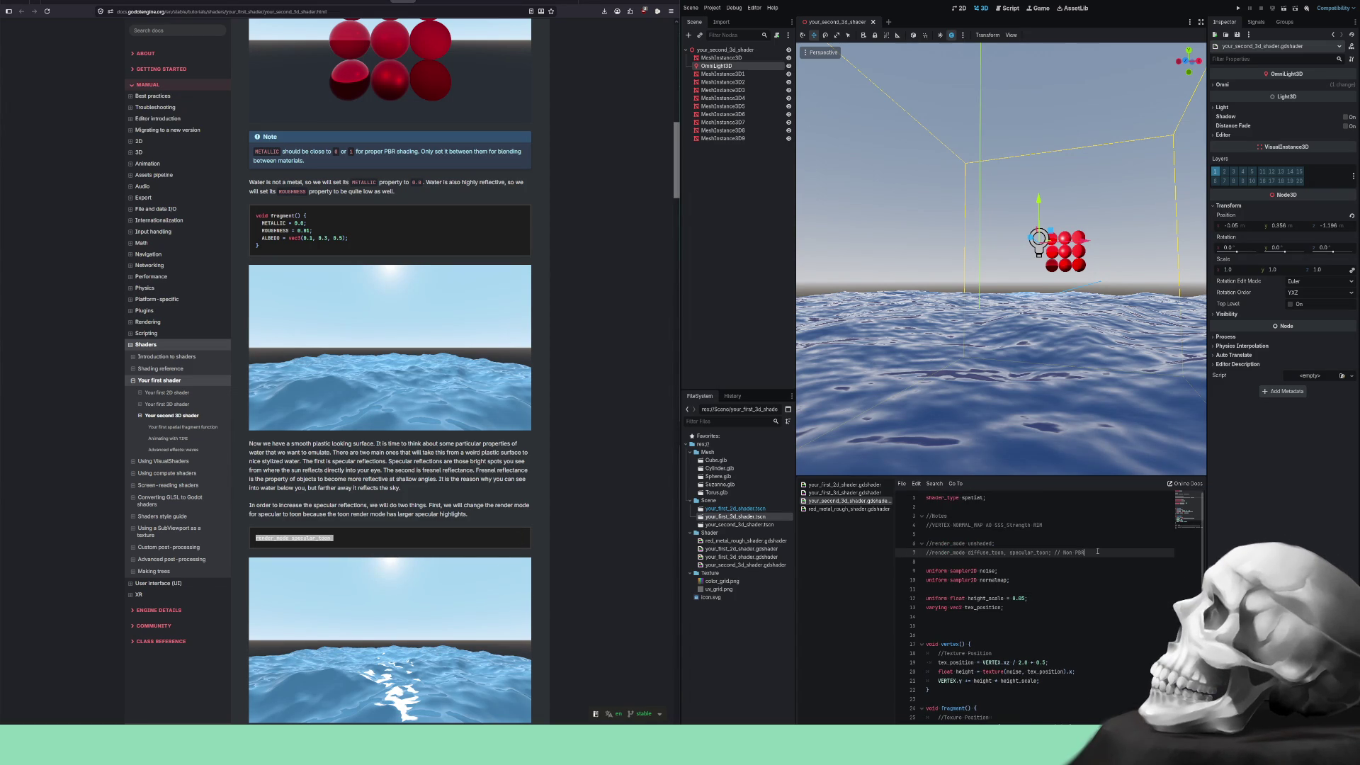
{"action": "key", "text": "Return"}
{"action": "key", "text": "ctrl+v"}
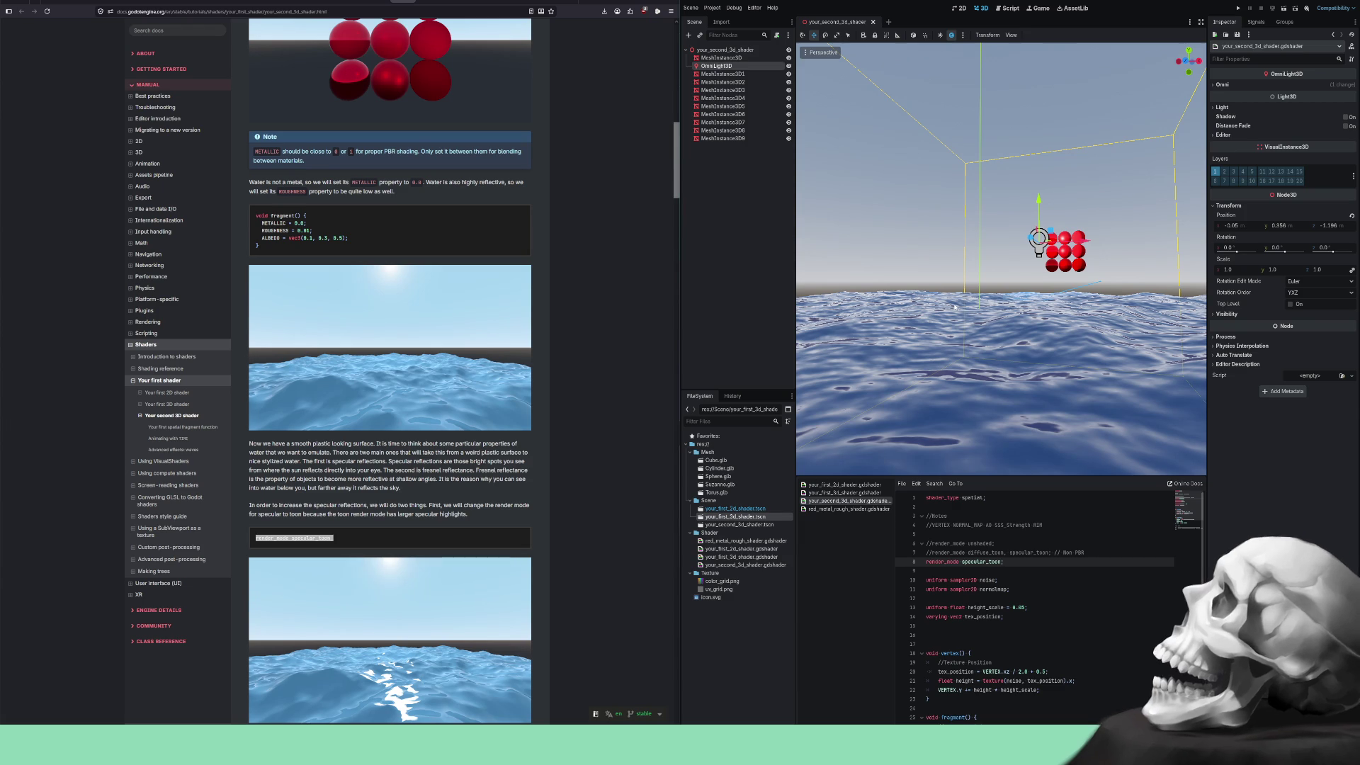
{"action": "scroll", "coordinate": [953, 319], "scroll_direction": "up", "scroll_amount": 3}
{"action": "scroll", "coordinate": [952, 320], "scroll_direction": "down", "scroll_amount": 2}
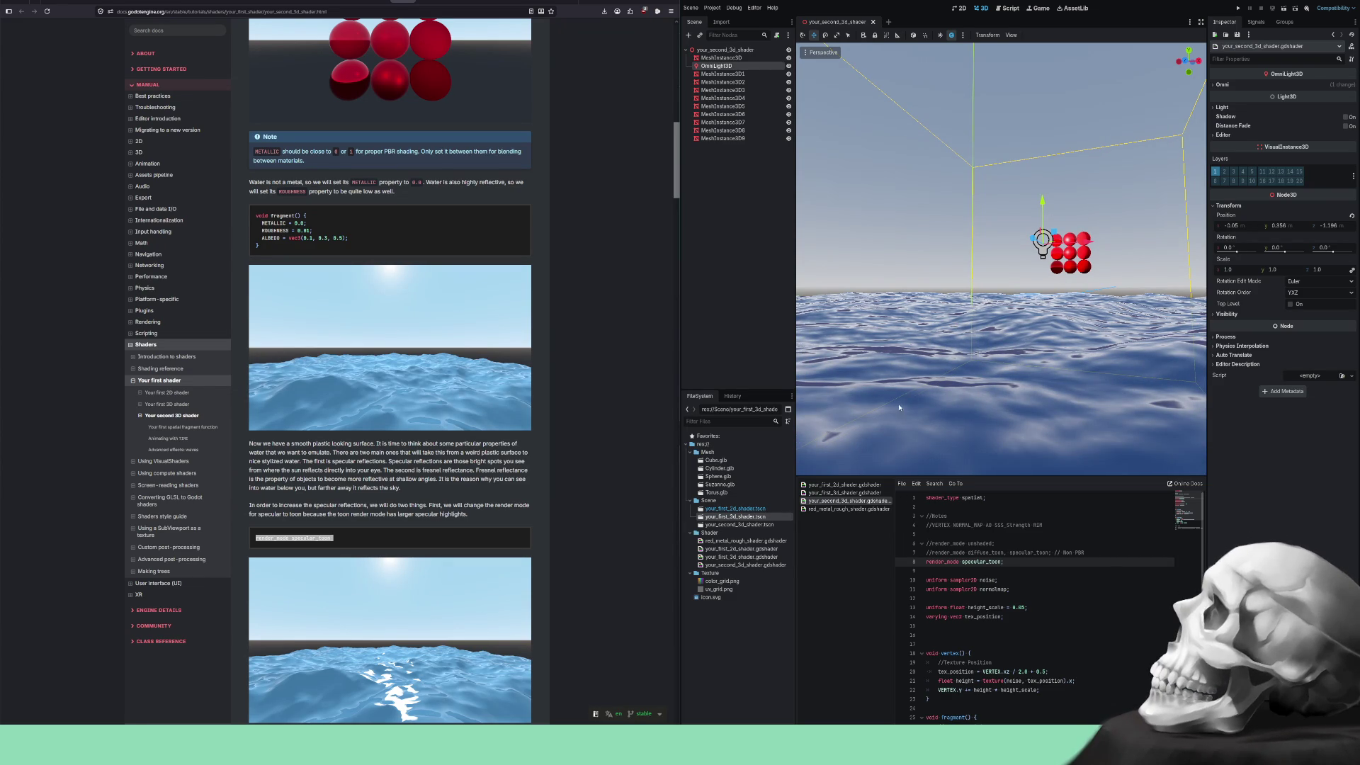
Delete the commented-out render_mode lines from red_metal_rough_shader.gdshader.
{"action": "left_click", "coordinate": [844, 510]}
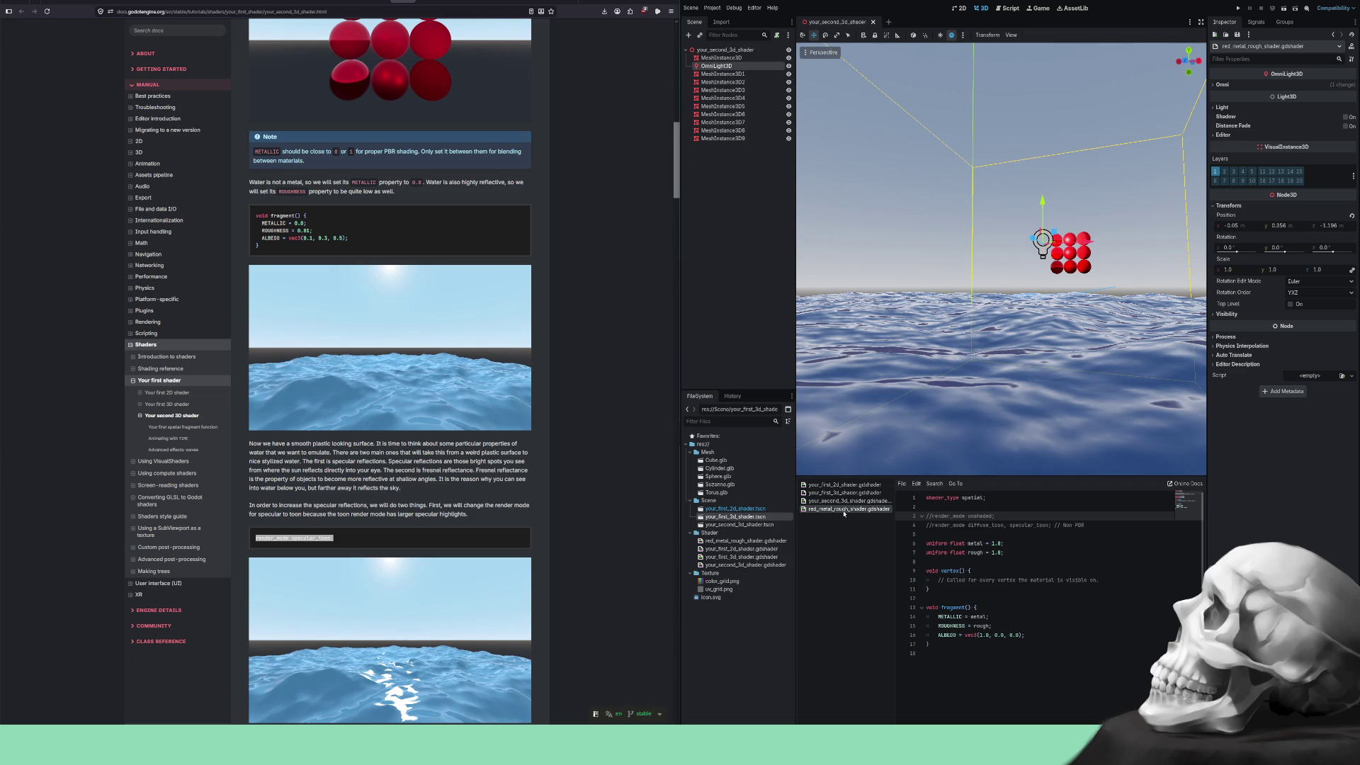
{"action": "left_click_drag", "start_coordinate": [1093, 524], "coordinate": [976, 511]}
{"action": "key", "text": "BackSpace"}
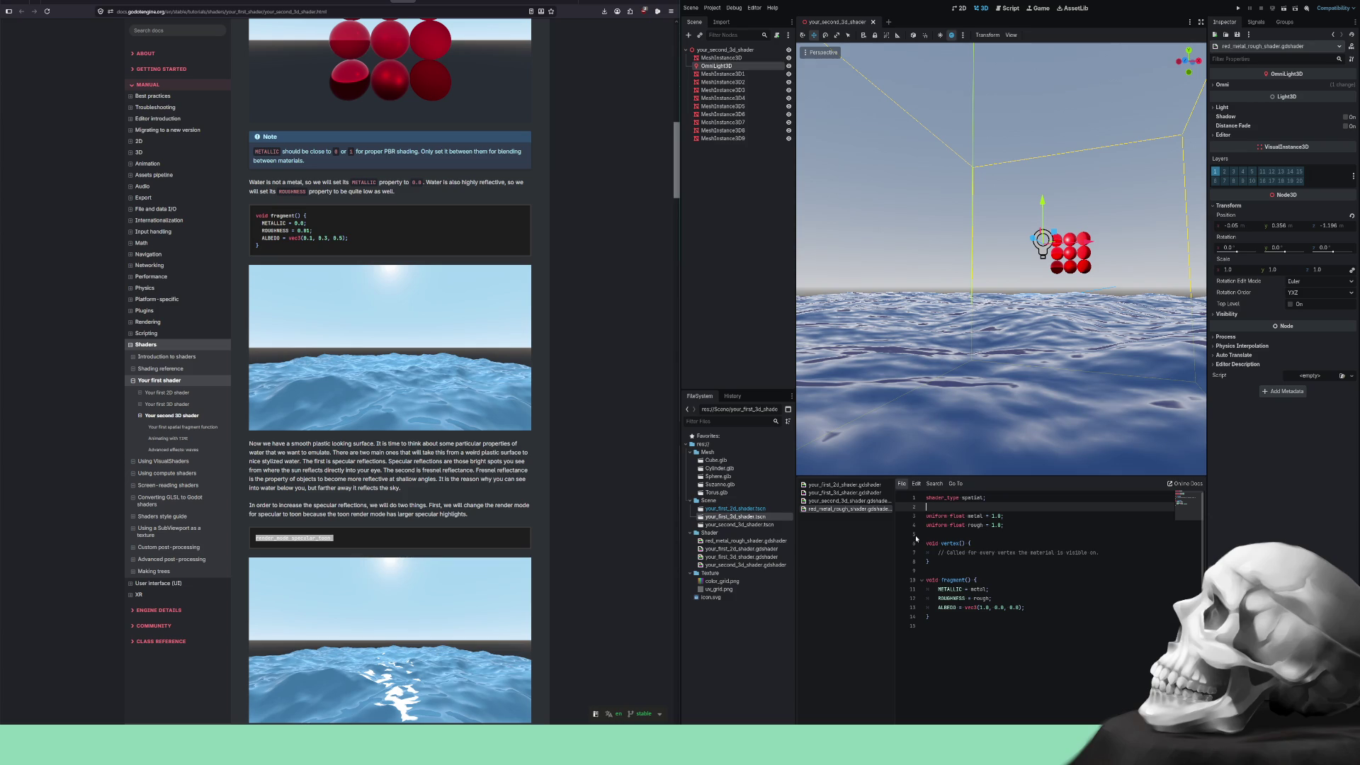
Reopen your_second_3d_shader.gdshader and clear the docs text selection.
{"action": "left_click", "coordinate": [849, 500]}
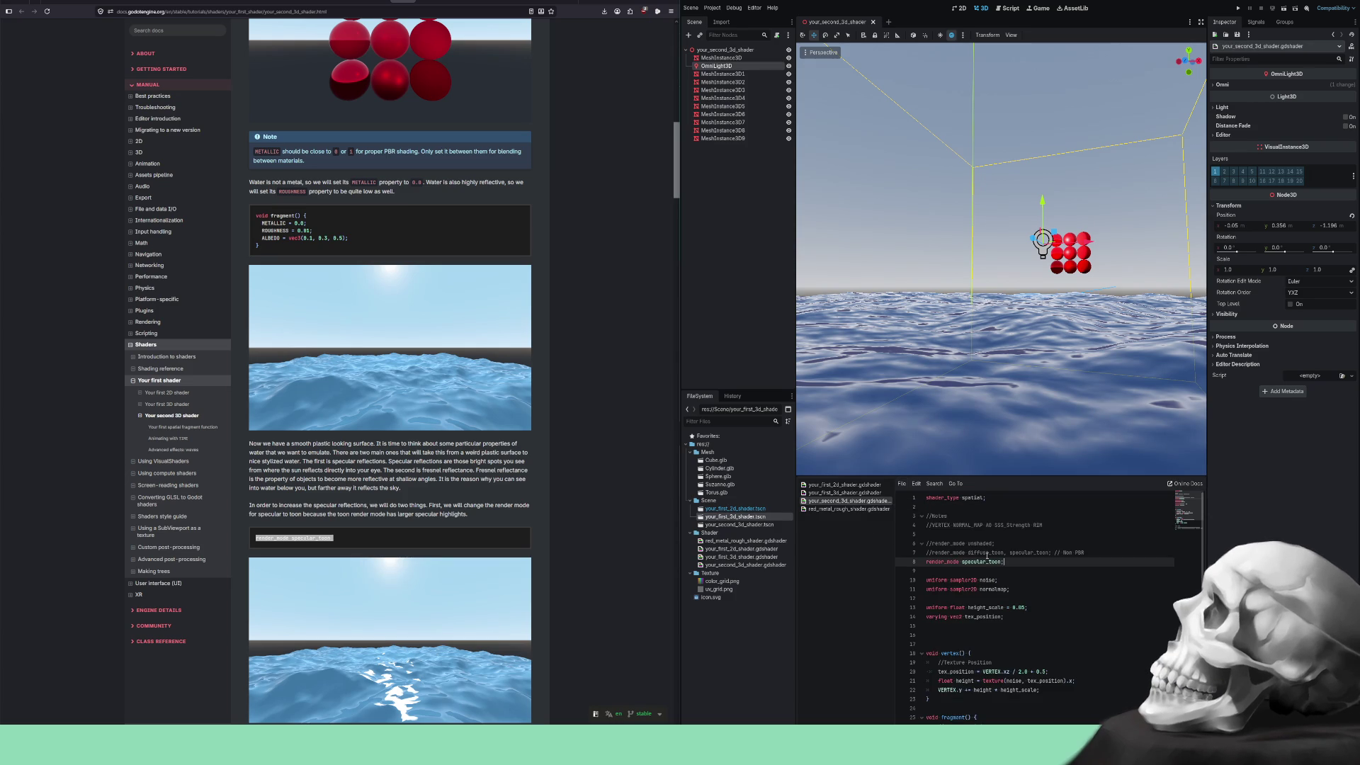
{"action": "left_click", "coordinate": [461, 534]}
{"action": "scroll", "coordinate": [461, 533], "scroll_direction": "down", "scroll_amount": 1}
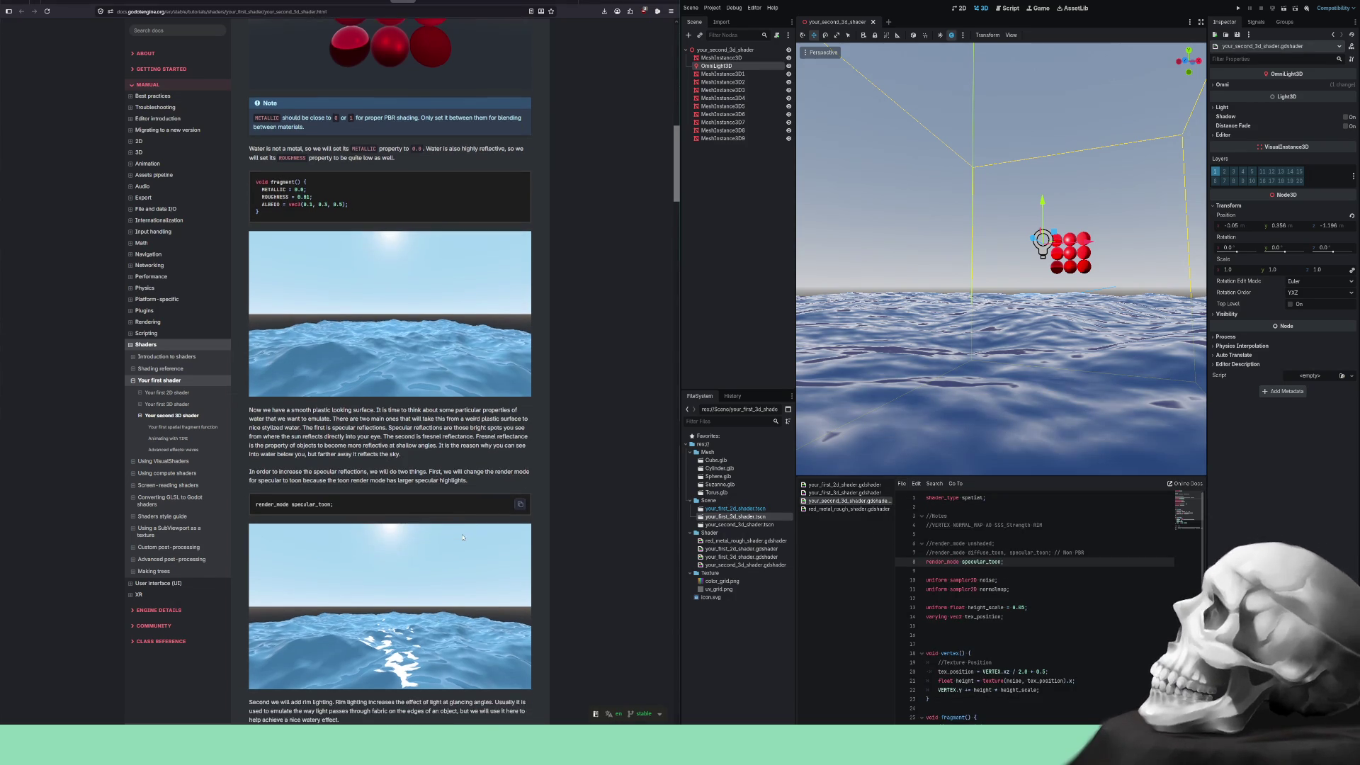
Orbit to face the sphere grid and place the OmniLight3D just above the water's centre.
{"action": "scroll", "coordinate": [462, 537], "scroll_direction": "down", "scroll_amount": 3}
{"action": "mouse_move", "coordinate": [999, 262]}
{"action": "left_mouse_down"}
{"action": "mouse_move", "coordinate": [867, 261]}
{"action": "mouse_move", "coordinate": [1085, 161]}
{"action": "left_mouse_up"}
{"action": "scroll", "coordinate": [875, 257], "scroll_direction": "down", "scroll_amount": 3}
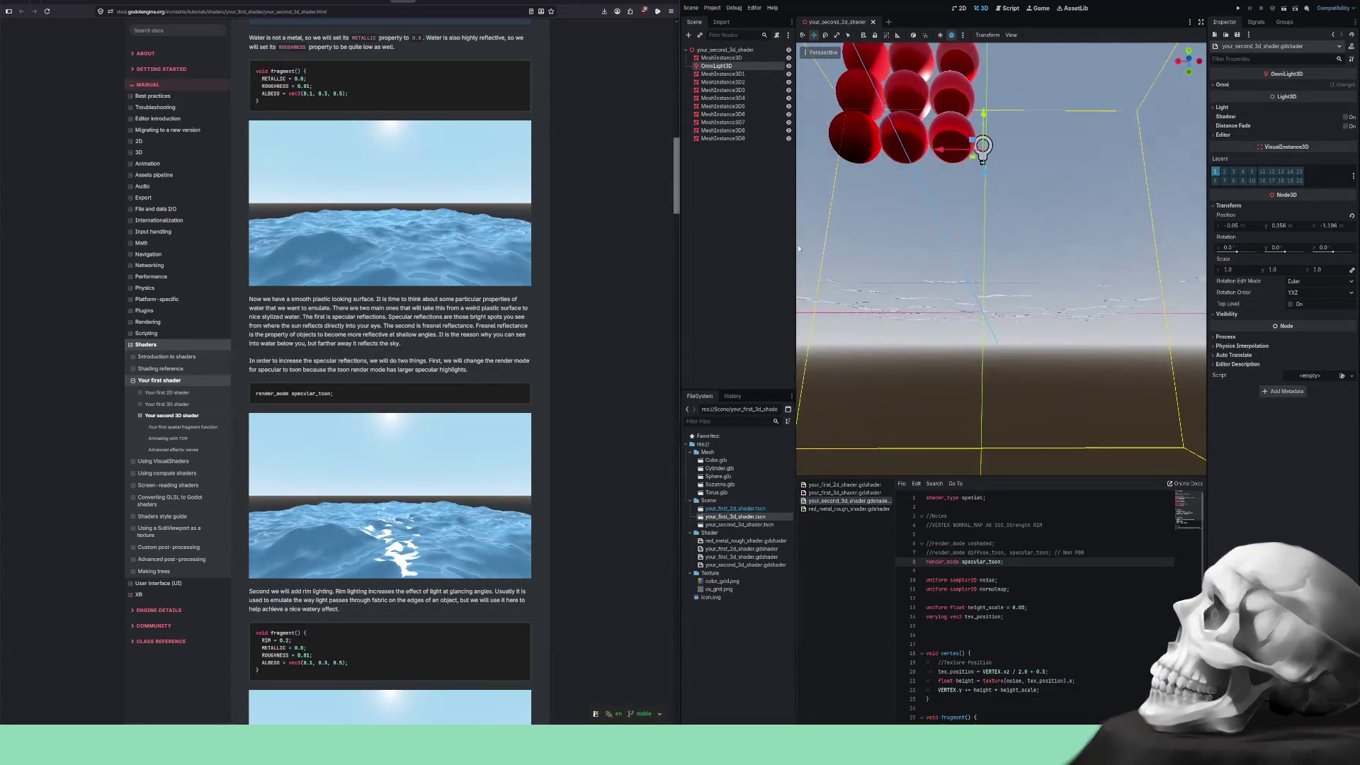
{"action": "scroll", "coordinate": [875, 257], "scroll_direction": "down", "scroll_amount": 5}
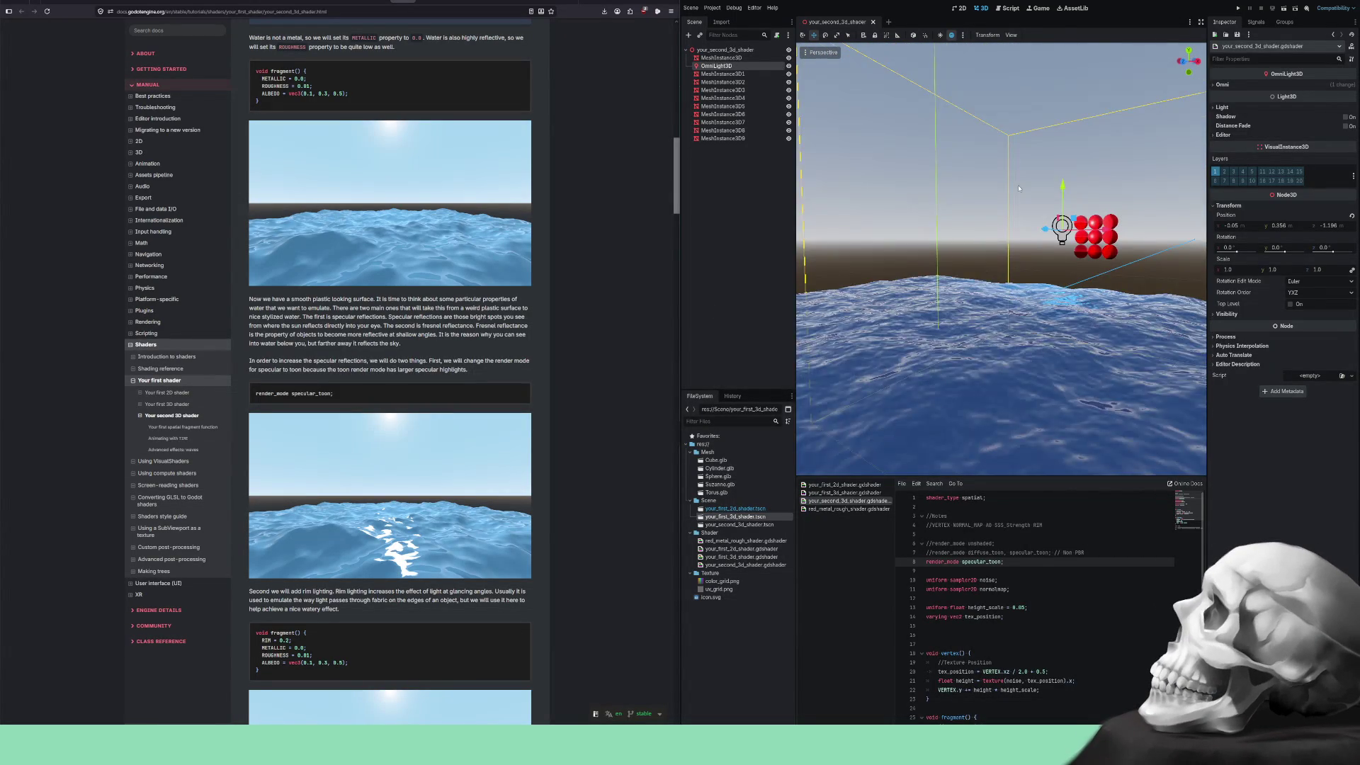
{"action": "mouse_move", "coordinate": [1006, 188]}
{"action": "left_mouse_down"}
{"action": "mouse_move", "coordinate": [1078, 213]}
{"action": "mouse_move", "coordinate": [1068, 207]}
{"action": "mouse_move", "coordinate": [1084, 201]}
{"action": "mouse_move", "coordinate": [1028, 209]}
{"action": "mouse_move", "coordinate": [1007, 254]}
{"action": "mouse_move", "coordinate": [1048, 219]}
{"action": "mouse_move", "coordinate": [975, 266]}
{"action": "mouse_move", "coordinate": [1004, 276]}
{"action": "mouse_move", "coordinate": [1032, 238]}
{"action": "mouse_move", "coordinate": [1031, 188]}
{"action": "mouse_move", "coordinate": [1016, 242]}
{"action": "mouse_move", "coordinate": [984, 236]}
{"action": "mouse_move", "coordinate": [1037, 251]}
{"action": "mouse_move", "coordinate": [1068, 237]}
{"action": "mouse_move", "coordinate": [1047, 271]}
{"action": "mouse_move", "coordinate": [974, 324]}
{"action": "mouse_move", "coordinate": [902, 333]}
{"action": "left_mouse_up"}
{"action": "key", "text": "f"}
{"action": "scroll", "coordinate": [1013, 346], "scroll_direction": "down", "scroll_amount": 2}
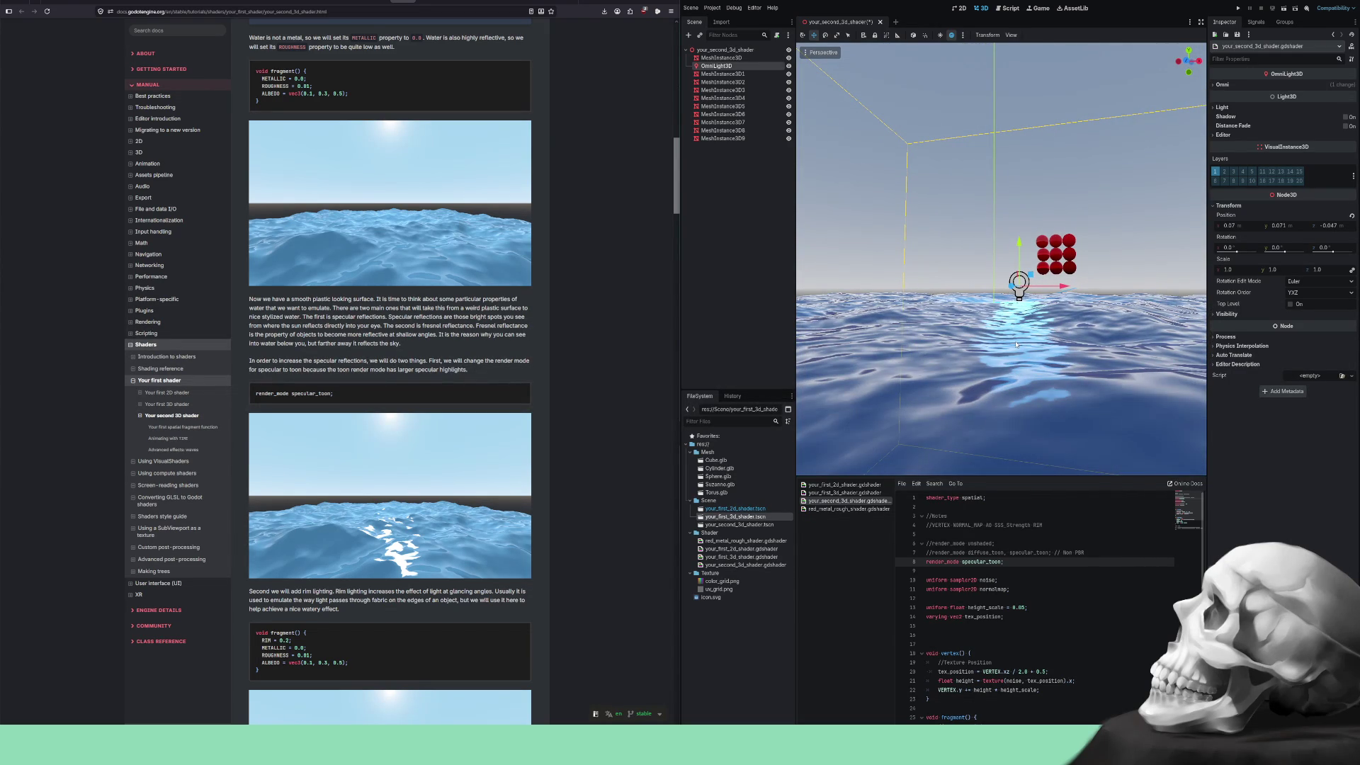
{"action": "scroll", "coordinate": [1013, 343], "scroll_direction": "up", "scroll_amount": 3}
{"action": "mouse_move", "coordinate": [967, 357]}
{"action": "left_mouse_down"}
{"action": "mouse_move", "coordinate": [1072, 371]}
{"action": "mouse_move", "coordinate": [1028, 360]}
{"action": "left_mouse_up"}
{"action": "scroll", "coordinate": [1031, 363], "scroll_direction": "down", "scroll_amount": 5}
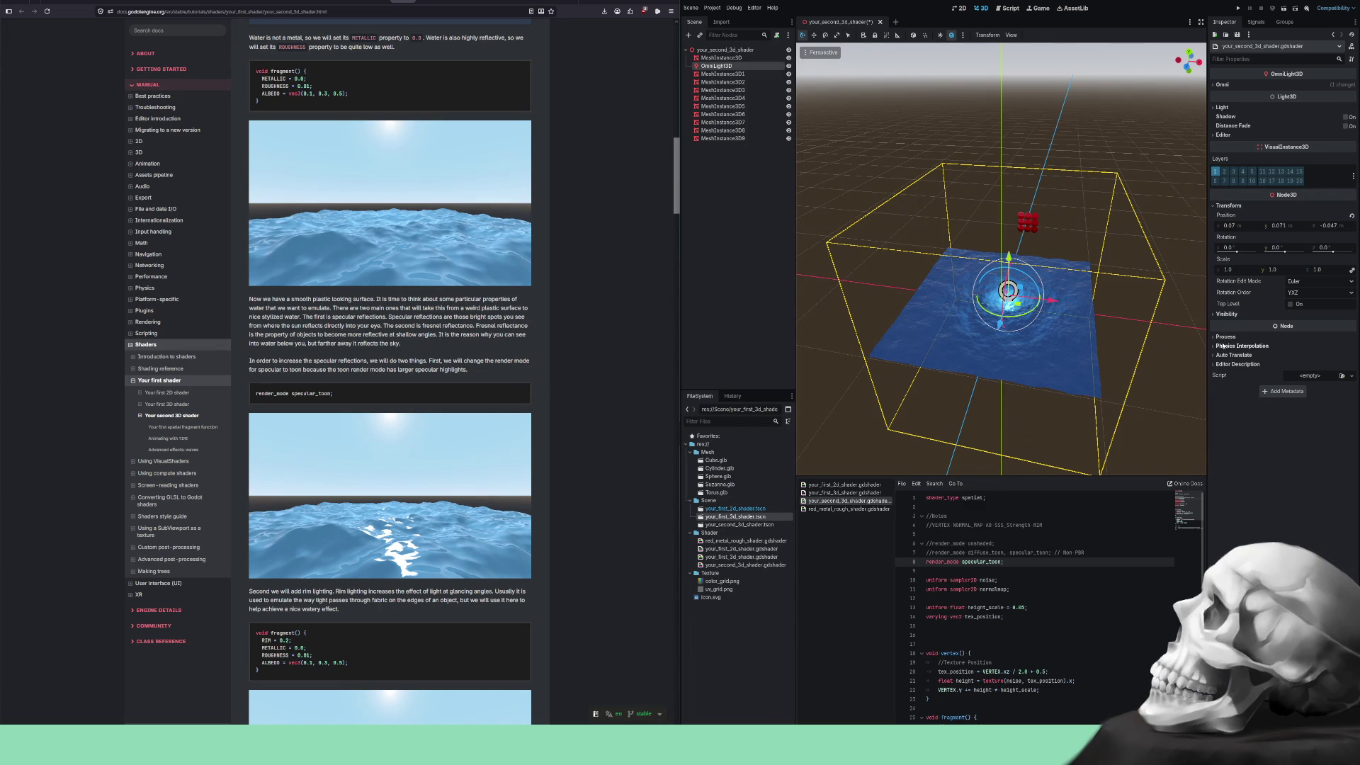
{"action": "left_click", "coordinate": [1215, 108]}
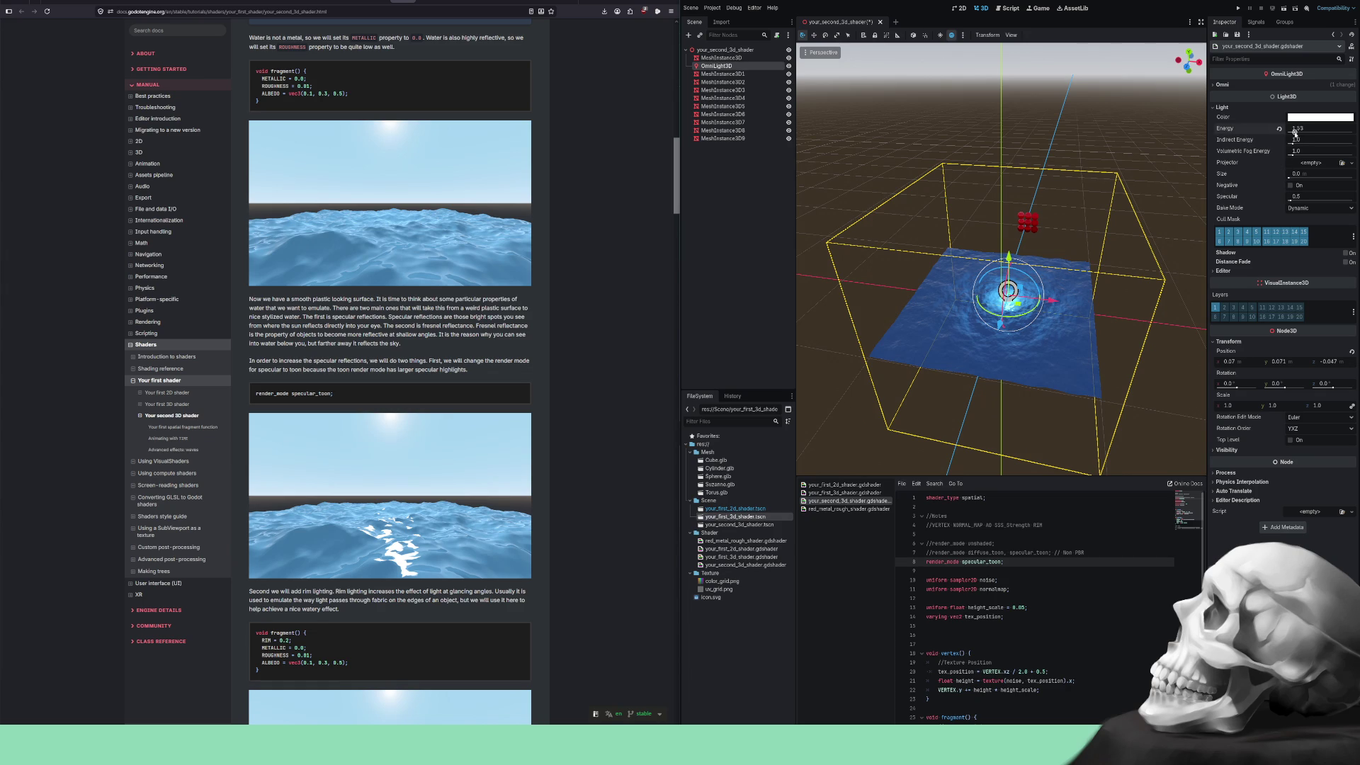
Try Energy around 13.4, adjust the OmniLight3D's height, then set Energy back to 1.0.
{"action": "mouse_move", "coordinate": [1315, 133]}
{"action": "left_mouse_down"}
{"action": "mouse_move", "coordinate": [1344, 135]}
{"action": "mouse_move", "coordinate": [1295, 135]}
{"action": "mouse_move", "coordinate": [1314, 136]}
{"action": "left_mouse_up"}
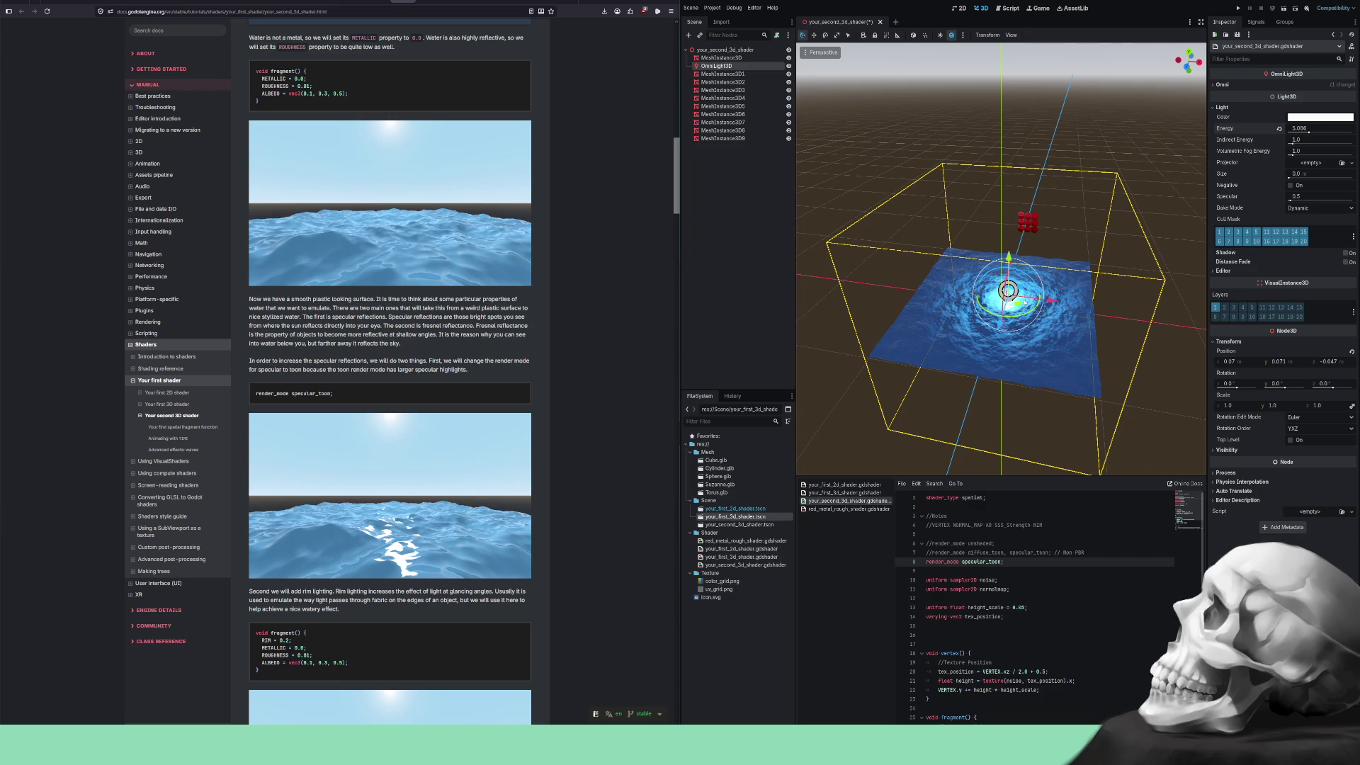
{"action": "left_click_drag", "start_coordinate": [1010, 262], "coordinate": [1011, 246]}
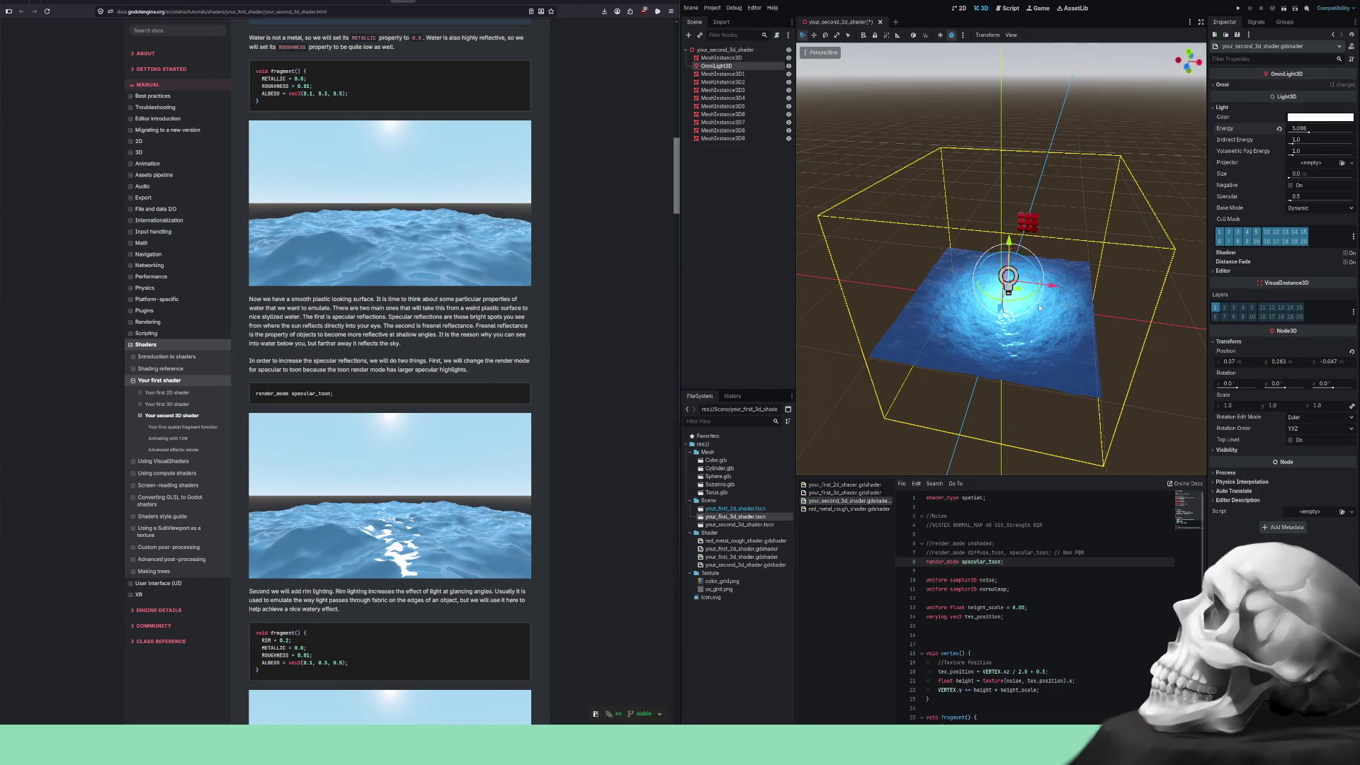
{"action": "scroll", "coordinate": [1039, 308], "scroll_direction": "up", "scroll_amount": 5}
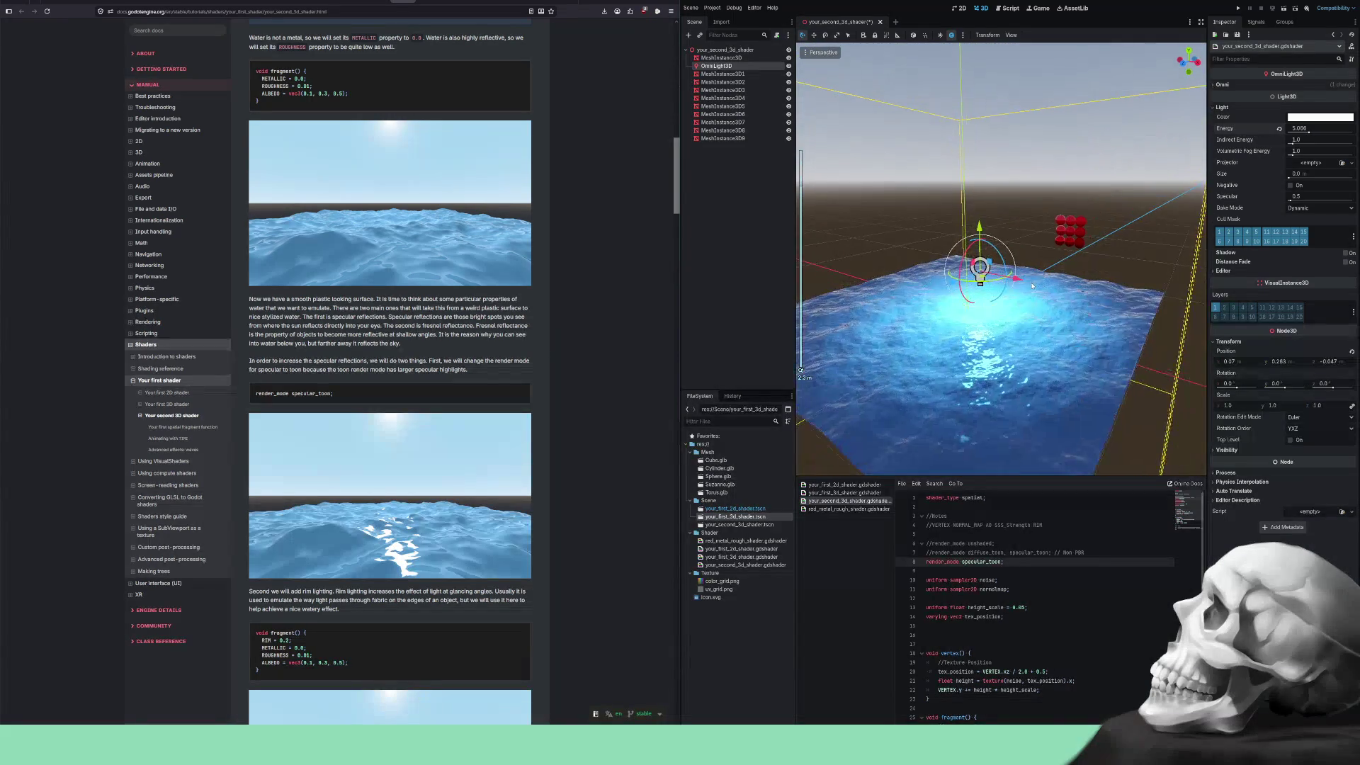
{"action": "scroll", "coordinate": [1032, 285], "scroll_direction": "up", "scroll_amount": 5}
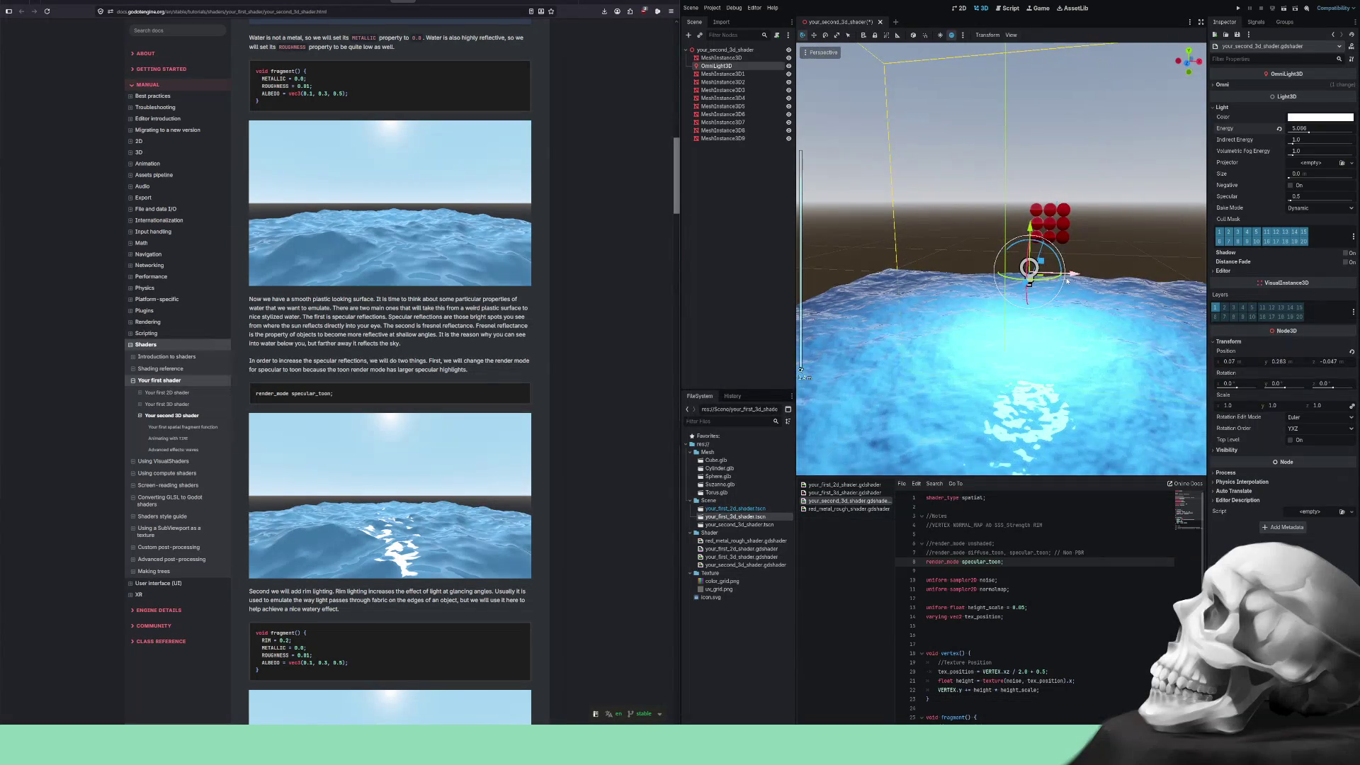
{"action": "mouse_move", "coordinate": [1067, 281]}
{"action": "left_mouse_down"}
{"action": "mouse_move", "coordinate": [1025, 255]}
{"action": "mouse_move", "coordinate": [946, 286]}
{"action": "mouse_move", "coordinate": [925, 214]}
{"action": "mouse_move", "coordinate": [1027, 89]}
{"action": "mouse_move", "coordinate": [1063, 282]}
{"action": "left_mouse_up"}
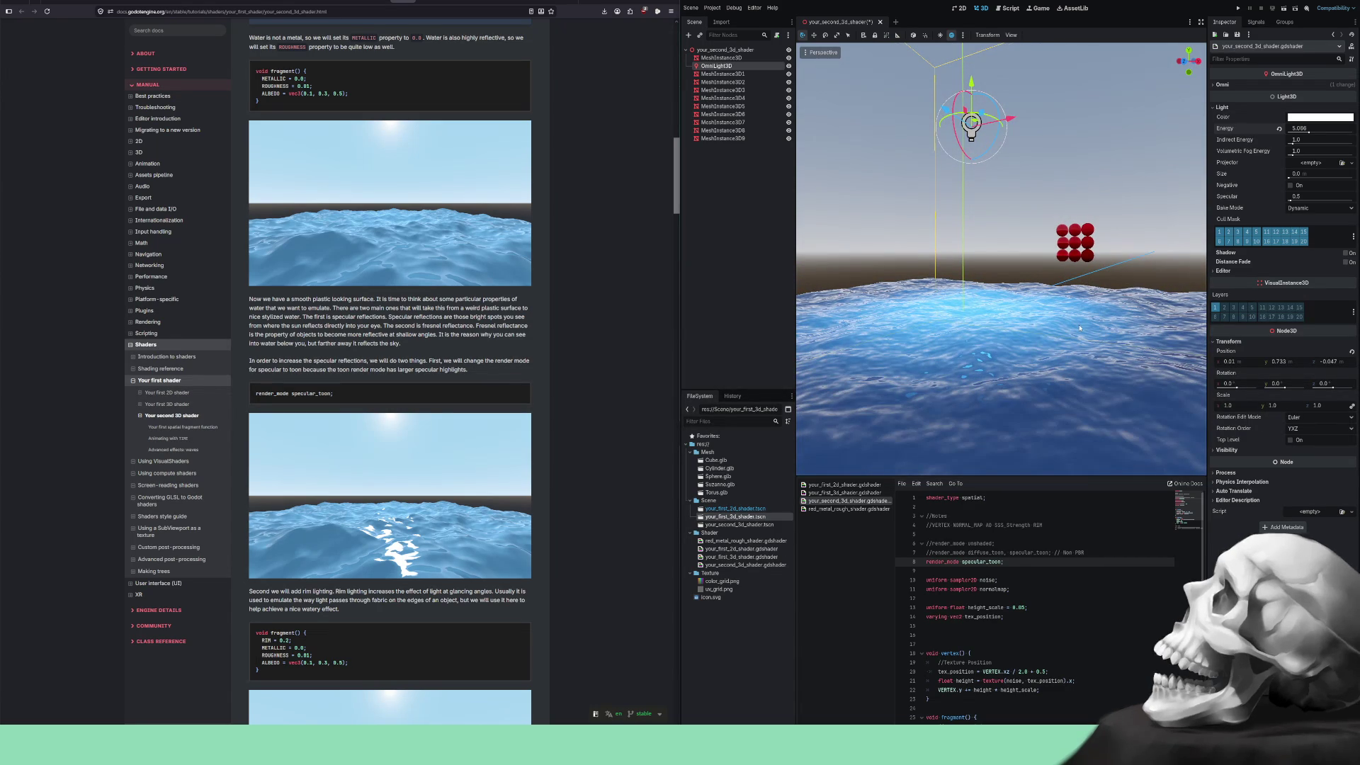
{"action": "mouse_move", "coordinate": [972, 82]}
{"action": "left_mouse_down"}
{"action": "mouse_move", "coordinate": [975, 148]}
{"action": "mouse_move", "coordinate": [978, 115]}
{"action": "left_mouse_up"}
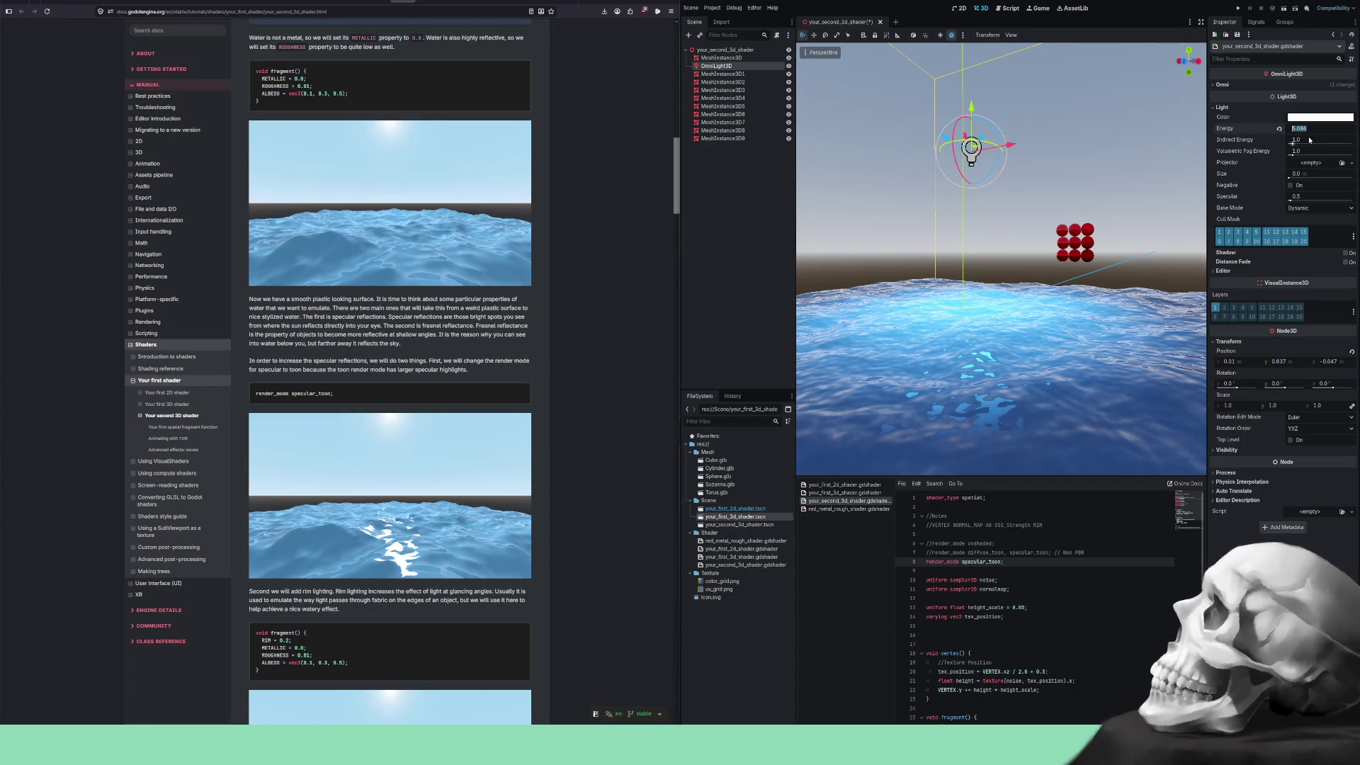
{"action": "type", "text": "1"}
{"action": "key", "text": "Return"}
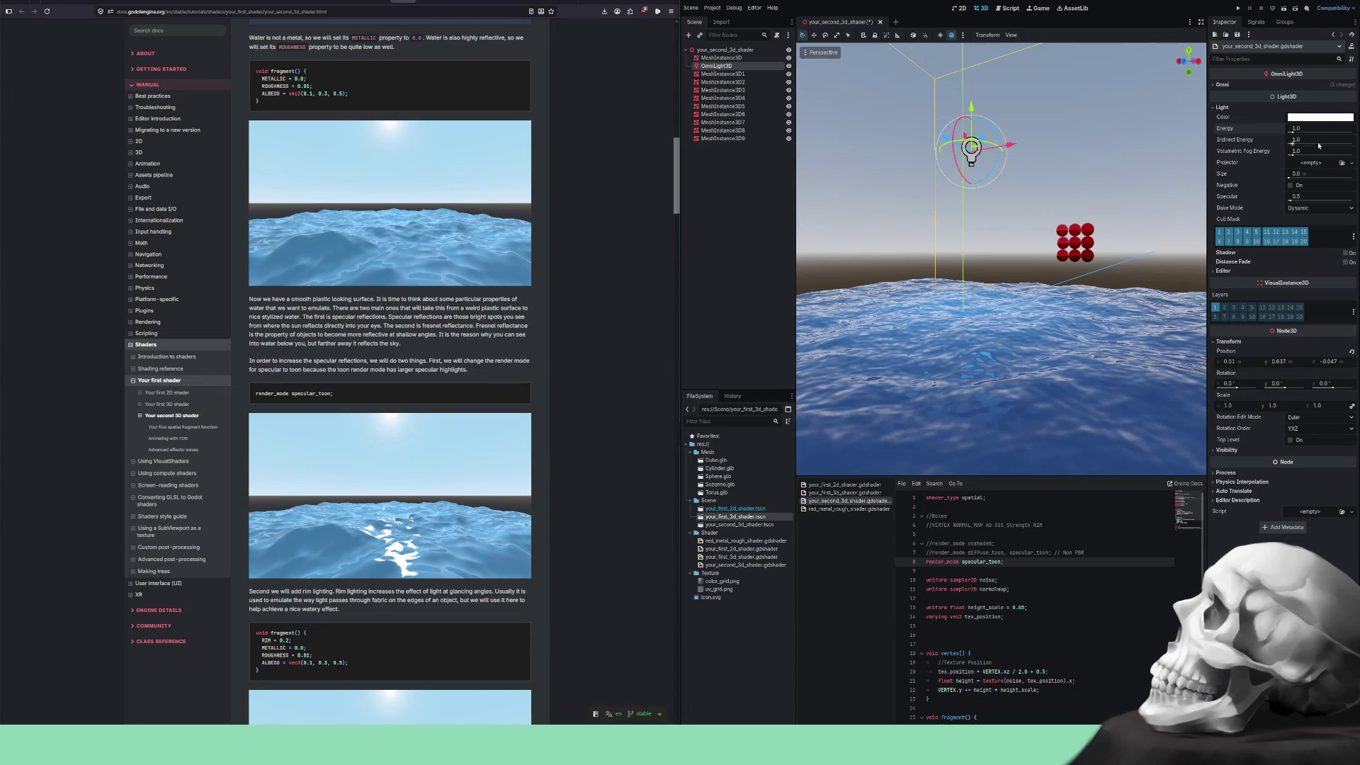
Try the omni light as a Negative light over the water, then switch Negative off.
{"action": "left_click", "coordinate": [1291, 185]}
{"action": "mouse_move", "coordinate": [1013, 213]}
{"action": "left_mouse_down"}
{"action": "mouse_move", "coordinate": [1035, 296]}
{"action": "mouse_move", "coordinate": [1008, 312]}
{"action": "mouse_move", "coordinate": [1108, 163]}
{"action": "mouse_move", "coordinate": [1108, 194]}
{"action": "mouse_move", "coordinate": [956, 244]}
{"action": "left_mouse_up"}
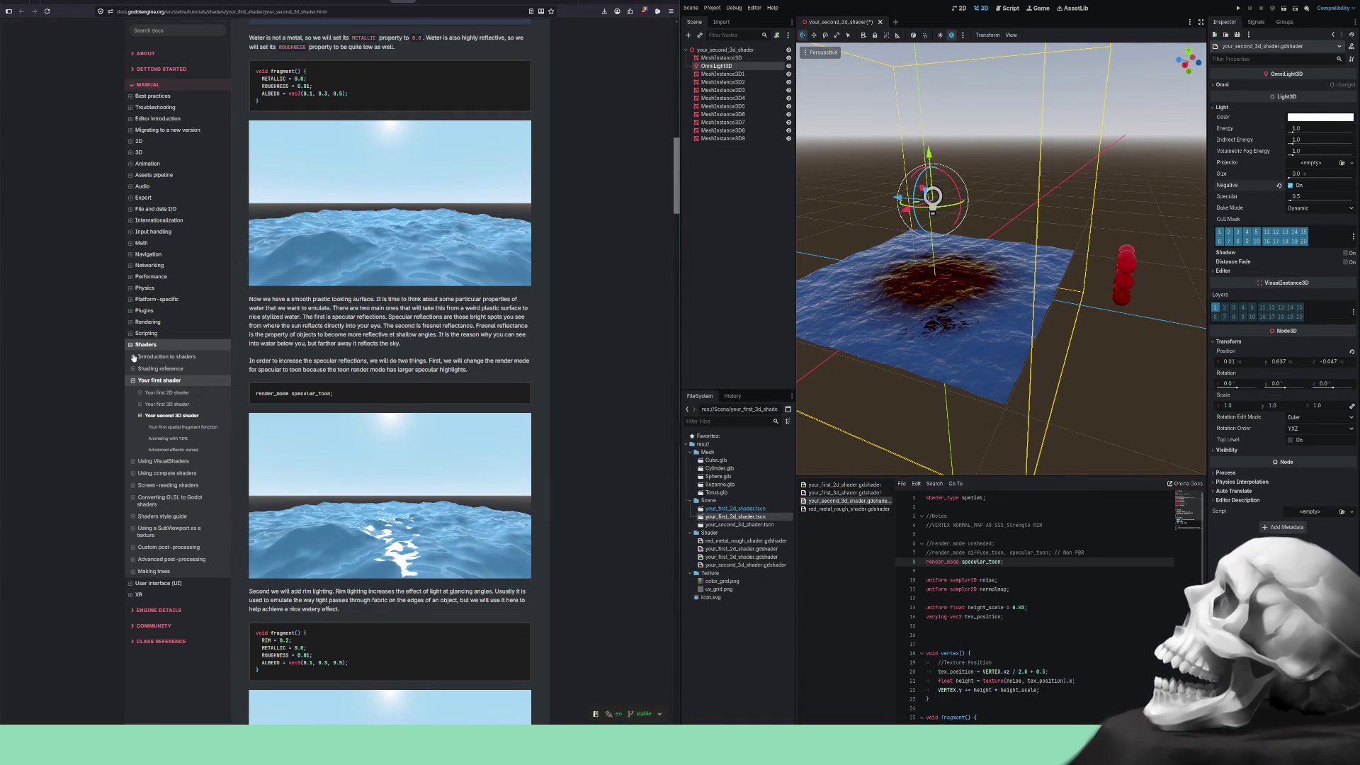
{"action": "mouse_move", "coordinate": [1055, 241]}
{"action": "left_mouse_down"}
{"action": "mouse_move", "coordinate": [1031, 242]}
{"action": "mouse_move", "coordinate": [1156, 187]}
{"action": "left_mouse_up"}
{"action": "scroll", "coordinate": [1025, 247], "scroll_direction": "up", "scroll_amount": 3}
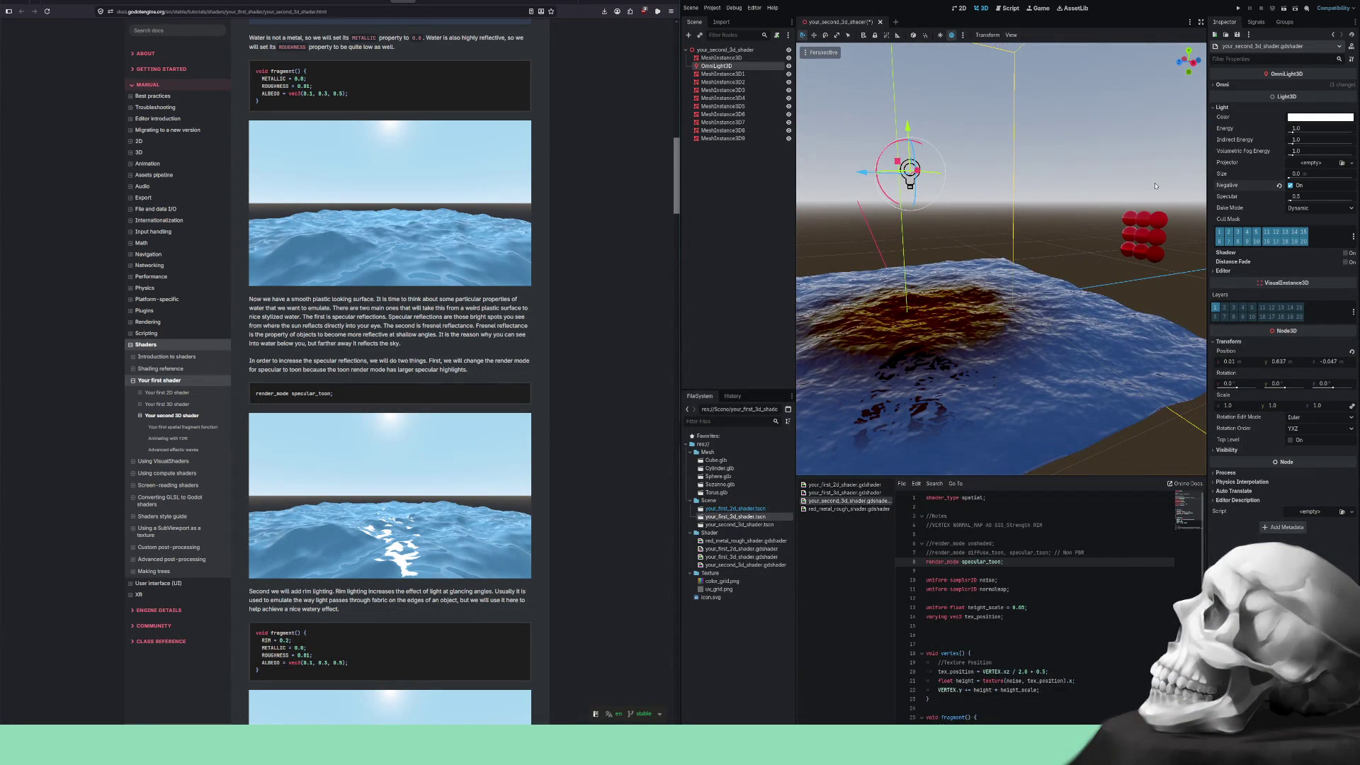
{"action": "left_click", "coordinate": [1291, 185]}
Raise the omni light's Specular to about 7.3 and inspect the highlights on the water.
{"action": "left_click_drag", "start_coordinate": [1291, 201], "coordinate": [1318, 202]}
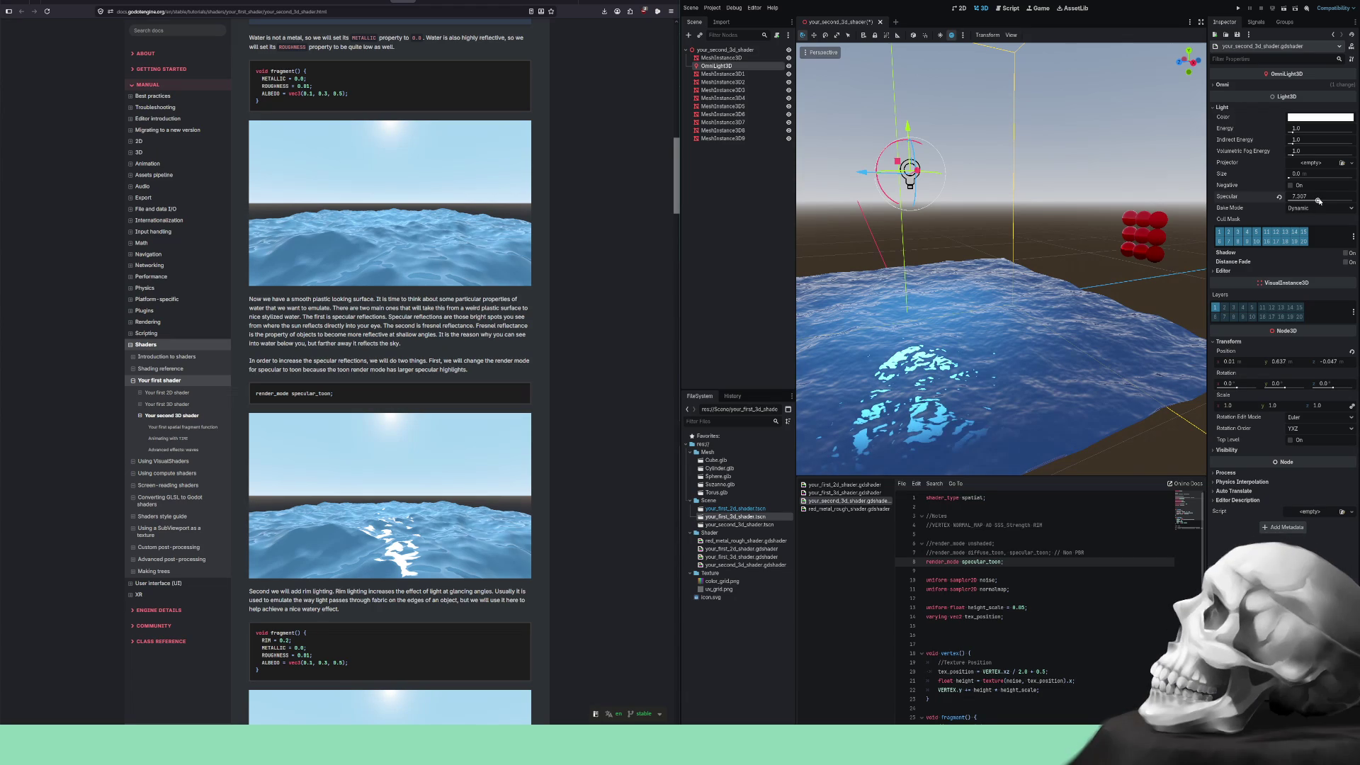
{"action": "left_click_drag", "start_coordinate": [983, 263], "coordinate": [983, 264]}
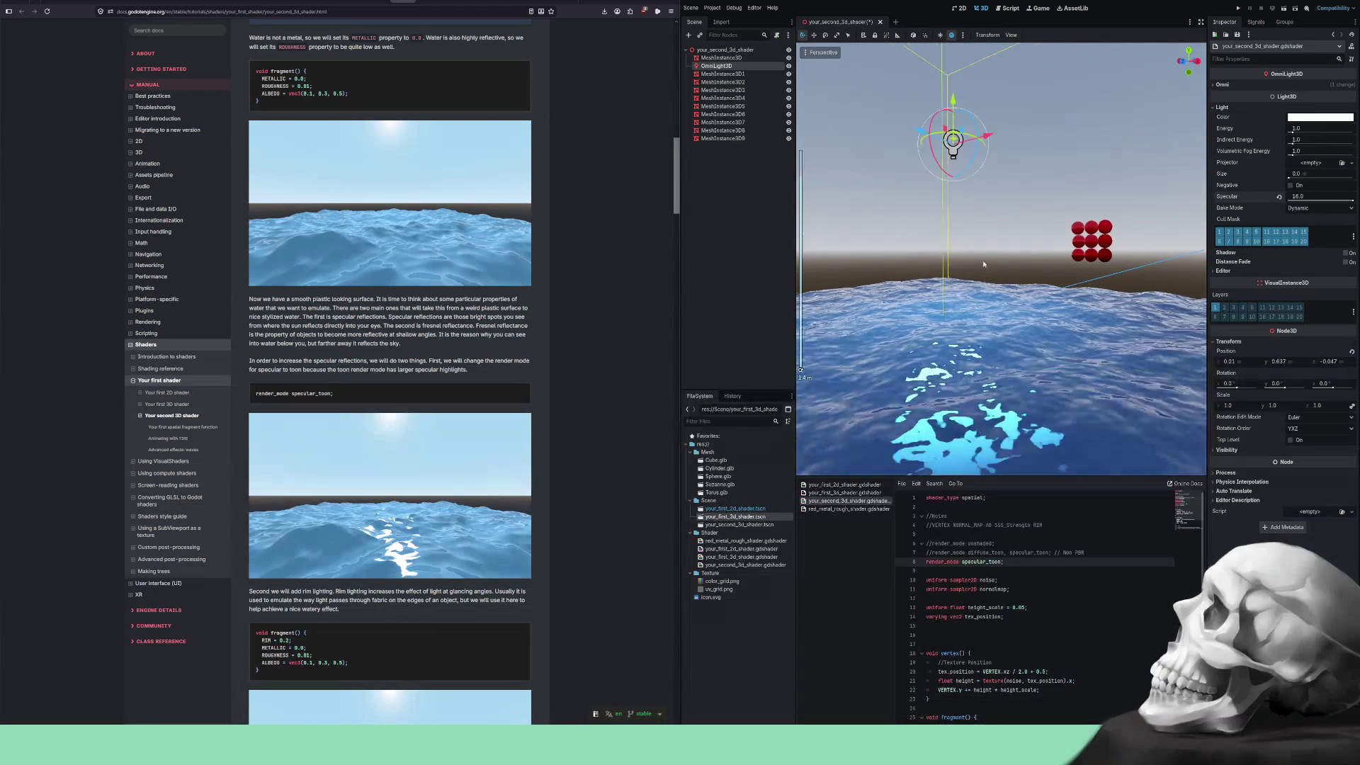
{"action": "scroll", "coordinate": [983, 260], "scroll_direction": "up", "scroll_amount": 5}
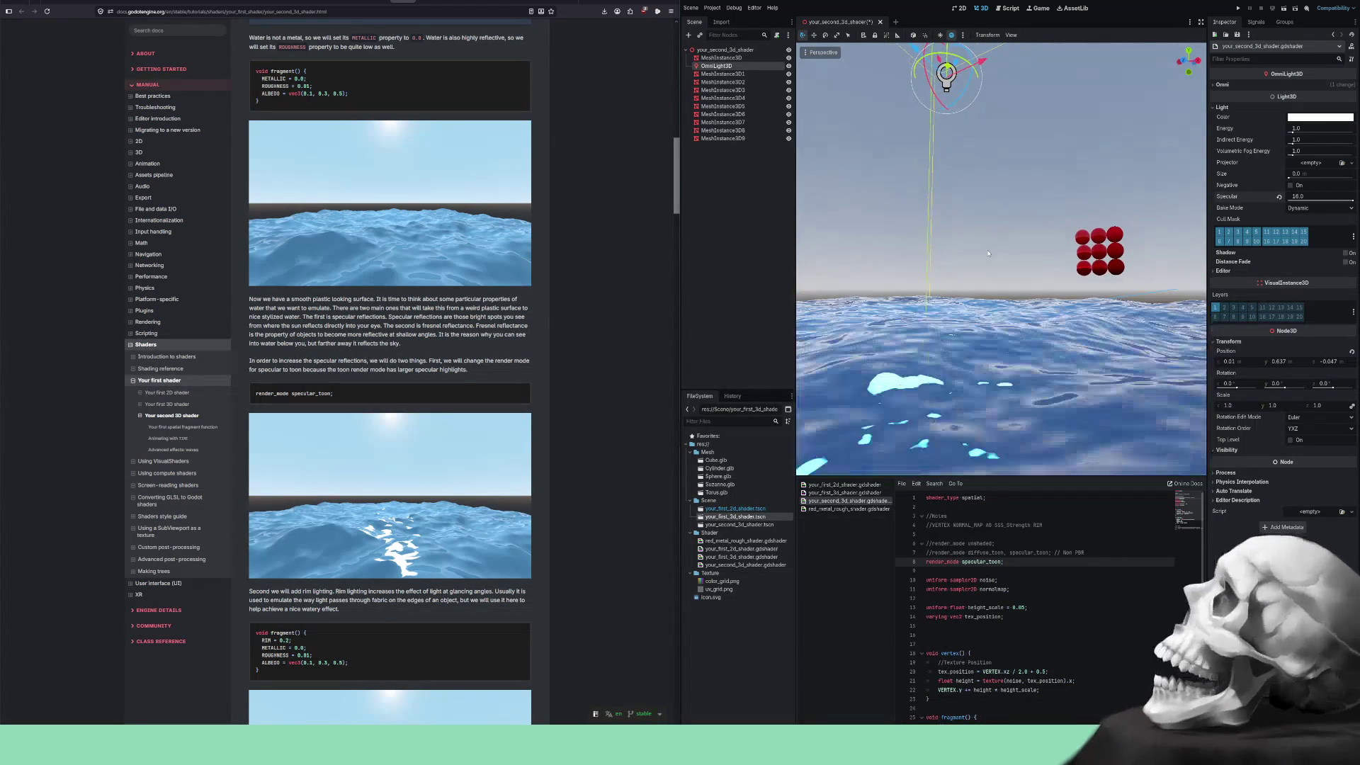